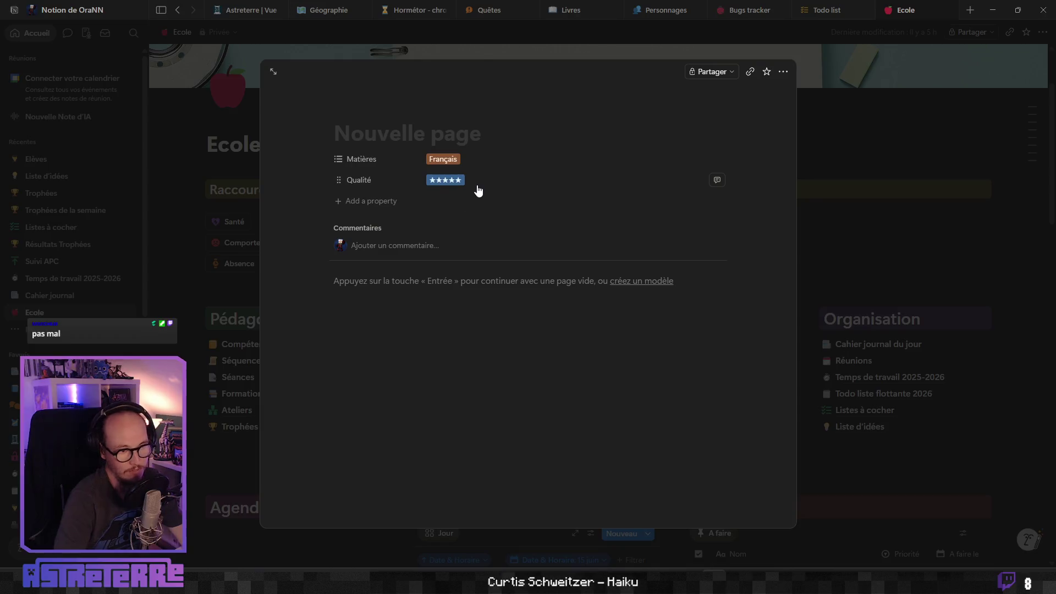
# Discard the new idea page and delete the Français and empty entries from Liste d'idées.
pyautogui.press('Escape')
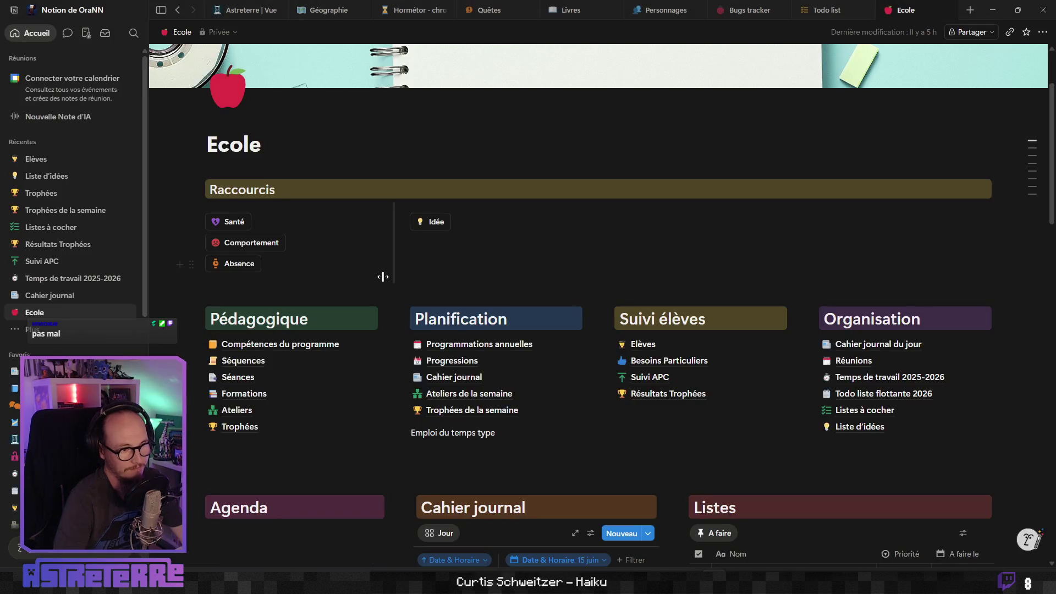
pyautogui.click(858, 427)
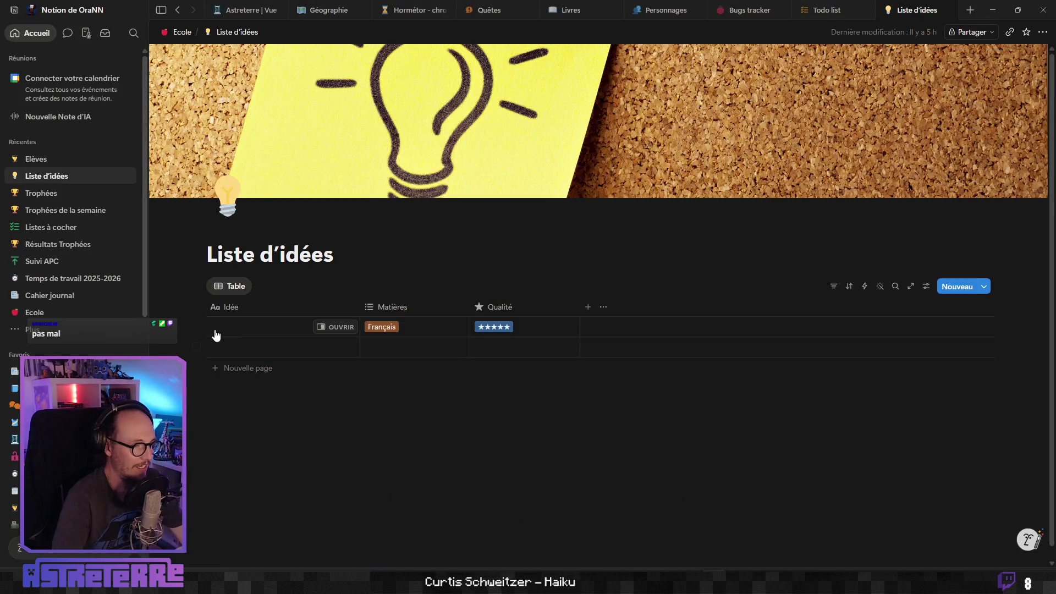
pyautogui.click(198, 329)
pyautogui.click(352, 287)
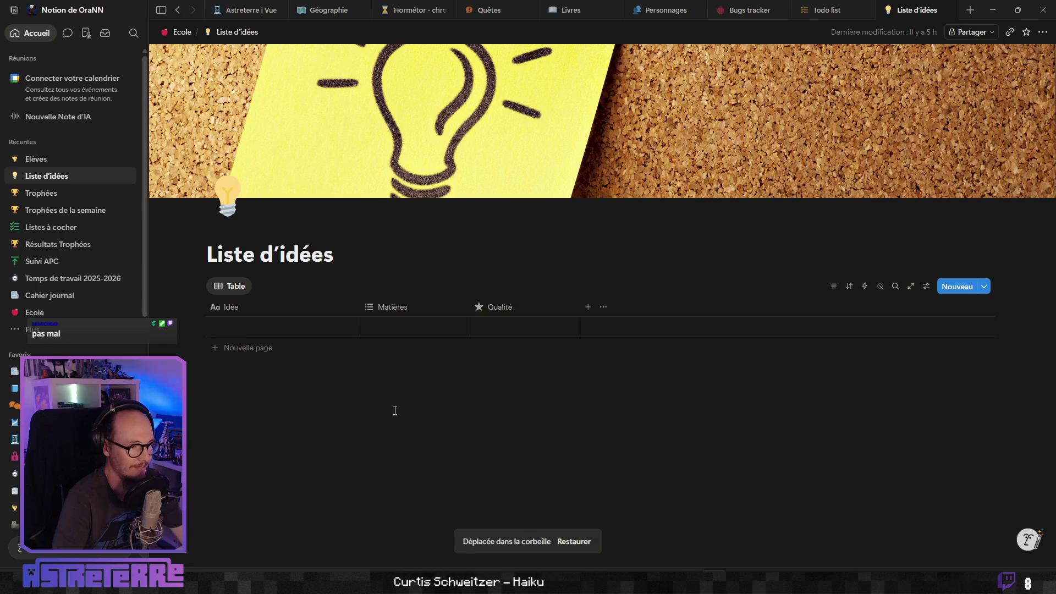
# Return to the Ecole page and browse it, clicking into the Emploi du temps type line.
pyautogui.click(180, 32)
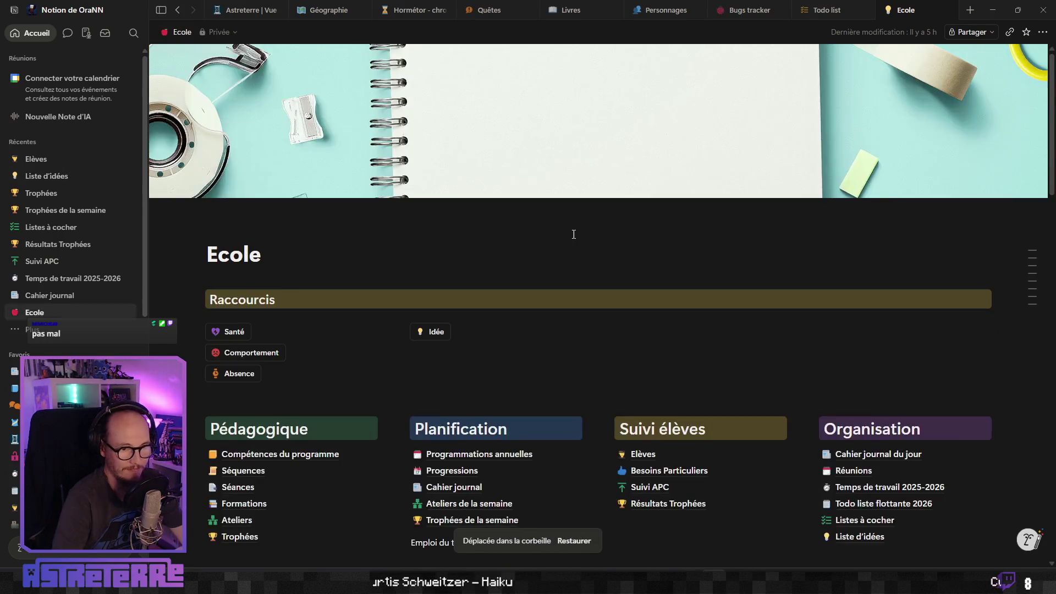
pyautogui.scroll(-10, 613, 349)
pyautogui.scroll(4, 300, 300)
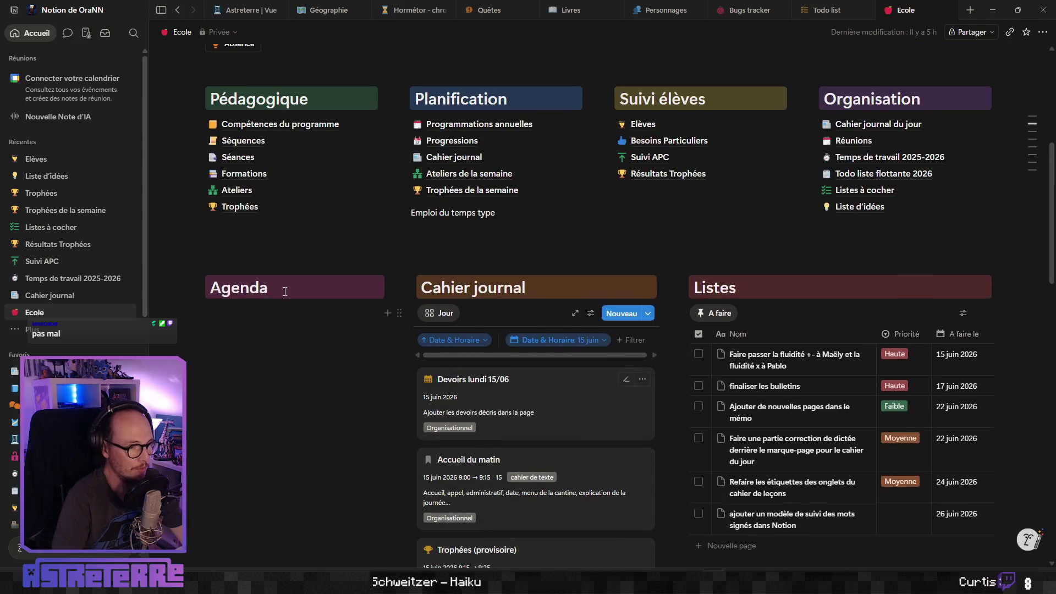
pyautogui.scroll(2, 385, 385)
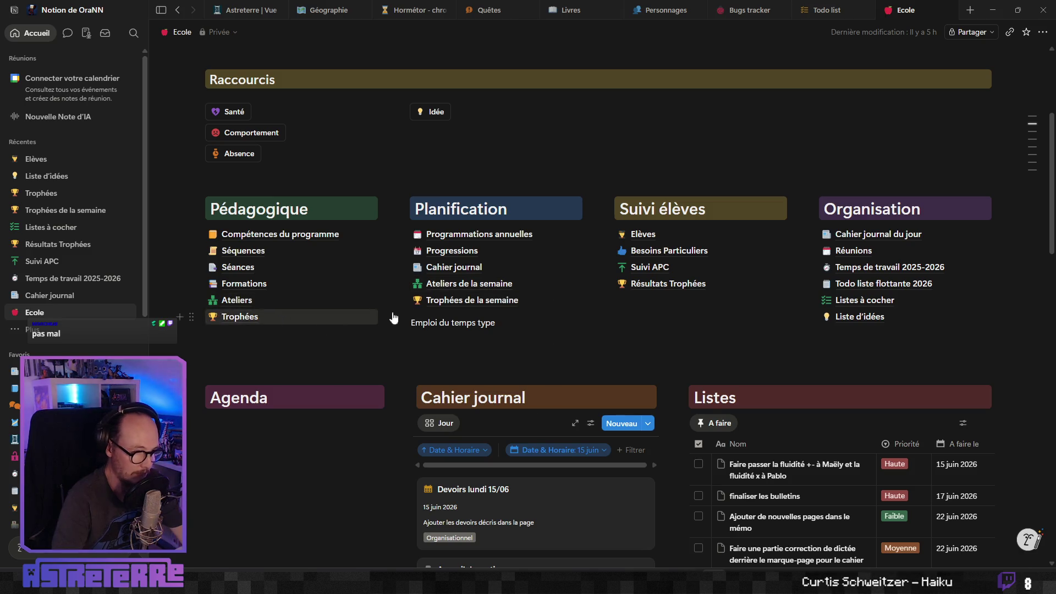
pyautogui.click(495, 324)
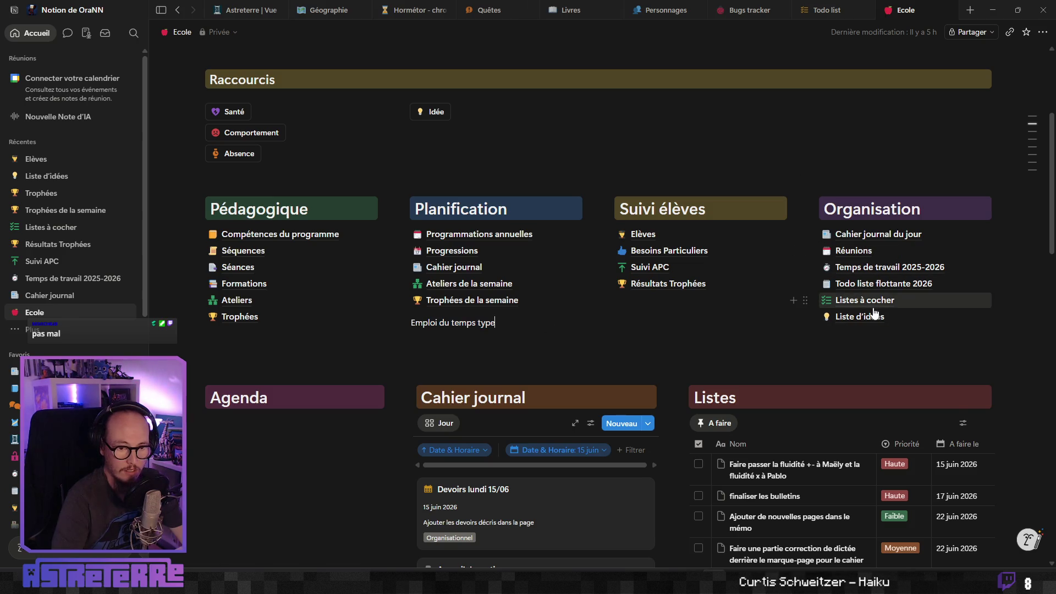
pyautogui.scroll(-6, 540, 336)
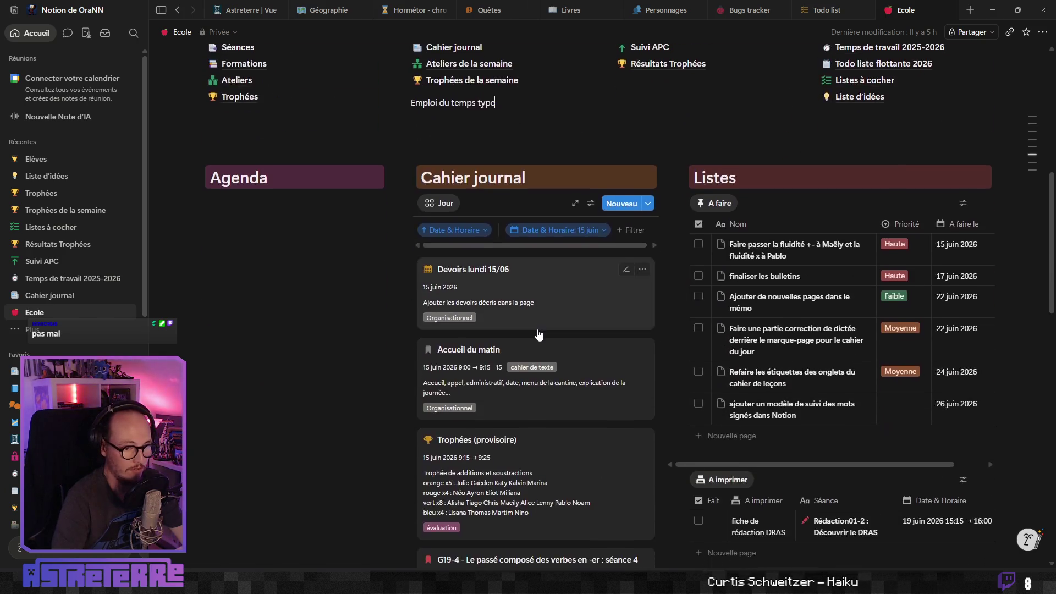
pyautogui.scroll(-4, 299, 359)
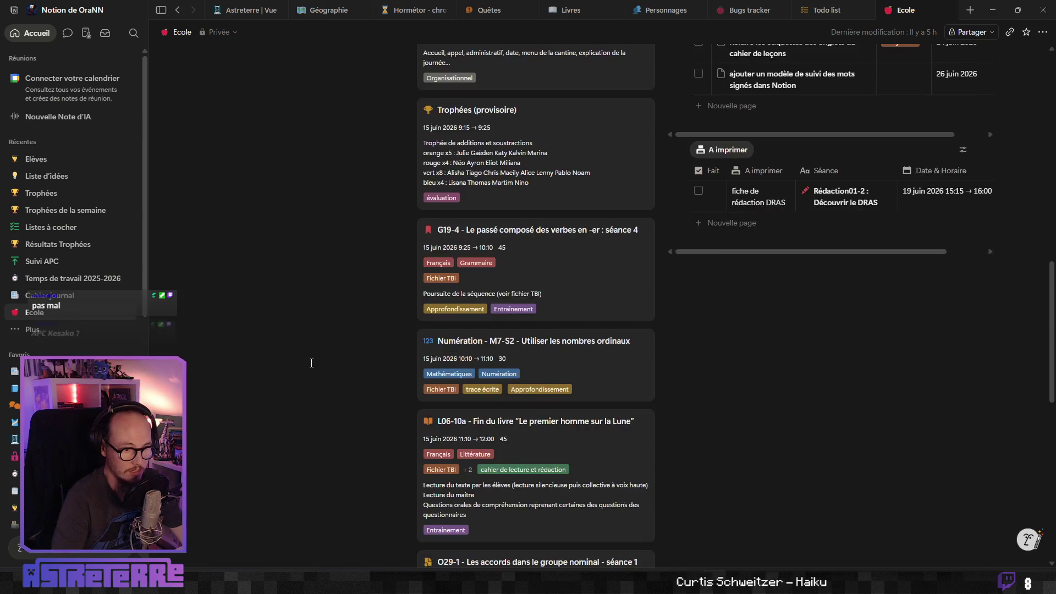
pyautogui.scroll(10, 309, 361)
pyautogui.scroll(-3, 361, 358)
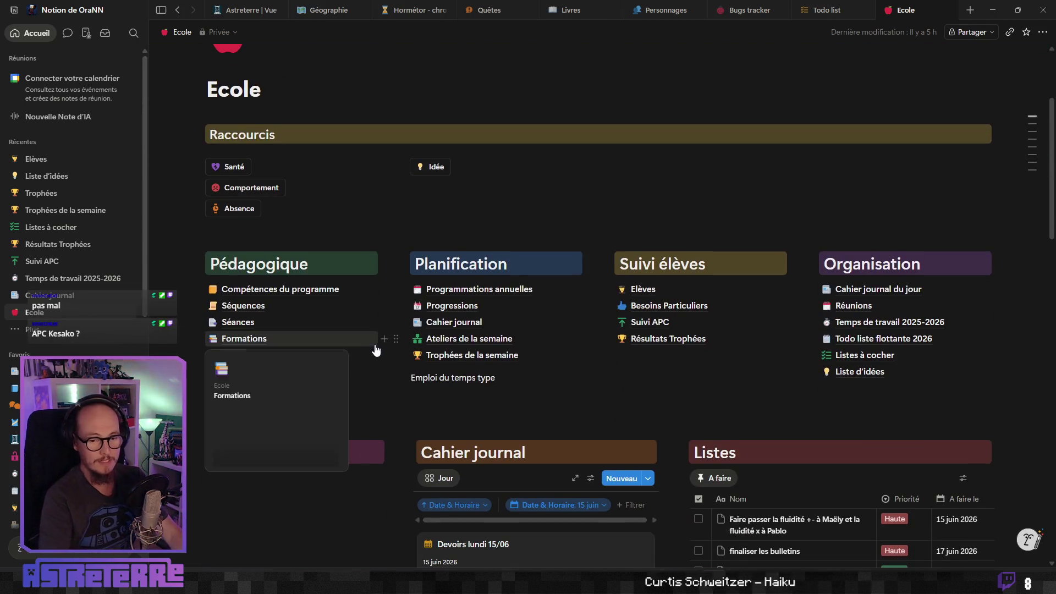
pyautogui.scroll(2, 374, 341)
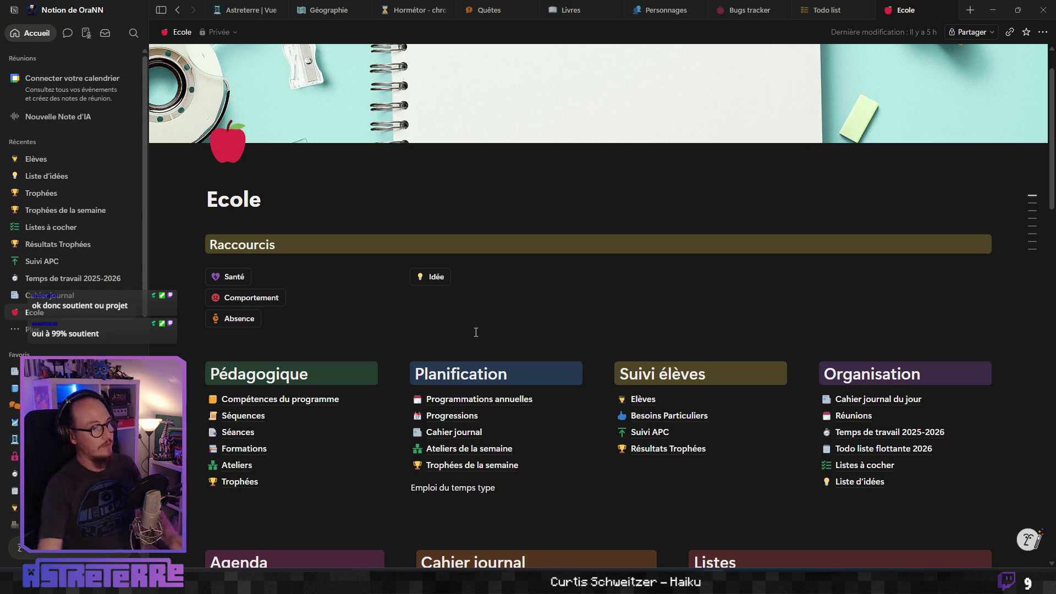
# Collapse the Notion sidebar and scroll through the widened Ecole page.
pyautogui.click(161, 10)
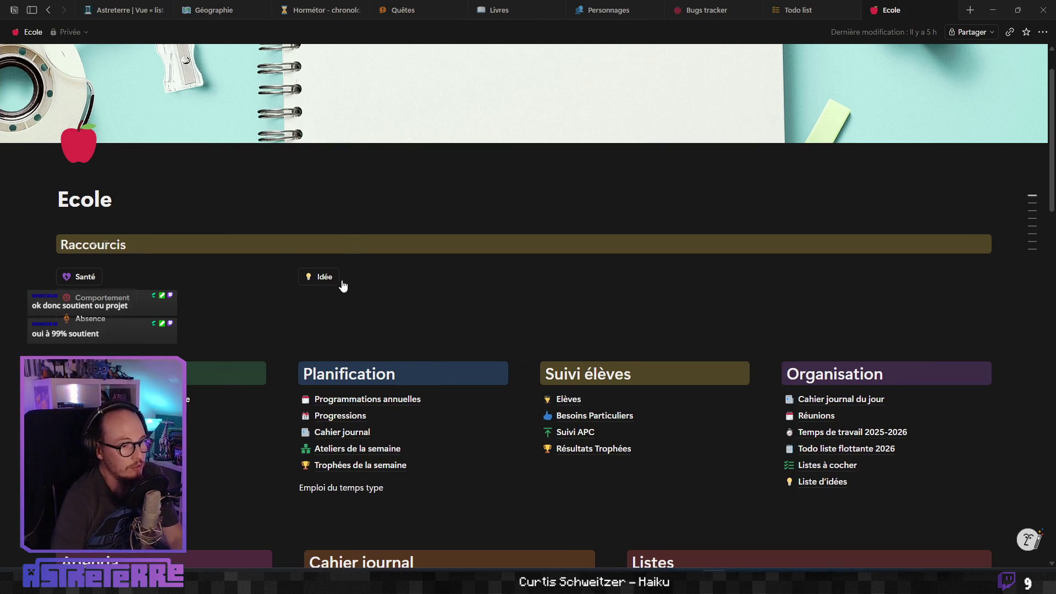
pyautogui.scroll(-7, 342, 280)
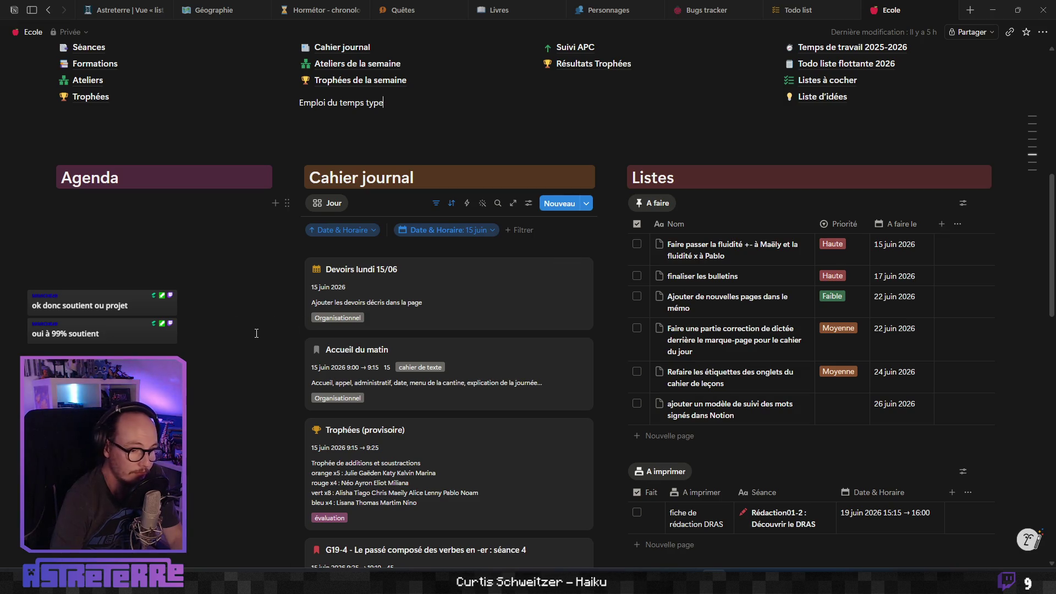
pyautogui.scroll(5, 326, 379)
pyautogui.scroll(1, 324, 379)
pyautogui.scroll(3, 704, 199)
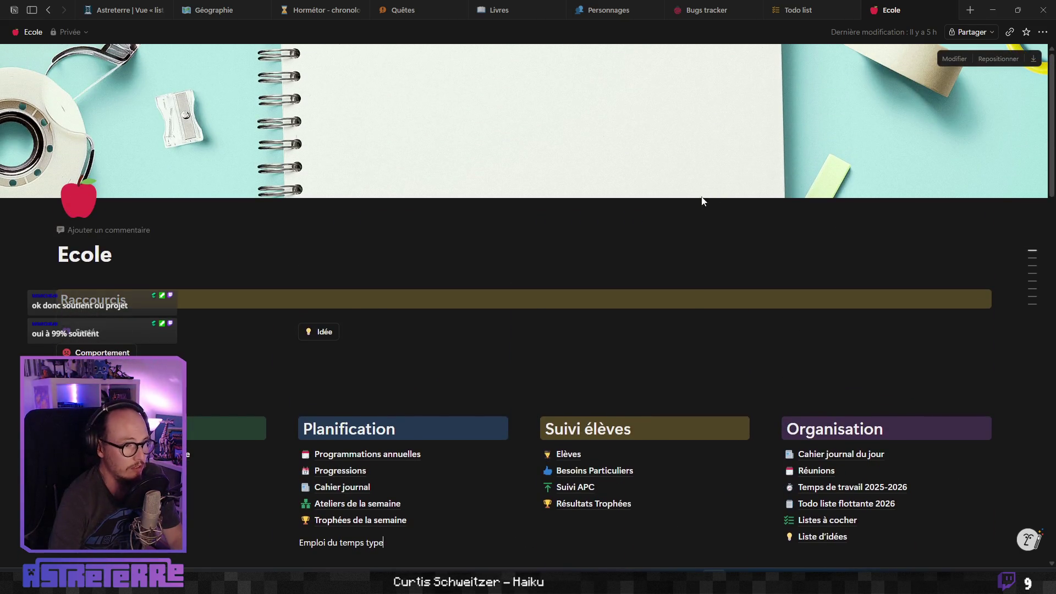
pyautogui.scroll(-4, 654, 223)
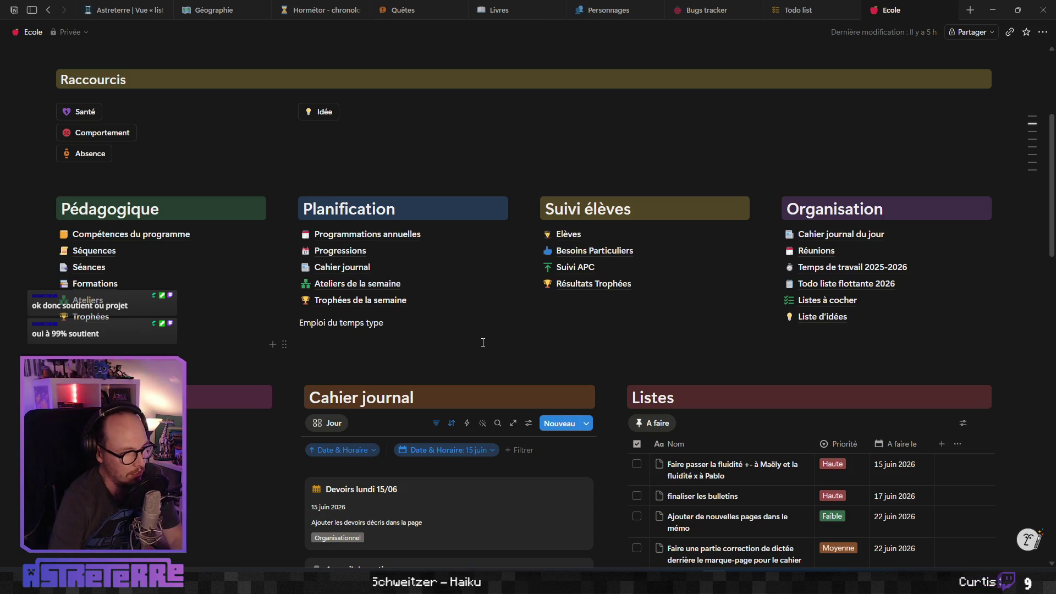
pyautogui.scroll(4, 483, 343)
pyautogui.scroll(-4, 385, 386)
pyautogui.scroll(4, 416, 380)
pyautogui.scroll(-1, 429, 380)
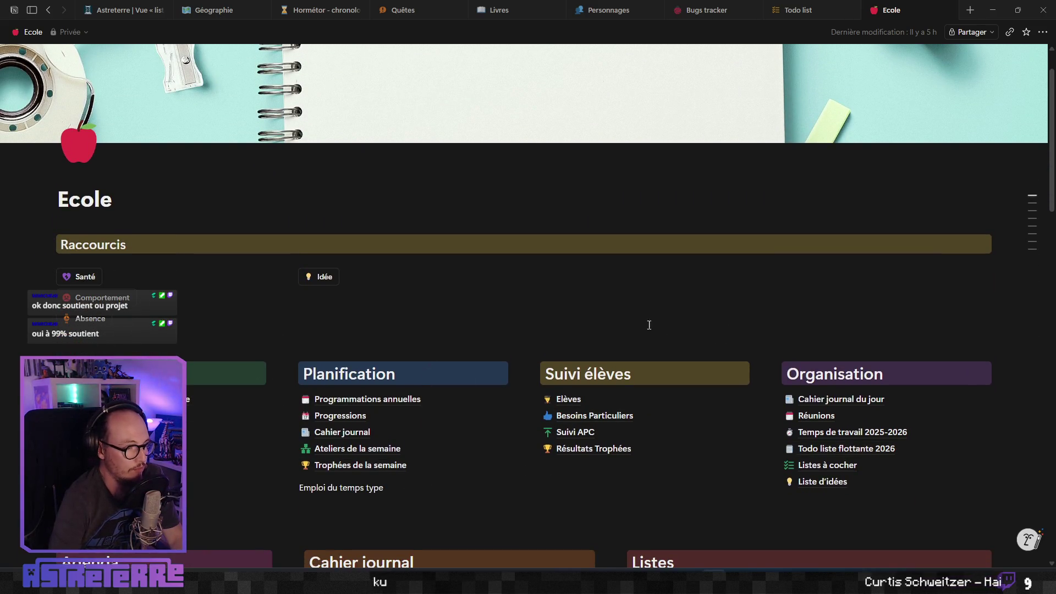
pyautogui.scroll(1, 552, 295)
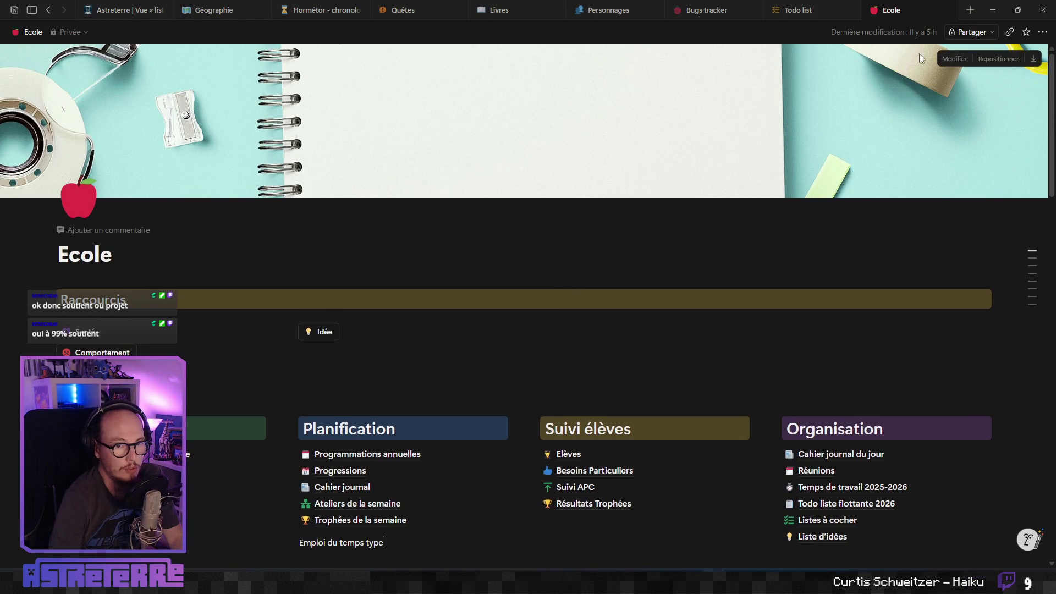
# Close the Ecole tab, minimize Notion, and pan Godot's view around the fang trap.
pyautogui.click(949, 10)
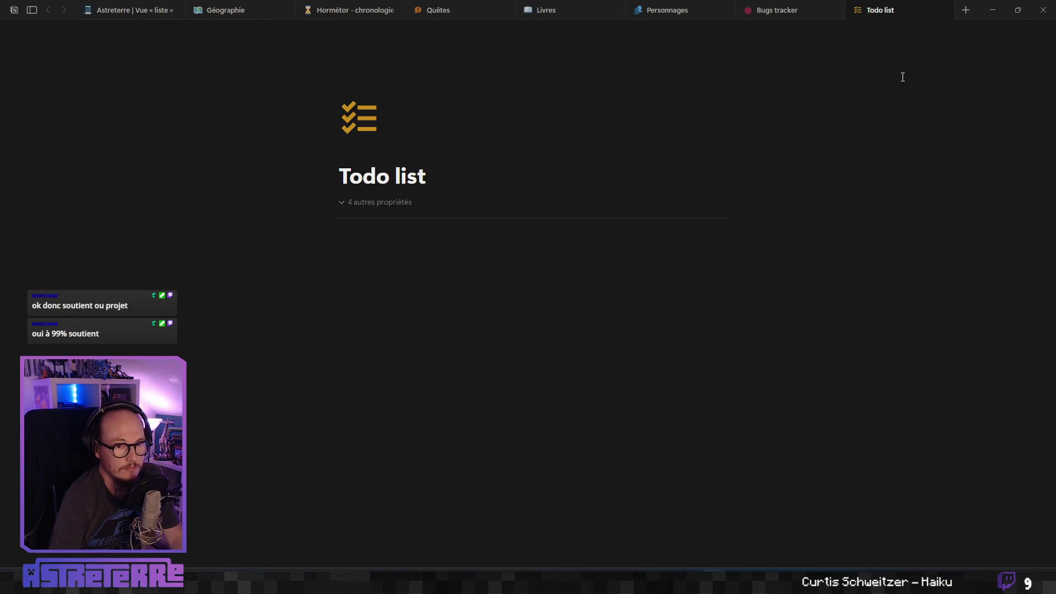
pyautogui.click(994, 10)
pyautogui.moveTo(573, 369)
pyautogui.mouseDown()
pyautogui.moveTo(506, 255)
pyautogui.moveTo(705, 398)
pyautogui.mouseUp()
pyautogui.moveTo(724, 339)
pyautogui.mouseDown()
pyautogui.moveTo(452, 236)
pyautogui.moveTo(512, 396)
pyautogui.moveTo(682, 352)
pyautogui.moveTo(621, 347)
pyautogui.moveTo(417, 368)
pyautogui.moveTo(693, 229)
pyautogui.moveTo(662, 406)
pyautogui.moveTo(633, 286)
pyautogui.moveTo(573, 252)
pyautogui.moveTo(639, 415)
pyautogui.moveTo(521, 419)
pyautogui.moveTo(493, 346)
pyautogui.moveTo(611, 361)
pyautogui.moveTo(670, 382)
pyautogui.mouseUp()
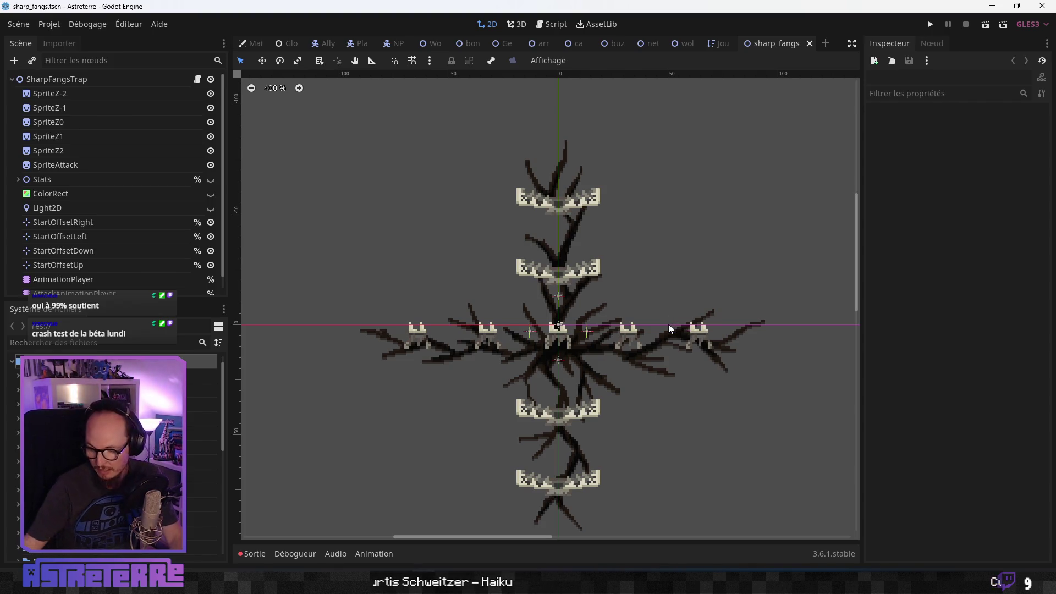
# Zoom and pan the 2D viewport to recentre the SharpFangsTrap.
pyautogui.scroll(-3, 586, 271)
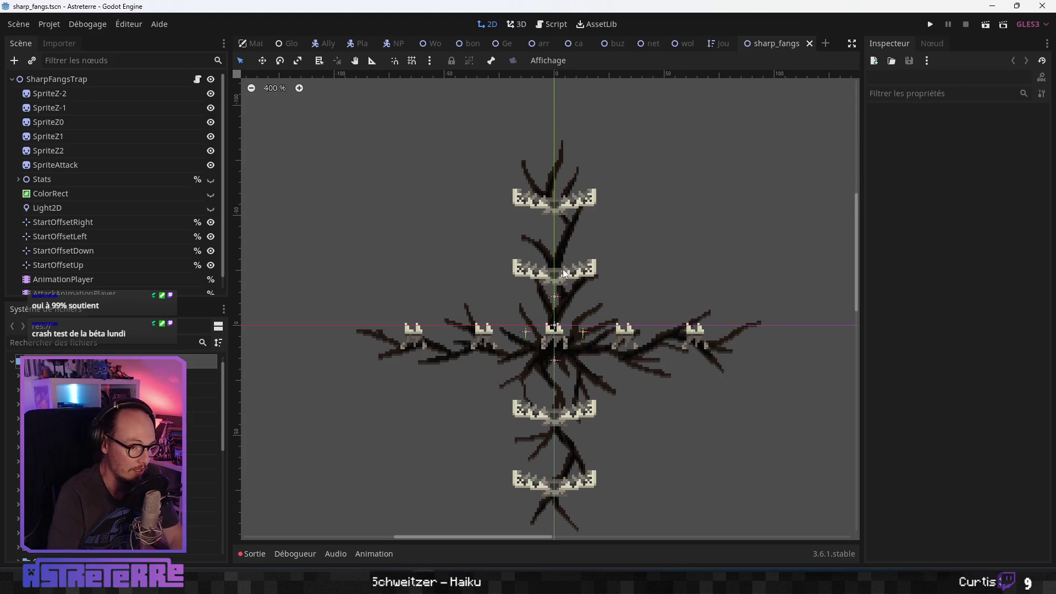
pyautogui.hscroll(3, 605, 358)
pyautogui.scroll(2, 551, 277)
pyautogui.hscroll(-1, 552, 277)
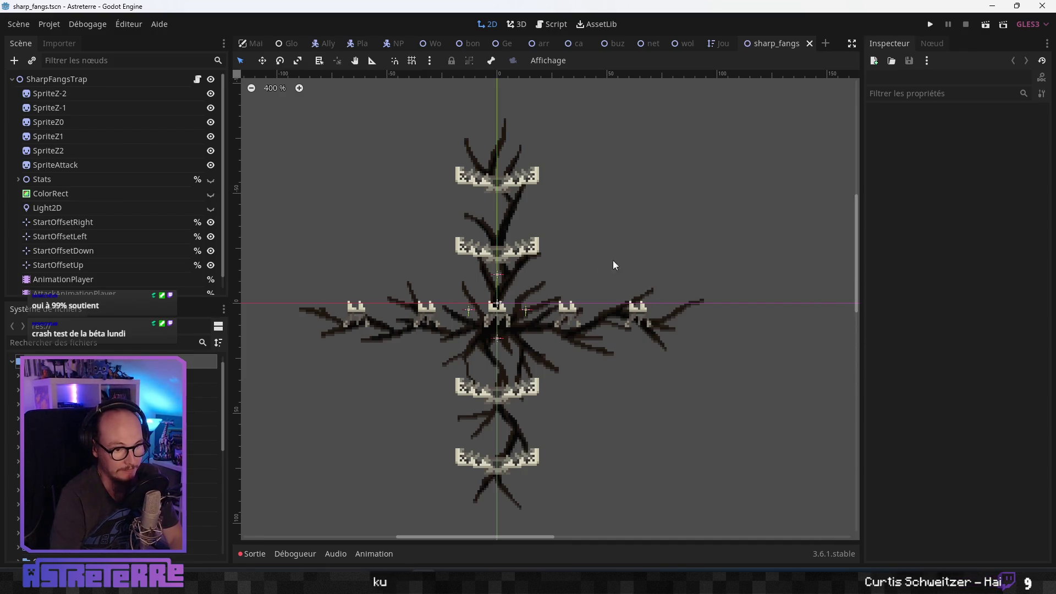
pyautogui.scroll(2, 440, 254)
pyautogui.hscroll(-9, 440, 253)
pyautogui.scroll(-6, 492, 371)
pyautogui.hscroll(11, 493, 371)
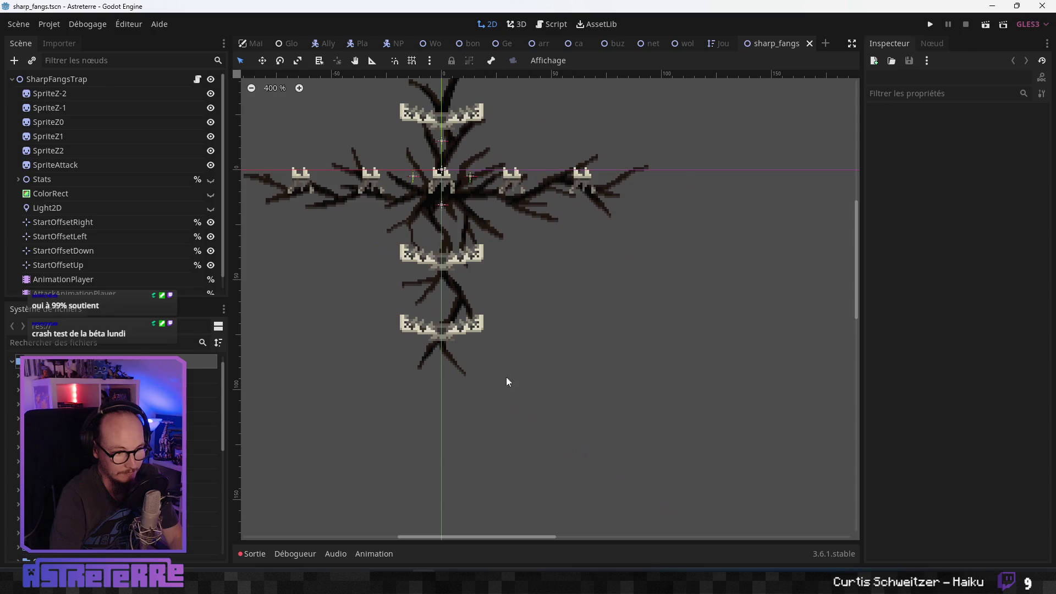
pyautogui.scroll(5, 431, 286)
pyautogui.hscroll(-7, 432, 286)
pyautogui.hscroll(9, 642, 377)
pyautogui.scroll(-3, 642, 377)
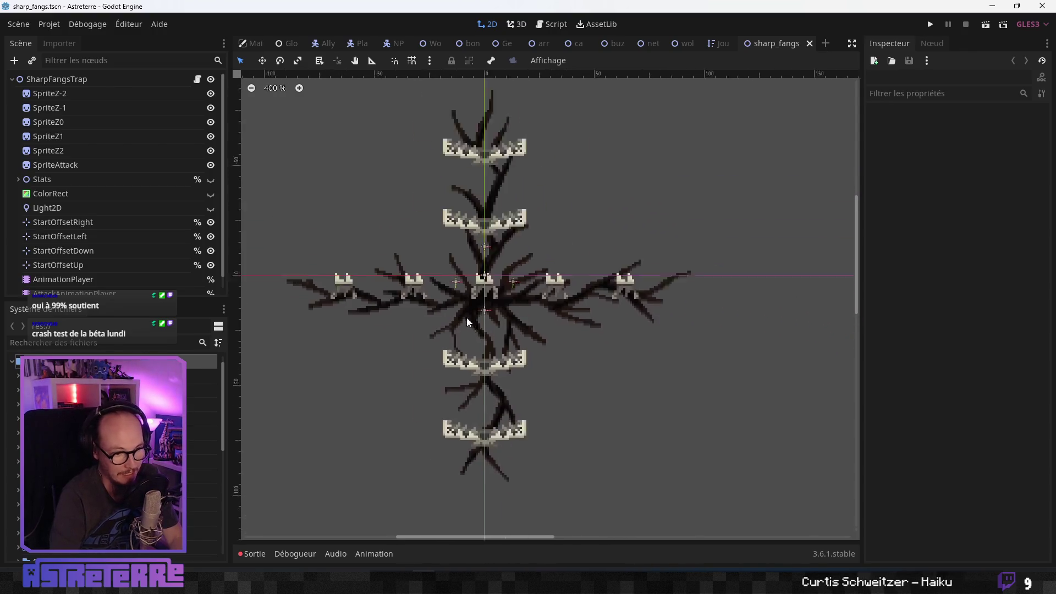
pyautogui.hscroll(3, 493, 219)
pyautogui.scroll(2, 493, 219)
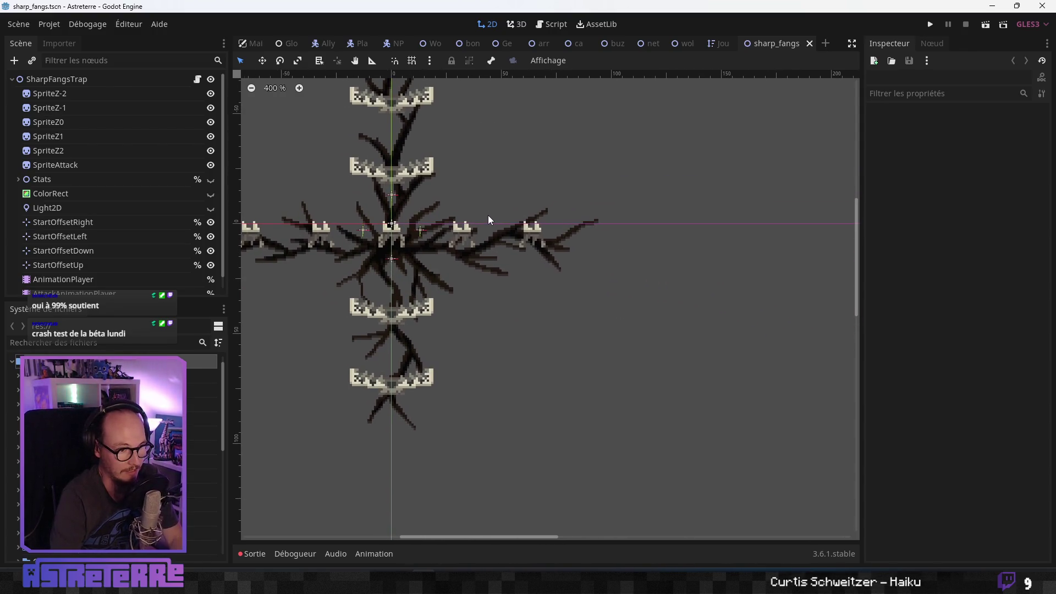
pyautogui.hscroll(-5, 442, 230)
pyautogui.moveTo(567, 272)
pyautogui.mouseDown()
pyautogui.moveTo(803, 266)
pyautogui.moveTo(632, 265)
pyautogui.moveTo(718, 263)
pyautogui.moveTo(641, 186)
pyautogui.moveTo(530, 288)
pyautogui.moveTo(715, 260)
pyautogui.moveTo(634, 213)
pyautogui.moveTo(656, 345)
pyautogui.moveTo(683, 300)
pyautogui.mouseUp()
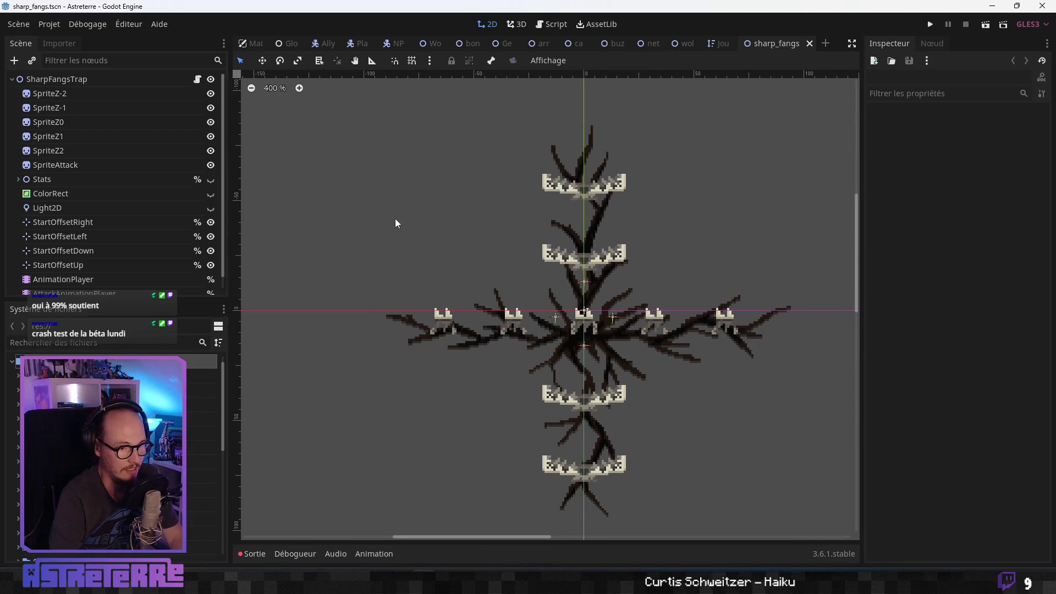
# Nudge the trap view down-right, then bring the Geozoom France browser window onscreen.
pyautogui.scroll(-2, 616, 362)
pyautogui.scroll(3, 617, 361)
pyautogui.hscroll(3, 562, 330)
pyautogui.moveTo(542, 295)
pyautogui.mouseDown()
pyautogui.moveTo(443, 302)
pyautogui.moveTo(708, 361)
pyautogui.moveTo(561, 301)
pyautogui.mouseUp()
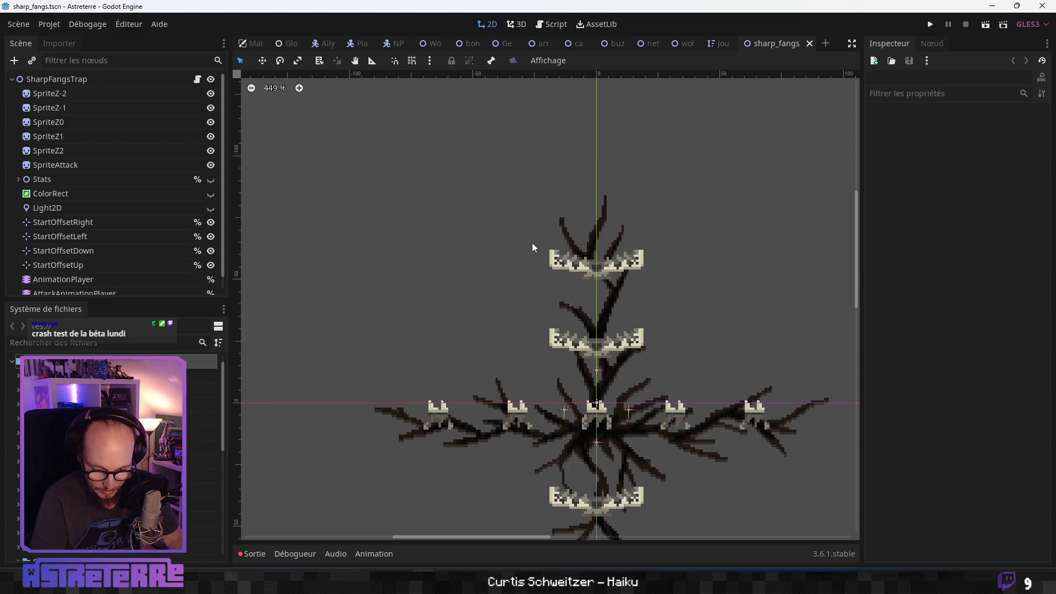
pyautogui.scroll(-2, 581, 416)
pyautogui.moveTo(581, 416); pyautogui.dragTo(572, 406)
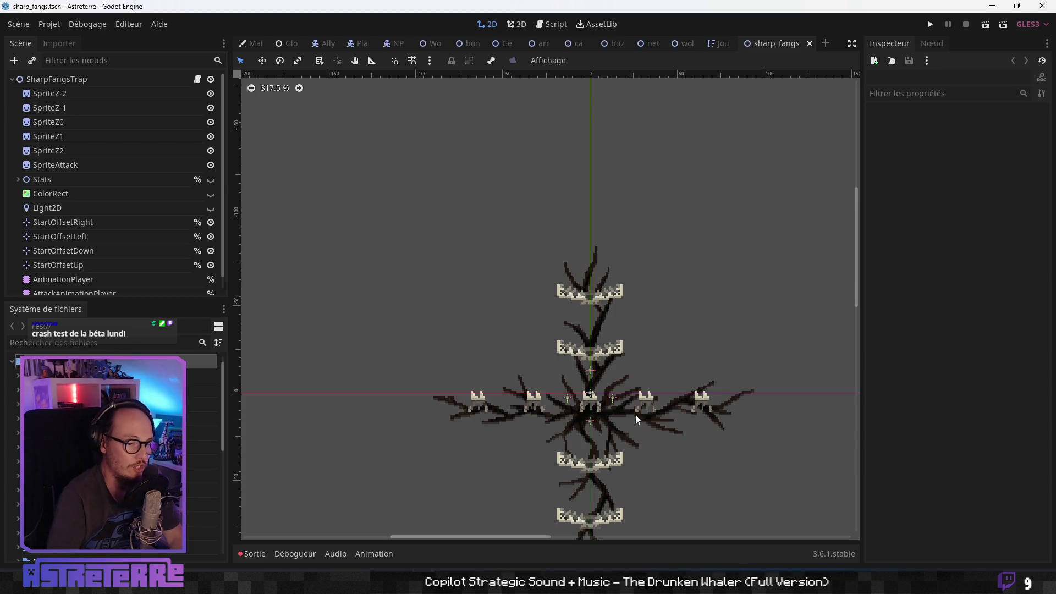
pyautogui.scroll(-2, 473, 267)
pyautogui.scroll(3, 511, 374)
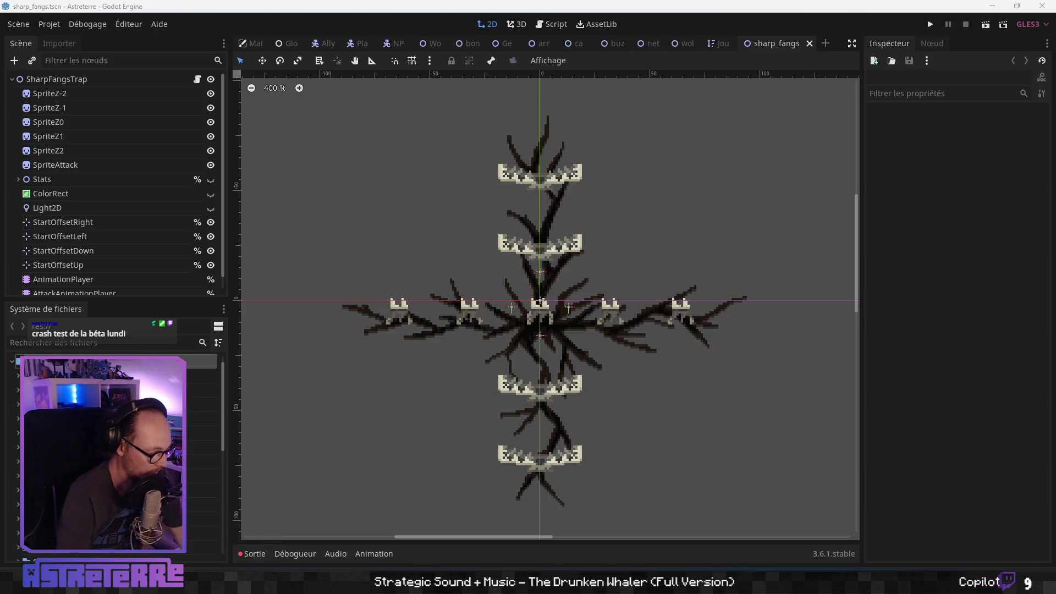
pyautogui.moveTo(0, 145); pyautogui.dragTo(479, 146)
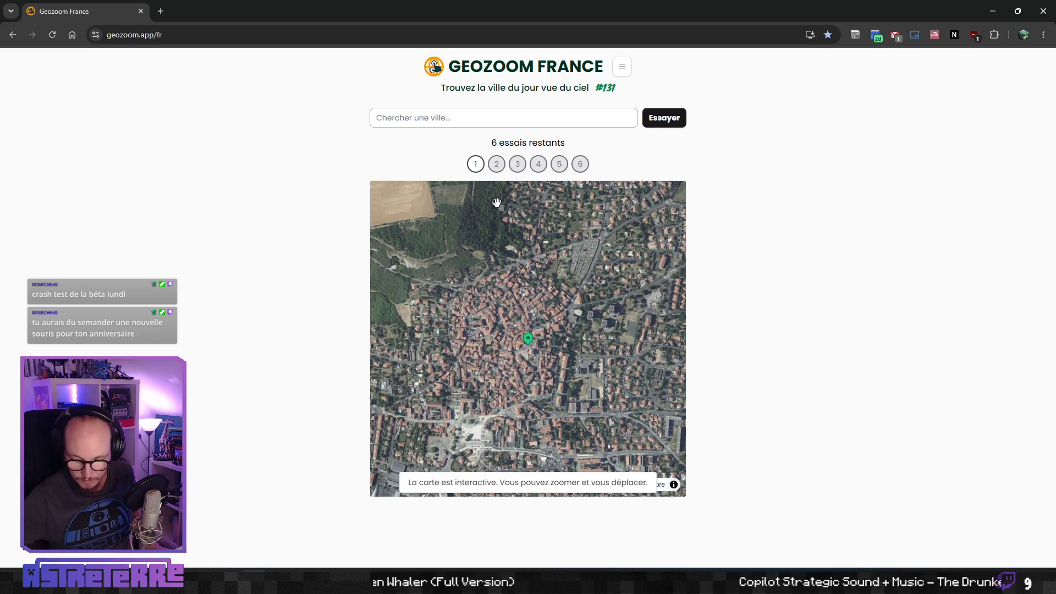
pyautogui.scroll(3, 501, 342)
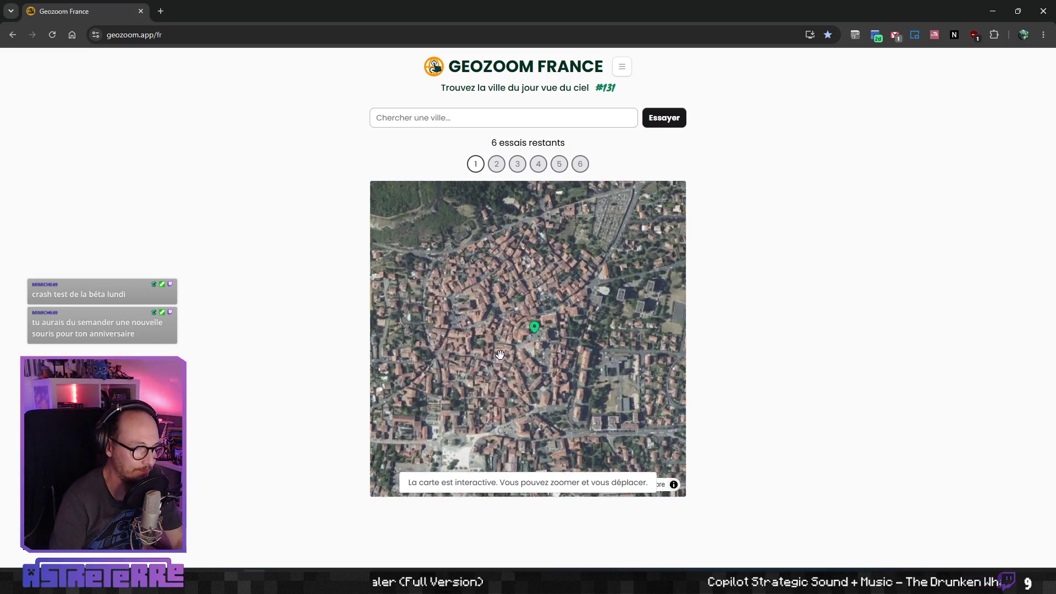
pyautogui.moveTo(561, 382); pyautogui.dragTo(527, 341)
pyautogui.scroll(2, 492, 300)
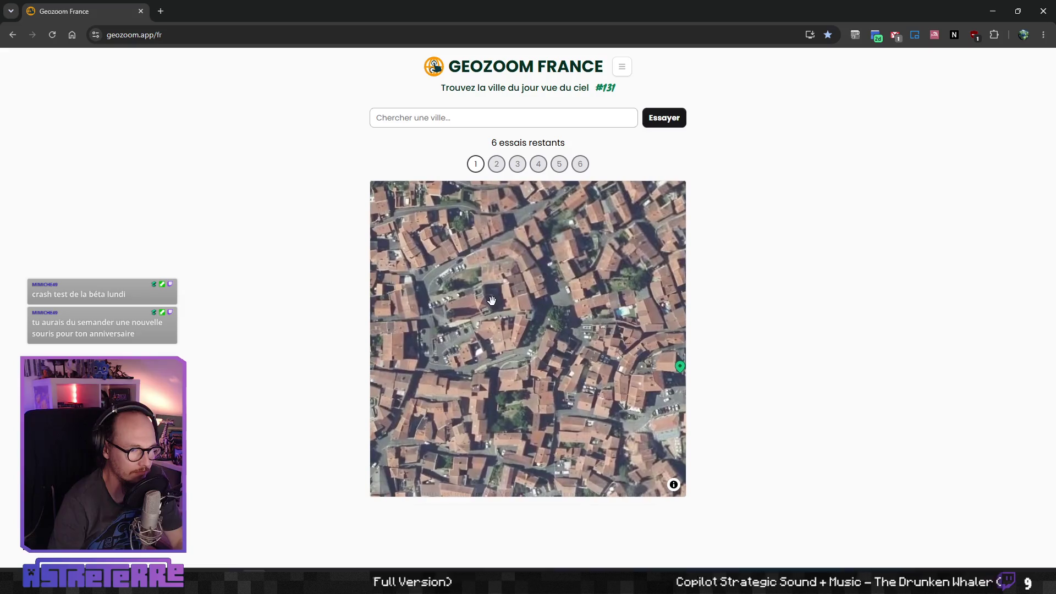
pyautogui.scroll(-2, 578, 357)
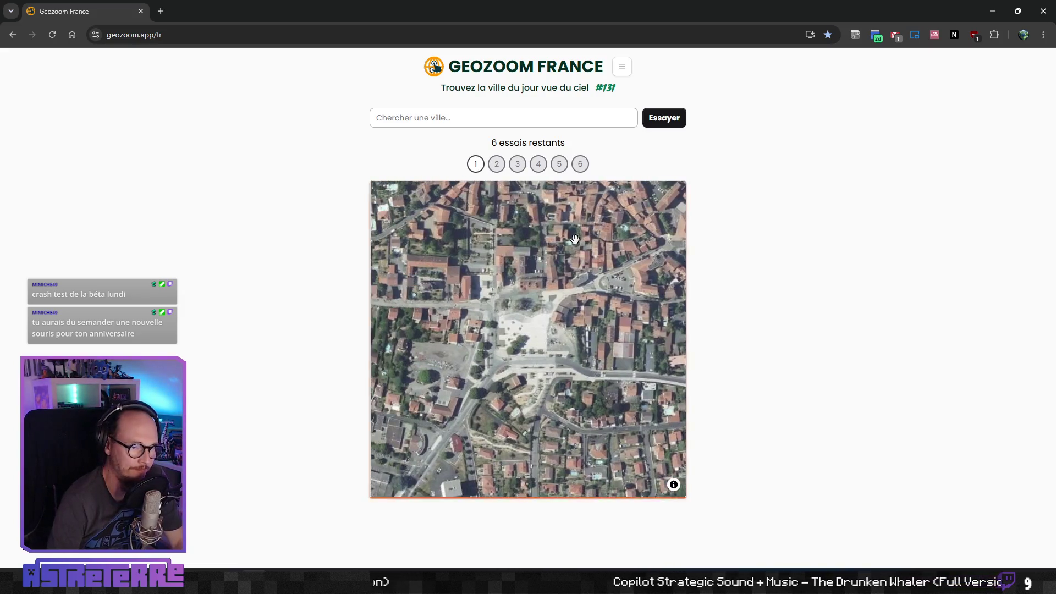
pyautogui.scroll(-2, 496, 330)
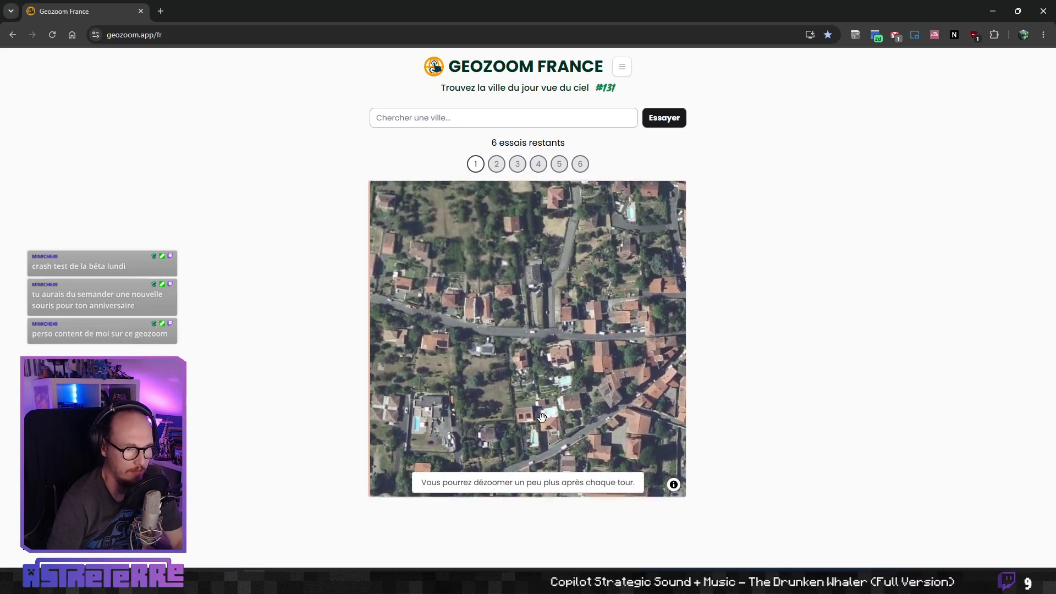
pyautogui.moveTo(523, 302); pyautogui.dragTo(575, 372)
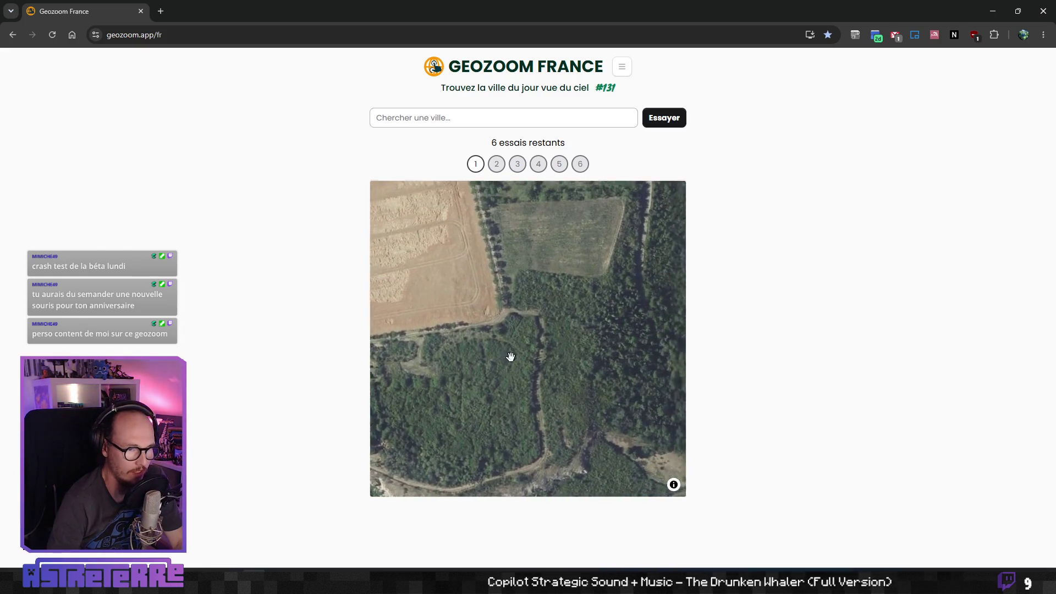
pyautogui.moveTo(635, 401); pyautogui.dragTo(566, 392)
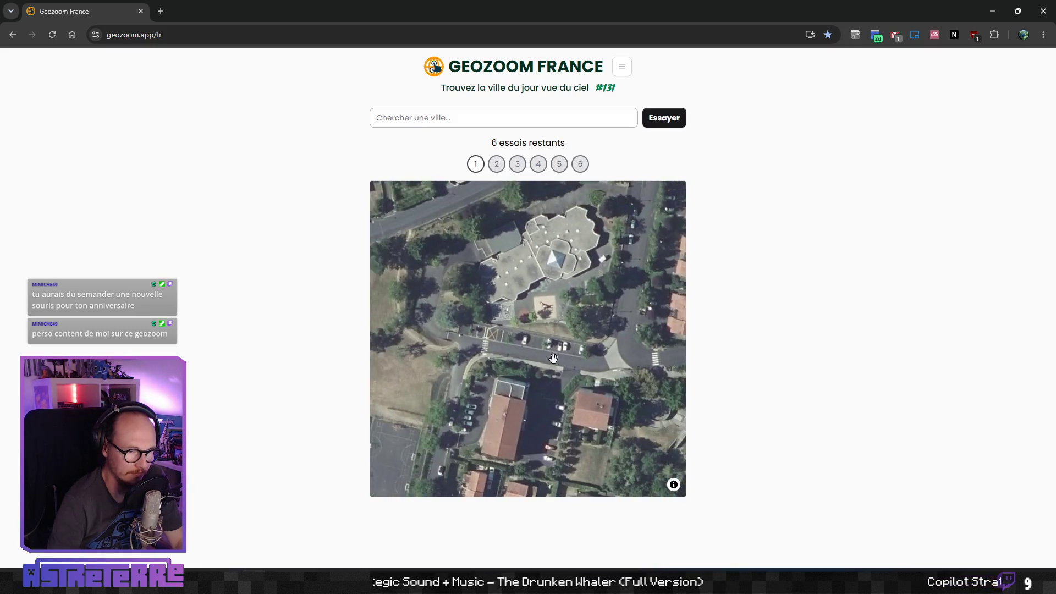
pyautogui.scroll(-3, 502, 283)
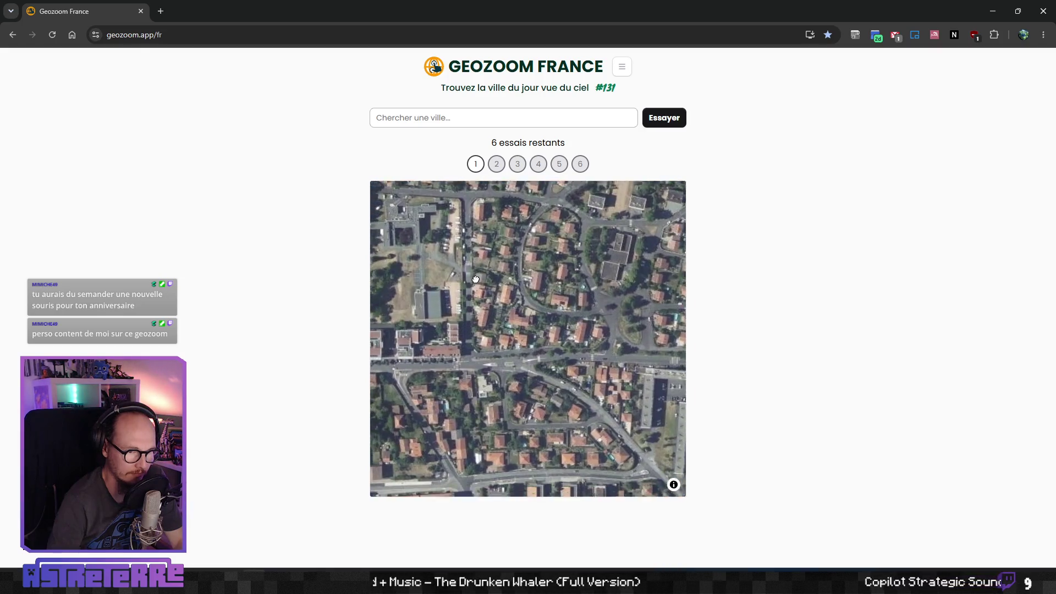
pyautogui.scroll(3, 507, 346)
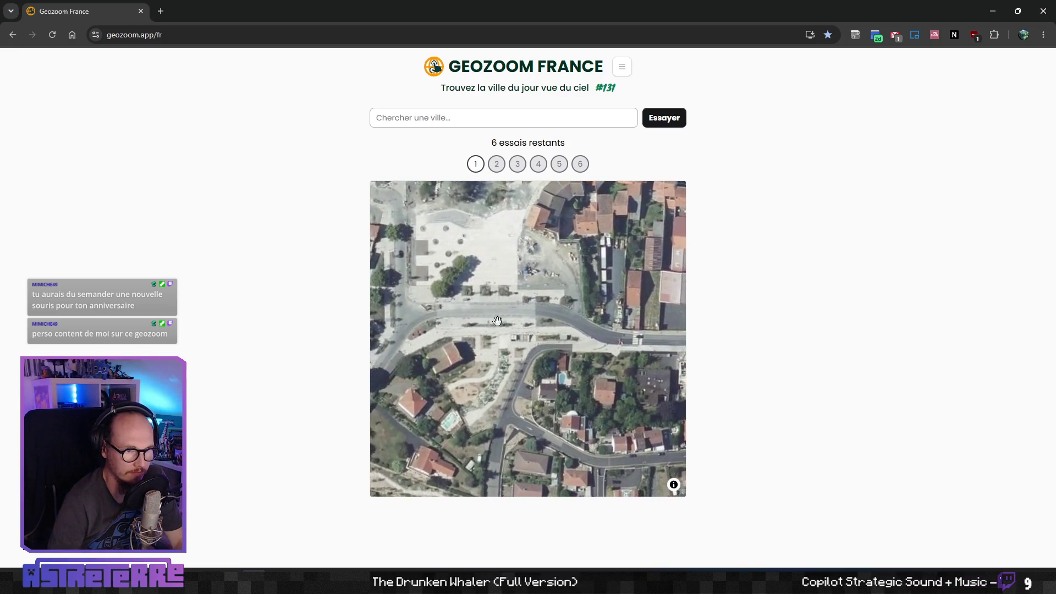
pyautogui.moveTo(530, 378); pyautogui.dragTo(545, 291)
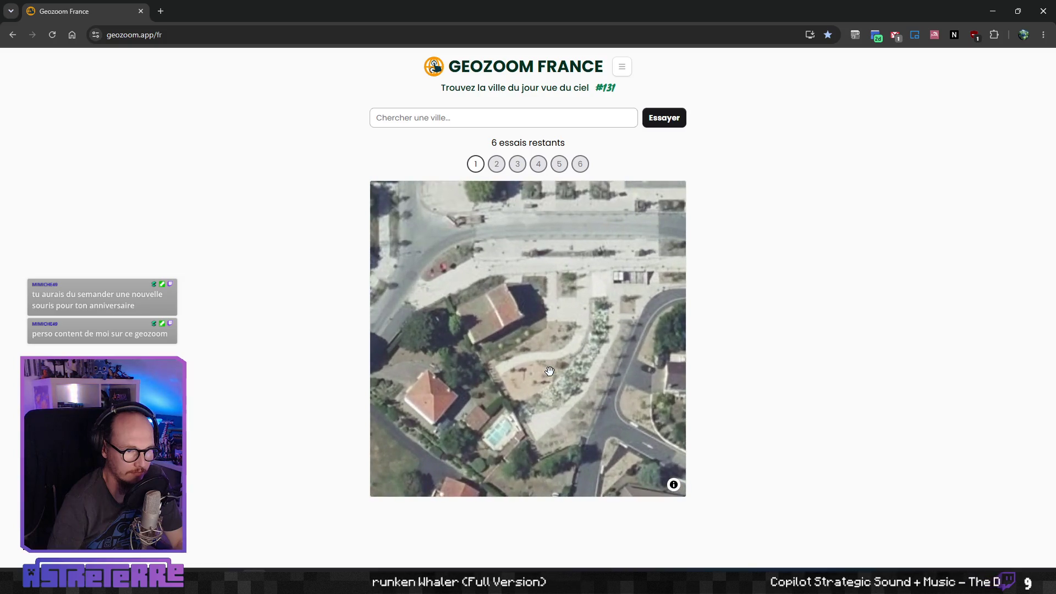
pyautogui.scroll(-2, 550, 371)
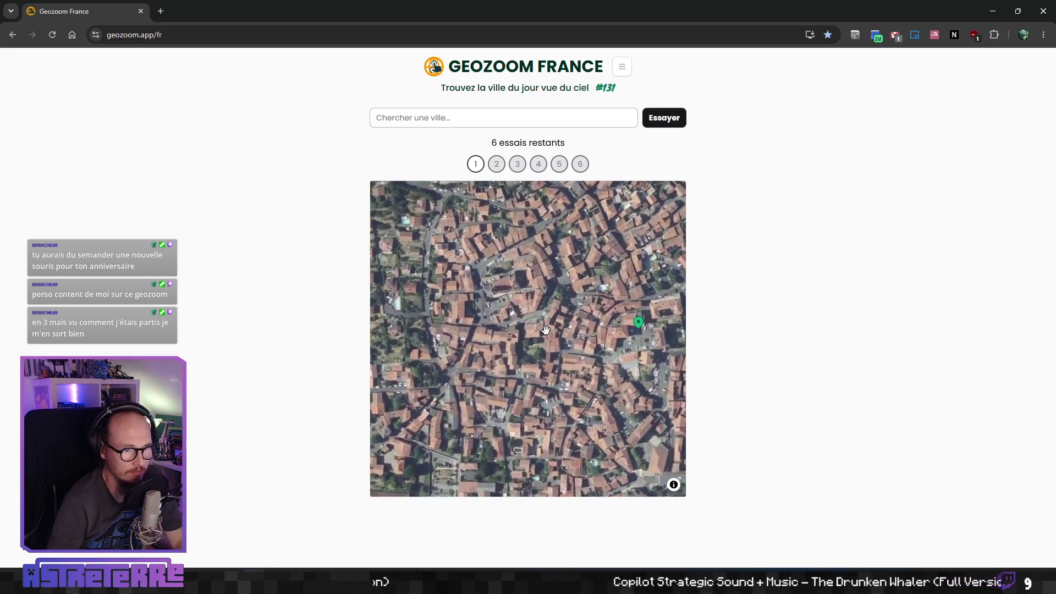
pyautogui.scroll(2, 512, 348)
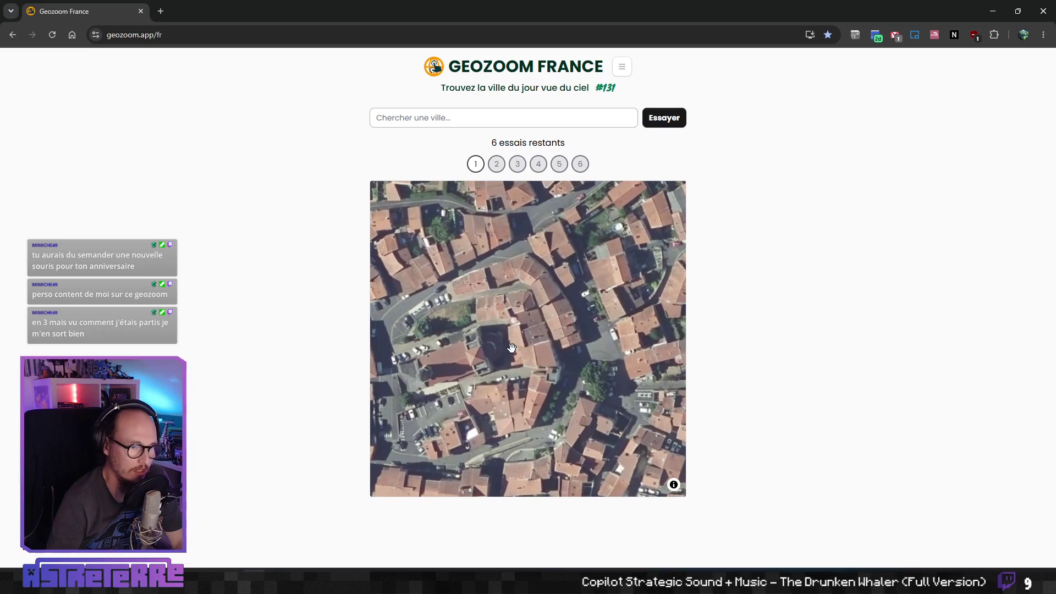
pyautogui.scroll(-5, 546, 328)
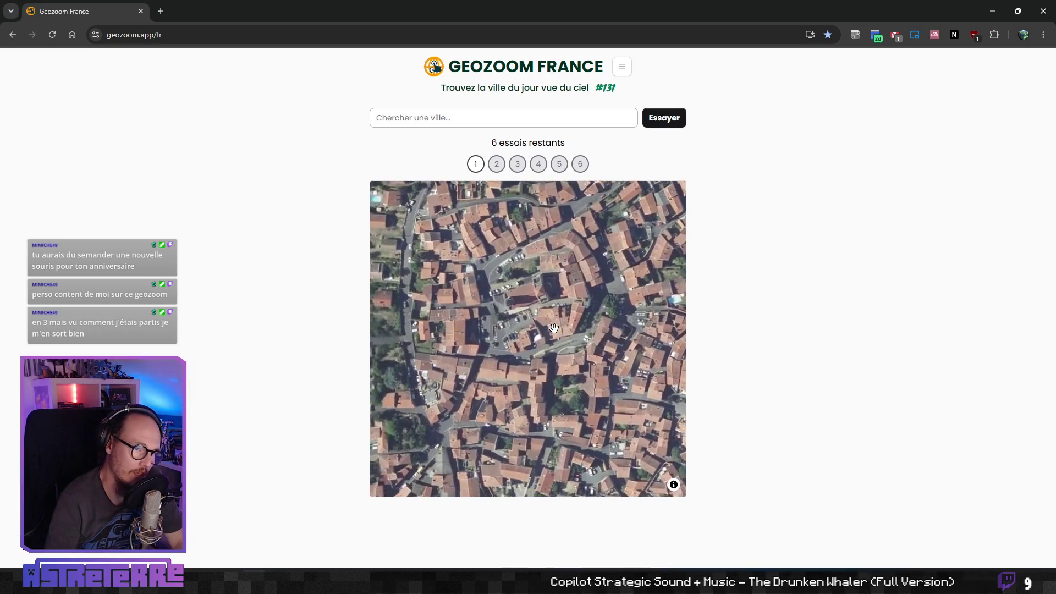
pyautogui.scroll(-1, 545, 329)
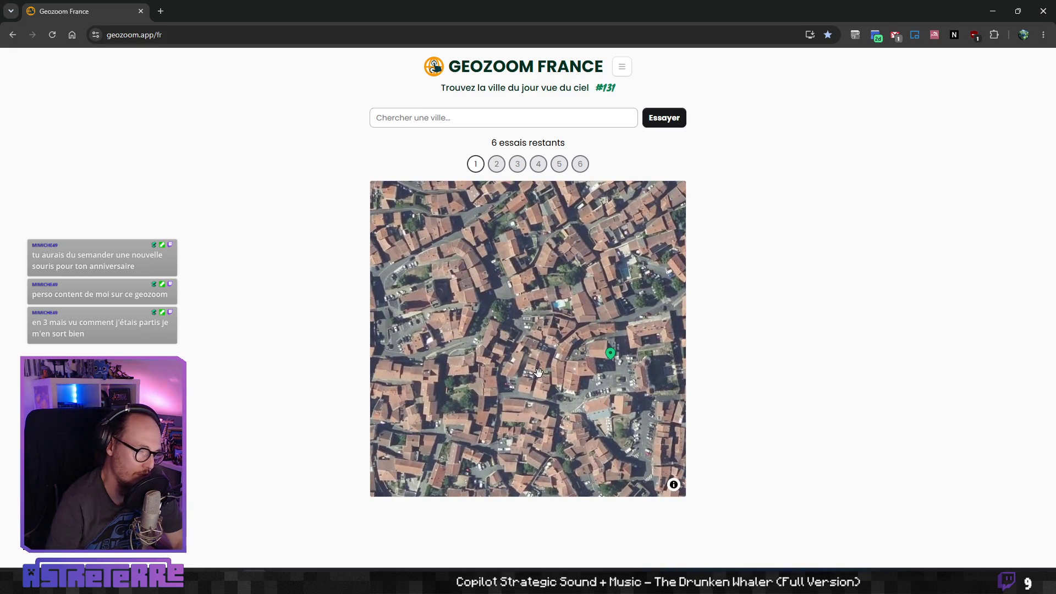
pyautogui.scroll(3, 509, 288)
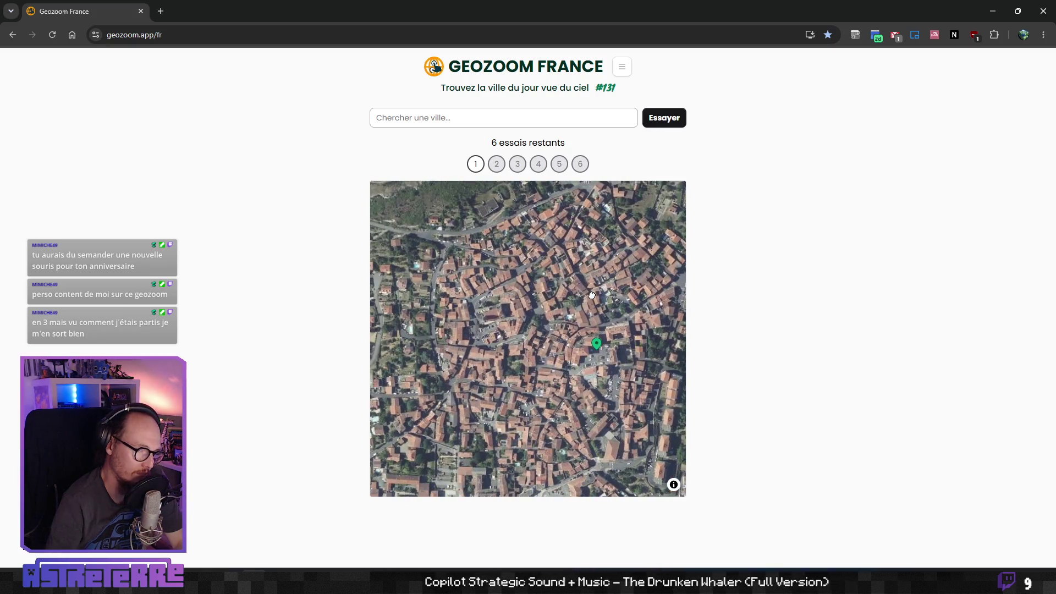
pyautogui.scroll(-3, 509, 289)
pyautogui.scroll(1, 503, 328)
pyautogui.scroll(2, 503, 328)
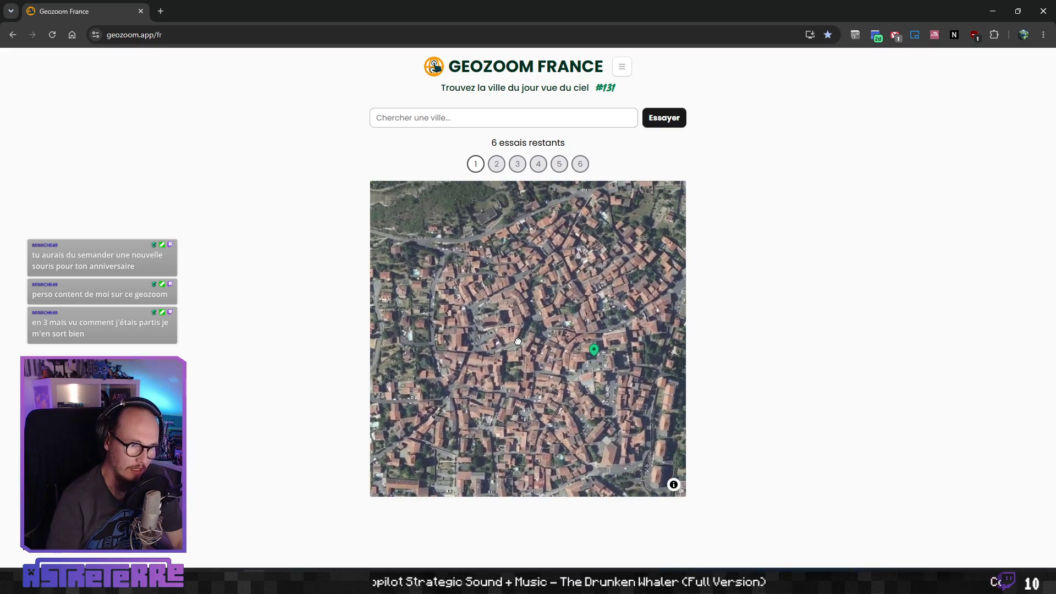
pyautogui.click(439, 119)
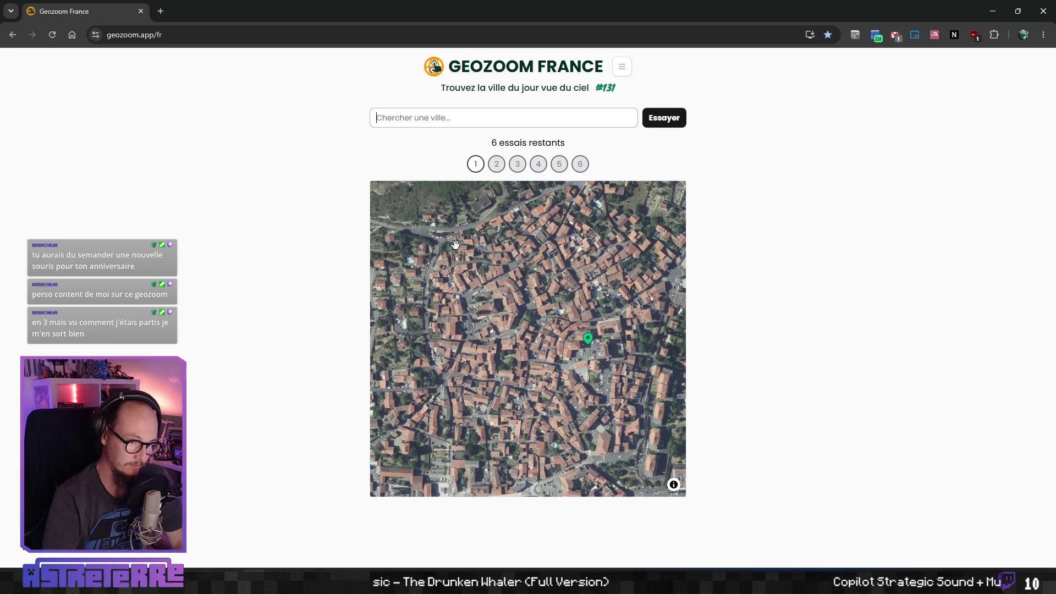
pyautogui.click(433, 117)
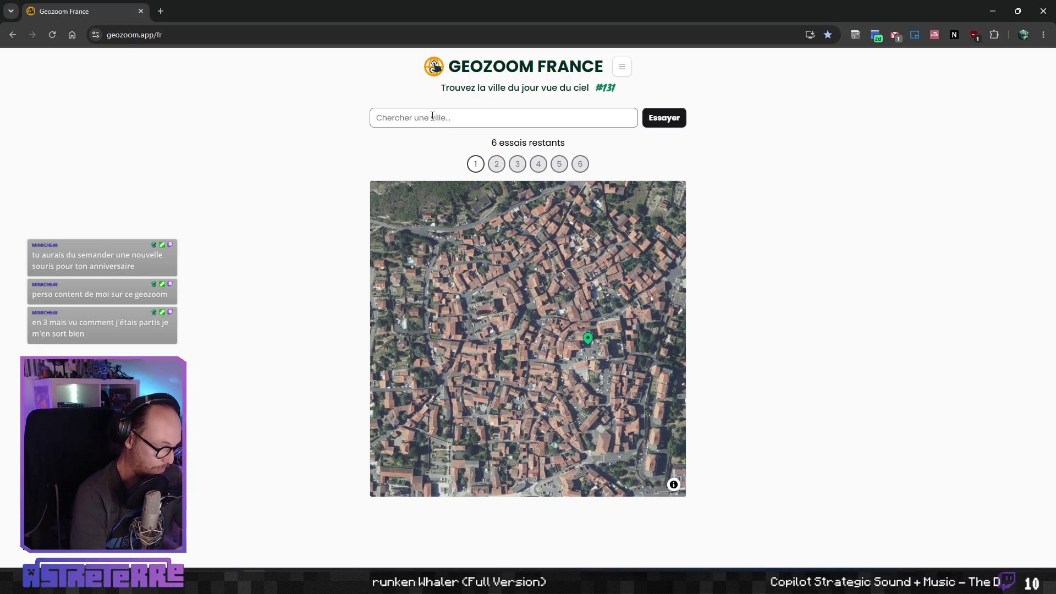
# Search by département 24 after trying 'perigo...', and submit Bergerac (24) as the first guess.
pyautogui.write('péri')
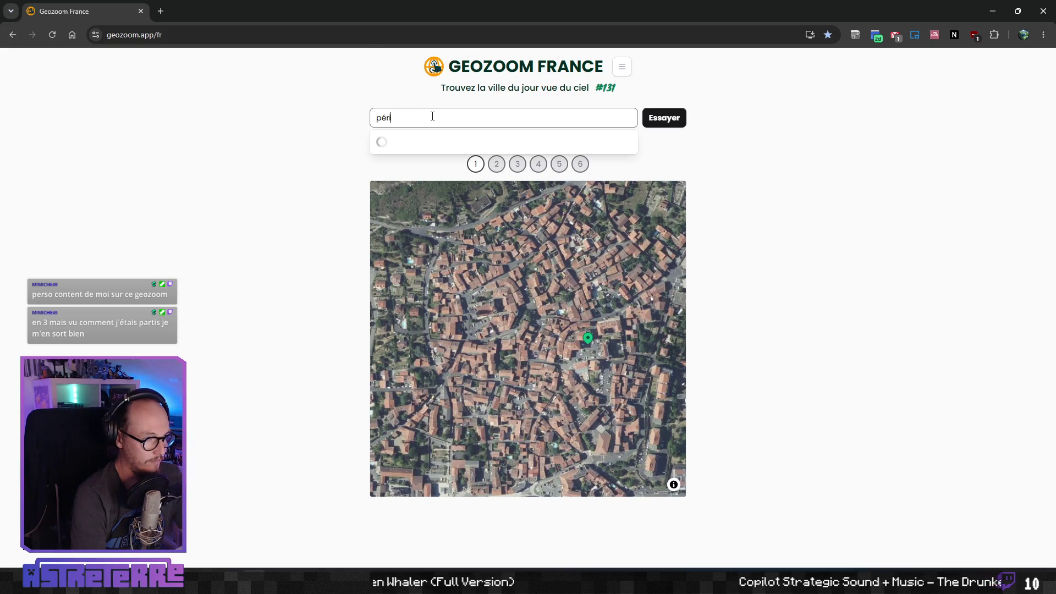
pyautogui.press('BackSpace')
pyautogui.write('eri')
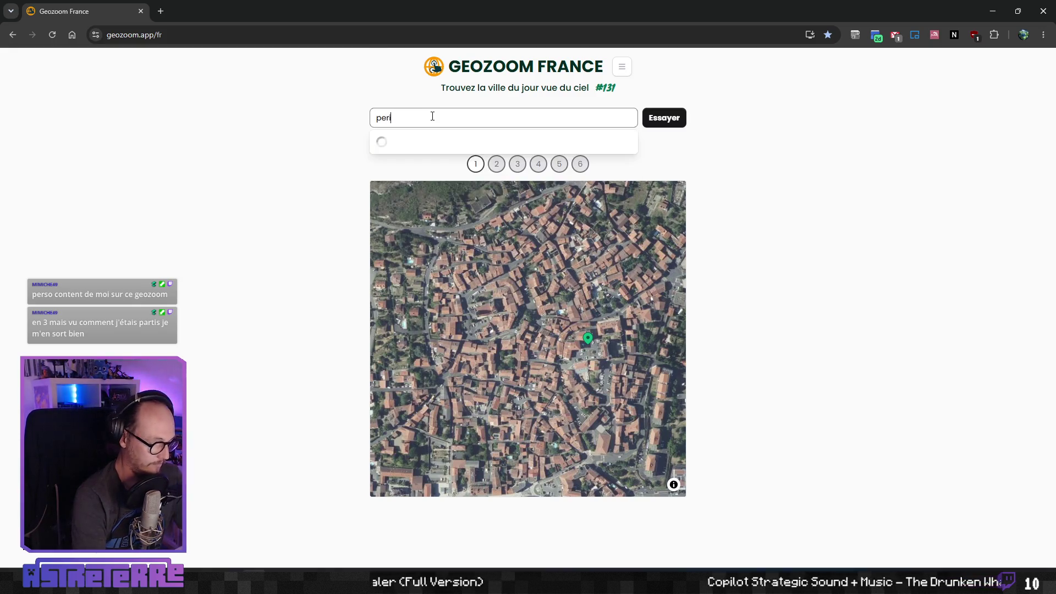
pyautogui.write('r')
pyautogui.press('BackSpace')
pyautogui.write('rds')
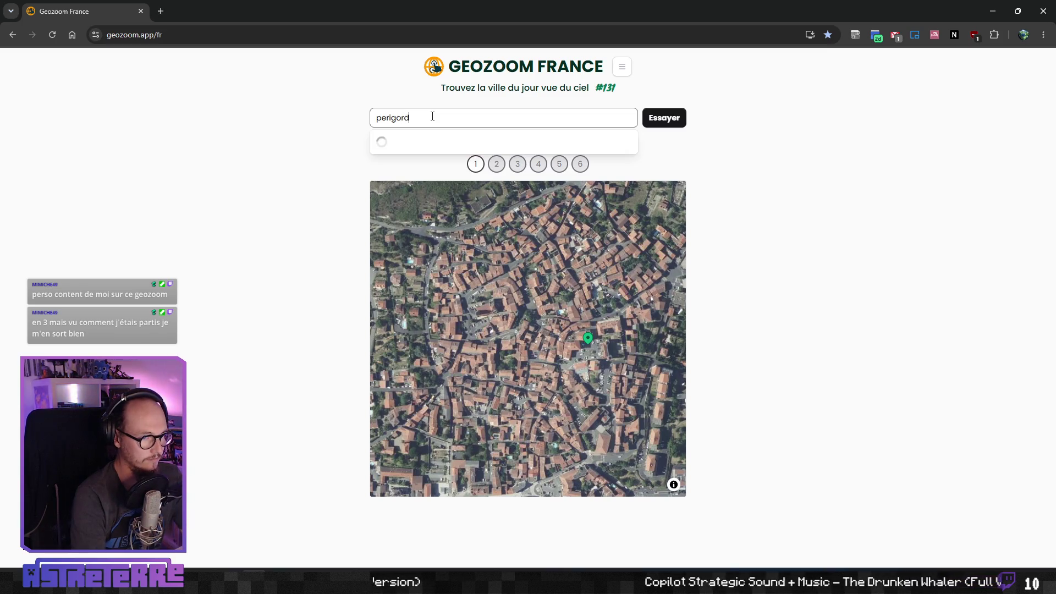
pyautogui.press('BackSpace')
pyautogui.press('BackSpace')
pyautogui.press('BackSpace')
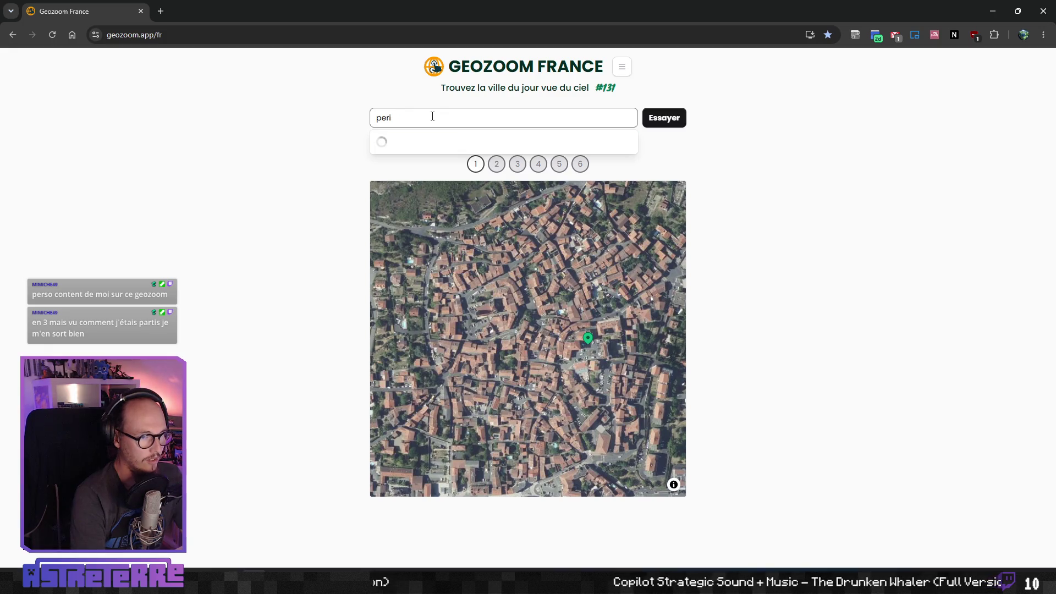
pyautogui.write('eri')
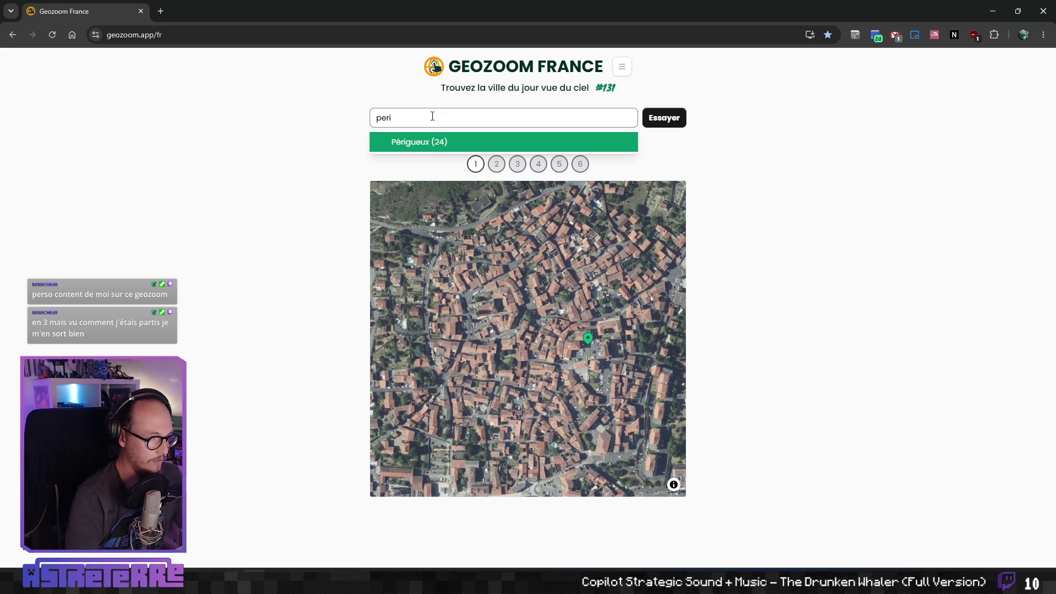
pyautogui.hotkey('ctrl', 'a')
pyautogui.write('24')
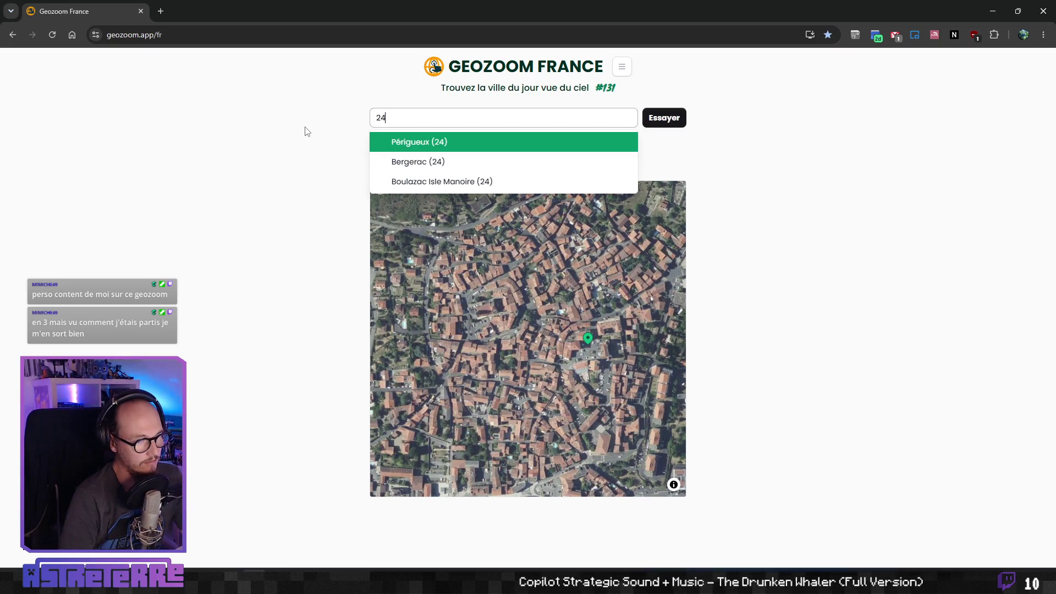
pyautogui.click(407, 161)
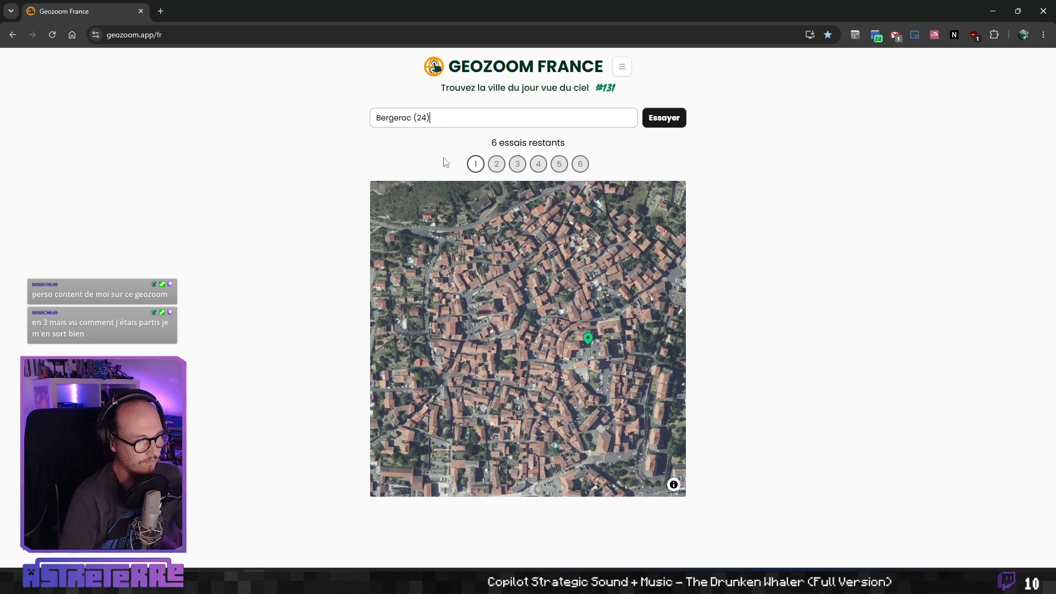
pyautogui.click(666, 119)
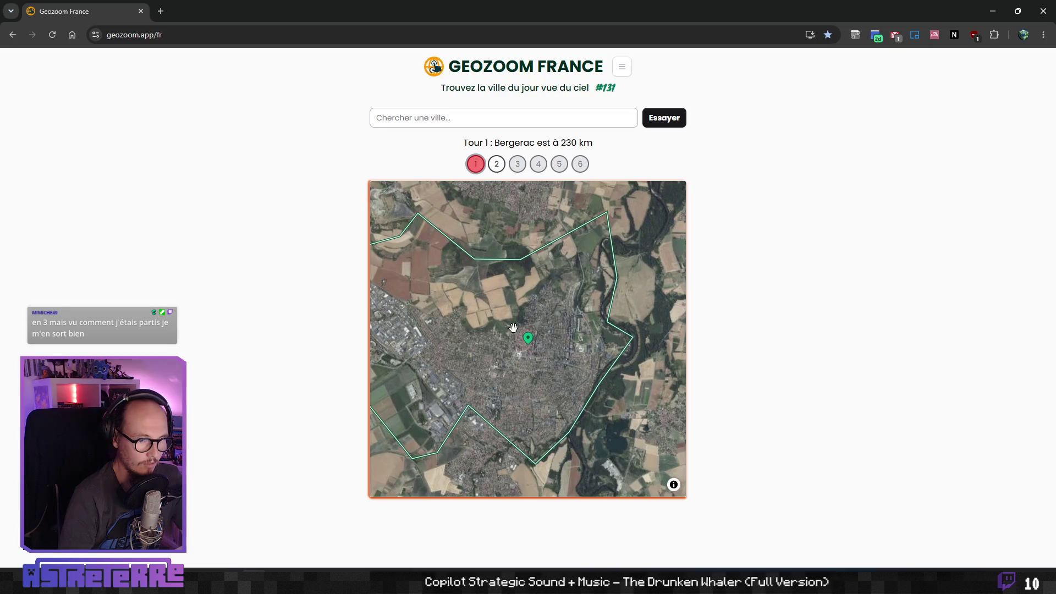
# Zoom and pan the satellite map past the lake, fields and warehouses to the industrial zone.
pyautogui.scroll(5, 504, 323)
pyautogui.scroll(2, 615, 258)
pyautogui.moveTo(604, 288)
pyautogui.mouseDown()
pyautogui.moveTo(539, 273)
pyautogui.moveTo(498, 347)
pyautogui.moveTo(623, 289)
pyautogui.moveTo(604, 253)
pyautogui.moveTo(483, 377)
pyautogui.moveTo(583, 295)
pyautogui.moveTo(534, 289)
pyautogui.moveTo(578, 419)
pyautogui.moveTo(500, 381)
pyautogui.moveTo(549, 283)
pyautogui.moveTo(522, 319)
pyautogui.moveTo(505, 352)
pyautogui.moveTo(583, 258)
pyautogui.moveTo(555, 315)
pyautogui.mouseUp()
pyautogui.scroll(-3, 549, 283)
pyautogui.scroll(1, 505, 352)
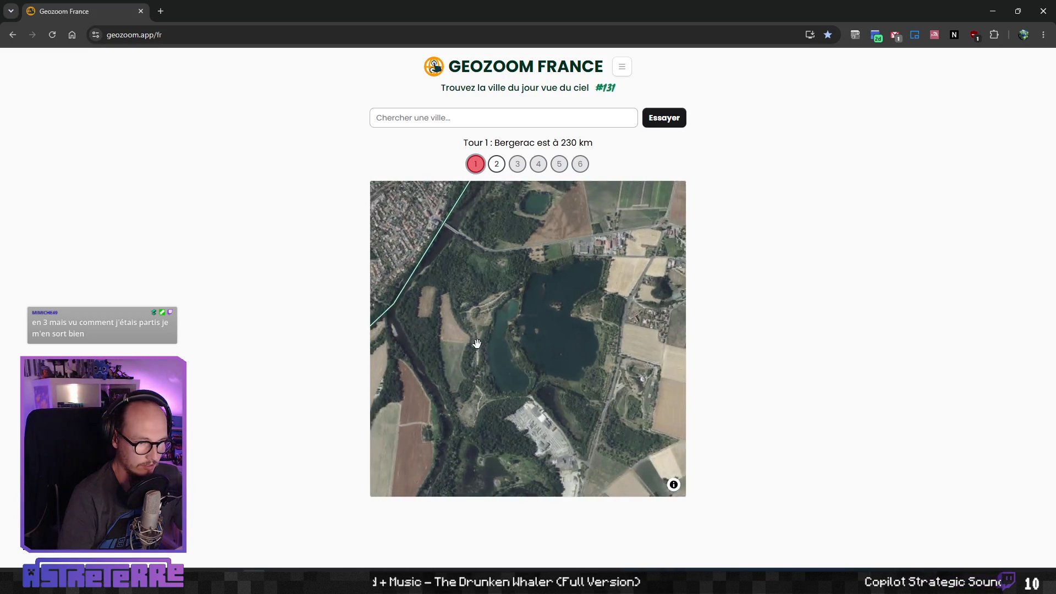
pyautogui.scroll(3, 615, 437)
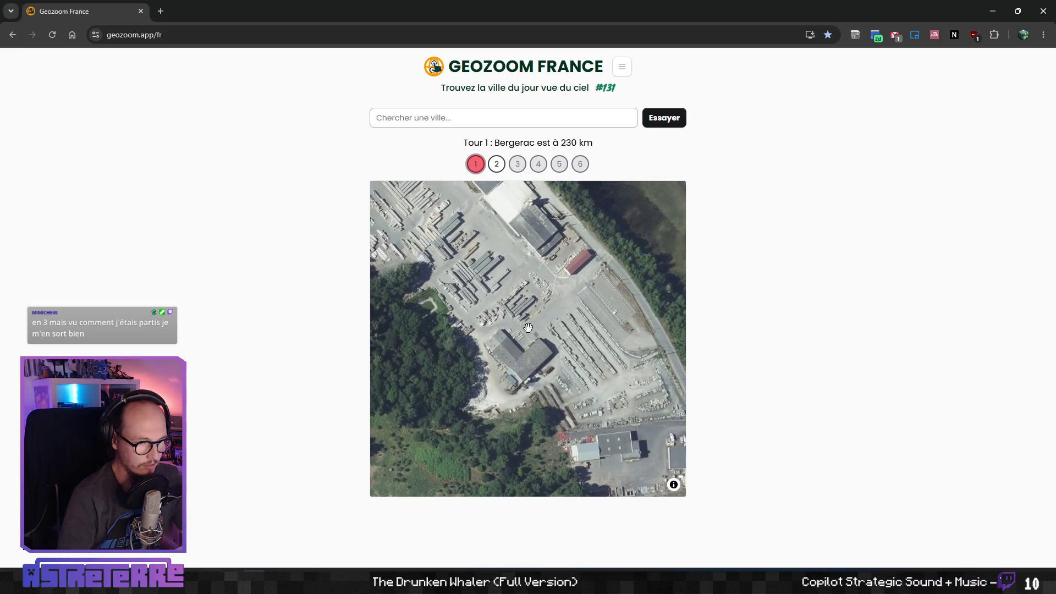
pyautogui.moveTo(519, 345); pyautogui.dragTo(544, 334)
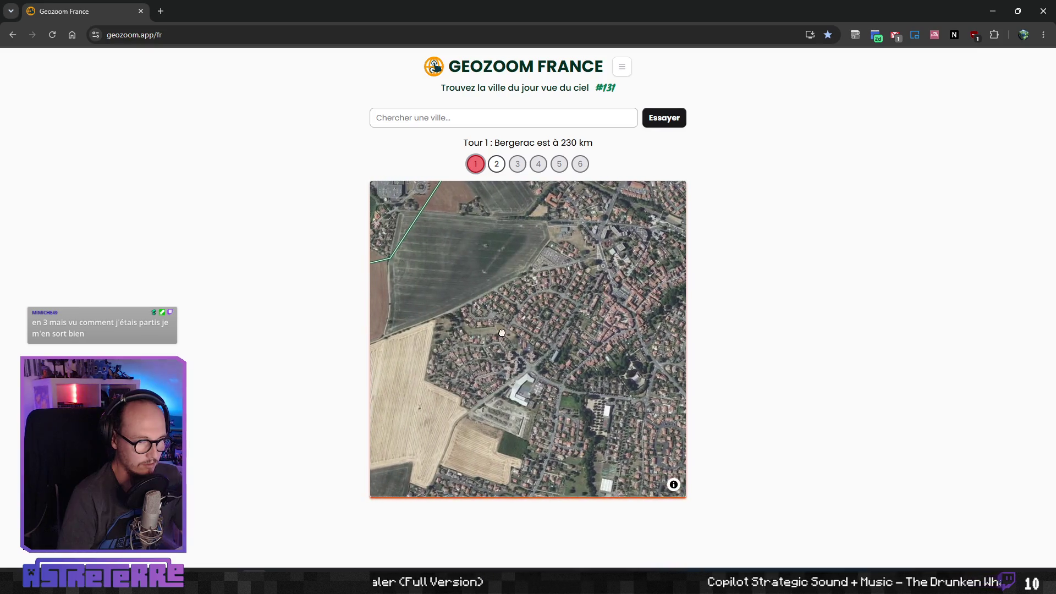
pyautogui.moveTo(510, 256); pyautogui.dragTo(519, 295)
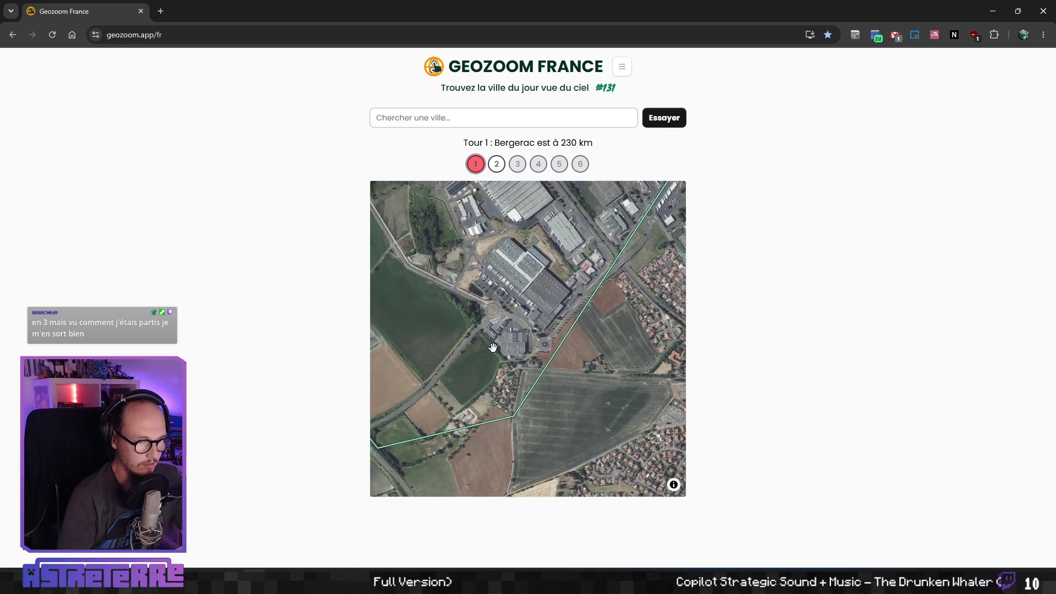
pyautogui.moveTo(573, 226); pyautogui.dragTo(553, 342)
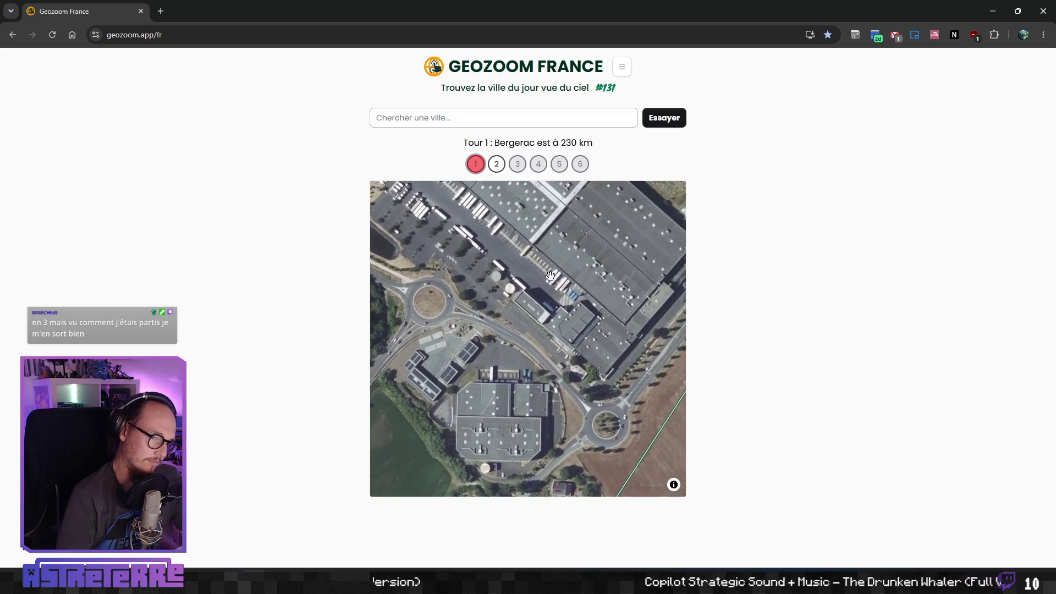
pyautogui.scroll(-1, 553, 342)
pyautogui.moveTo(591, 282)
pyautogui.mouseDown()
pyautogui.moveTo(513, 345)
pyautogui.moveTo(566, 295)
pyautogui.mouseUp()
pyautogui.scroll(-1, 514, 345)
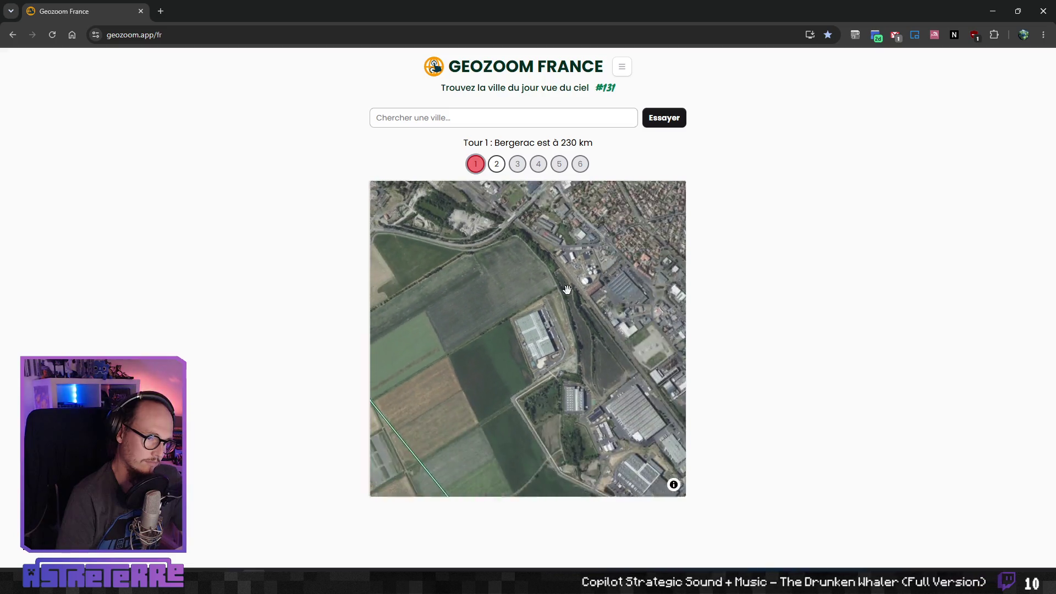
pyautogui.scroll(5, 509, 319)
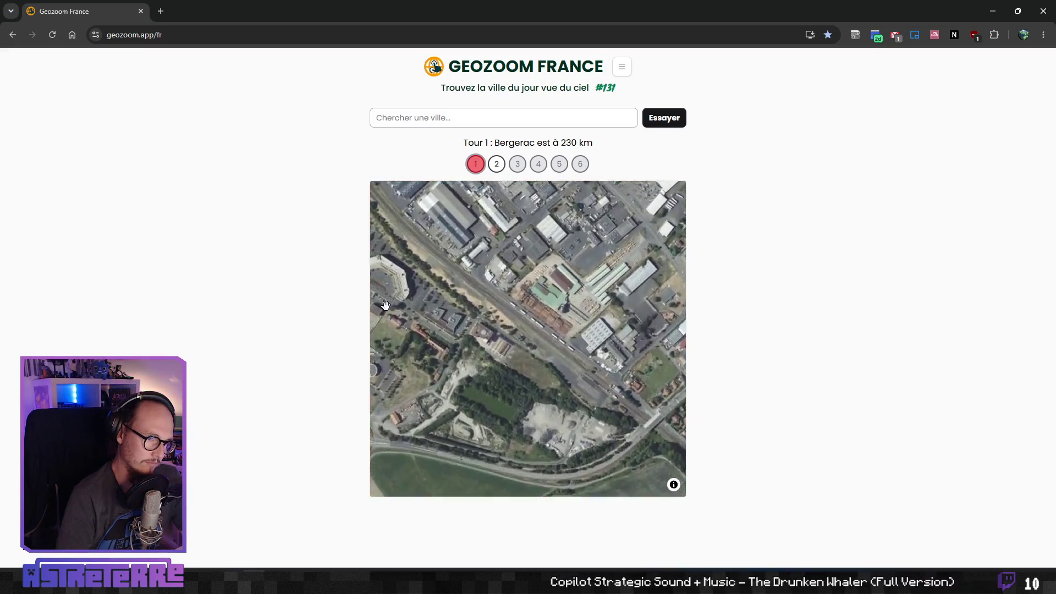
pyautogui.moveTo(468, 307)
pyautogui.mouseDown()
pyautogui.moveTo(503, 259)
pyautogui.moveTo(515, 185)
pyautogui.moveTo(578, 306)
pyautogui.moveTo(545, 336)
pyautogui.mouseUp()
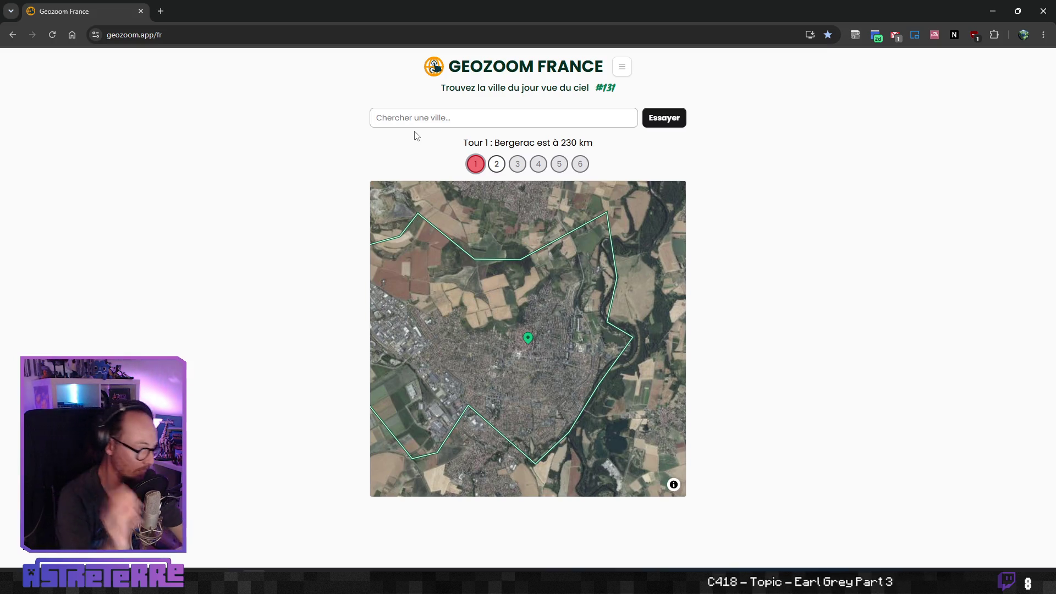
# Replace 'cahors' with département 46 and submit Cahors (46) as the second guess.
pyautogui.write('cahors')
pyautogui.hotkey('ctrl', 'a')
pyautogui.write('46')
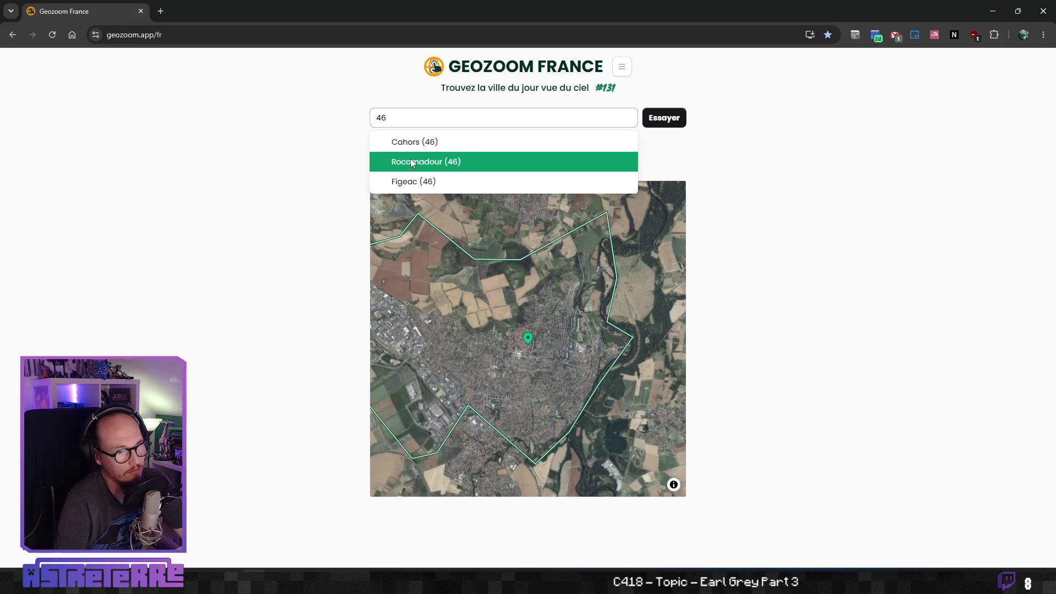
pyautogui.click(413, 145)
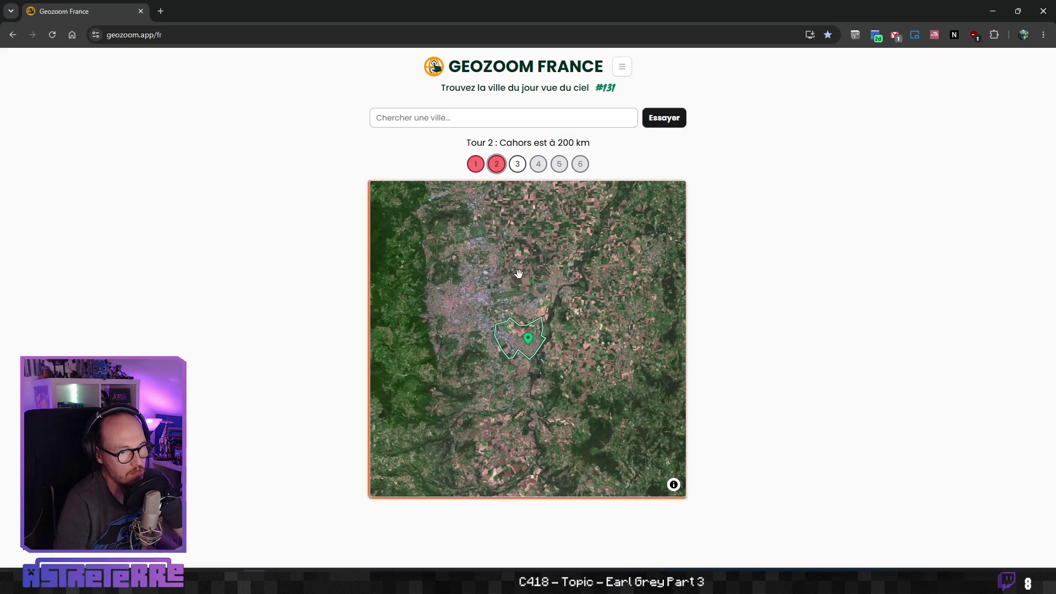
pyautogui.scroll(3, 496, 333)
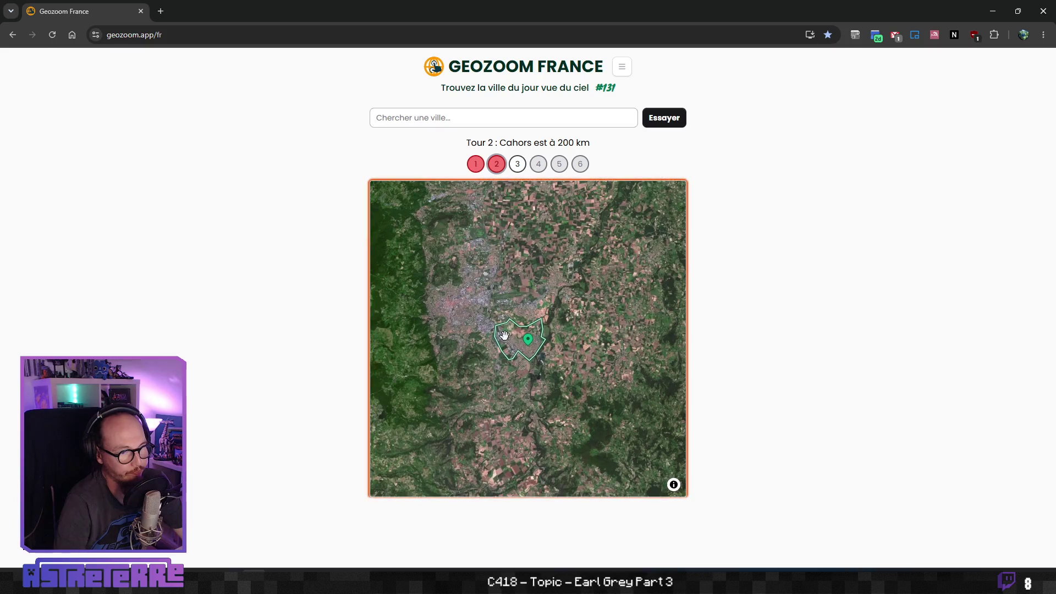
# Zoom in and pan the satellite map to the volcanic and forest craters.
pyautogui.scroll(3, 471, 302)
pyautogui.scroll(5, 503, 354)
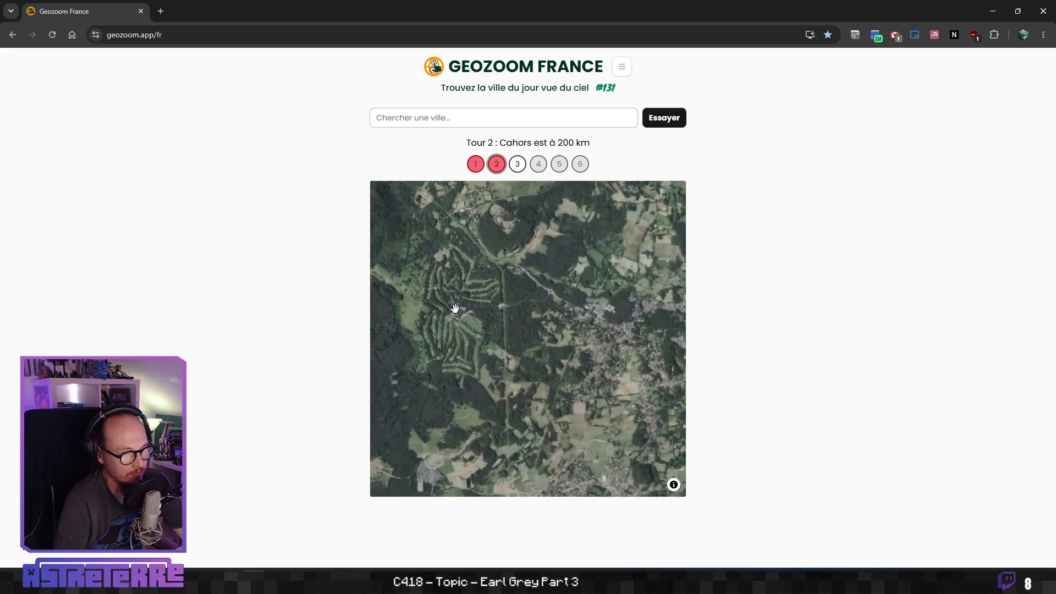
pyautogui.scroll(4, 455, 309)
pyautogui.scroll(-5, 536, 338)
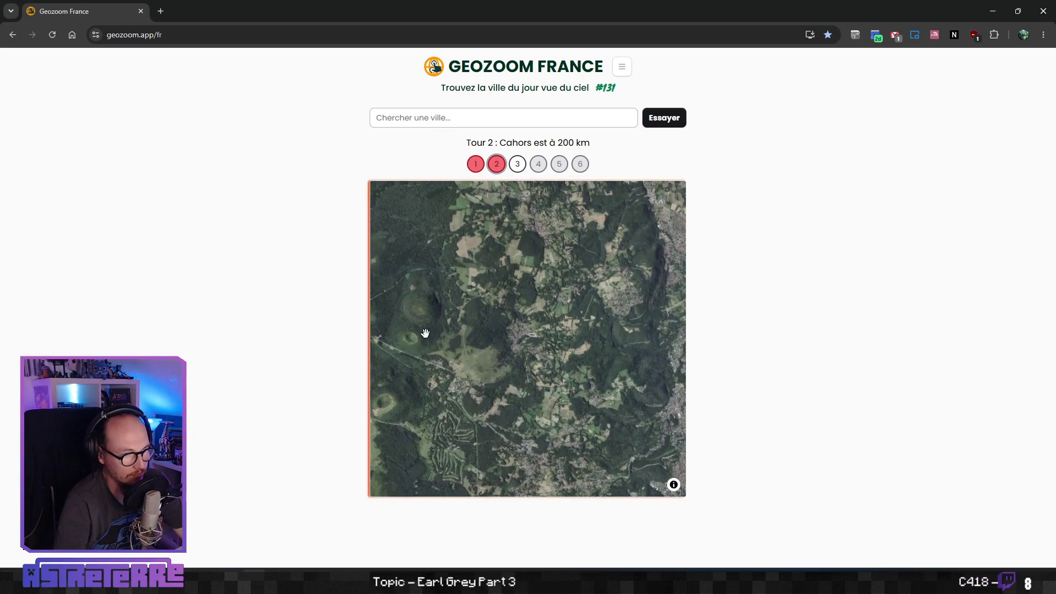
pyautogui.scroll(4, 418, 329)
pyautogui.moveTo(418, 329); pyautogui.dragTo(535, 347)
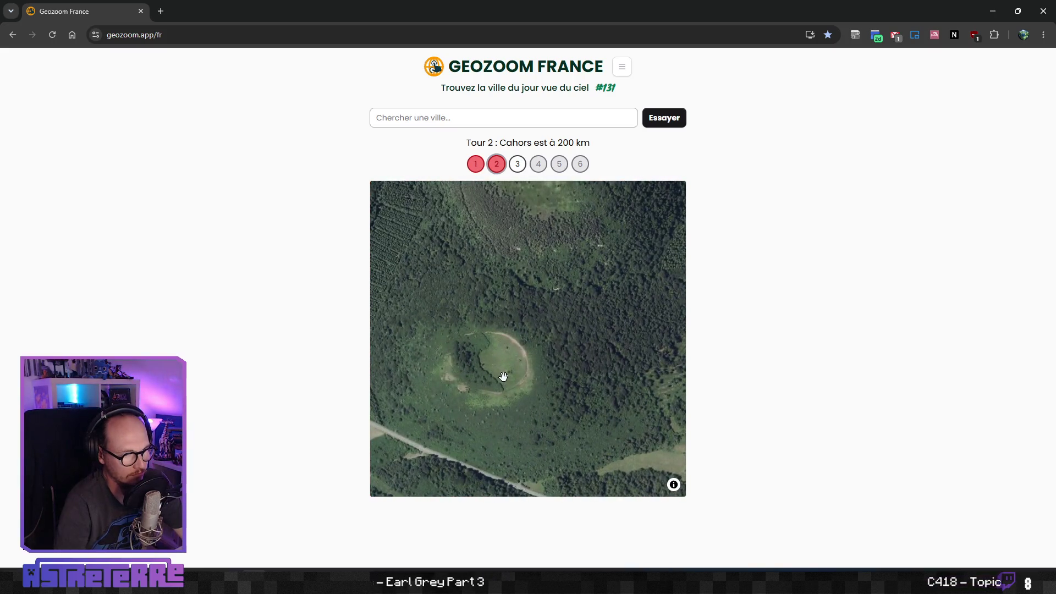
pyautogui.moveTo(491, 389)
pyautogui.mouseDown()
pyautogui.moveTo(498, 349)
pyautogui.moveTo(540, 306)
pyautogui.mouseUp()
# Centre the map on the outlined town and zoom in close.
pyautogui.scroll(3, 548, 336)
pyautogui.scroll(-2, 548, 336)
pyautogui.scroll(-10, 536, 312)
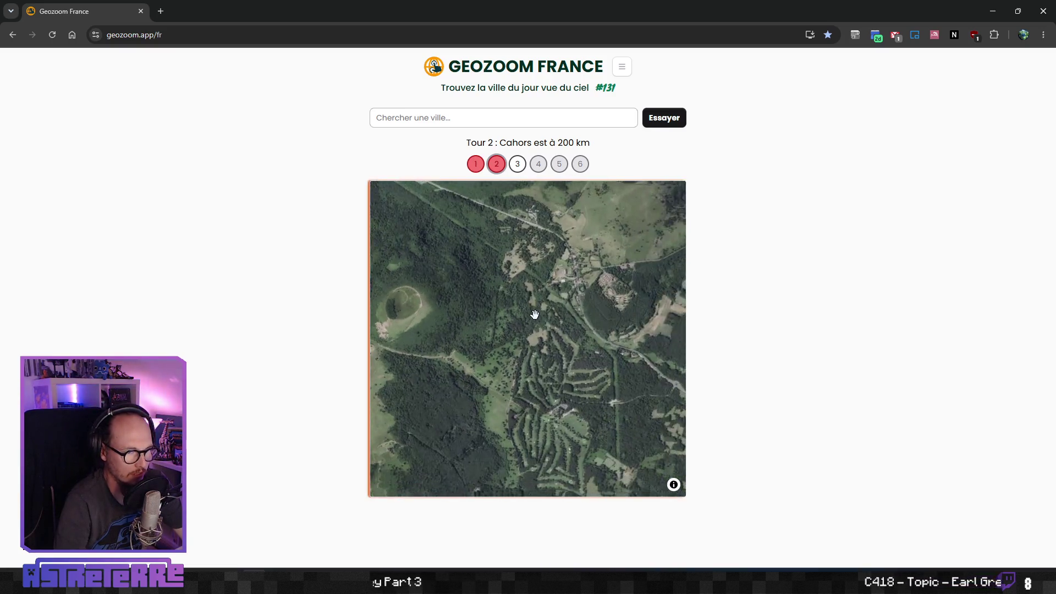
pyautogui.scroll(-2, 553, 335)
pyautogui.moveTo(605, 407); pyautogui.dragTo(549, 359)
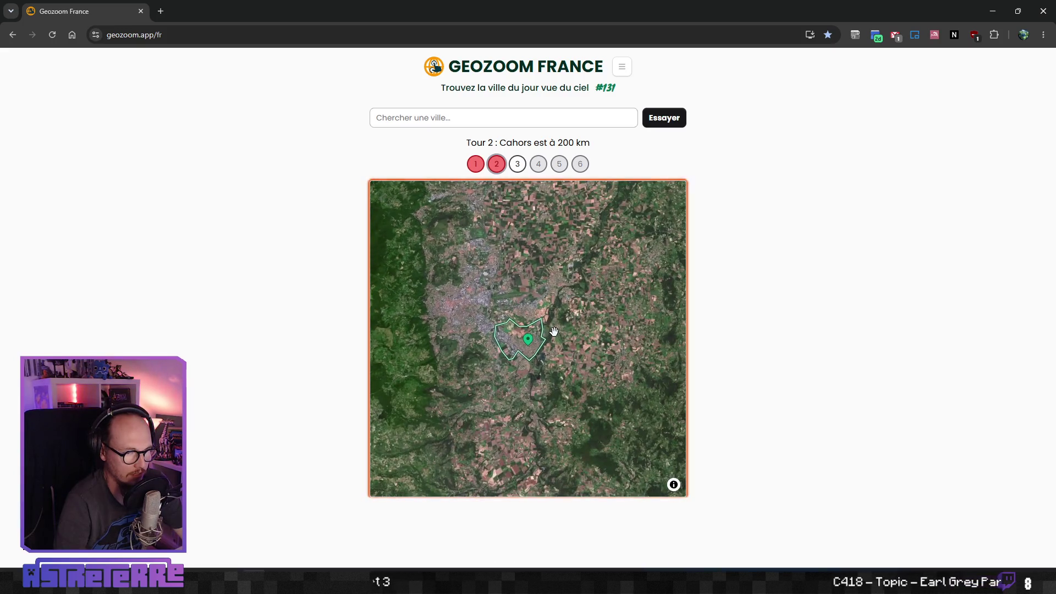
pyautogui.scroll(2, 549, 359)
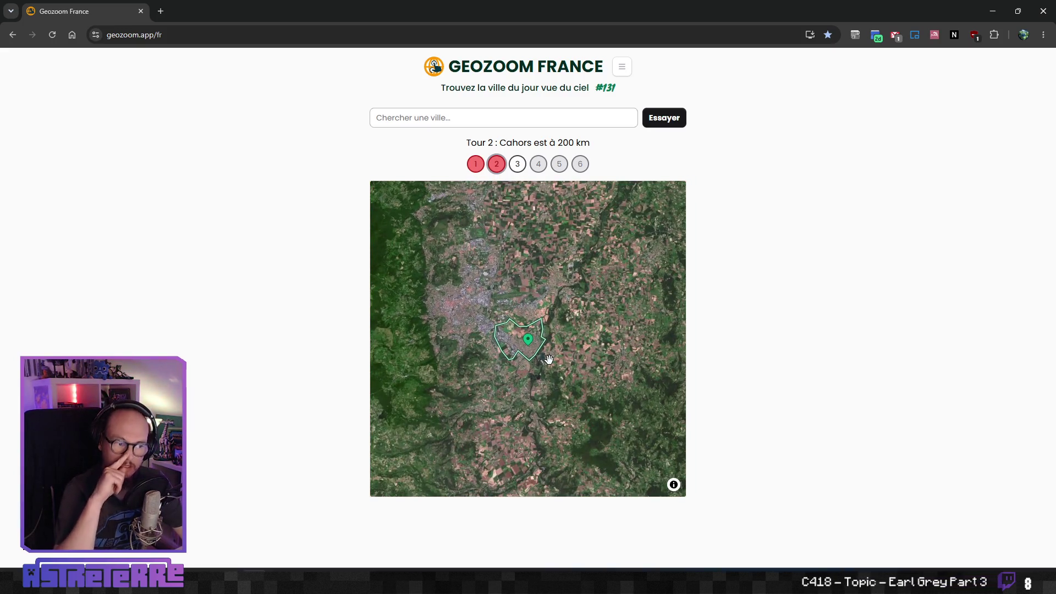
pyautogui.moveTo(558, 355)
pyautogui.mouseDown()
pyautogui.moveTo(528, 336)
pyautogui.moveTo(552, 258)
pyautogui.moveTo(556, 447)
pyautogui.mouseUp()
pyautogui.scroll(5, 540, 349)
pyautogui.scroll(4, 531, 349)
pyautogui.scroll(2, 490, 319)
pyautogui.scroll(-5, 503, 327)
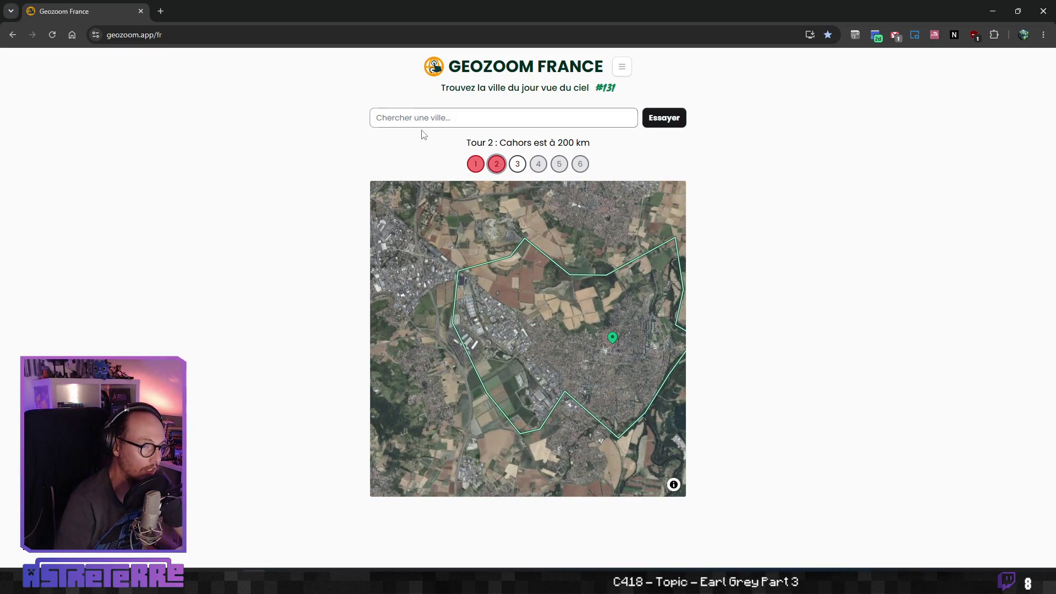
# Search 'cn63' and submit Cournon-d'Auvergne (63) as the third guess.
pyautogui.write('clermoi')
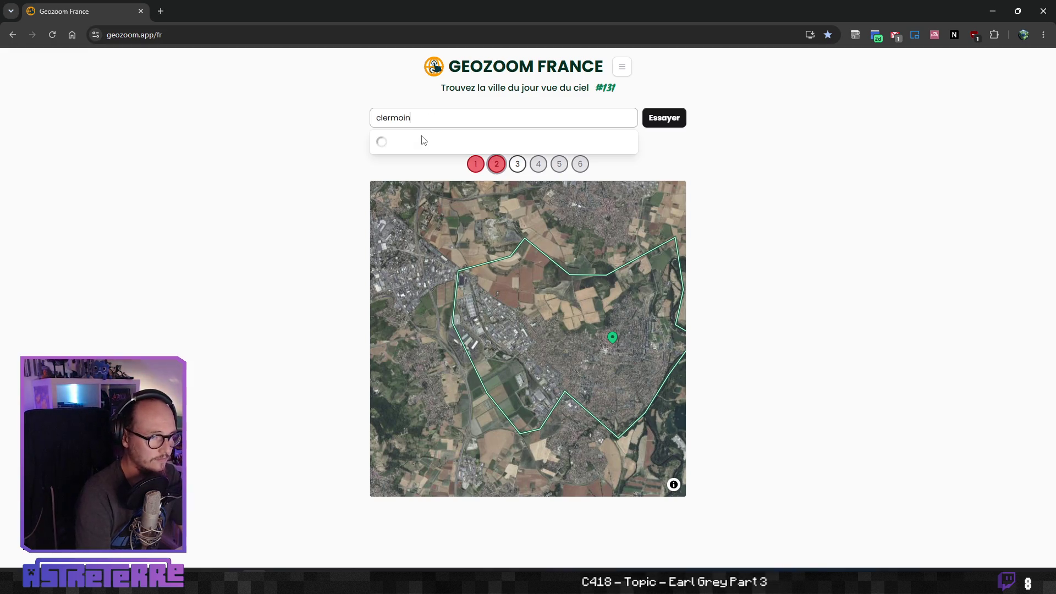
pyautogui.write('n')
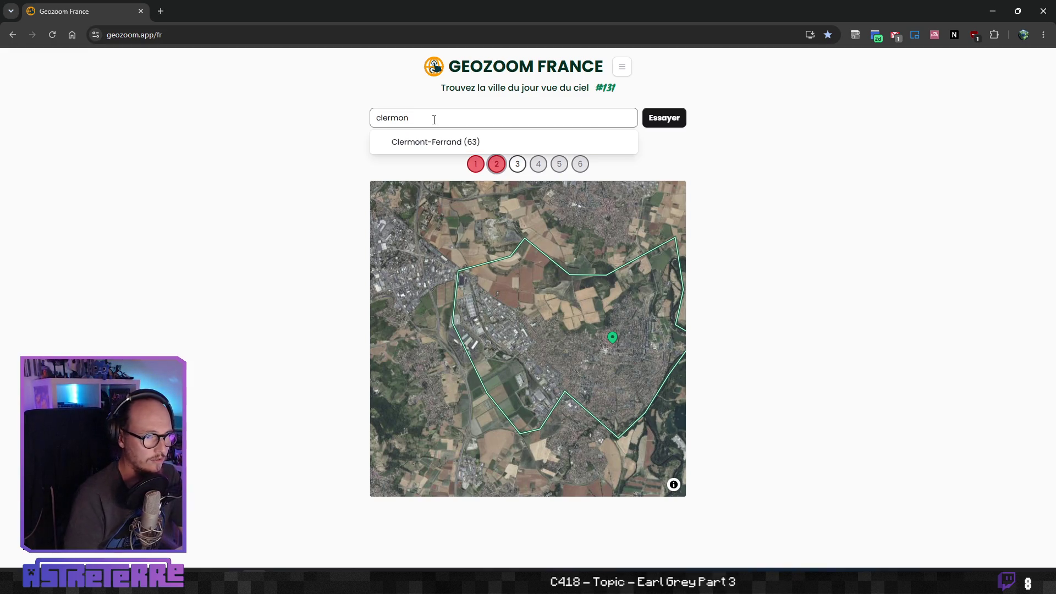
pyautogui.write('63')
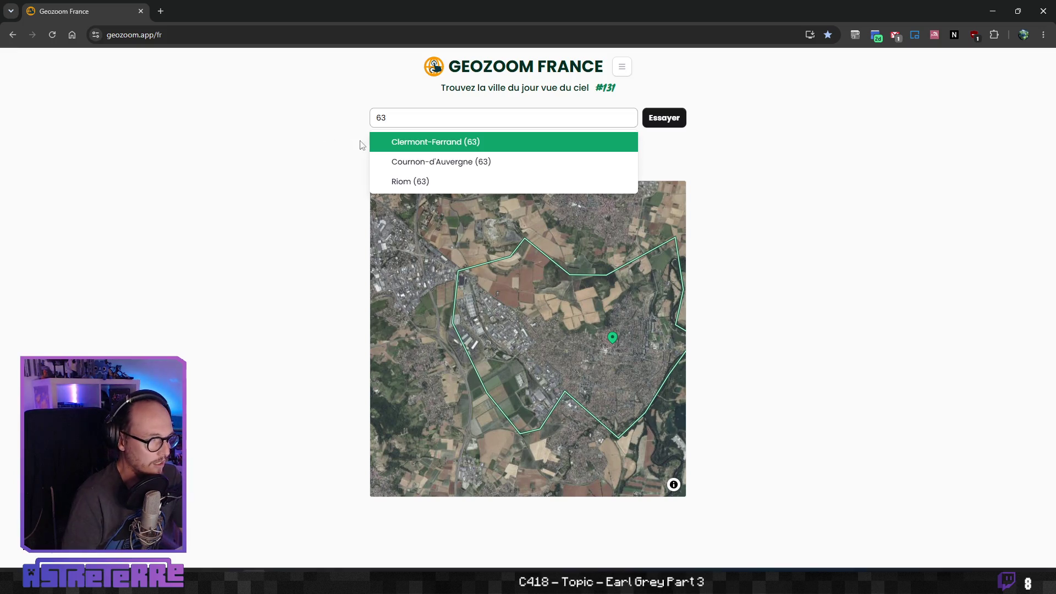
pyautogui.click(407, 162)
pyautogui.click(666, 118)
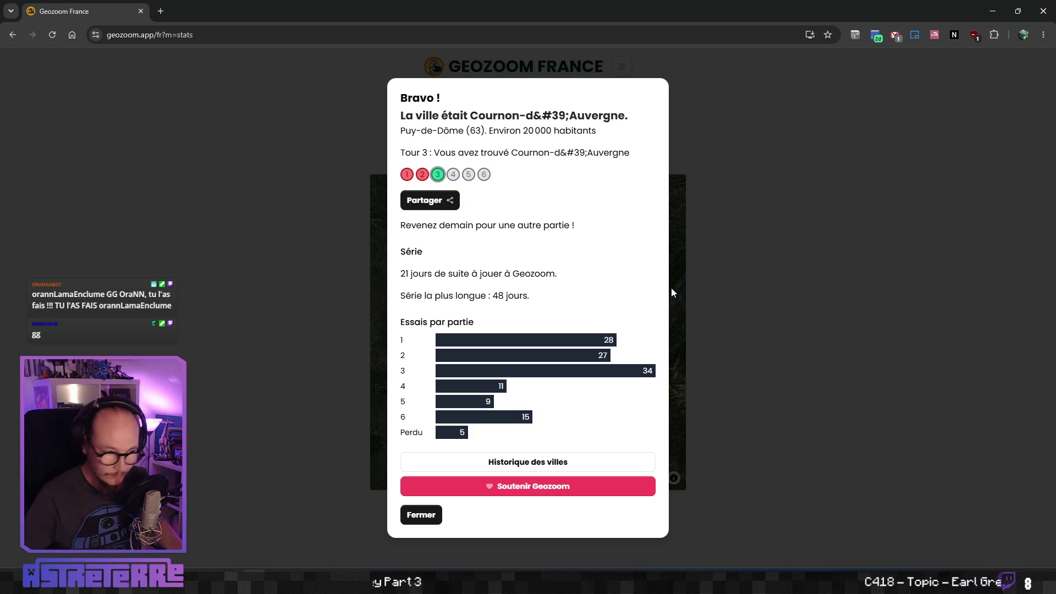
# Close the results summary and bring Cournon-d'Auvergne's outline into view on the map.
pyautogui.click(421, 515)
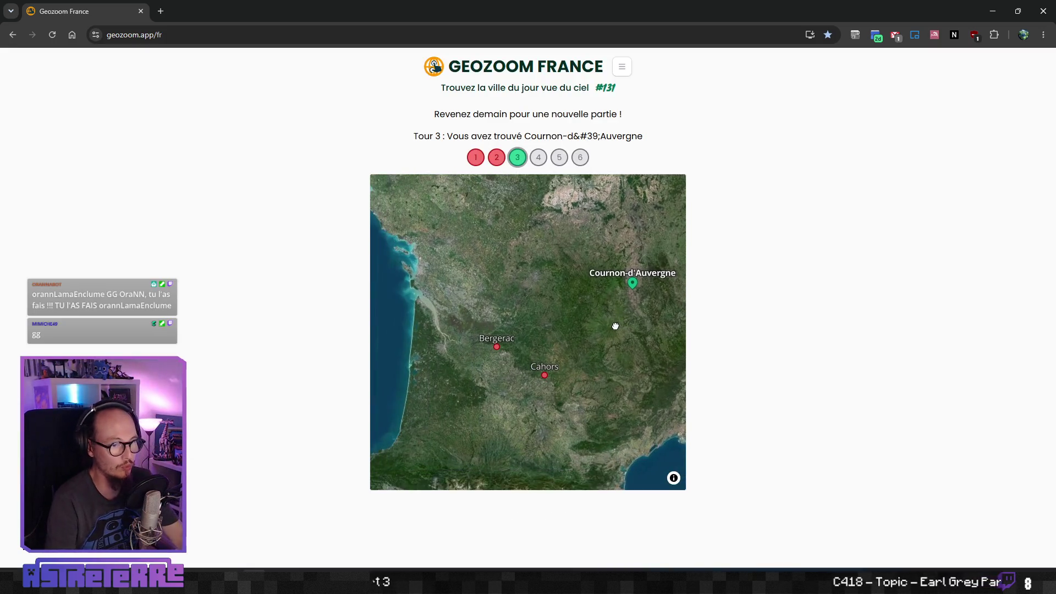
pyautogui.scroll(-2, 515, 373)
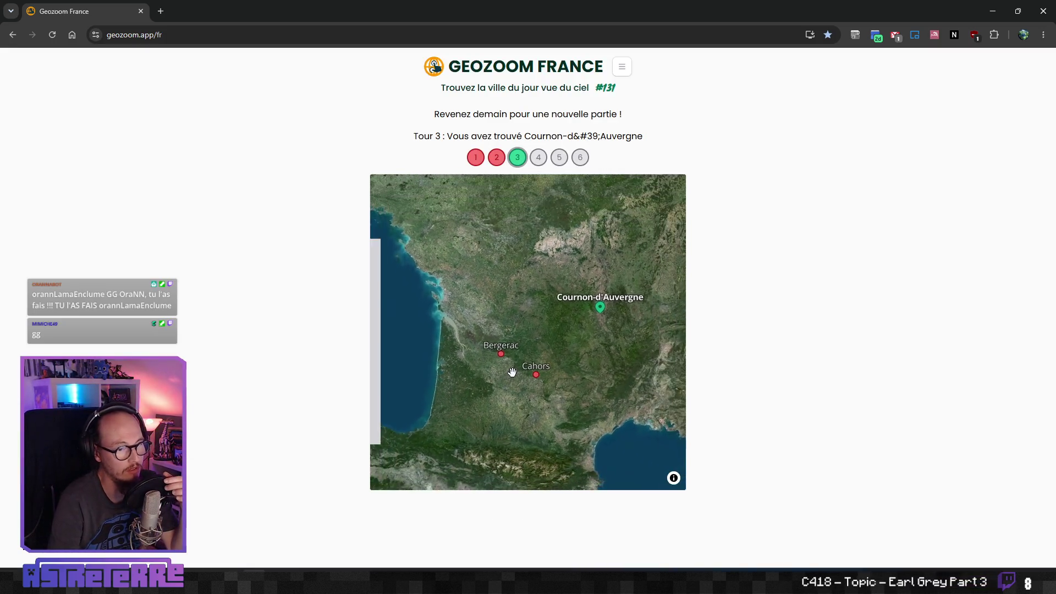
pyautogui.scroll(3, 514, 372)
pyautogui.moveTo(574, 358); pyautogui.dragTo(516, 382)
pyautogui.scroll(2, 547, 361)
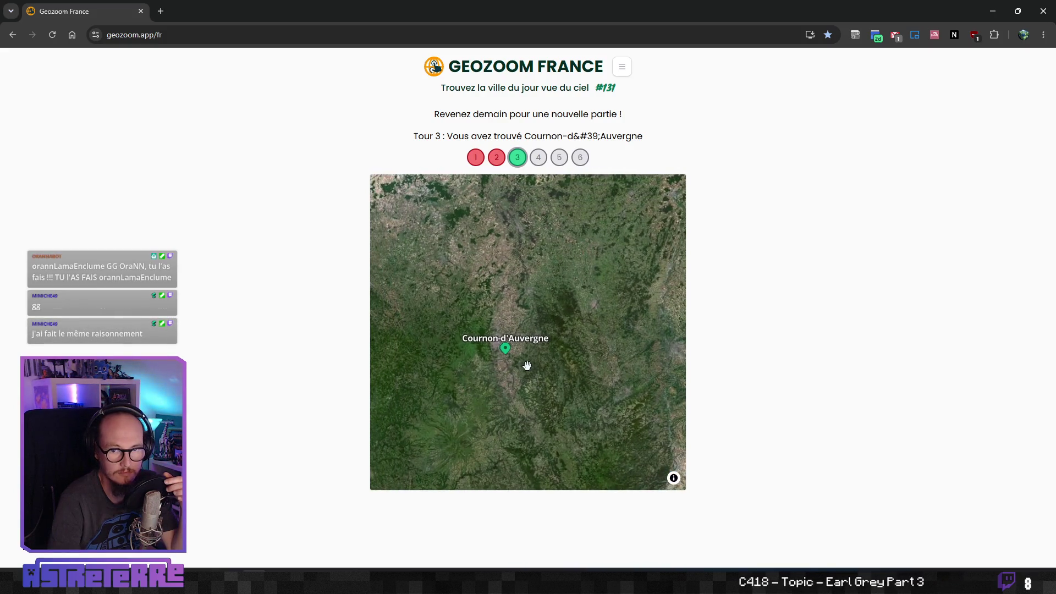
pyautogui.scroll(5, 522, 353)
pyautogui.moveTo(444, 312)
pyautogui.mouseDown()
pyautogui.moveTo(484, 403)
pyautogui.moveTo(477, 312)
pyautogui.mouseUp()
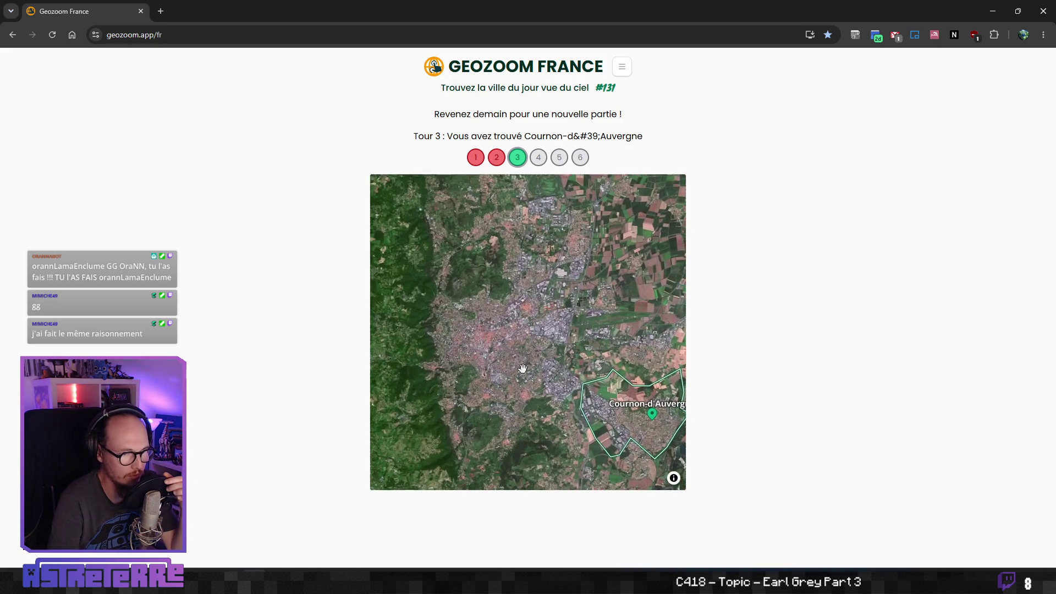
# Zoom around the town, zoom back out over France, and return to the Godot editor.
pyautogui.scroll(1, 448, 309)
pyautogui.scroll(-3, 448, 309)
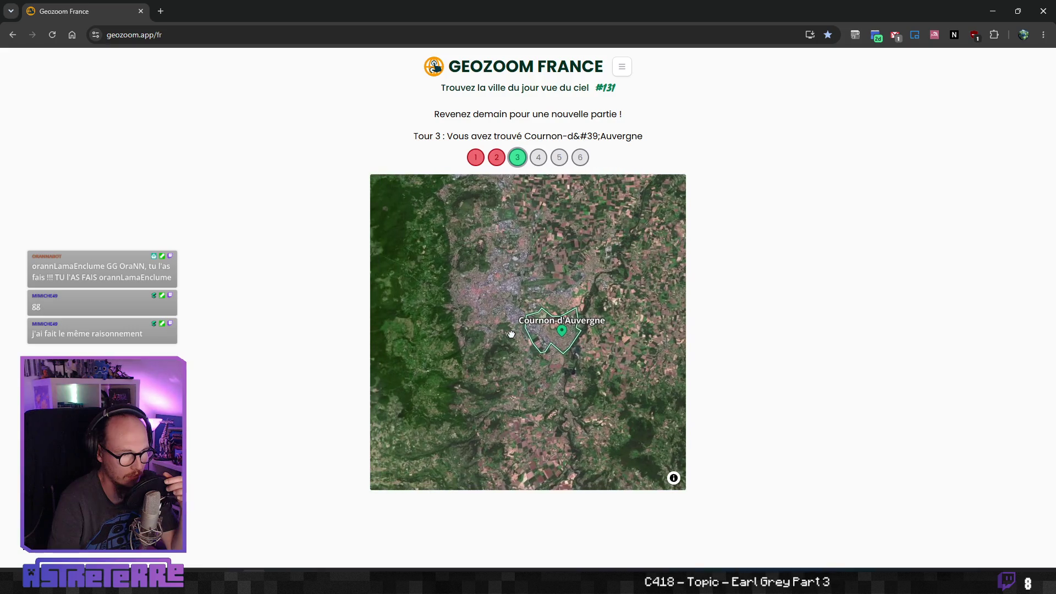
pyautogui.scroll(3, 535, 335)
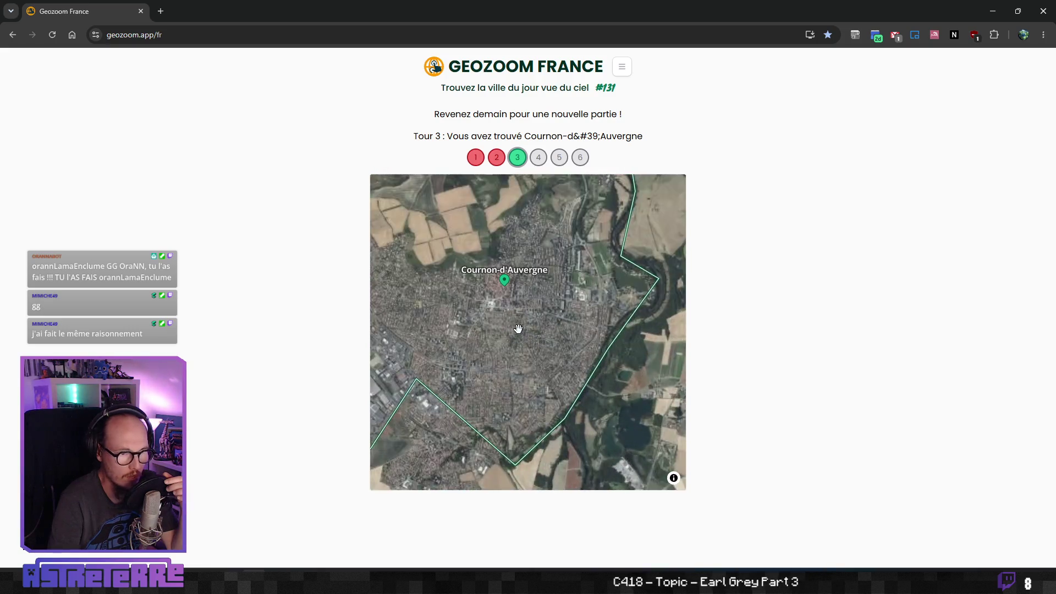
pyautogui.scroll(2, 534, 345)
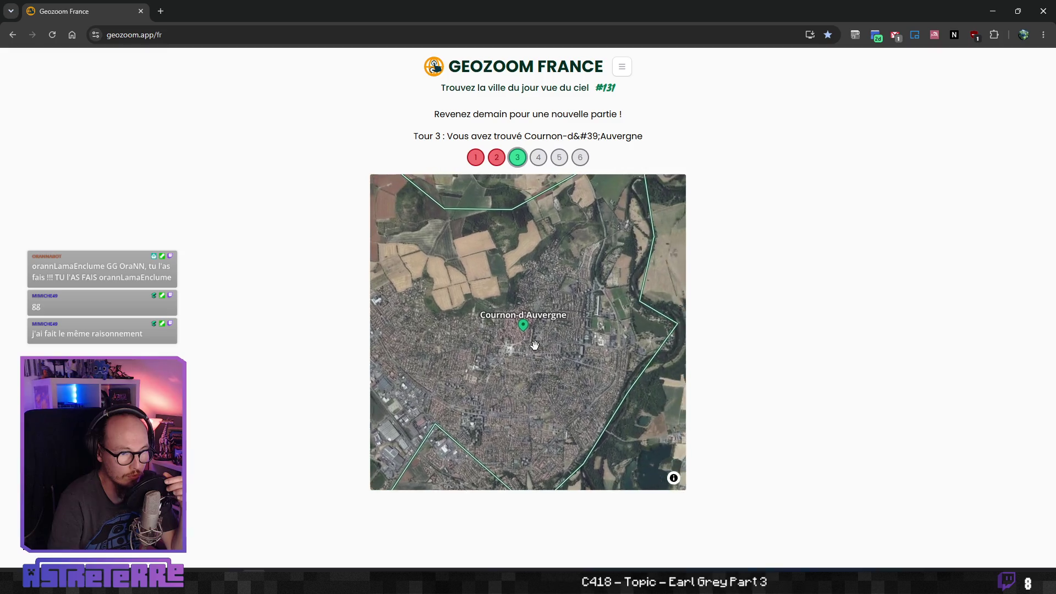
pyautogui.scroll(1, 535, 345)
pyautogui.scroll(-3, 534, 345)
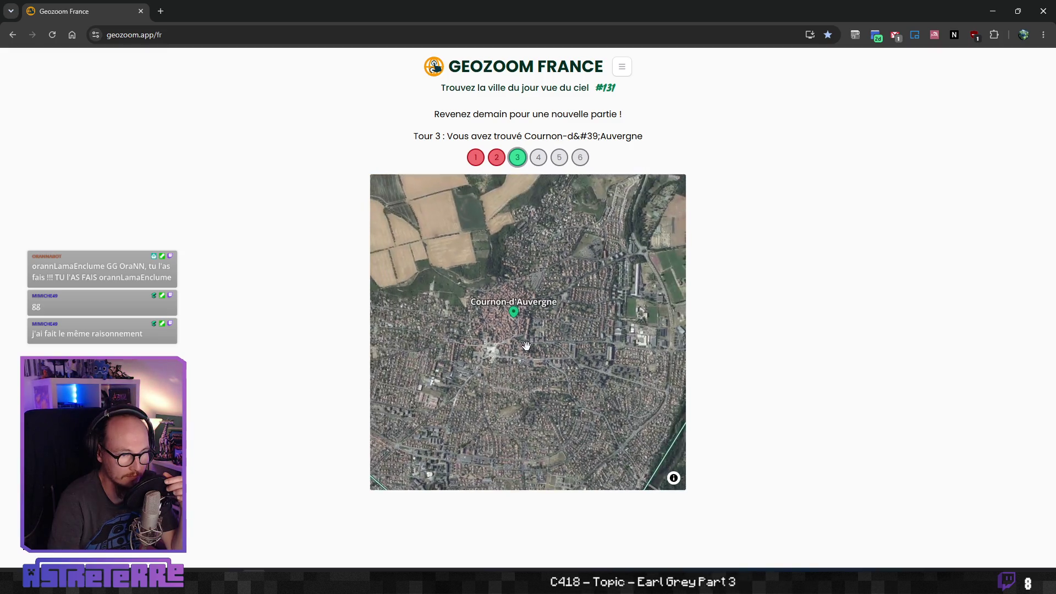
pyautogui.moveTo(419, 343)
pyautogui.mouseDown()
pyautogui.moveTo(532, 348)
pyautogui.moveTo(542, 360)
pyautogui.mouseUp()
pyautogui.scroll(5, 542, 360)
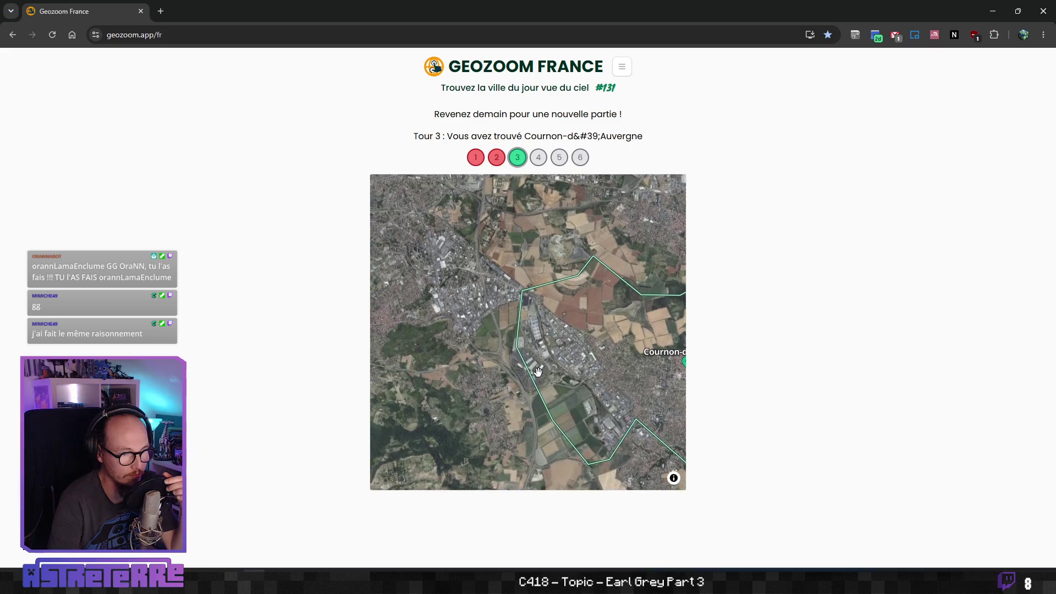
pyautogui.scroll(-5, 521, 366)
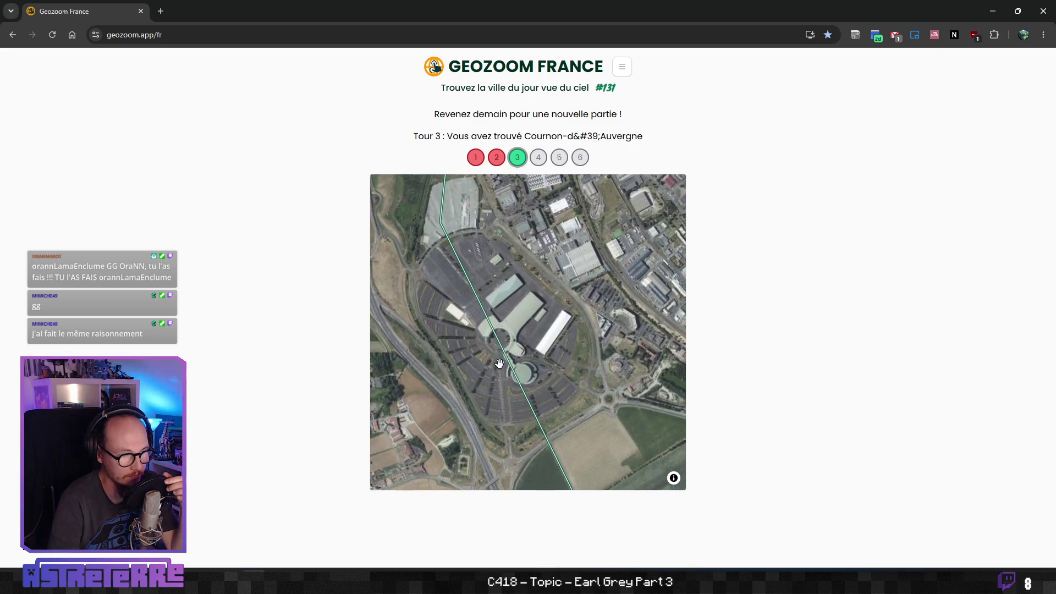
pyautogui.scroll(-5, 504, 389)
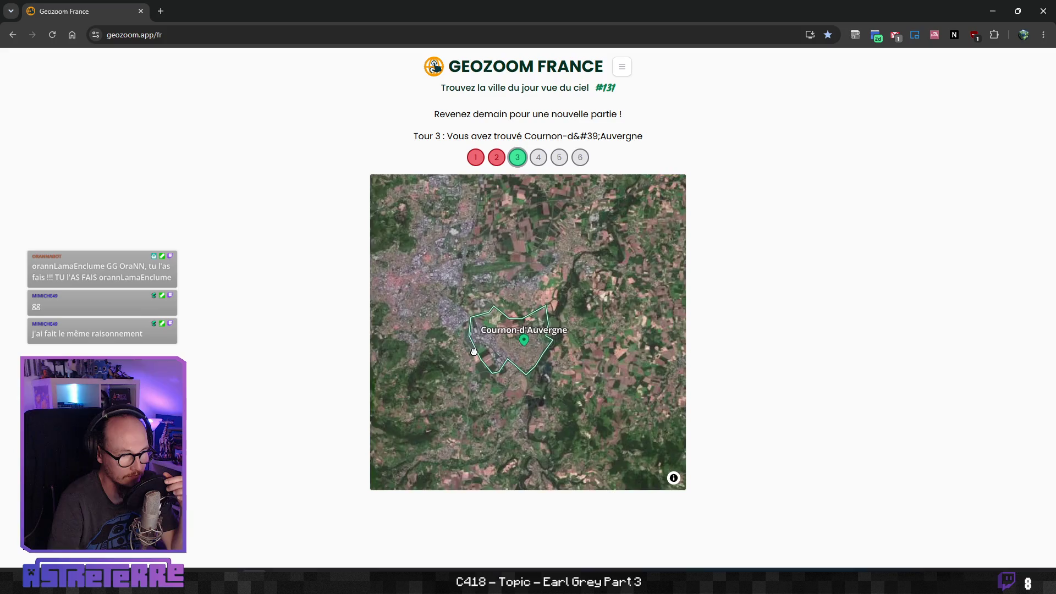
pyautogui.scroll(-5, 482, 373)
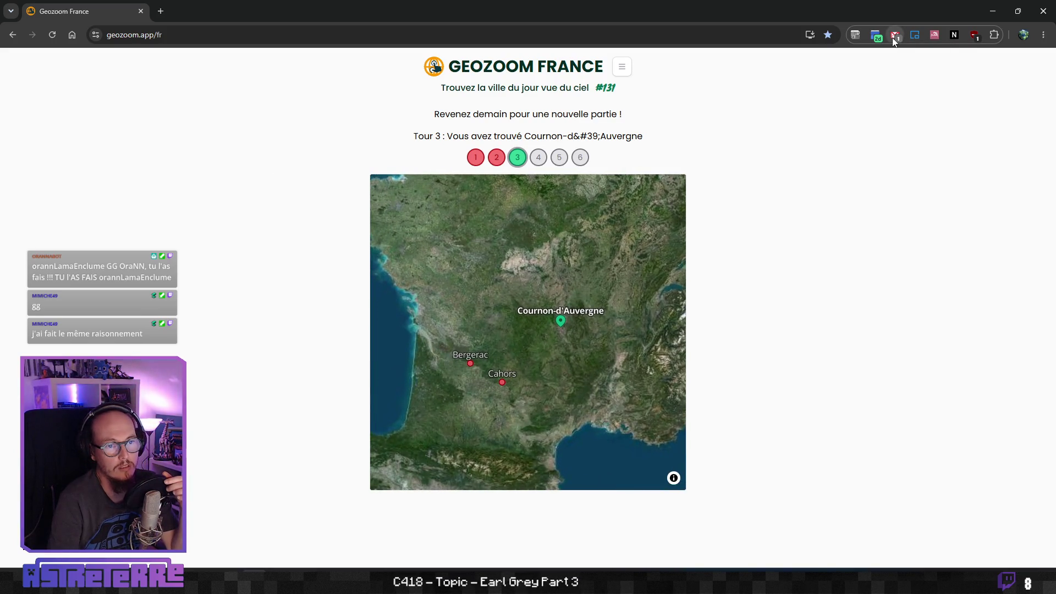
pyautogui.click(1044, 11)
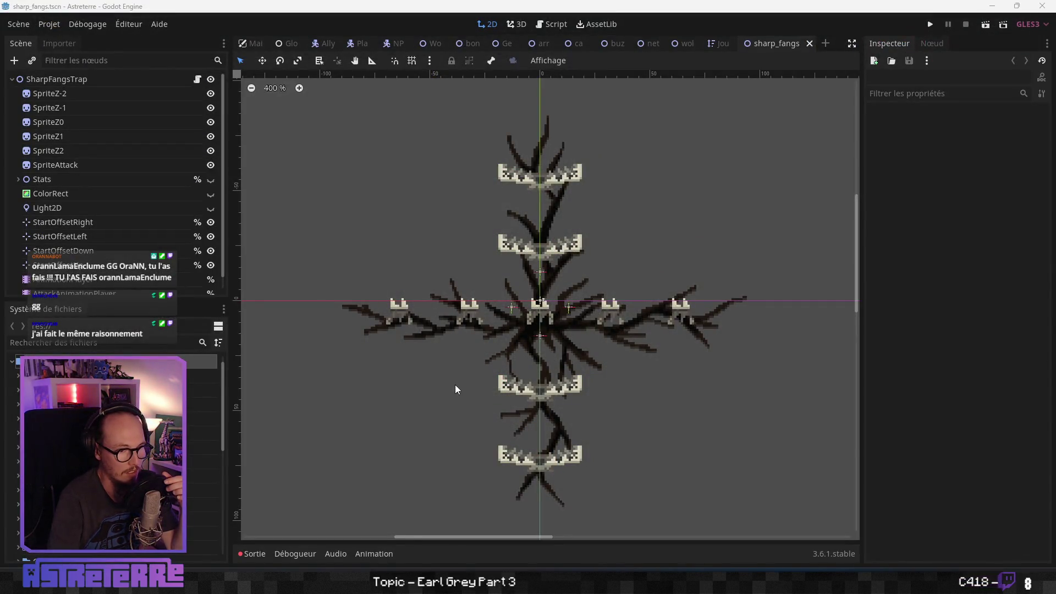
# Leave the sharp_fangs scene and bring up the Actions_Catalog spreadsheet.
pyautogui.moveTo(562, 345)
pyautogui.mouseDown()
pyautogui.moveTo(483, 340)
pyautogui.moveTo(727, 300)
pyautogui.moveTo(584, 374)
pyautogui.moveTo(560, 320)
pyautogui.mouseUp()
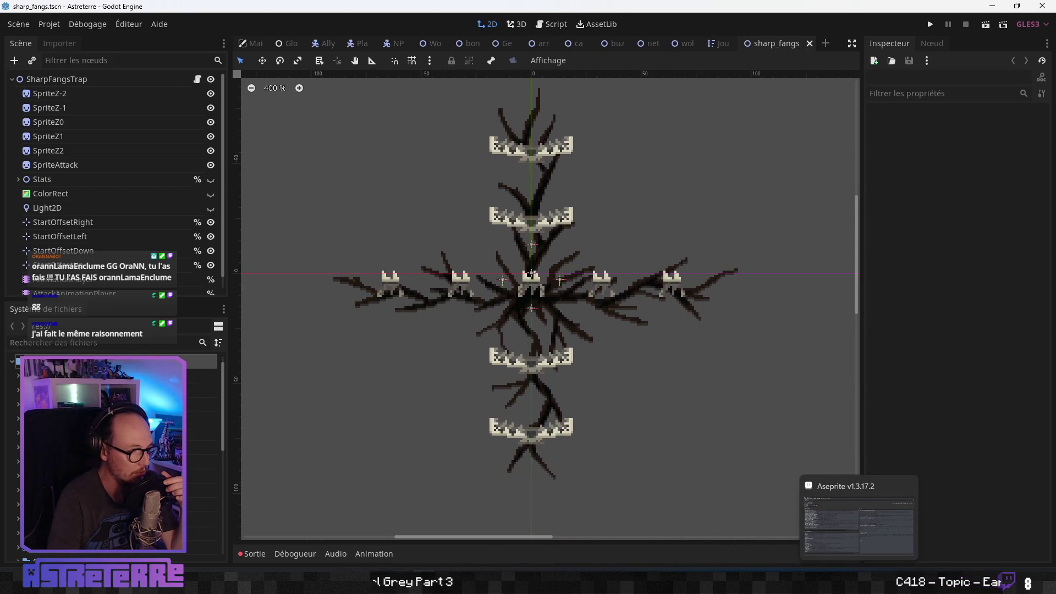
pyautogui.click(279, 583)
pyautogui.scroll(-6, 616, 366)
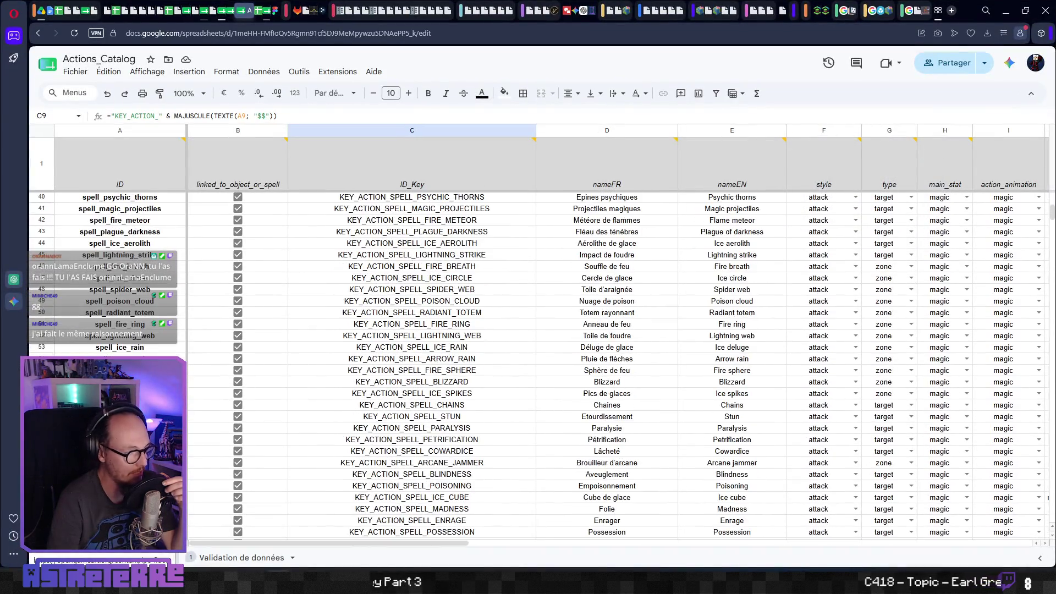
# Step through the trap IDs to explosive_barrel in row 147 and check its magical_hit basic effect.
pyautogui.scroll(-20, 617, 365)
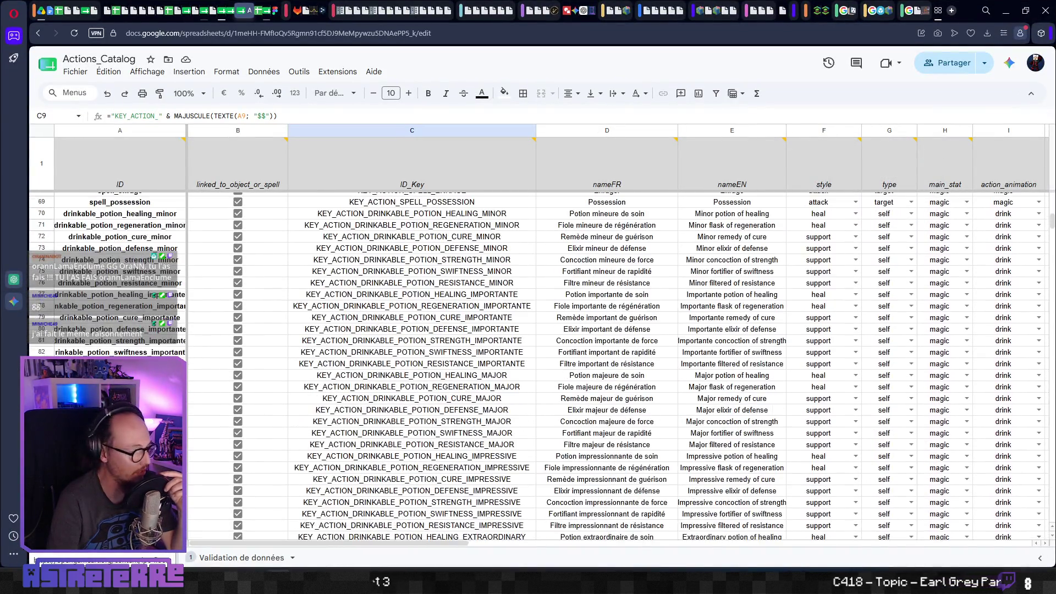
pyautogui.scroll(2, 385, 366)
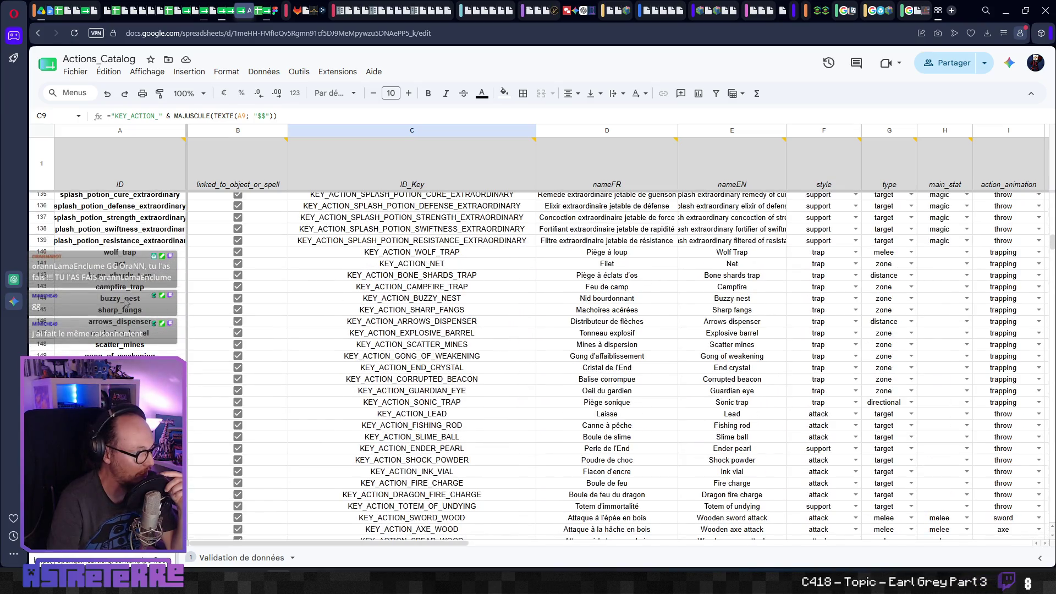
pyautogui.click(160, 263)
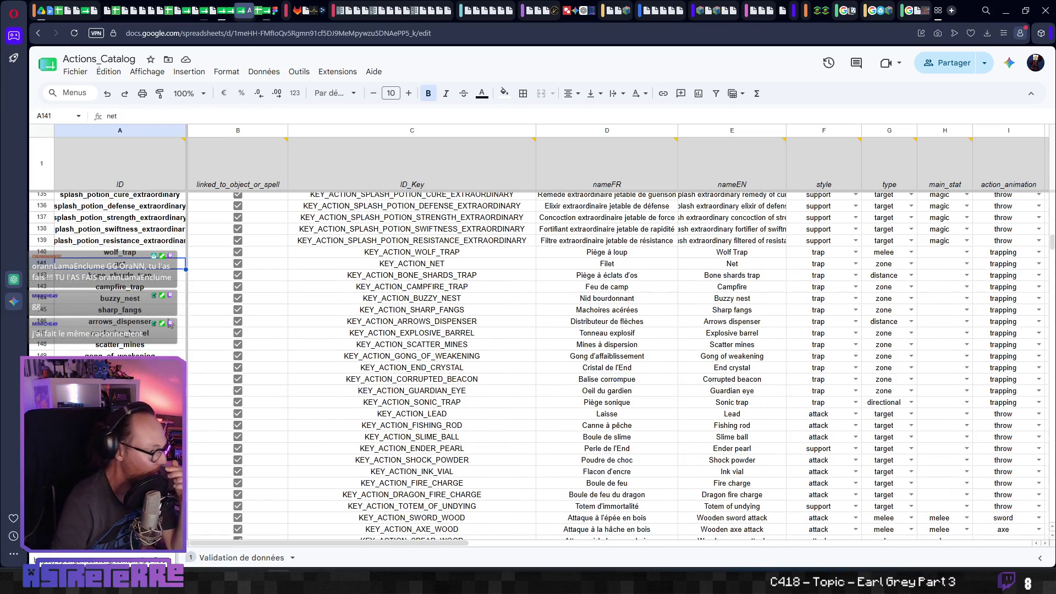
pyautogui.press('Up')
pyautogui.press('Down')
pyautogui.press('Down')
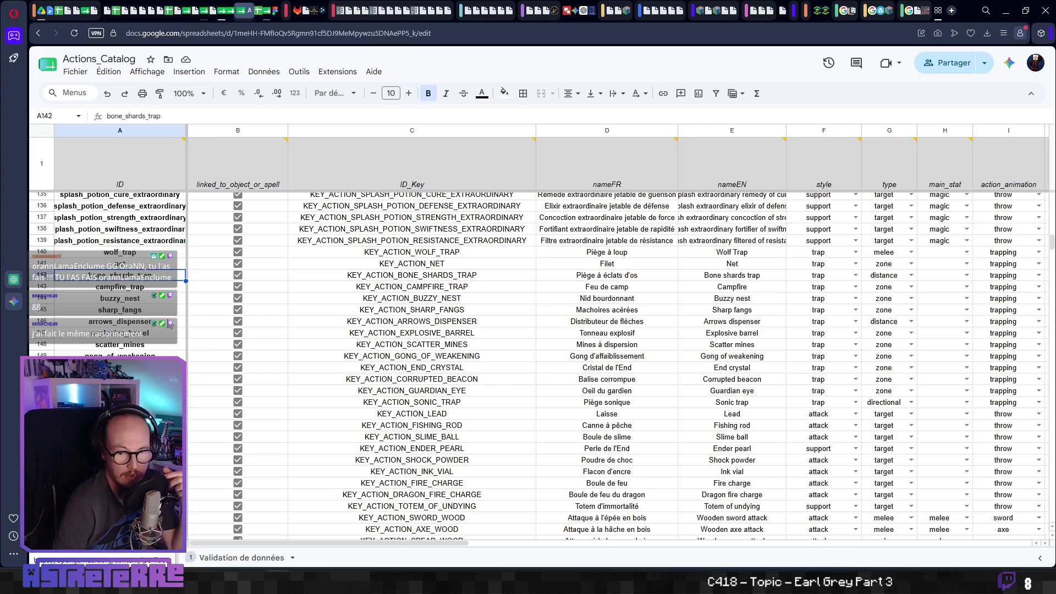
pyautogui.press('Down')
pyautogui.press('Down')
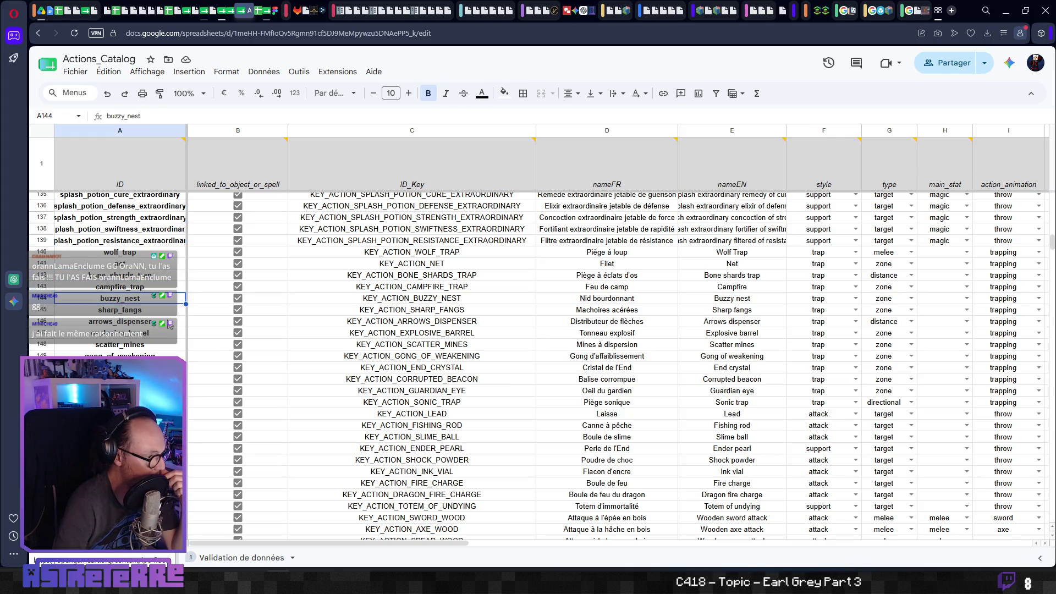
pyautogui.press('Down')
pyautogui.press('Down')
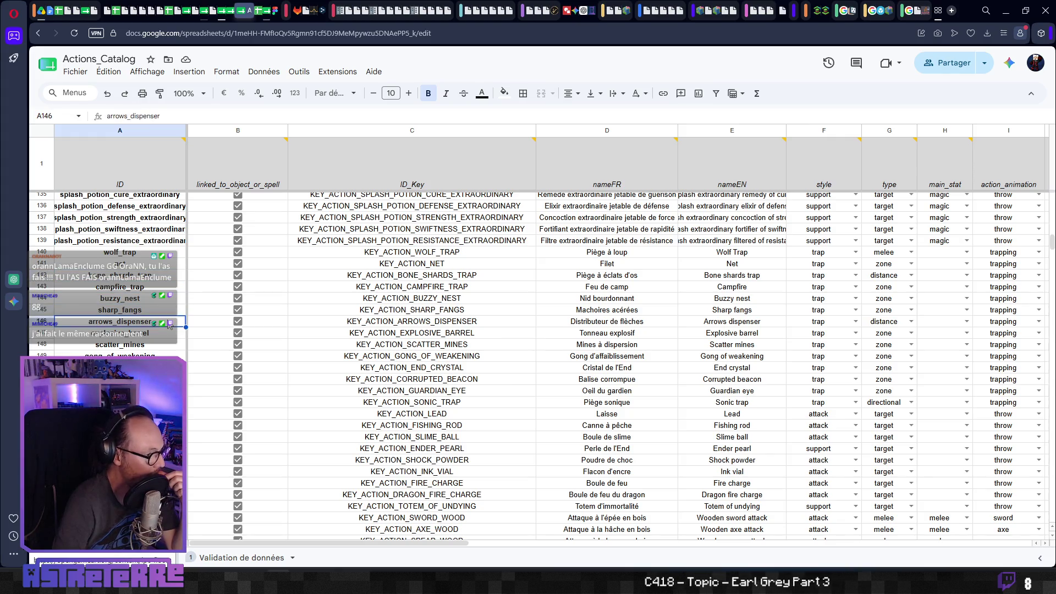
pyautogui.press('Down')
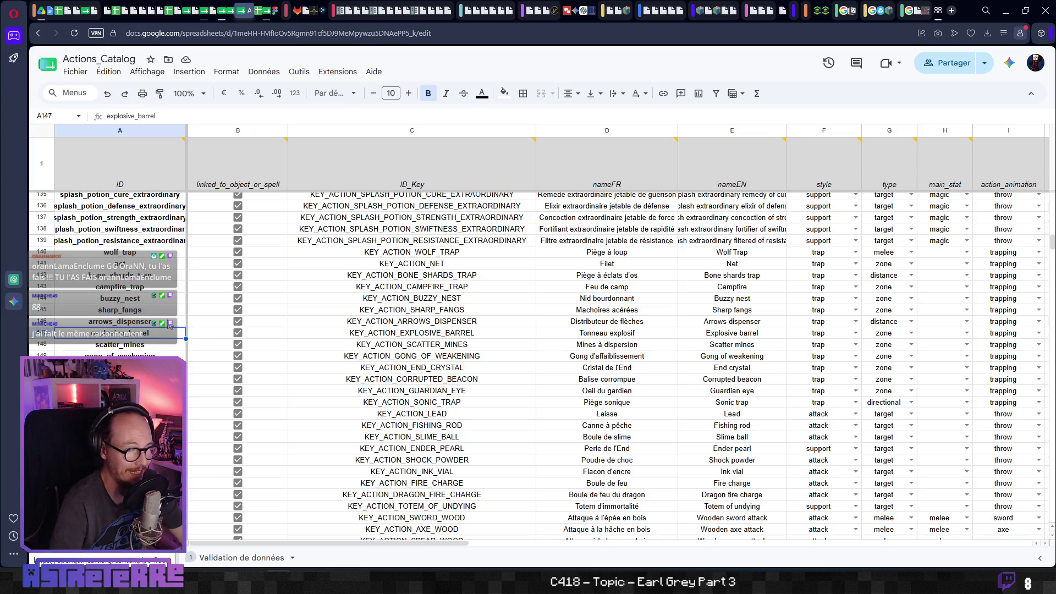
pyautogui.press('Right')
pyautogui.press('Right')
pyautogui.press('Right')
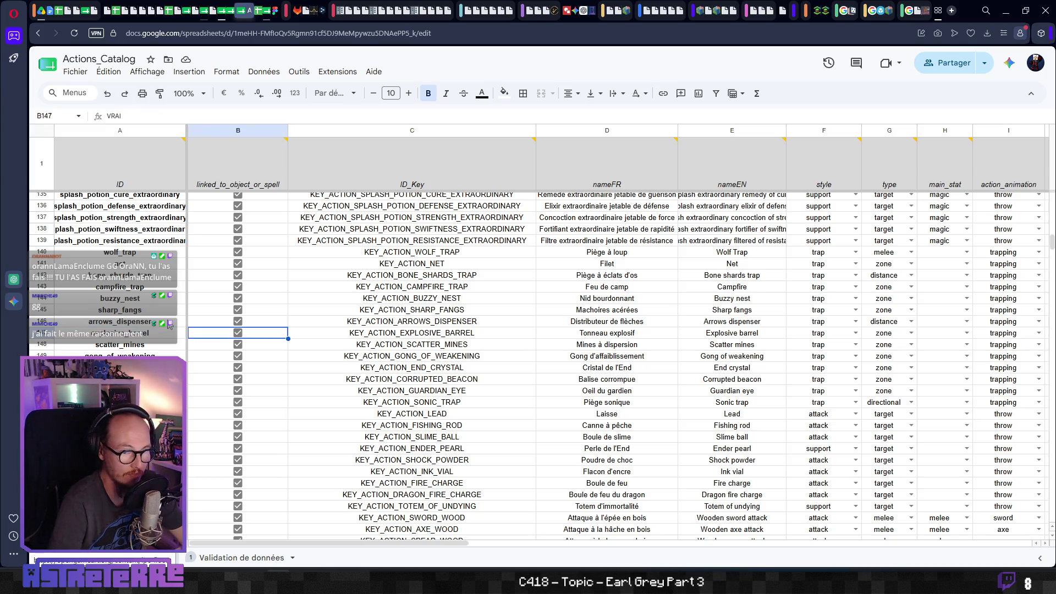
pyautogui.press('Right')
pyautogui.press('Right')
pyautogui.press('Right')
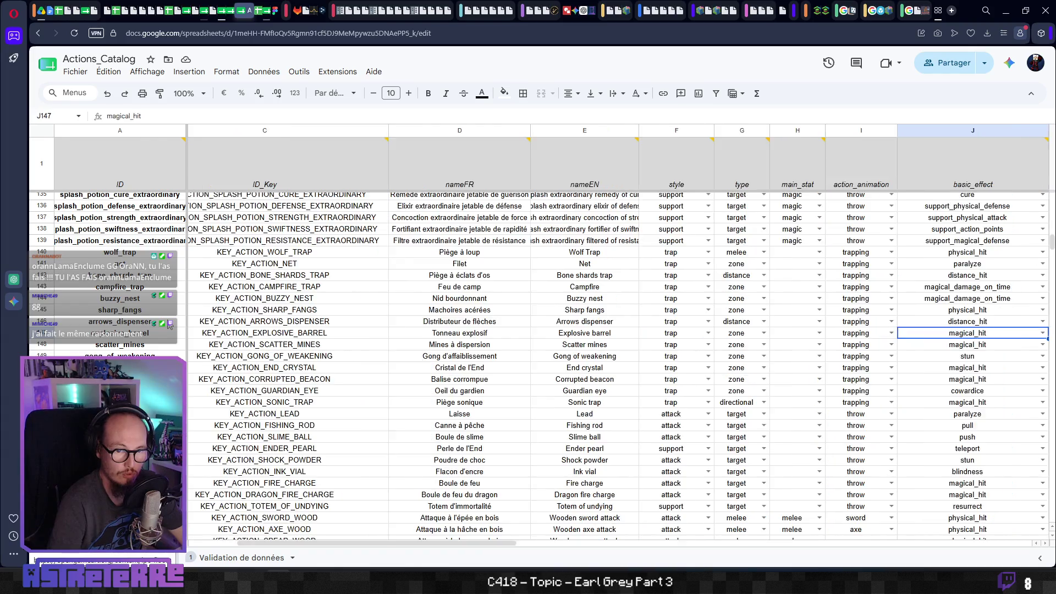
# Review explosive_barrel's trapping animation, cost 6, starting zone 2, dice number 1 and dice type 6.
pyautogui.press('Left')
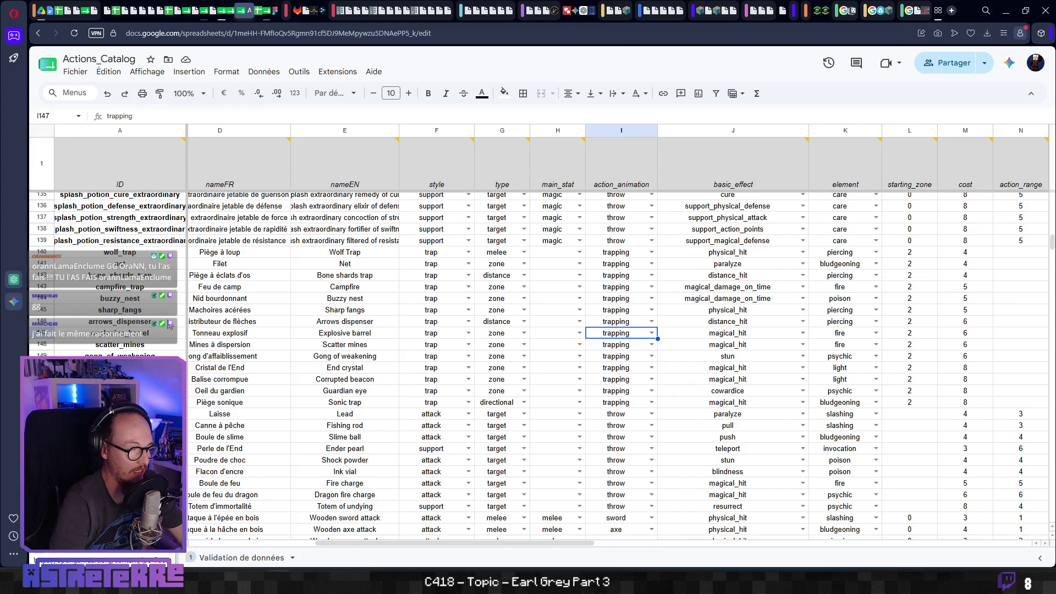
pyautogui.press('Right')
pyautogui.press('Right')
pyautogui.press('Right')
pyautogui.press('Left')
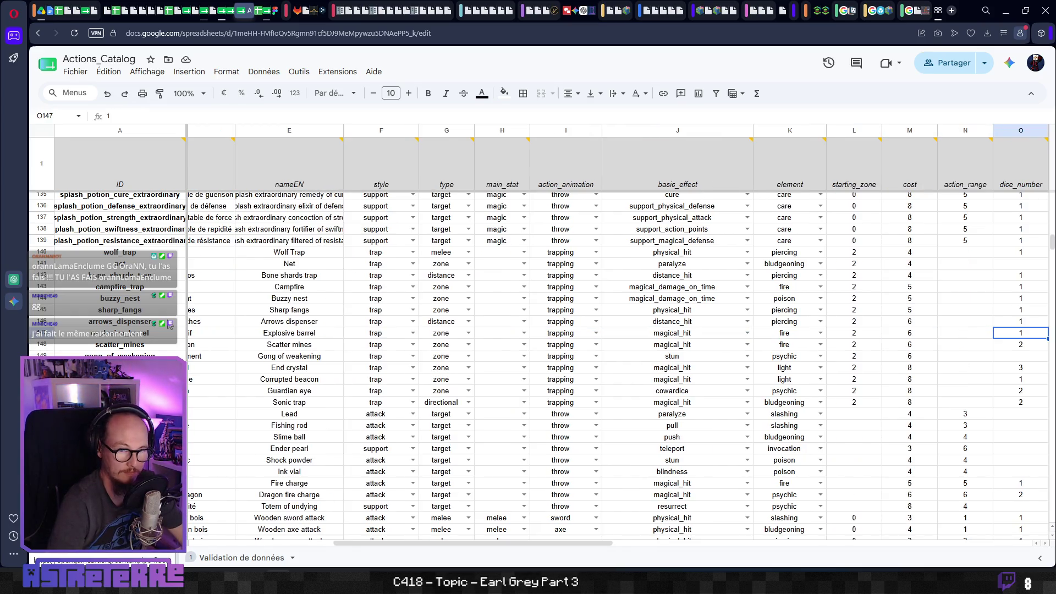
pyautogui.press('Right')
pyautogui.press('Right')
pyautogui.press('Right')
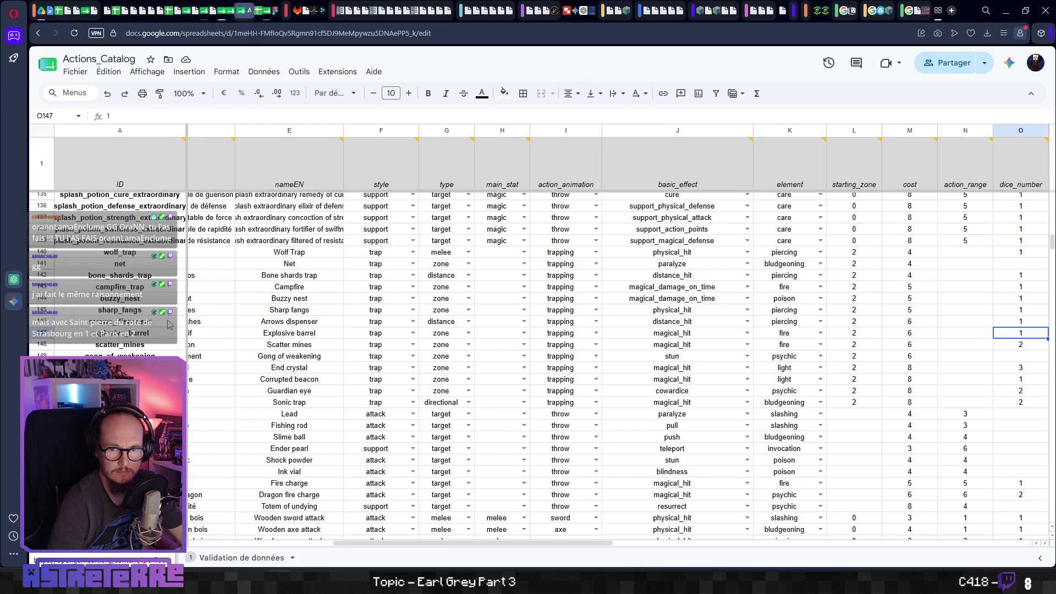
pyautogui.press('Left')
pyautogui.press('Left')
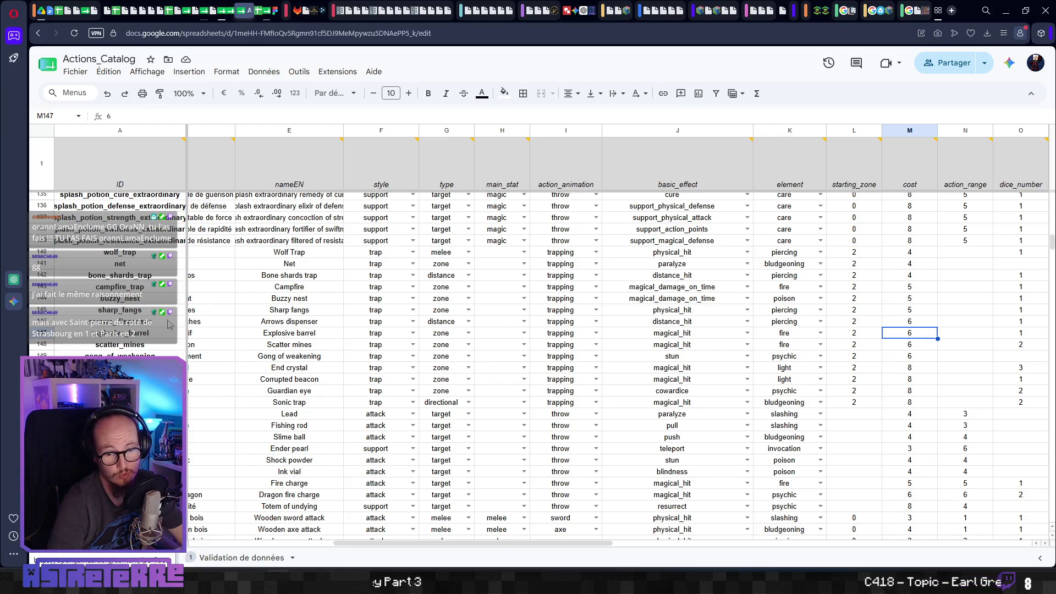
pyautogui.press('Left')
pyautogui.press('Left')
pyautogui.press('Left')
pyautogui.press('Right')
pyautogui.press('Right')
pyautogui.press('Right')
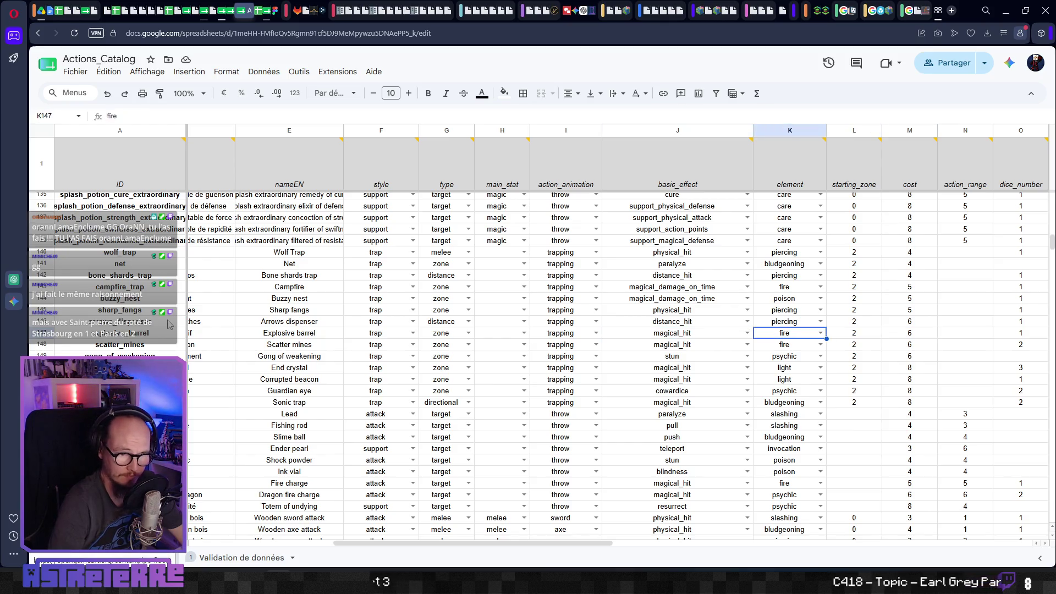
pyautogui.press('Right')
pyautogui.press('Left')
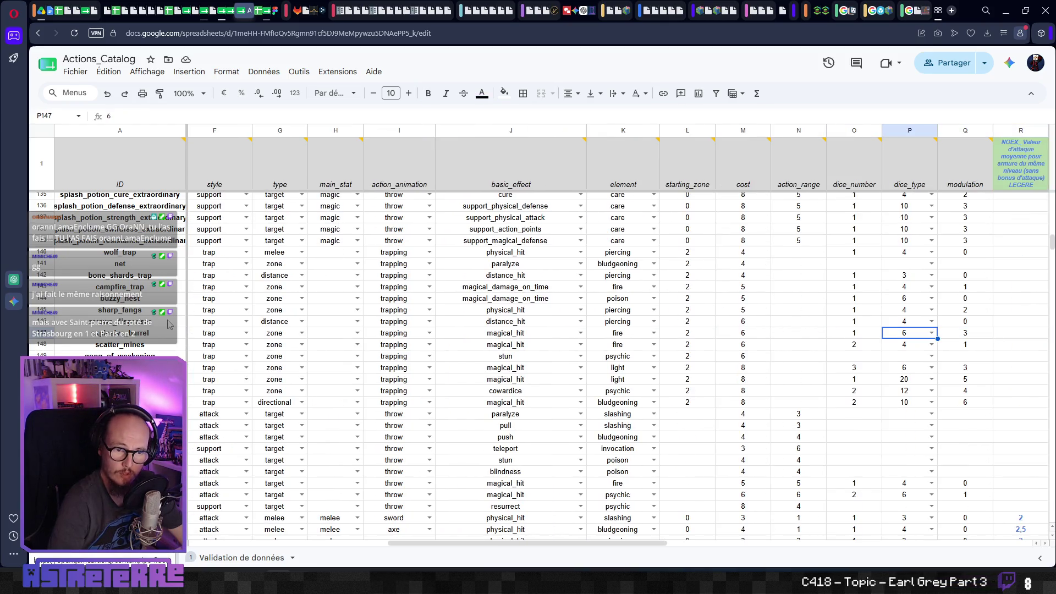
pyautogui.press('Left')
pyautogui.press('Left')
pyautogui.press('Left')
pyautogui.press('Right')
pyautogui.press('Right')
pyautogui.press('Right')
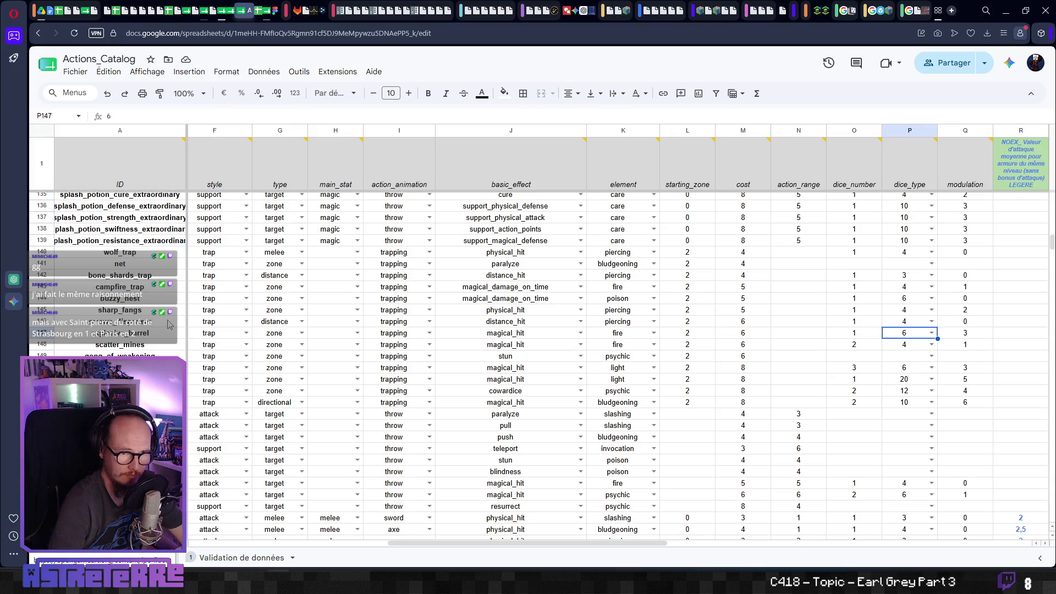
# Check its modulation of 3, empty main_stat and 'Tonneau explosif' name, then open the Astreterre-Brainstorming board.
pyautogui.press('Right')
pyautogui.press('Right')
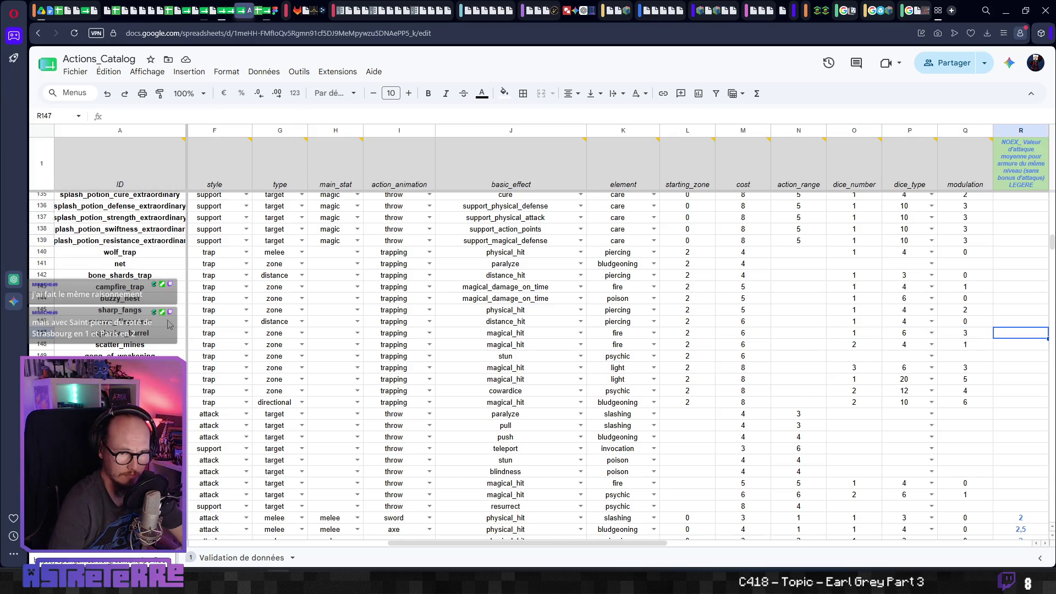
pyautogui.press('Left')
pyautogui.press('Left')
pyautogui.press('Right')
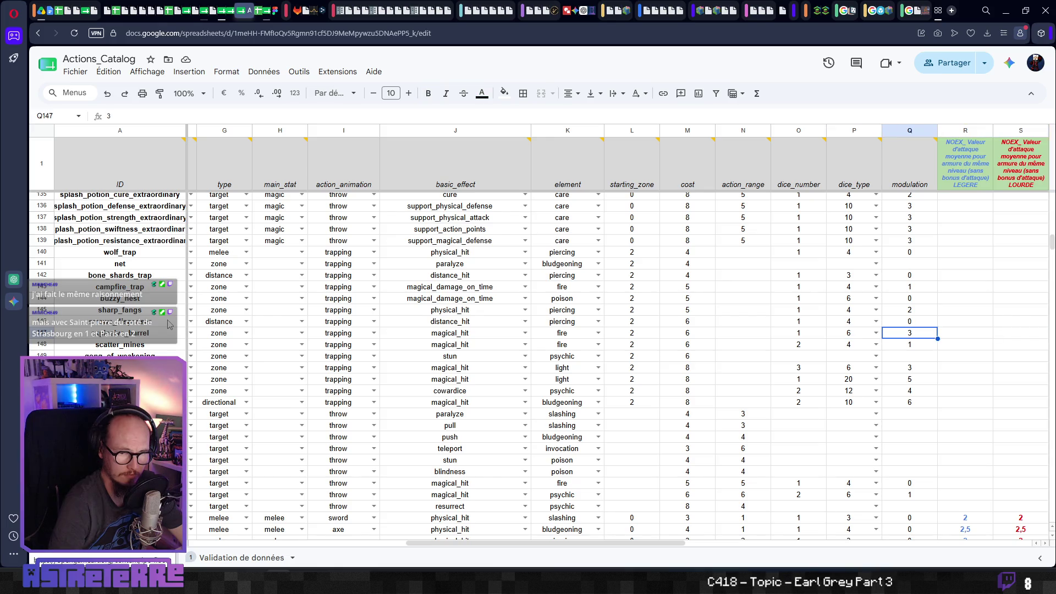
pyautogui.press('Left')
pyautogui.press('Left')
pyautogui.press('Left')
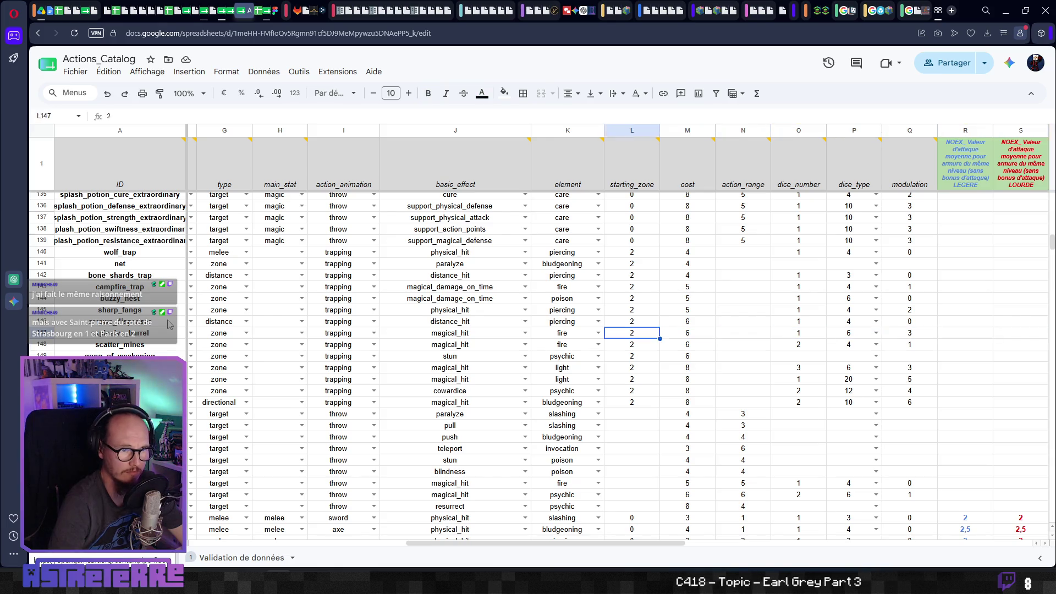
pyautogui.press('Right')
pyautogui.press('Right')
pyautogui.press('Right')
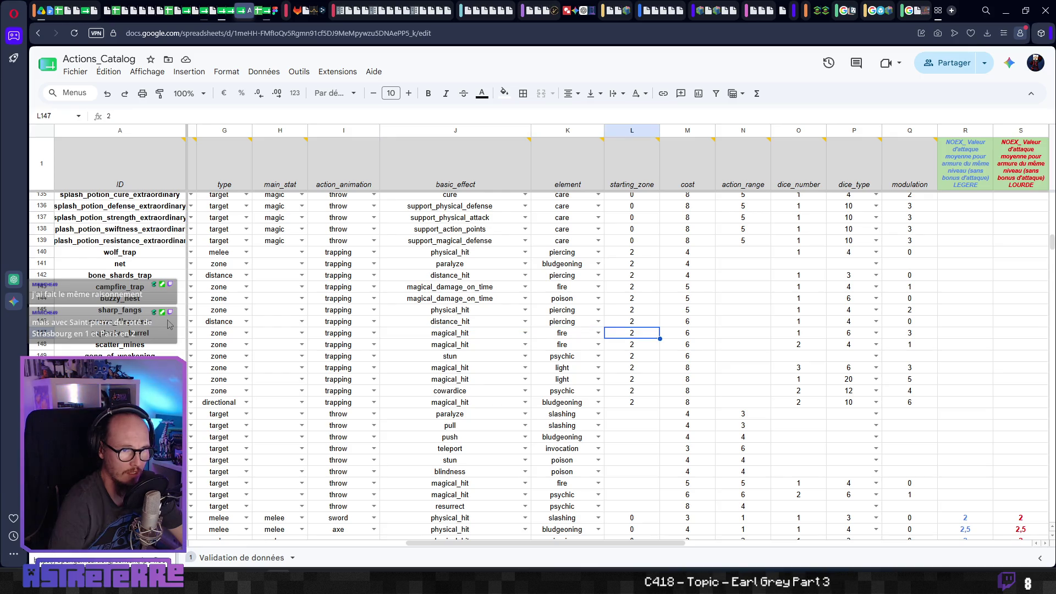
pyautogui.press('Left')
pyautogui.press('Left')
pyautogui.press('Left')
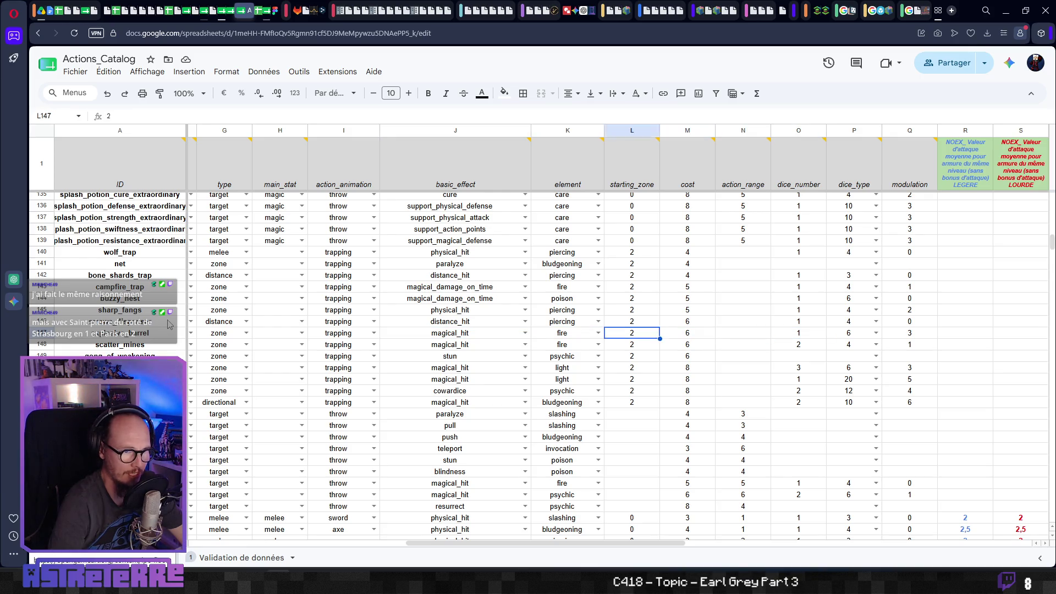
pyautogui.press('Left')
pyautogui.press('Left')
pyautogui.press('Left')
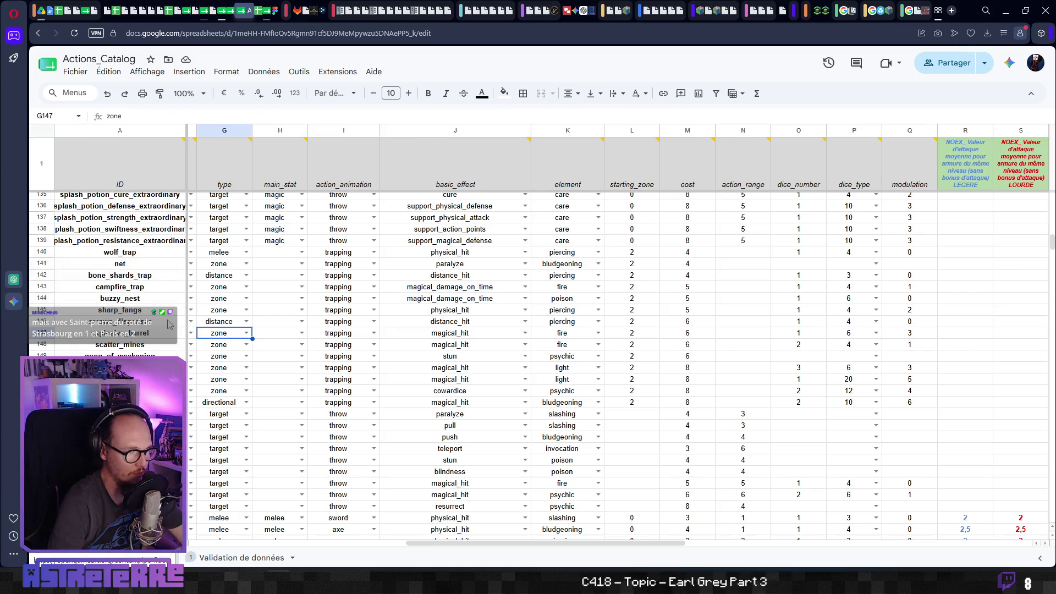
pyautogui.press('Right')
pyautogui.press('Right')
pyautogui.press('Right')
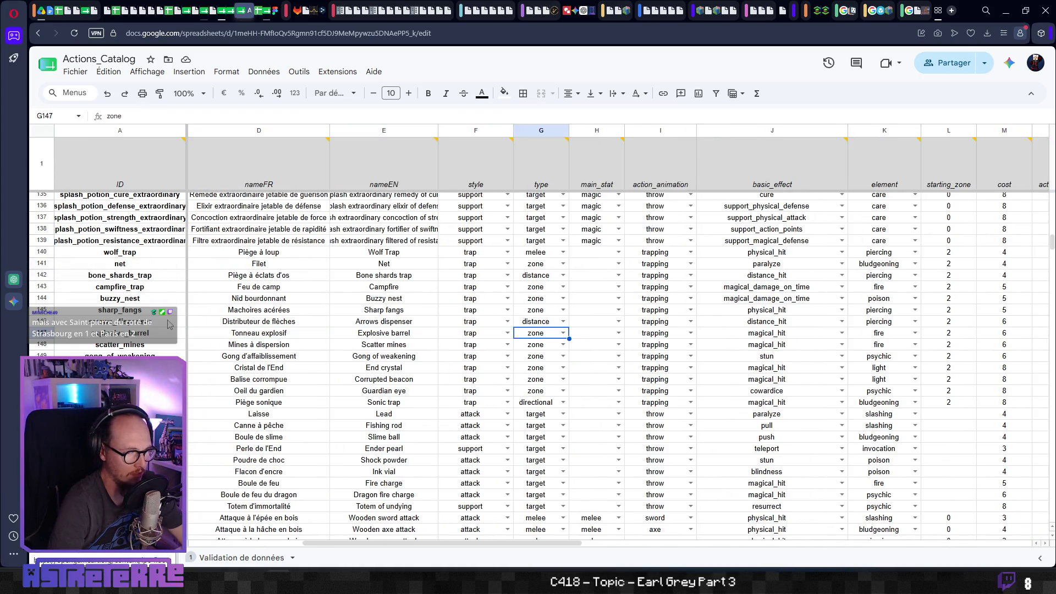
pyautogui.press('Left')
pyautogui.press('Left')
pyautogui.press('Left')
pyautogui.press('Right')
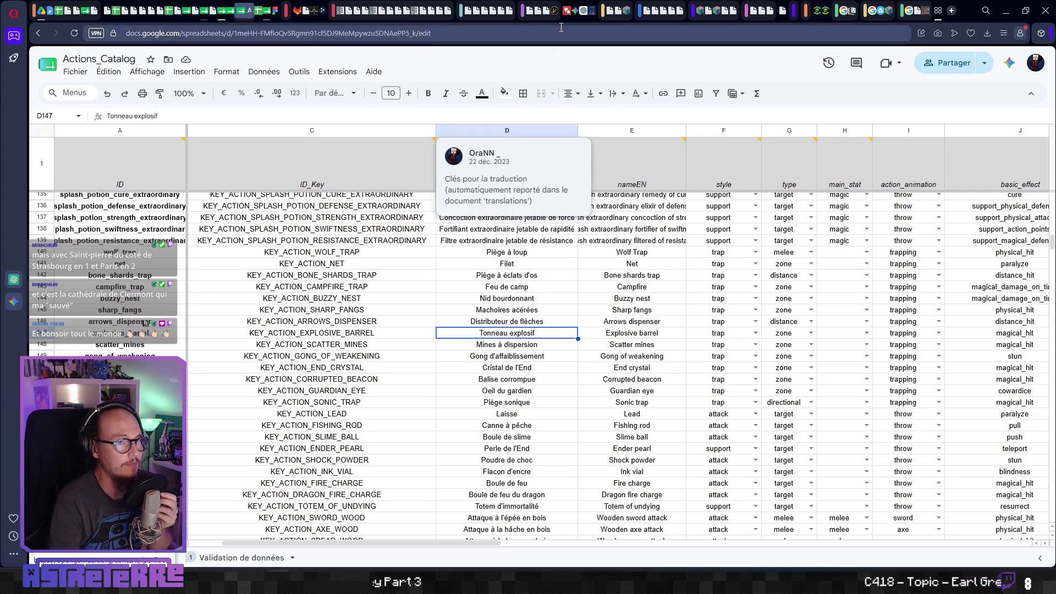
pyautogui.click(276, 14)
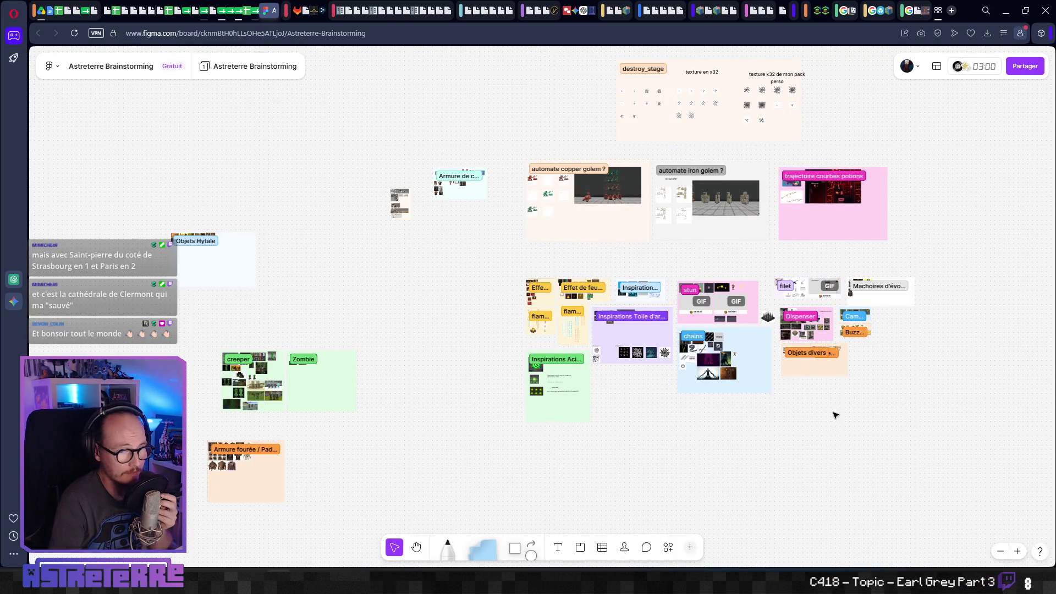
# Draw a new empty section beside the Campfire and Buzzy Nest image groups.
pyautogui.moveTo(833, 414); pyautogui.dragTo(586, 369)
pyautogui.scroll(2, 587, 370)
pyautogui.scroll(-4, 655, 330)
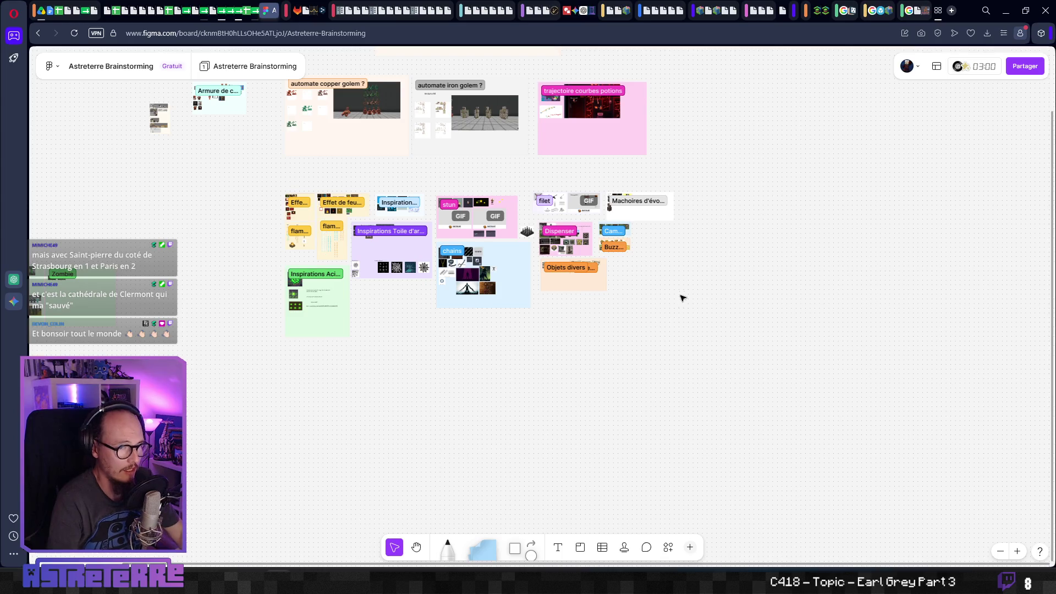
pyautogui.moveTo(684, 297); pyautogui.dragTo(545, 326)
pyautogui.scroll(5, 587, 313)
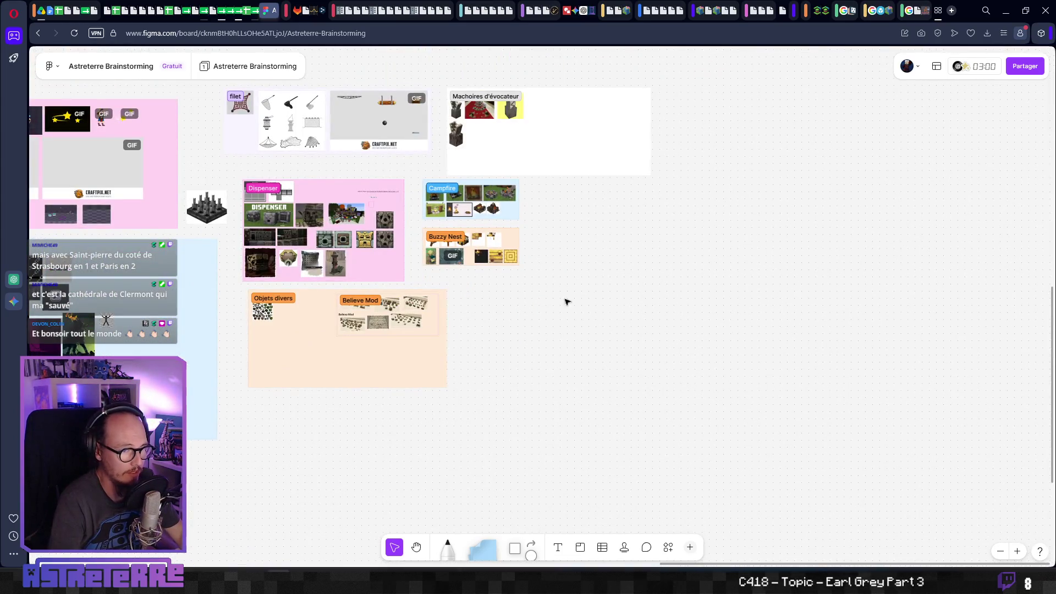
pyautogui.moveTo(564, 288); pyautogui.dragTo(469, 358)
pyautogui.scroll(5, 500, 288)
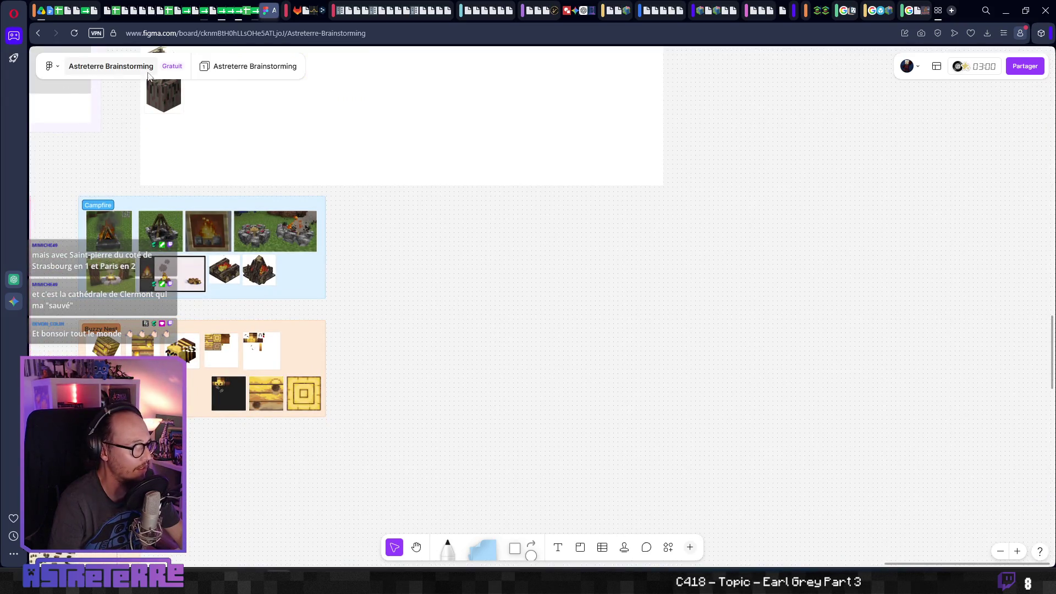
pyautogui.moveTo(360, 203); pyautogui.dragTo(581, 320)
# Colour the new section light red and name it 'Tonneau explosif'.
pyautogui.click(414, 172)
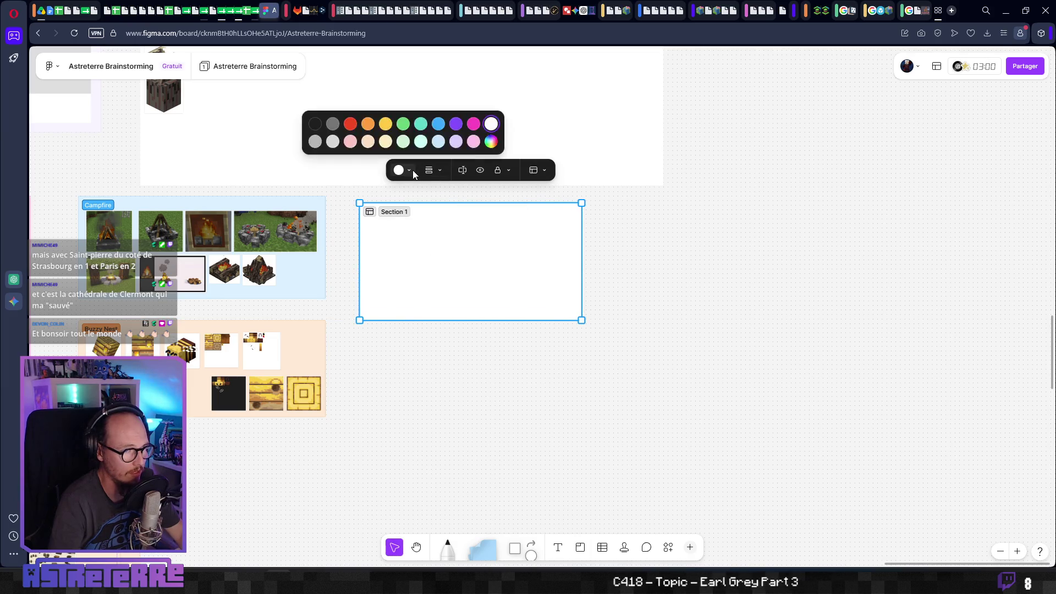
pyautogui.click(350, 124)
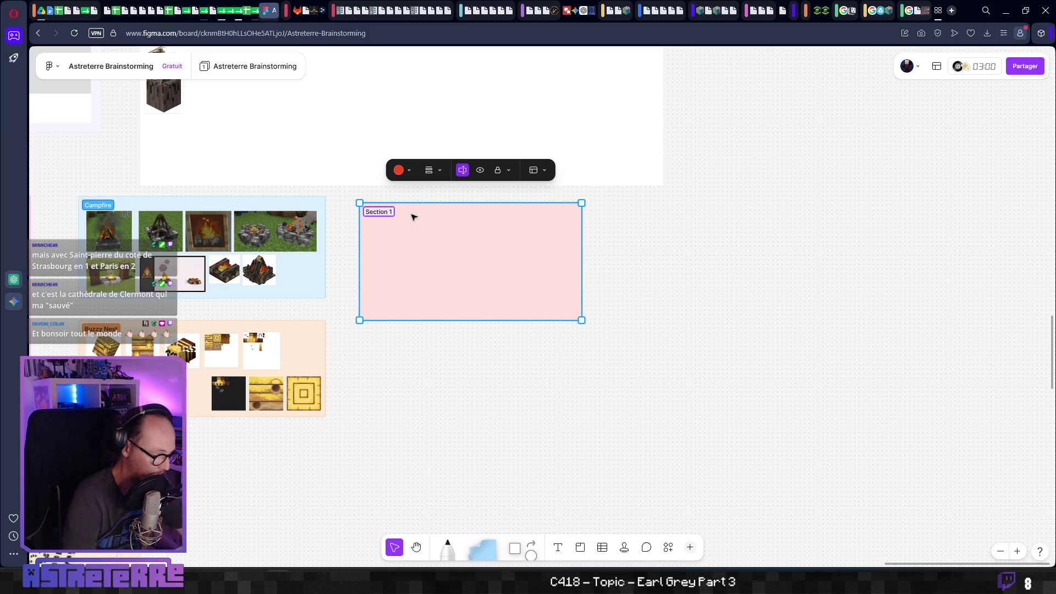
pyautogui.write('Tor')
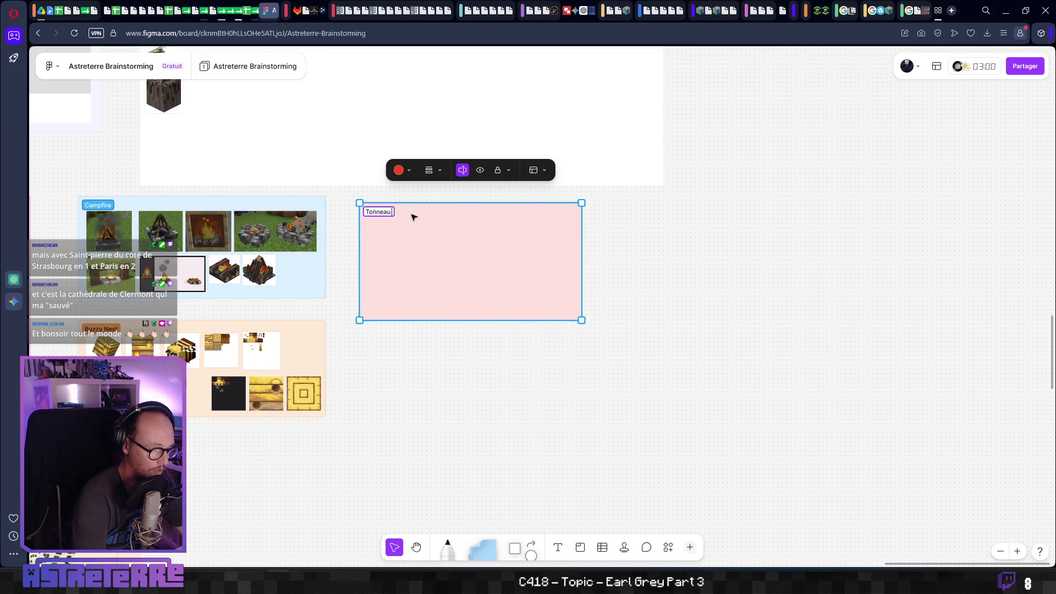
pyautogui.write(' explosif')
pyautogui.press('Return')
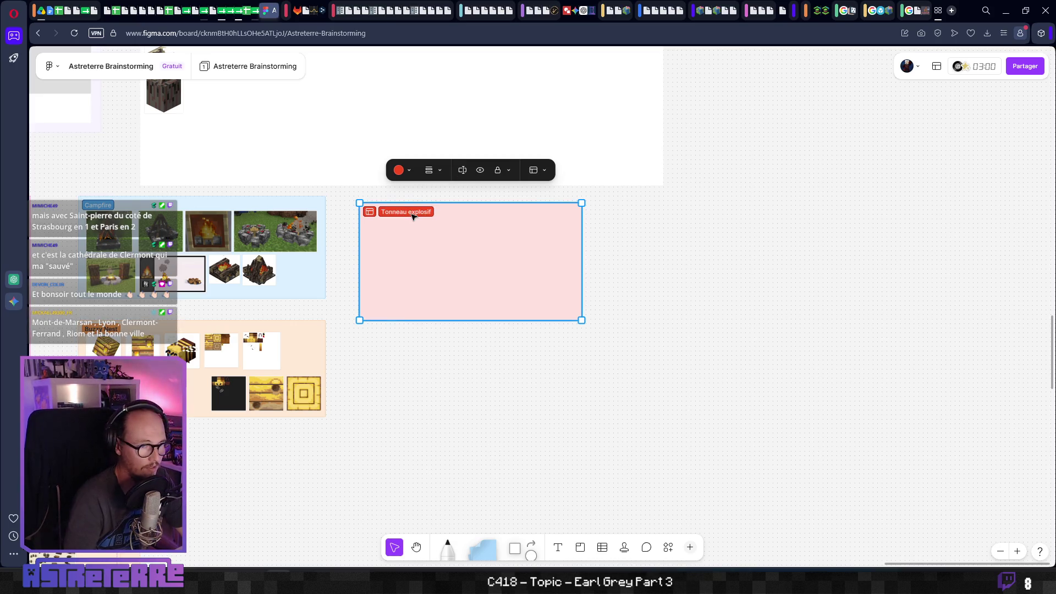
pyautogui.click(939, 11)
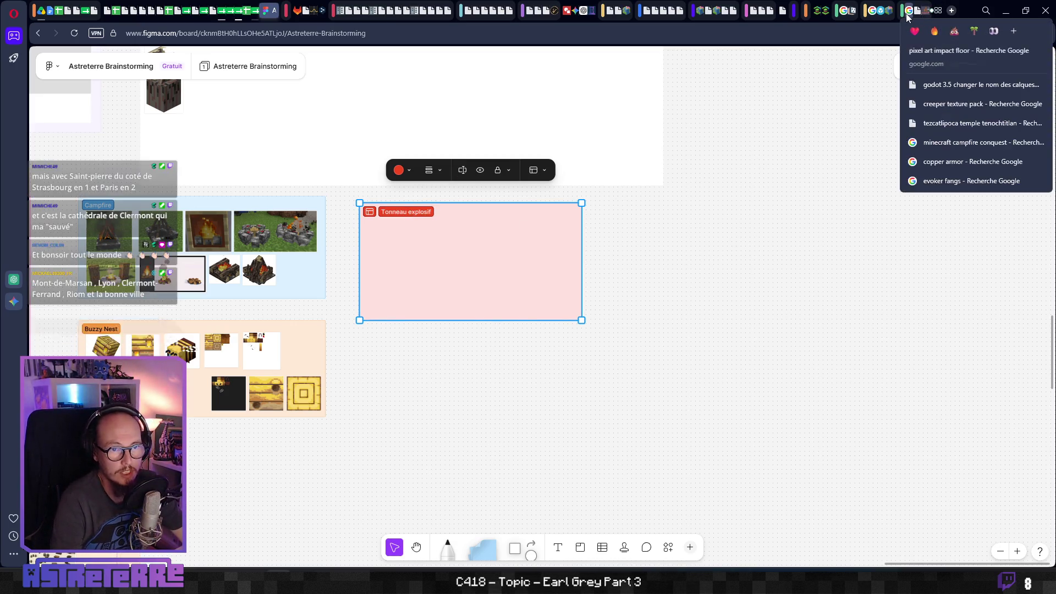
# Run a Google image search for 'tonneau explosif pixel art'.
pyautogui.click(946, 57)
pyautogui.scroll(5, 380, 337)
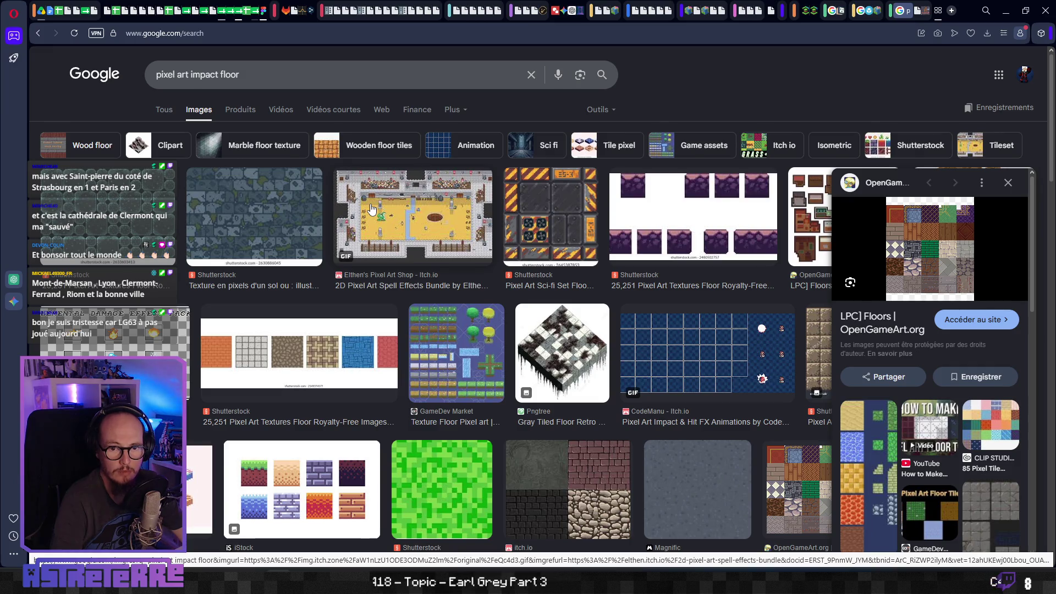
pyautogui.moveTo(242, 74); pyautogui.dragTo(75, 89)
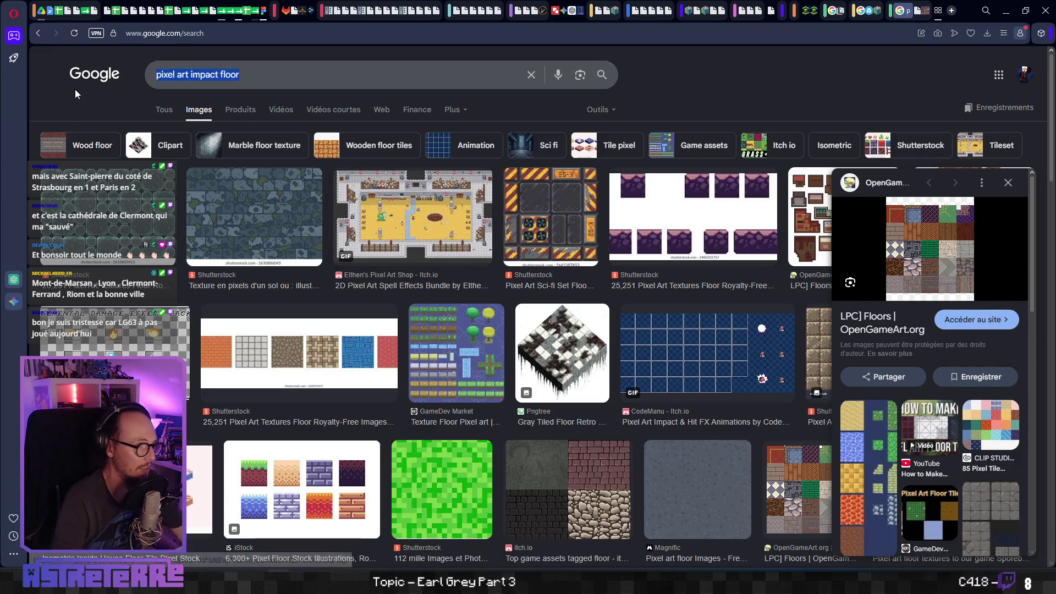
pyautogui.write('ton')
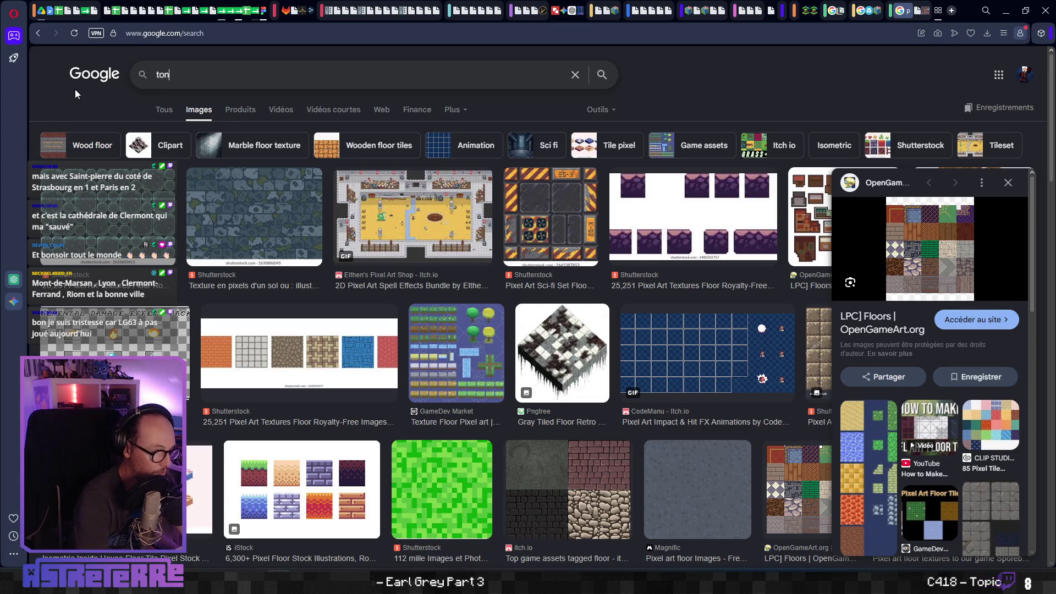
pyautogui.write('neau e')
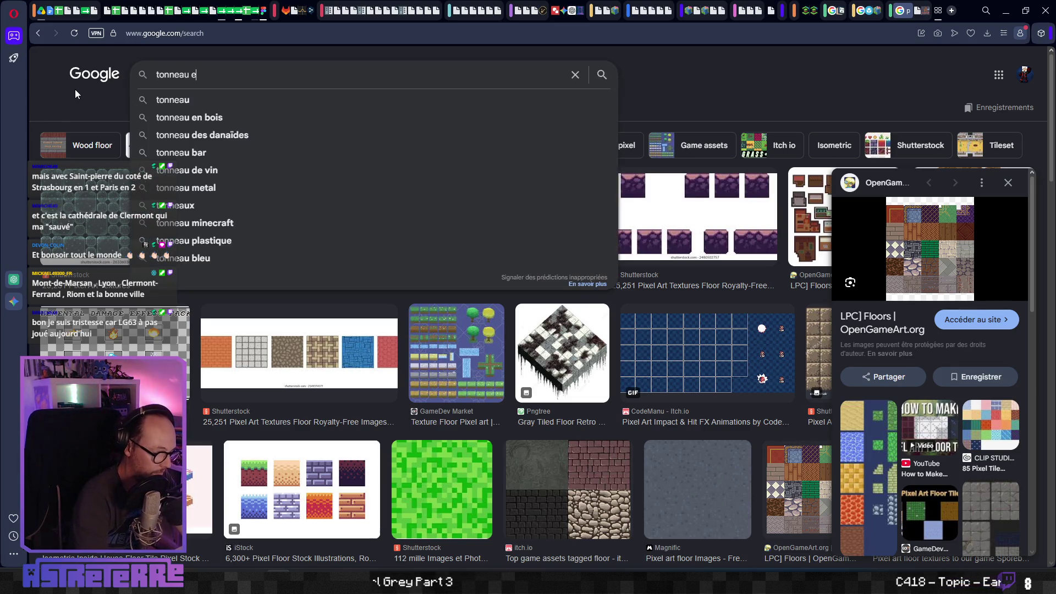
pyautogui.write('xplosif ')
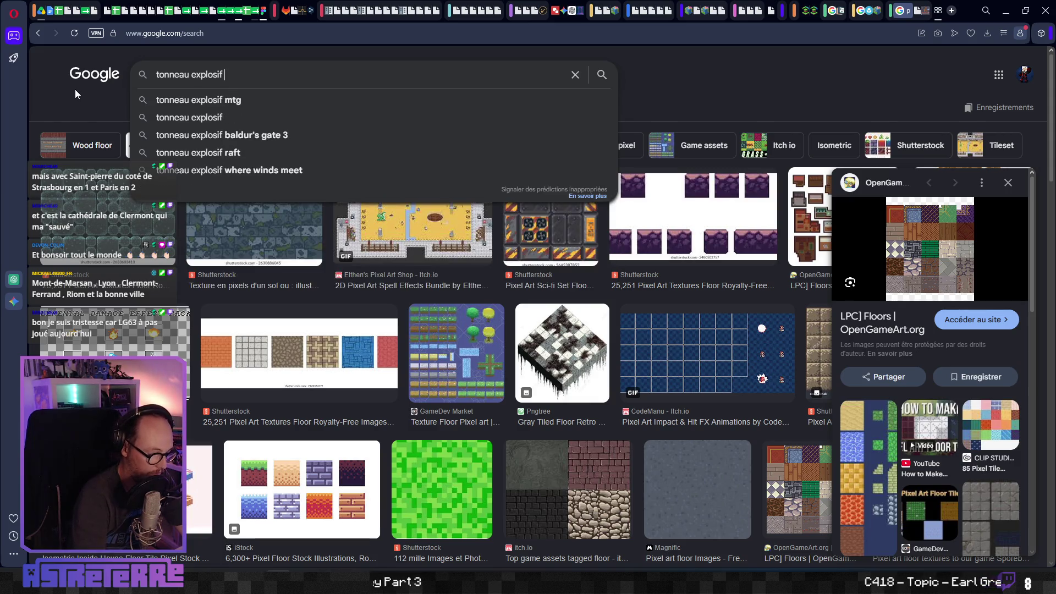
pyautogui.write('pixel art')
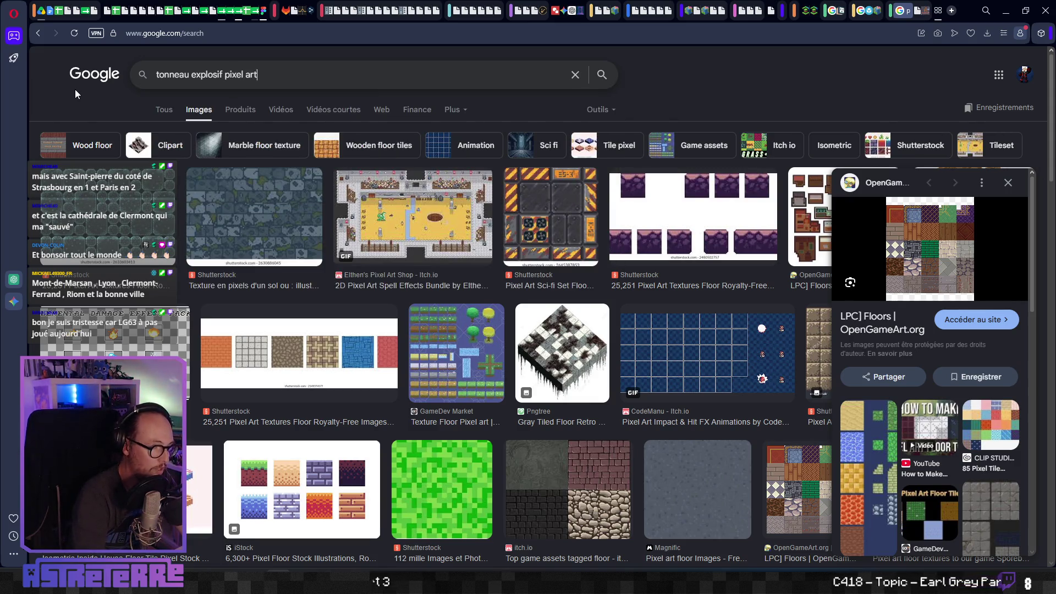
pyautogui.press('Return')
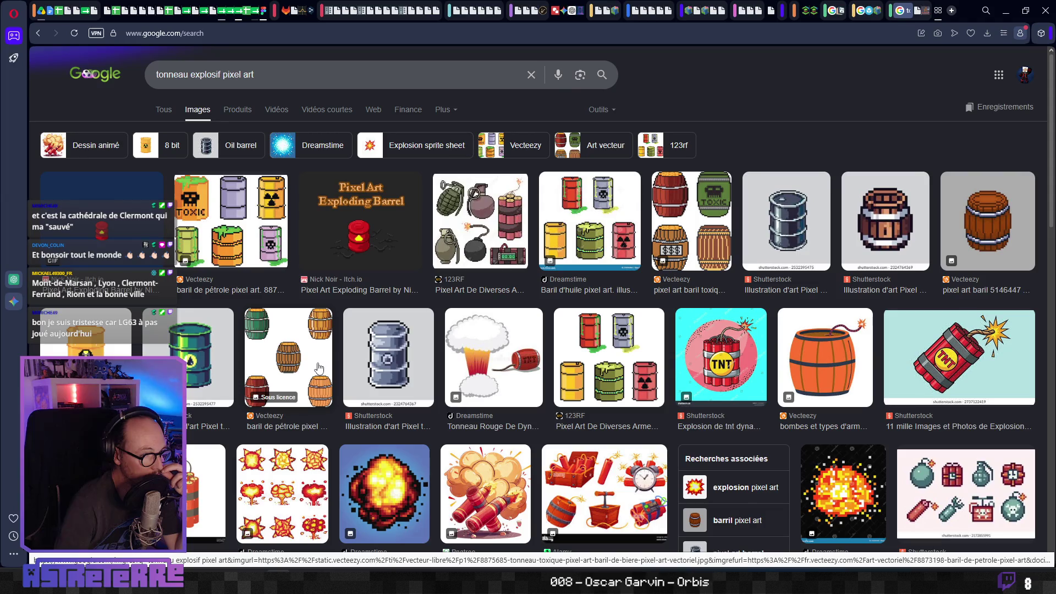
# Browse the results and preview the Bombs and Explosives image.
pyautogui.scroll(-4, 318, 368)
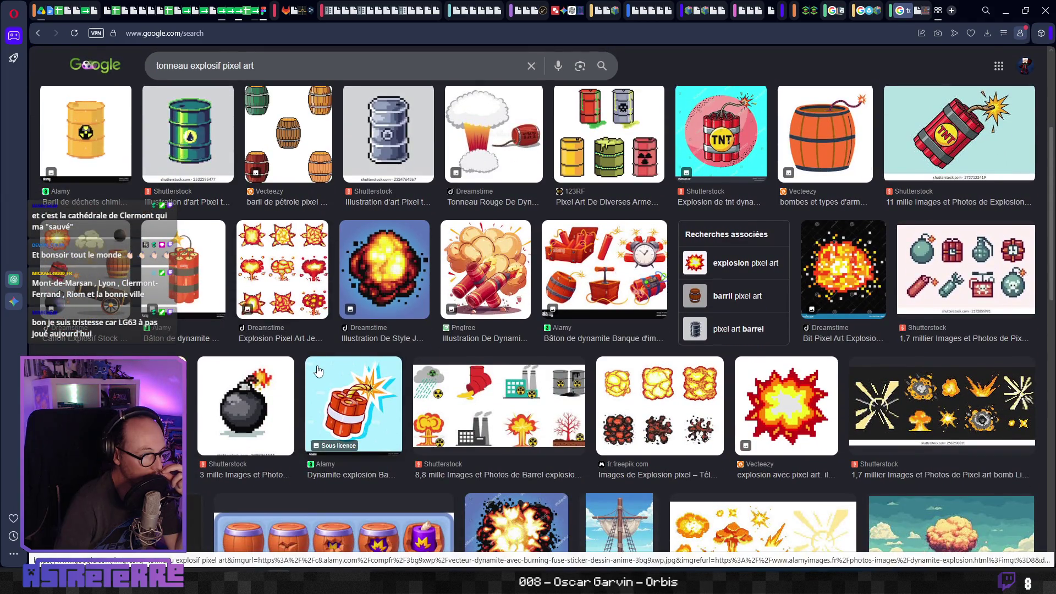
pyautogui.scroll(-1, 318, 371)
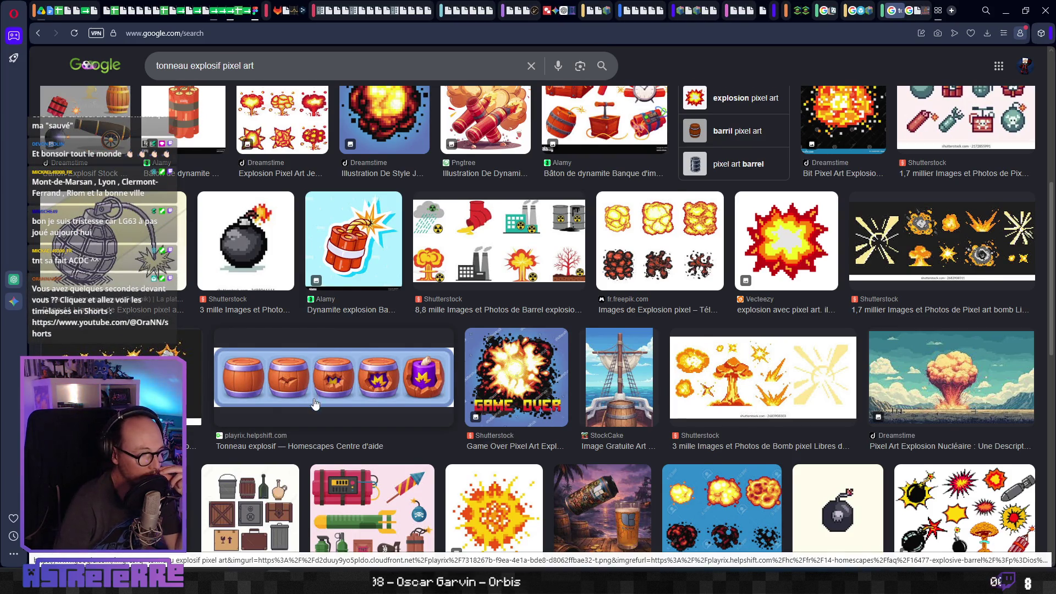
pyautogui.scroll(-2, 315, 404)
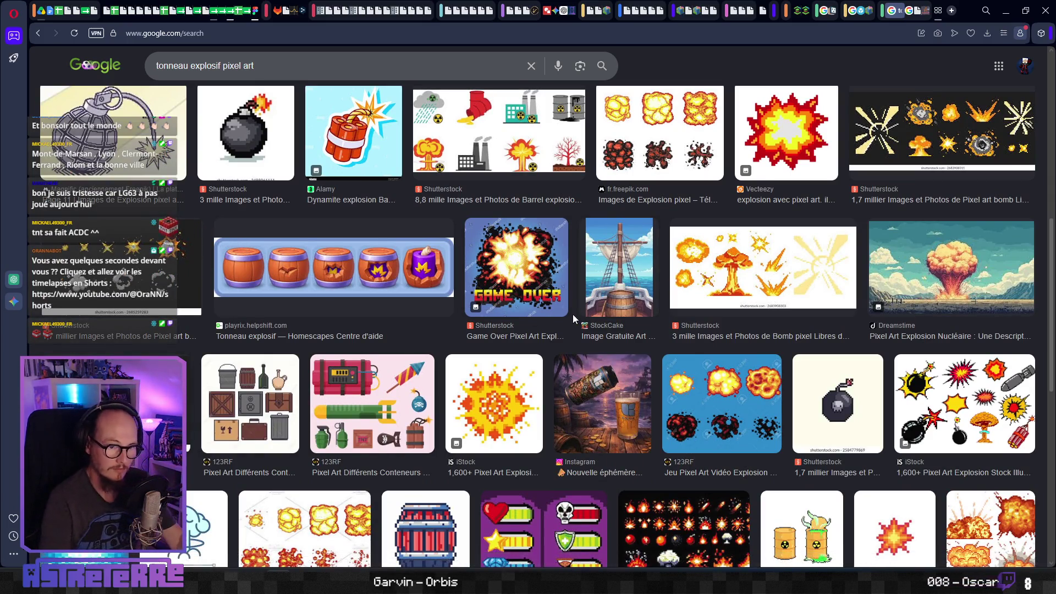
pyautogui.scroll(-1, 570, 315)
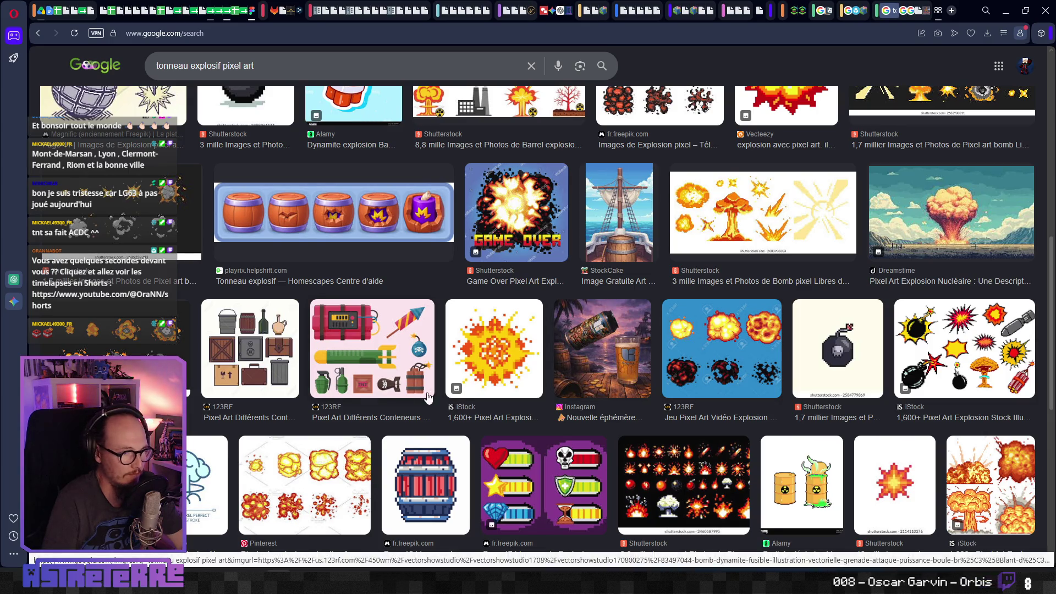
pyautogui.scroll(-3, 275, 373)
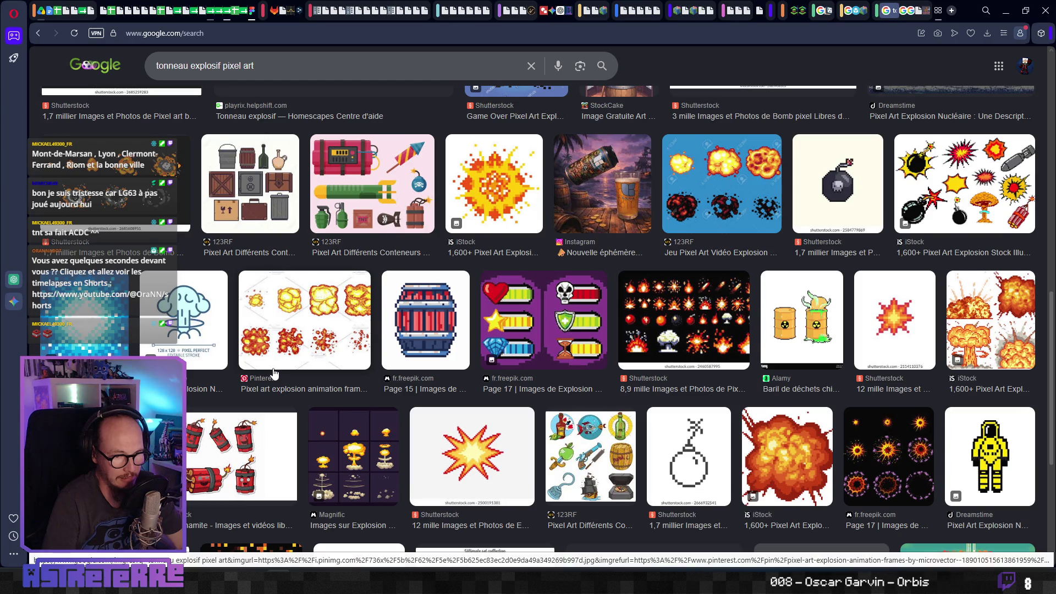
pyautogui.scroll(-2, 275, 373)
pyautogui.scroll(-2, 275, 374)
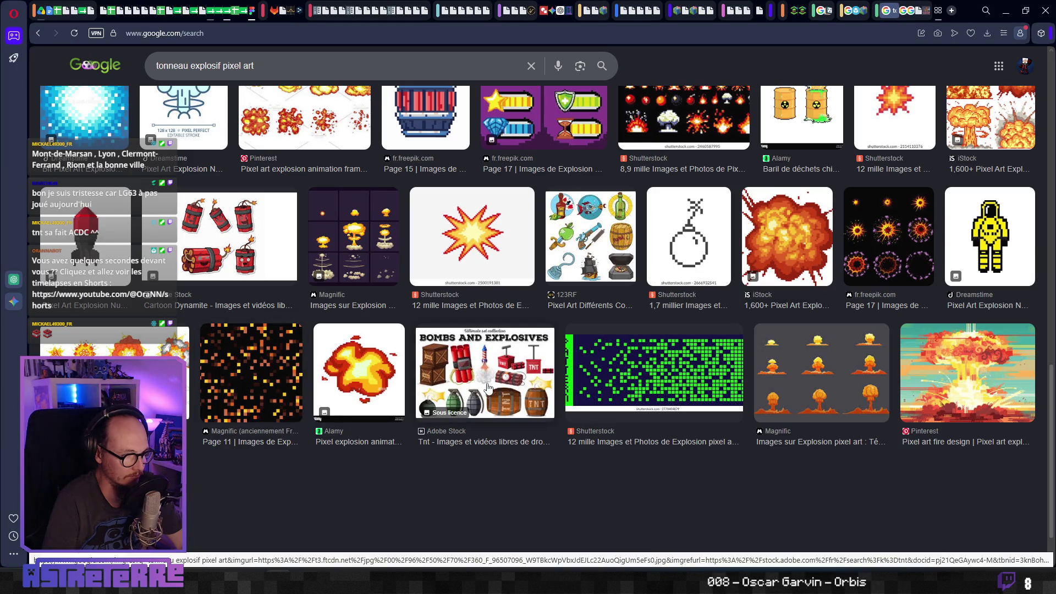
pyautogui.click(504, 405)
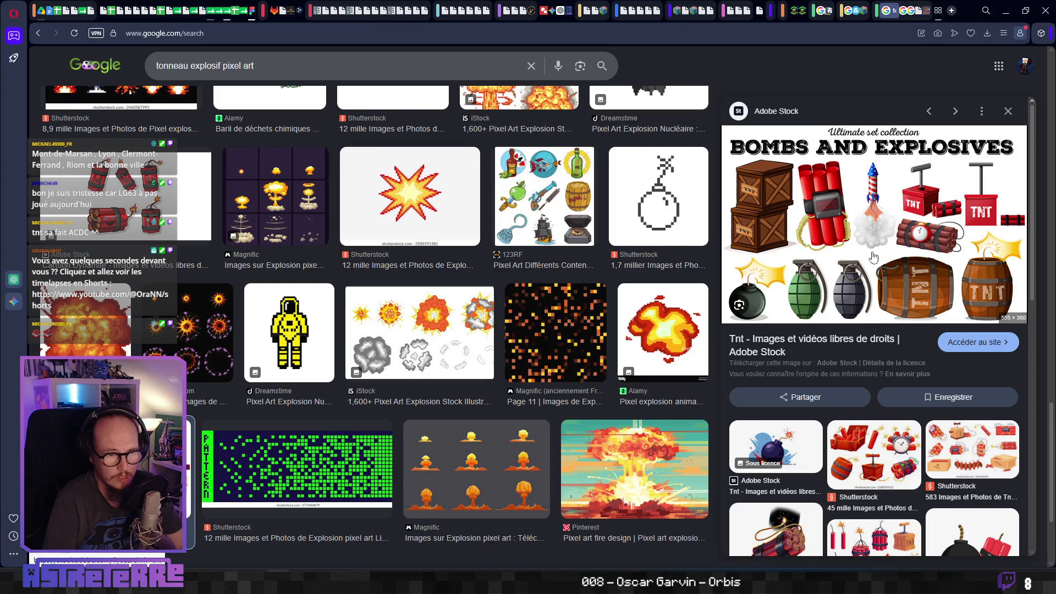
# Keep browsing and preview the Explosives pack image.
pyautogui.scroll(-3, 321, 356)
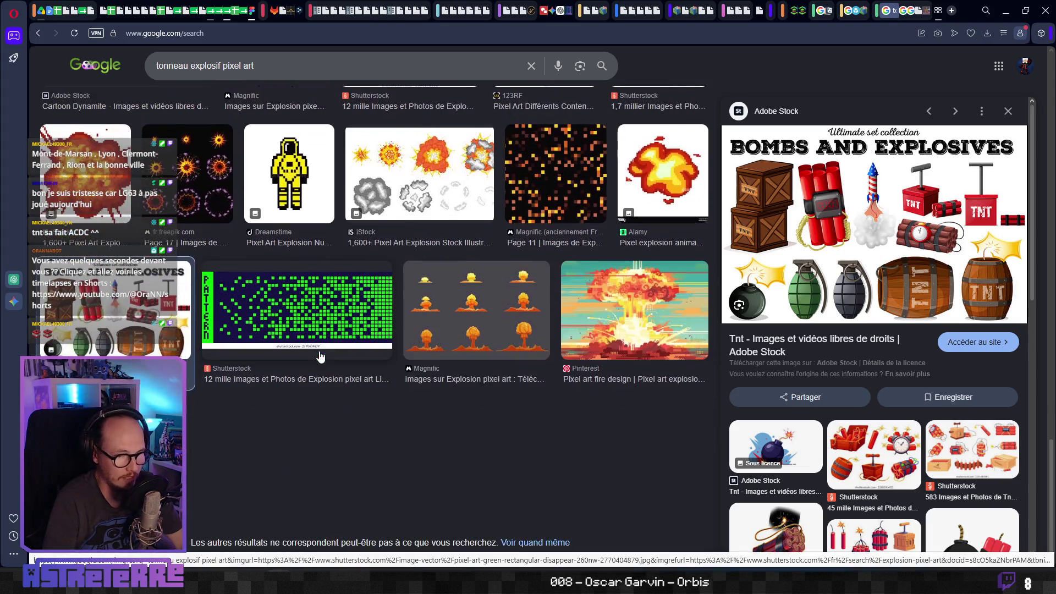
pyautogui.scroll(-6, 869, 378)
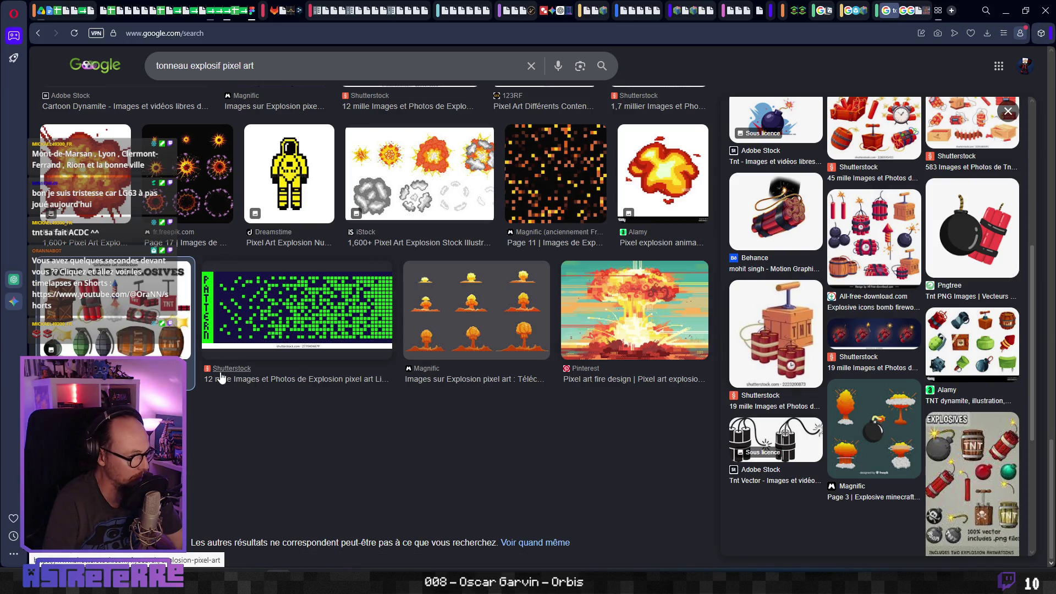
pyautogui.scroll(1, 335, 386)
pyautogui.scroll(-1, 550, 363)
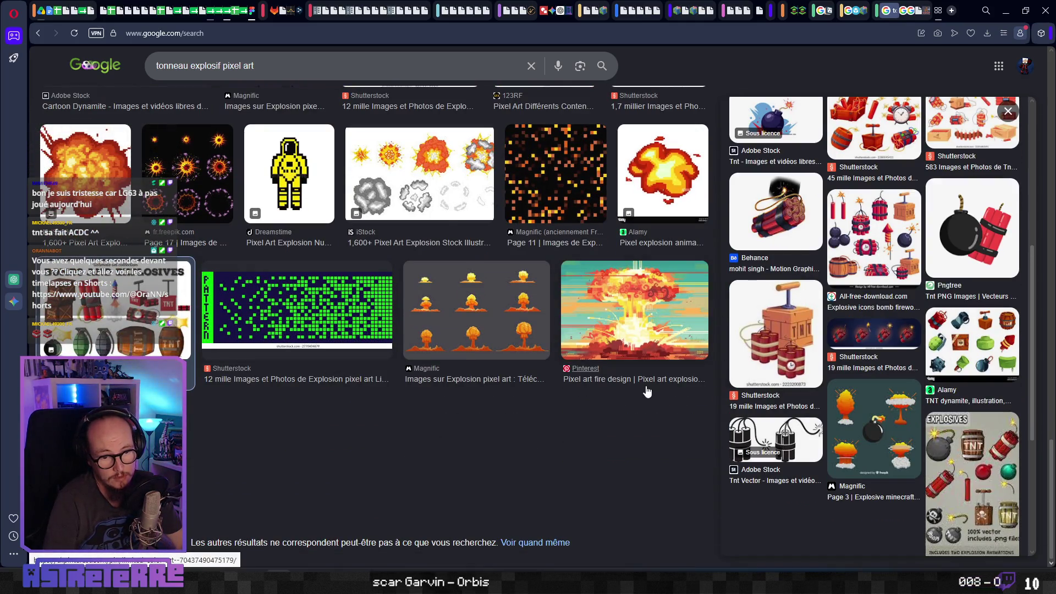
pyautogui.scroll(-5, 796, 327)
pyautogui.click(924, 393)
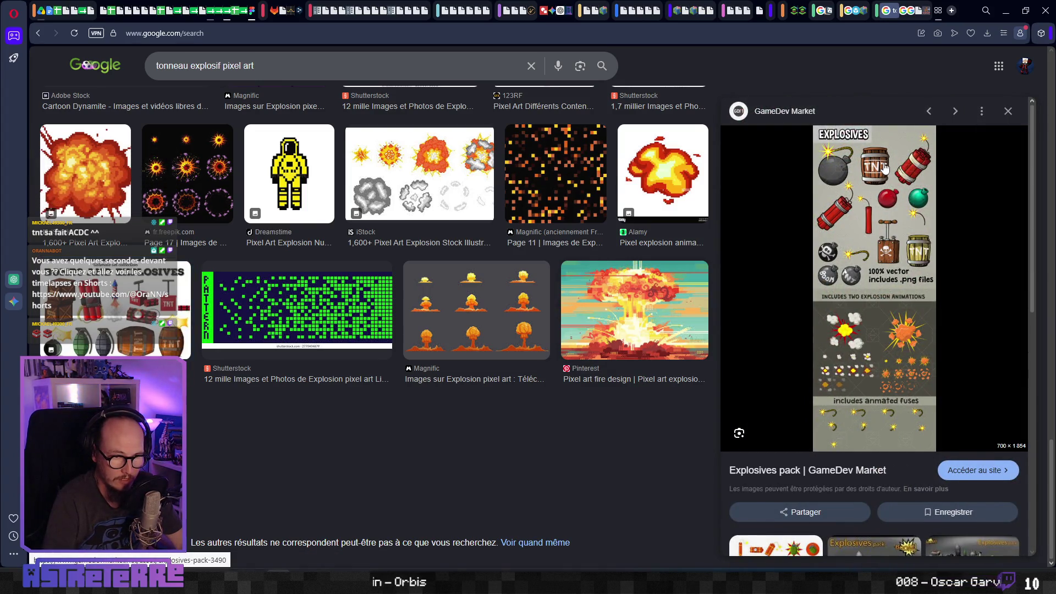
pyautogui.scroll(-5, 829, 395)
pyautogui.scroll(-5, 829, 395)
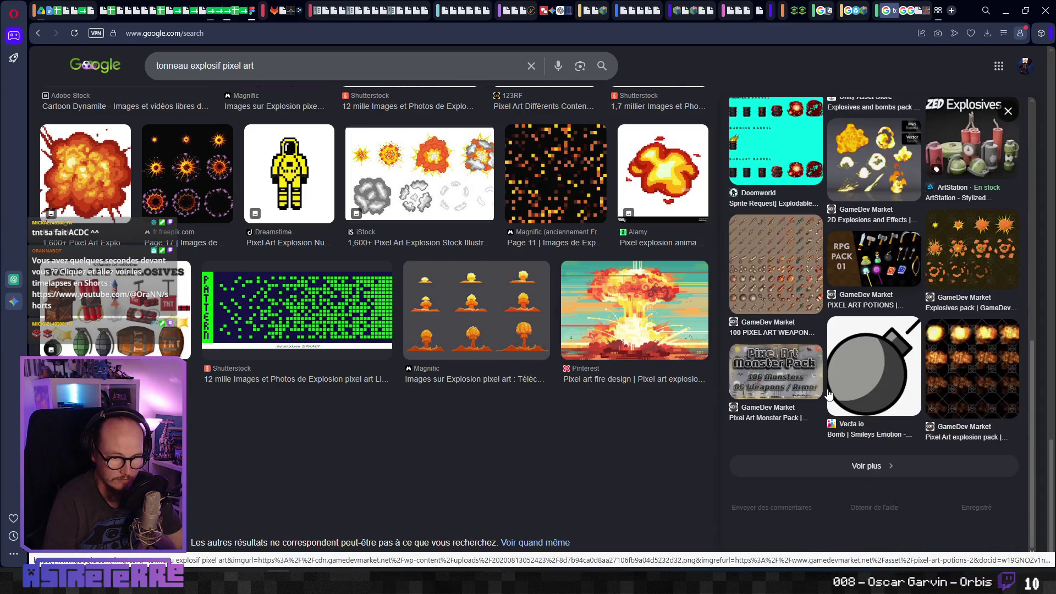
pyautogui.scroll(1, 461, 373)
pyautogui.scroll(10, 461, 373)
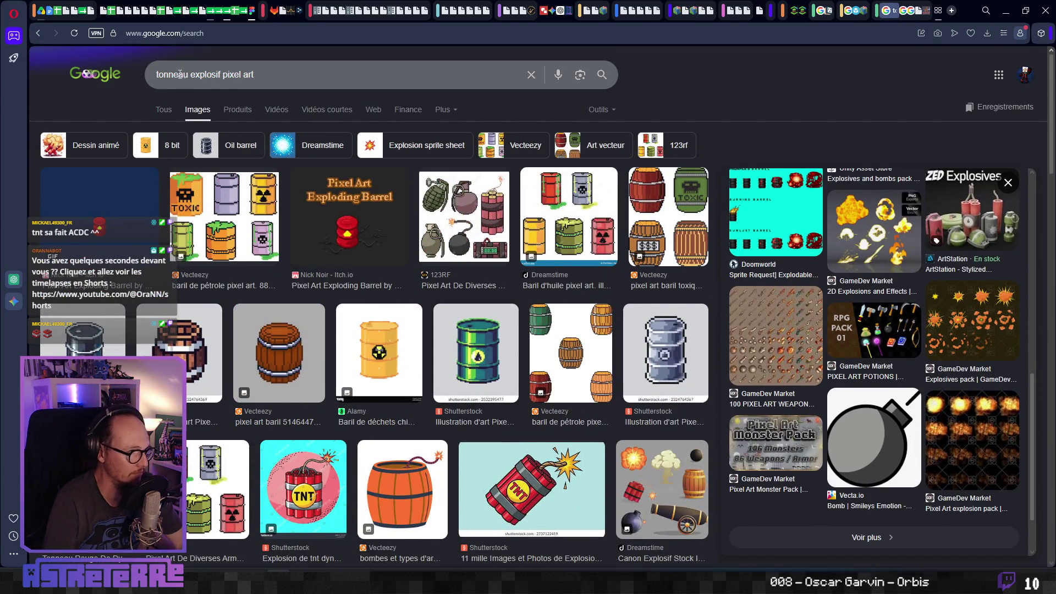
pyautogui.click(223, 74)
# Search 'explosive barrel pixel art' and preview the Sketchfab and Reddit Barrel Tutorial images.
pyautogui.hotkey('shift', 'Home')
pyautogui.write('explos')
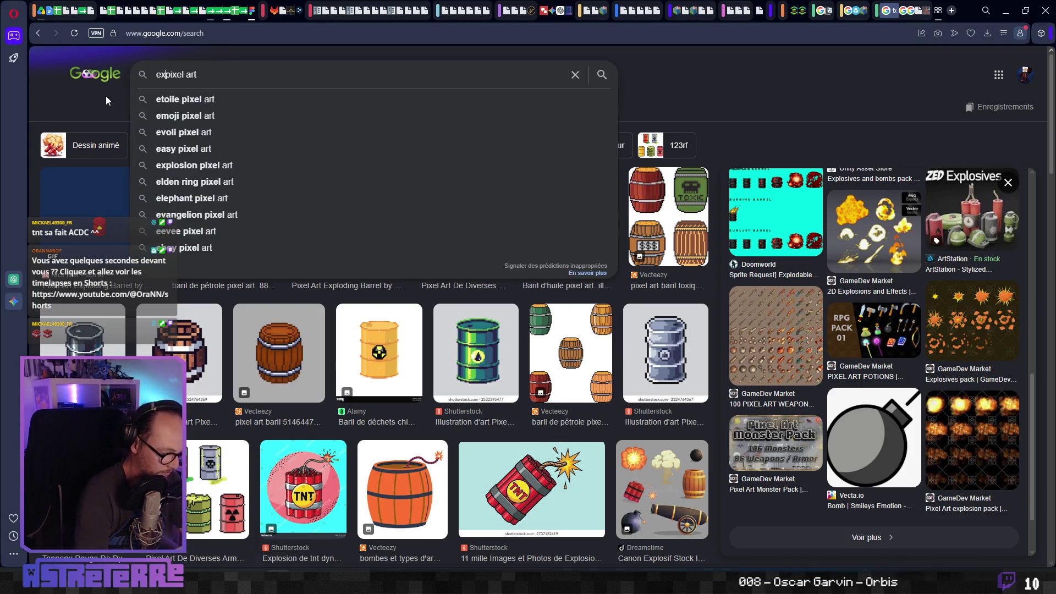
pyautogui.write('ive barre')
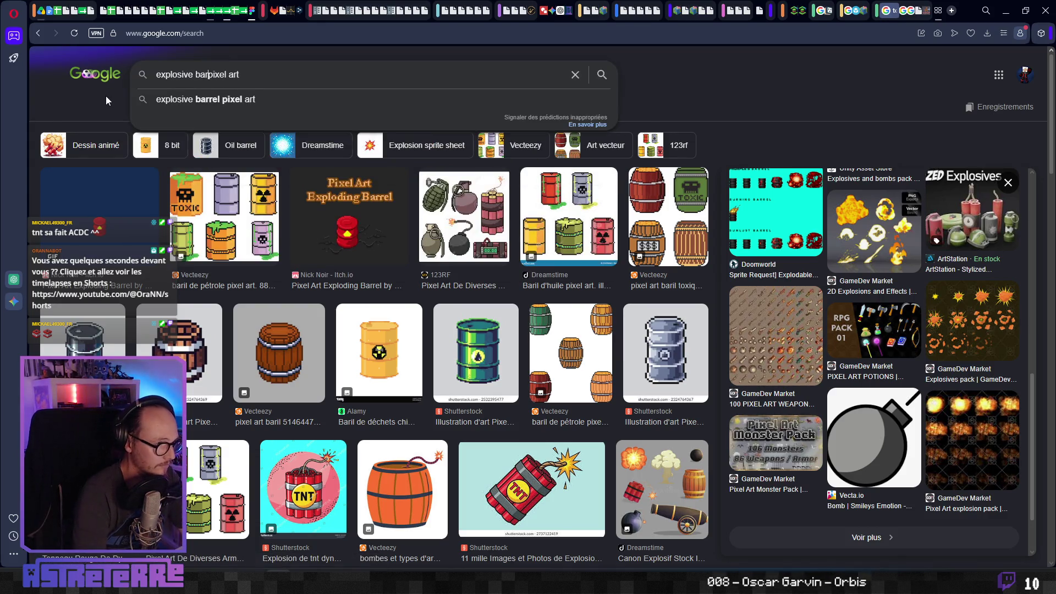
pyautogui.write('l')
pyautogui.press('Return')
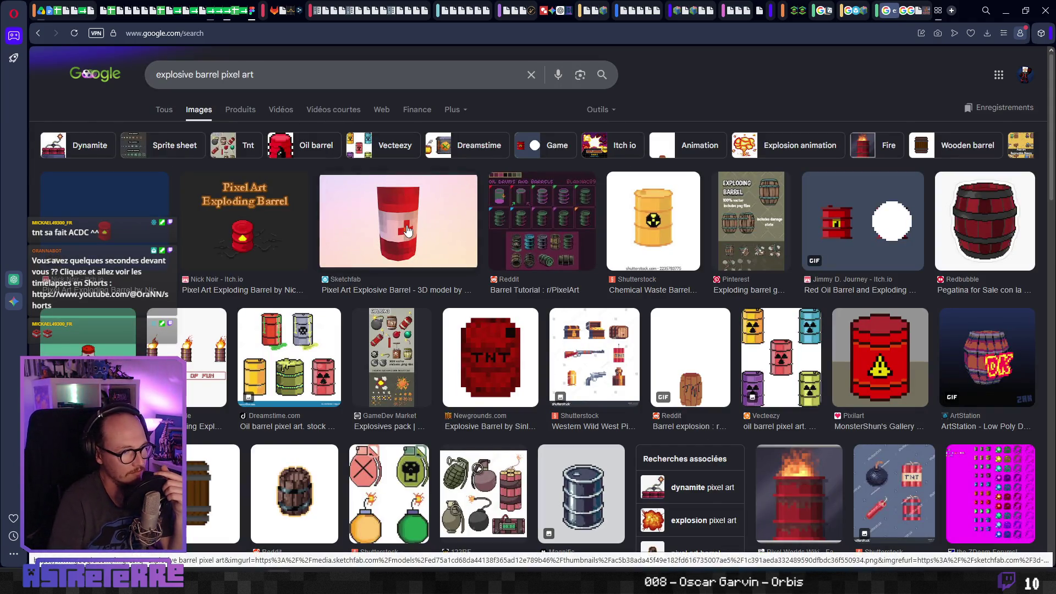
pyautogui.click(408, 231)
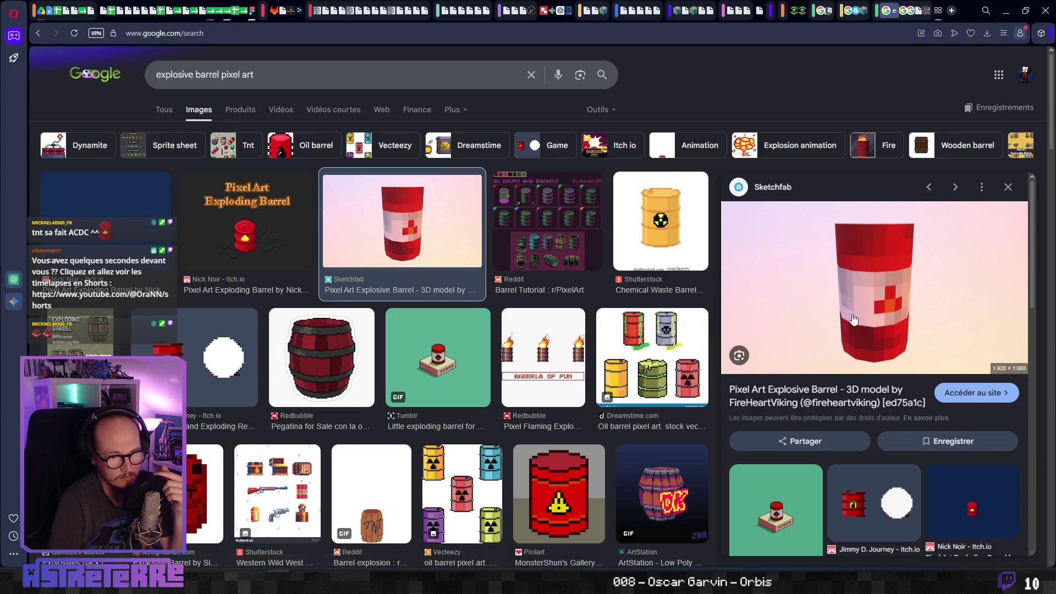
pyautogui.click(542, 251)
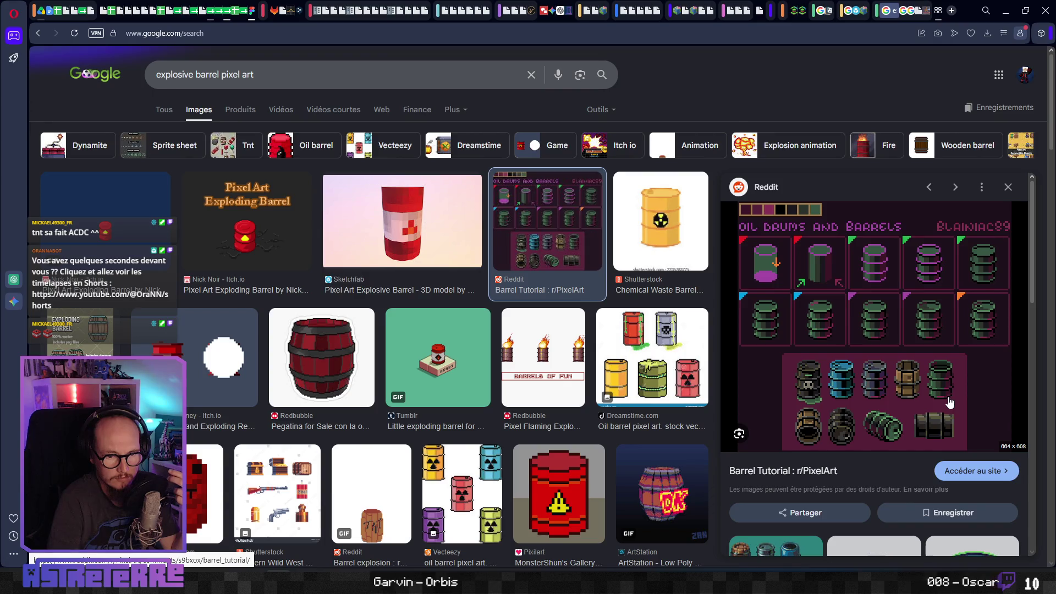
pyautogui.rightClick(845, 358)
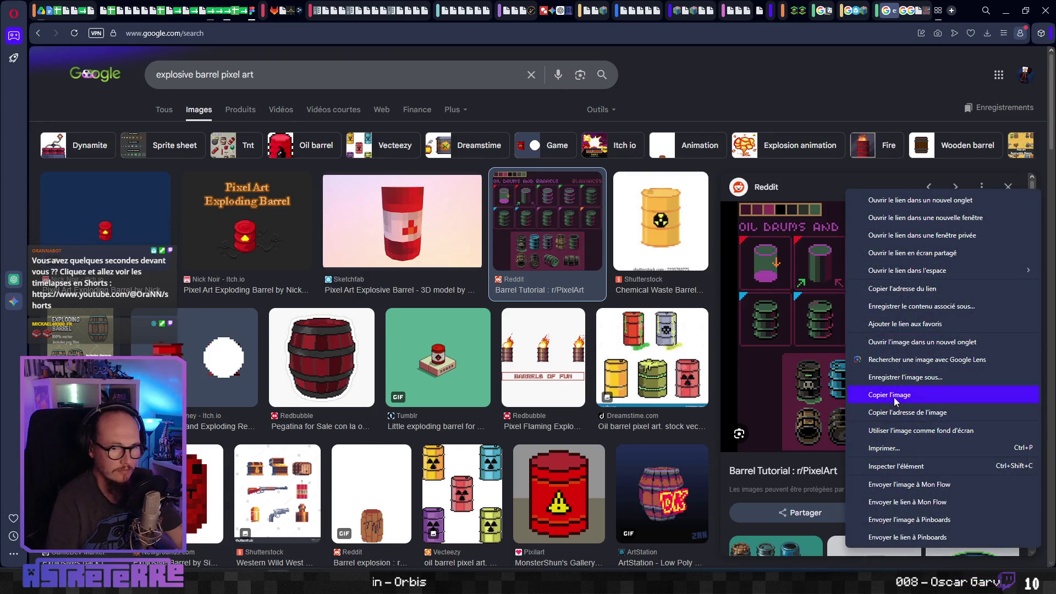
# Paste the Reddit oil drums and barrels sprite sheet into the Tonneau explosif frame's top-left corner.
pyautogui.click(889, 394)
pyautogui.click(254, 10)
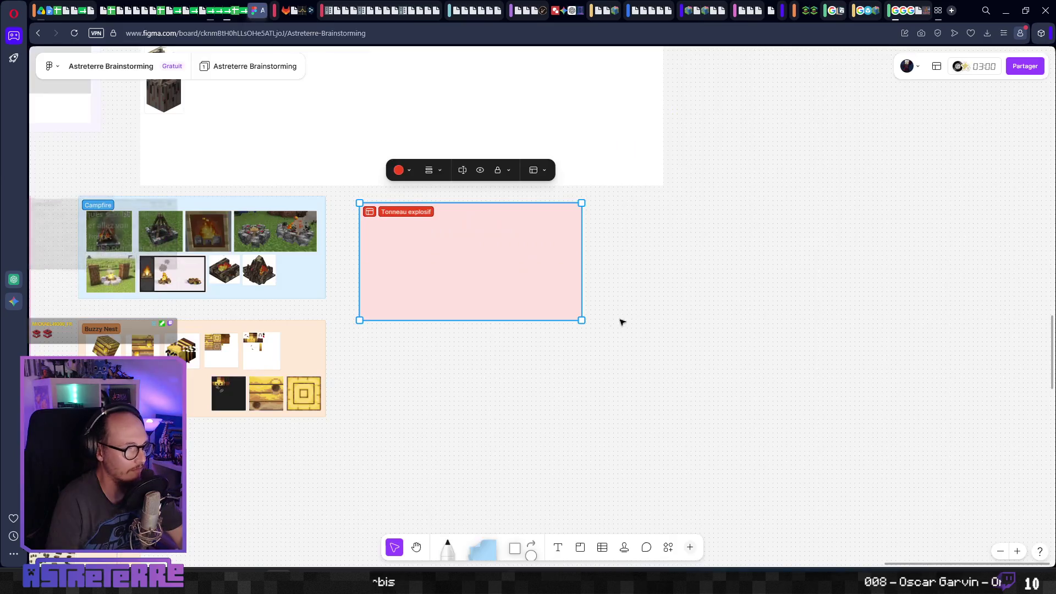
pyautogui.hotkey('ctrl', 'v')
pyautogui.moveTo(542, 260); pyautogui.dragTo(385, 234)
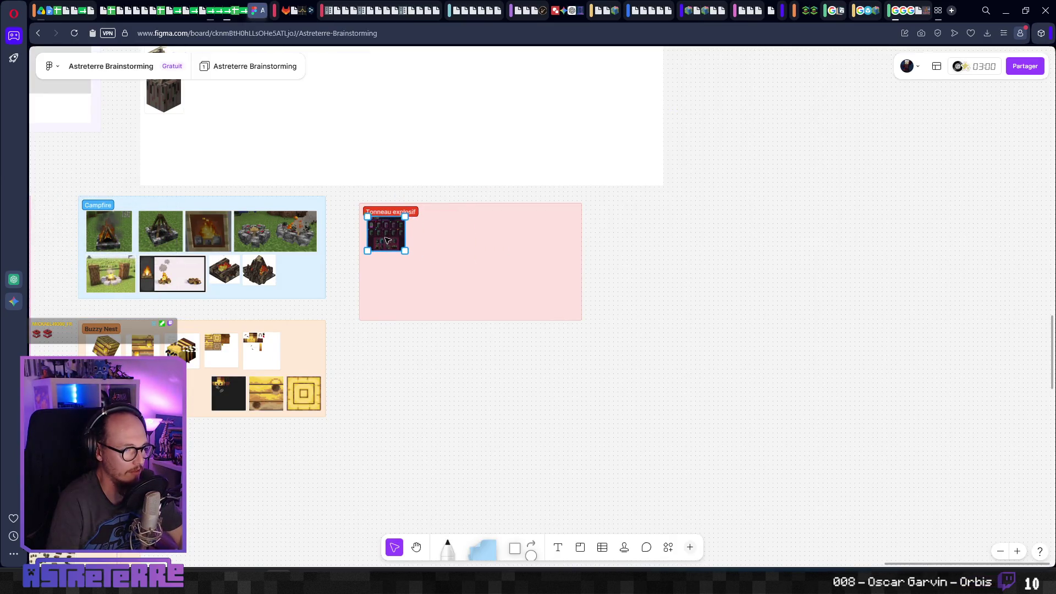
pyautogui.scroll(5, 385, 234)
pyautogui.scroll(-2, 425, 241)
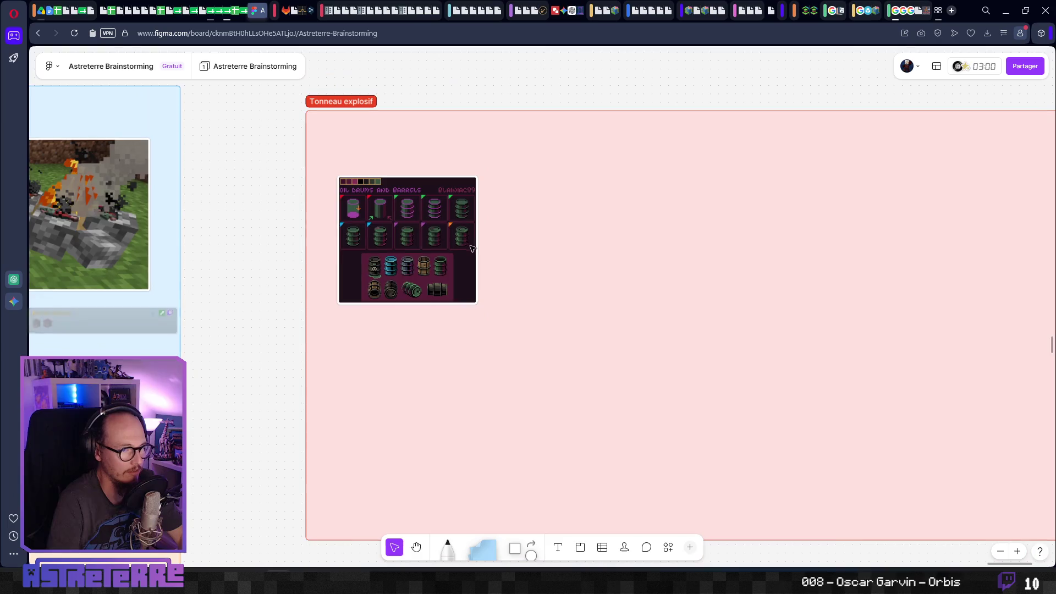
pyautogui.moveTo(729, 323)
pyautogui.mouseDown()
pyautogui.moveTo(594, 302)
pyautogui.moveTo(635, 323)
pyautogui.moveTo(633, 305)
pyautogui.mouseUp()
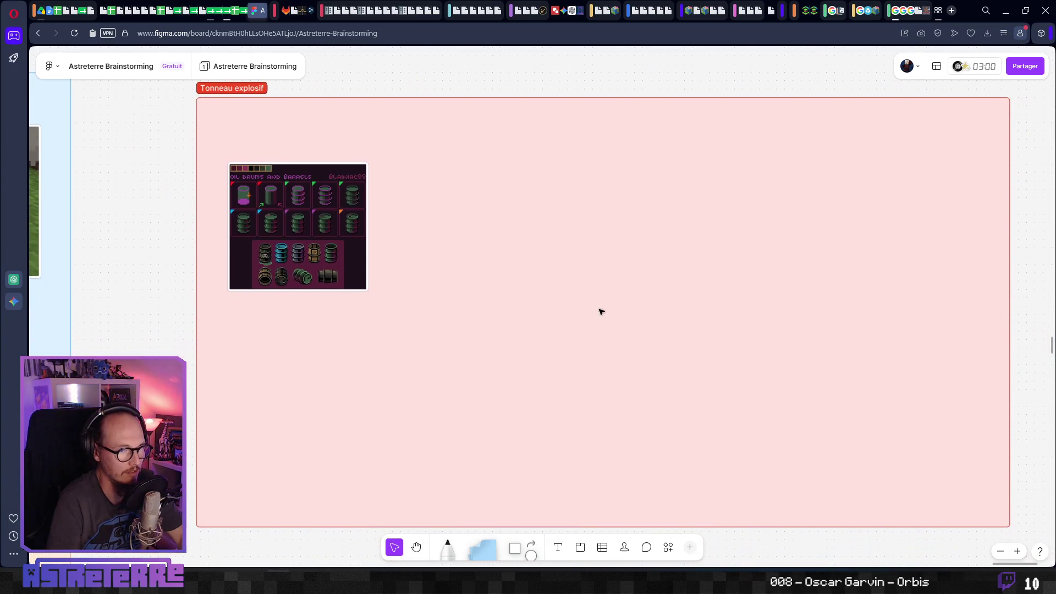
pyautogui.click(927, 11)
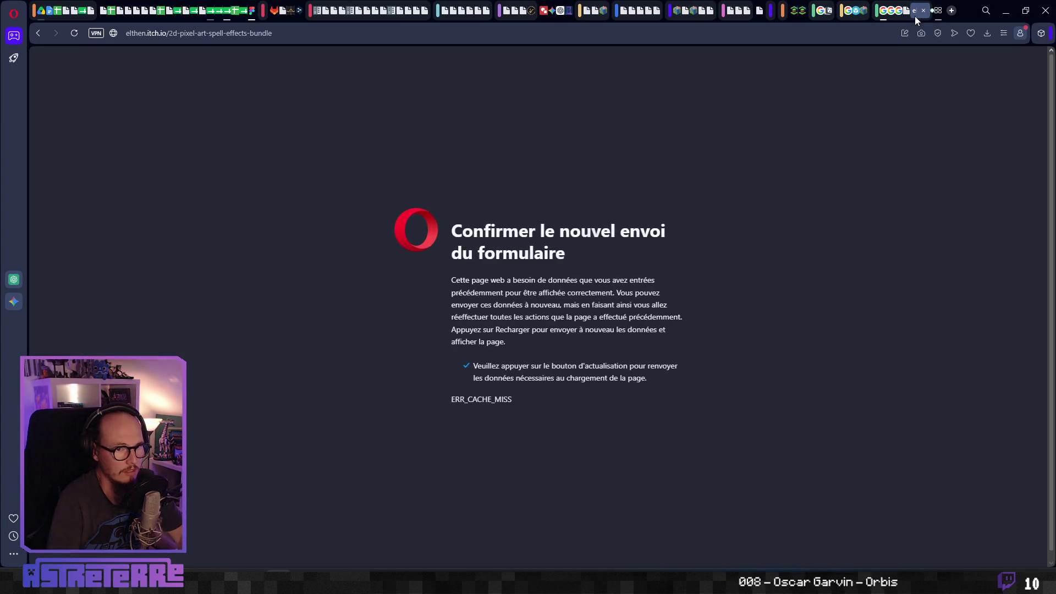
# Save the OpenGameArt floors_1.png tile sheet to disk and close its page.
pyautogui.click(924, 10)
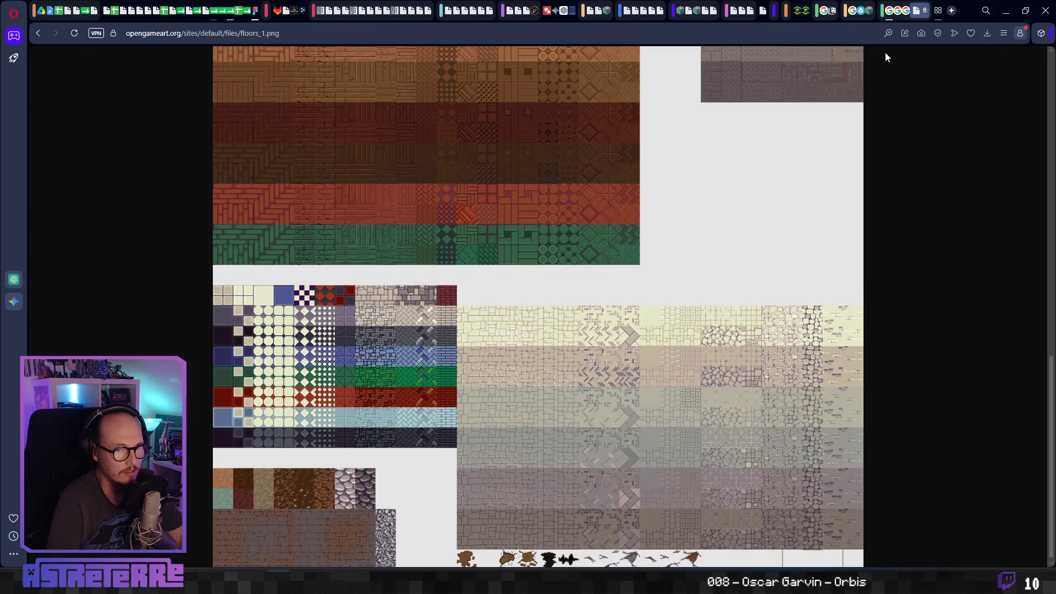
pyautogui.scroll(8, 605, 270)
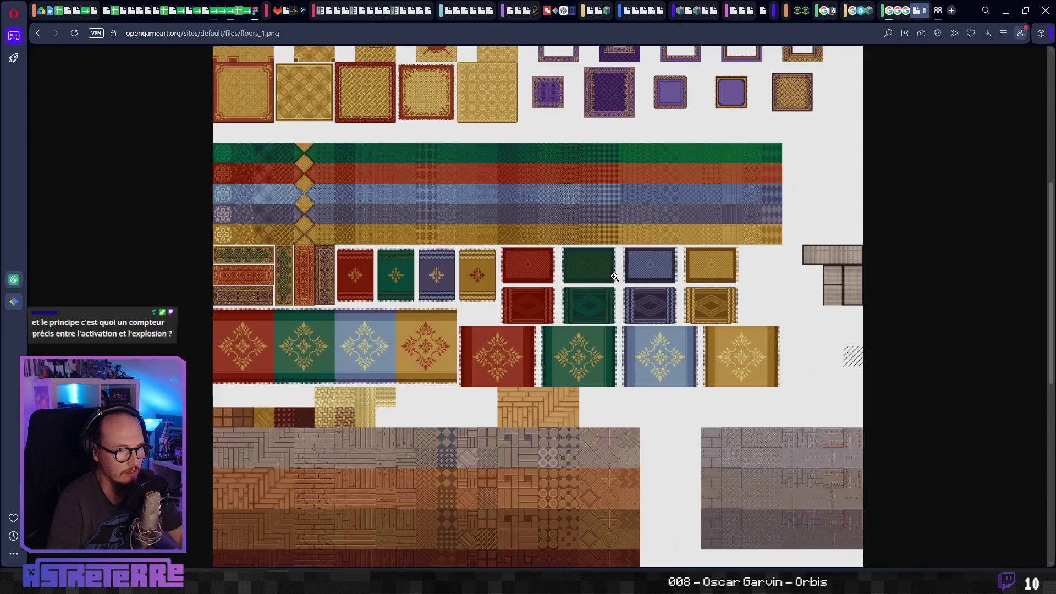
pyautogui.scroll(-8, 615, 277)
pyautogui.rightClick(496, 171)
pyautogui.click(567, 220)
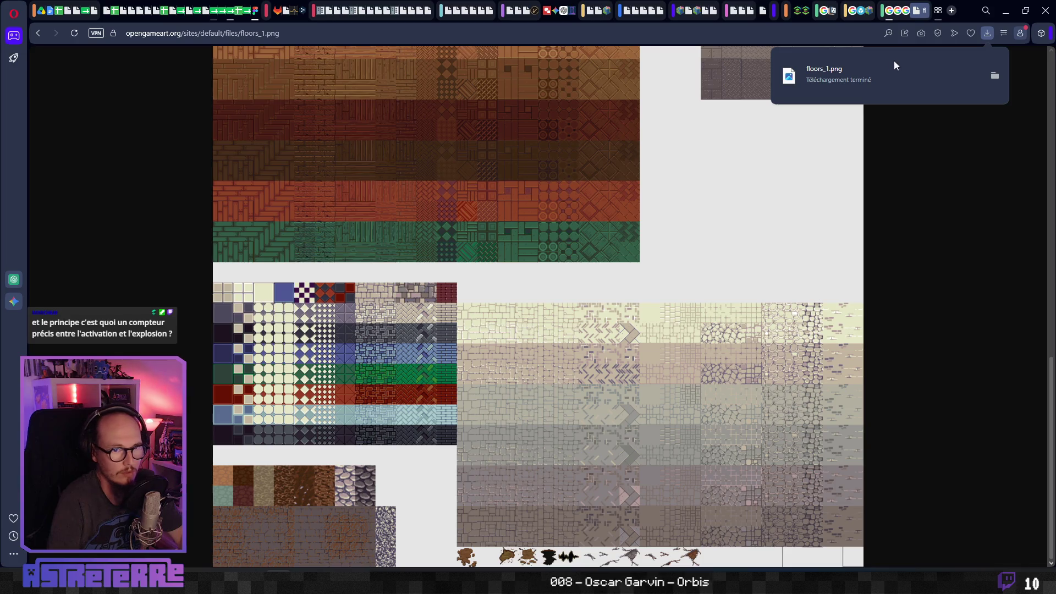
pyautogui.click(923, 10)
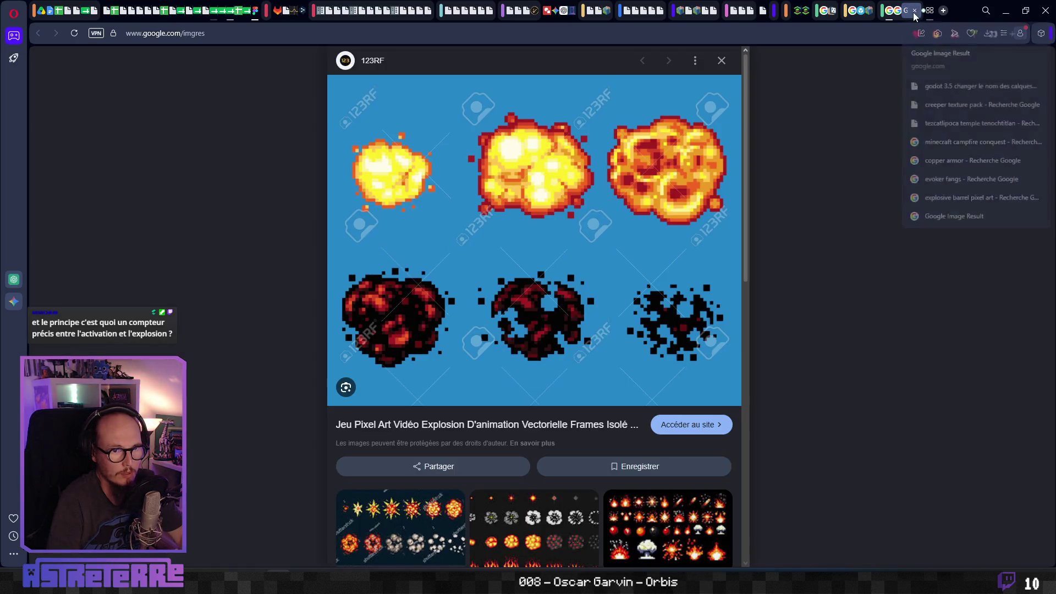
# Paste the blue 123RF explosion sprite sheet into the frame's lower left, below the barrels.
pyautogui.rightClick(547, 179)
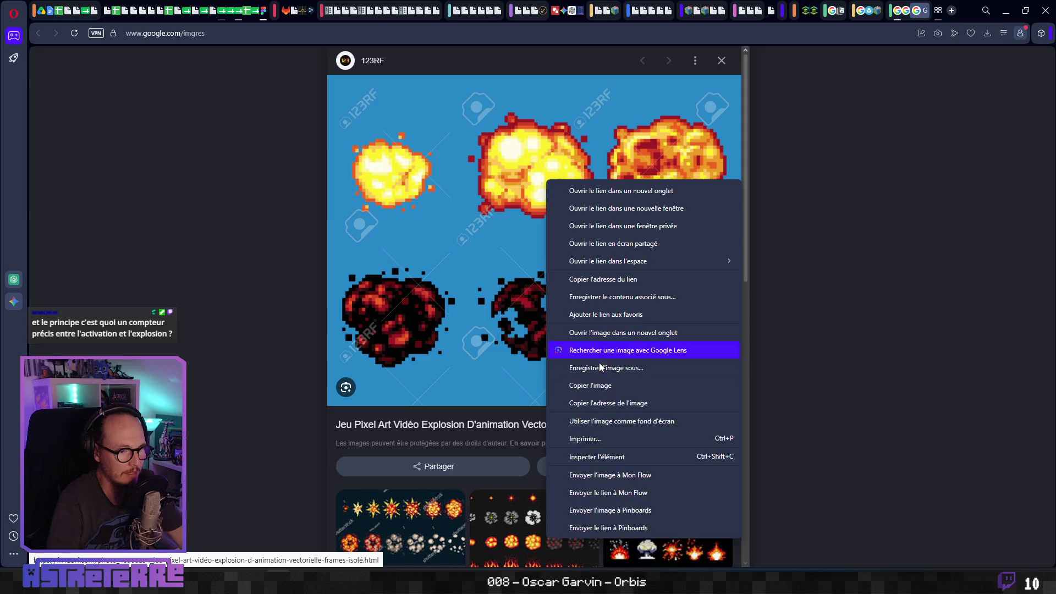
pyautogui.click(594, 387)
pyautogui.hotkey('alt', 'Tab')
pyautogui.hotkey('alt', 'Tab')
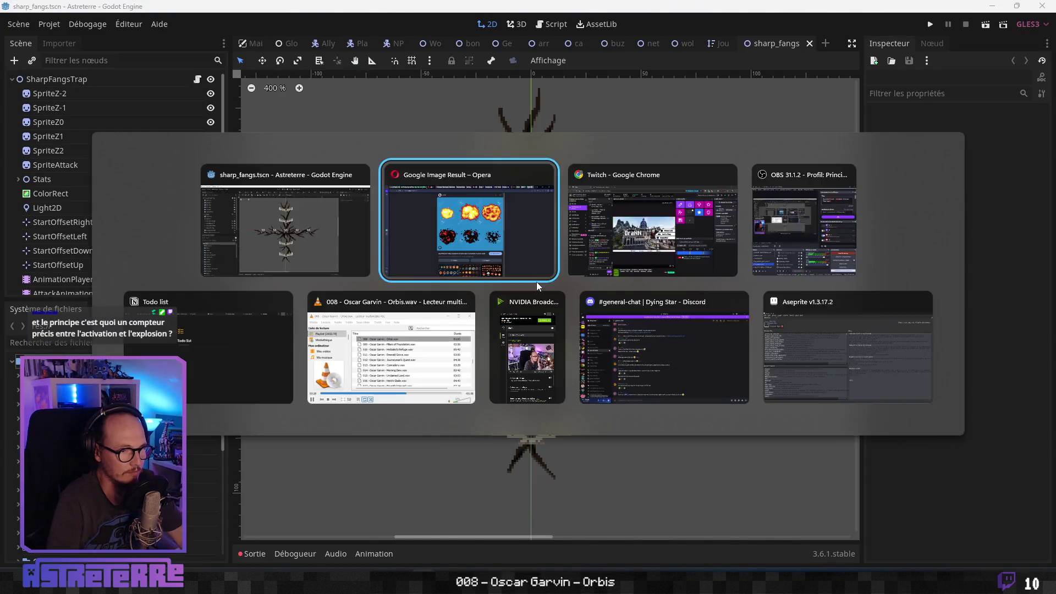
pyautogui.hotkey('ctrl', 'Tab')
pyautogui.hotkey('ctrl', 'v')
pyautogui.moveTo(562, 285)
pyautogui.mouseDown()
pyautogui.moveTo(384, 446)
pyautogui.moveTo(231, 528)
pyautogui.mouseUp()
pyautogui.click(462, 401)
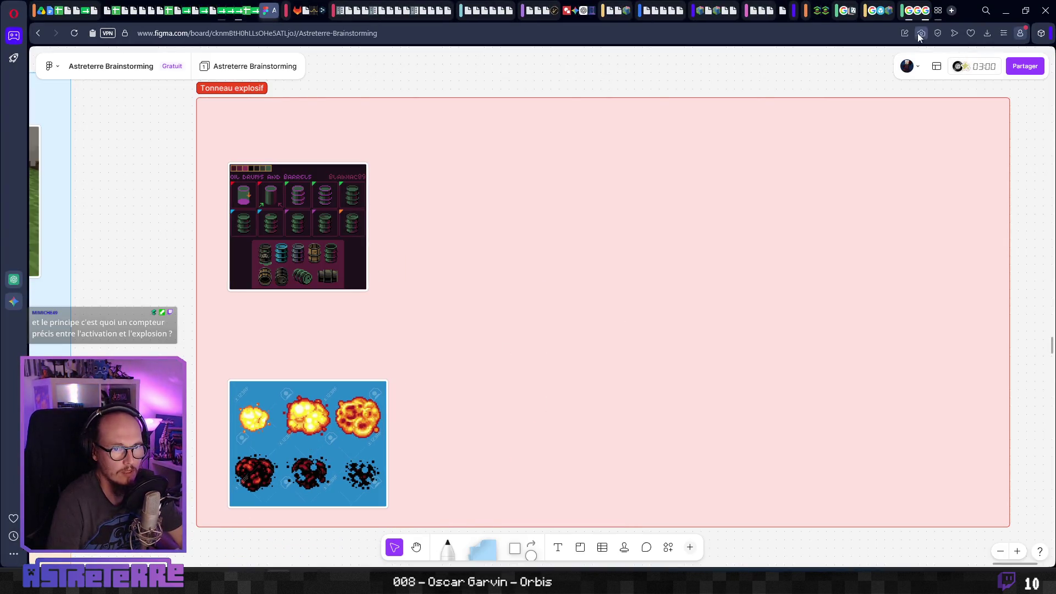
pyautogui.click(918, 10)
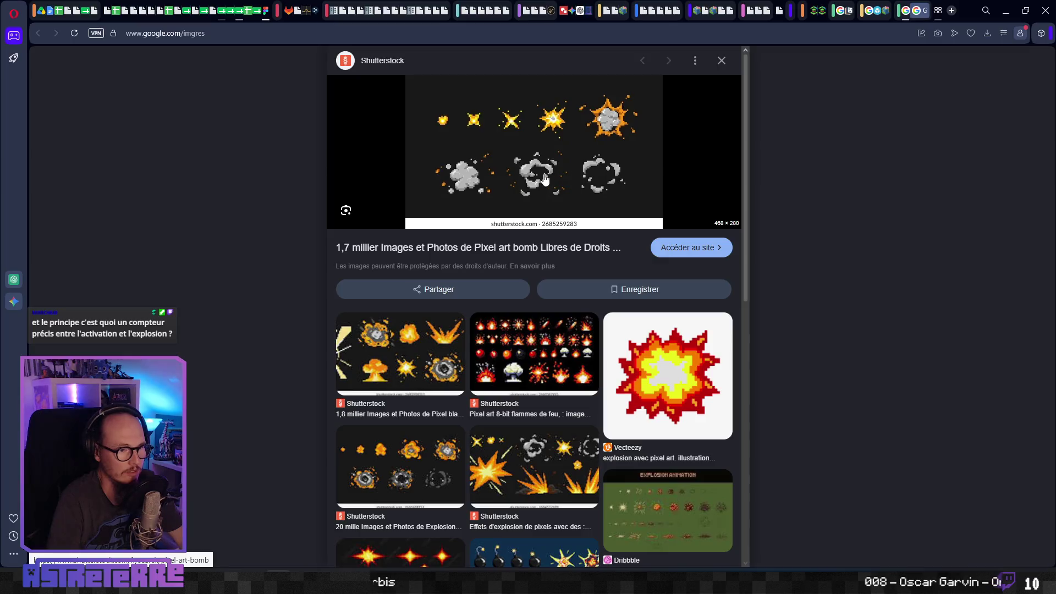
# Look over the Shutterstock pixel-art bomb explosion page, then go back to the Google Images result.
pyautogui.click(545, 177)
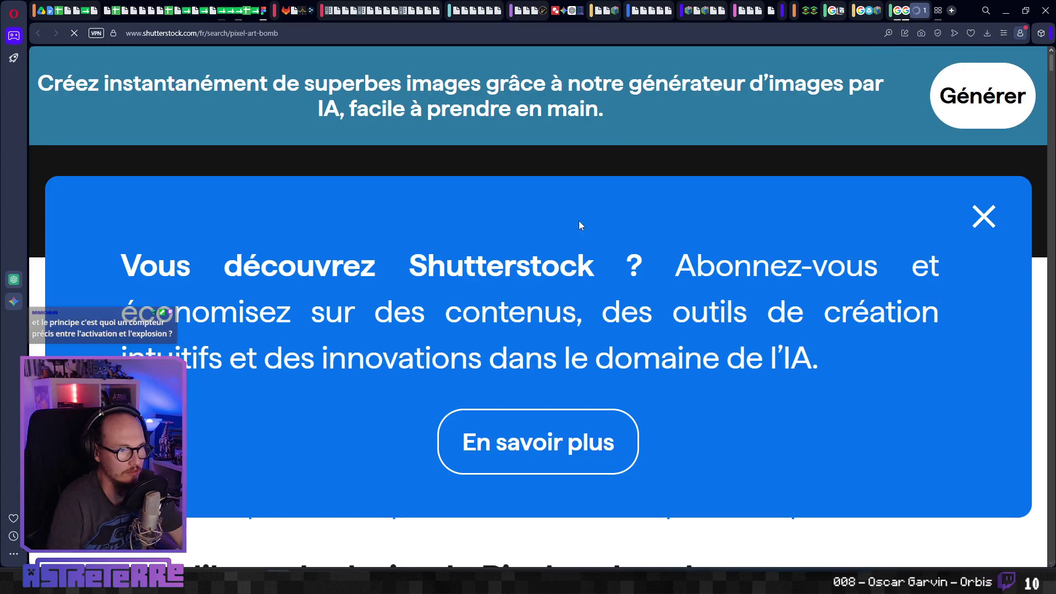
pyautogui.click(994, 215)
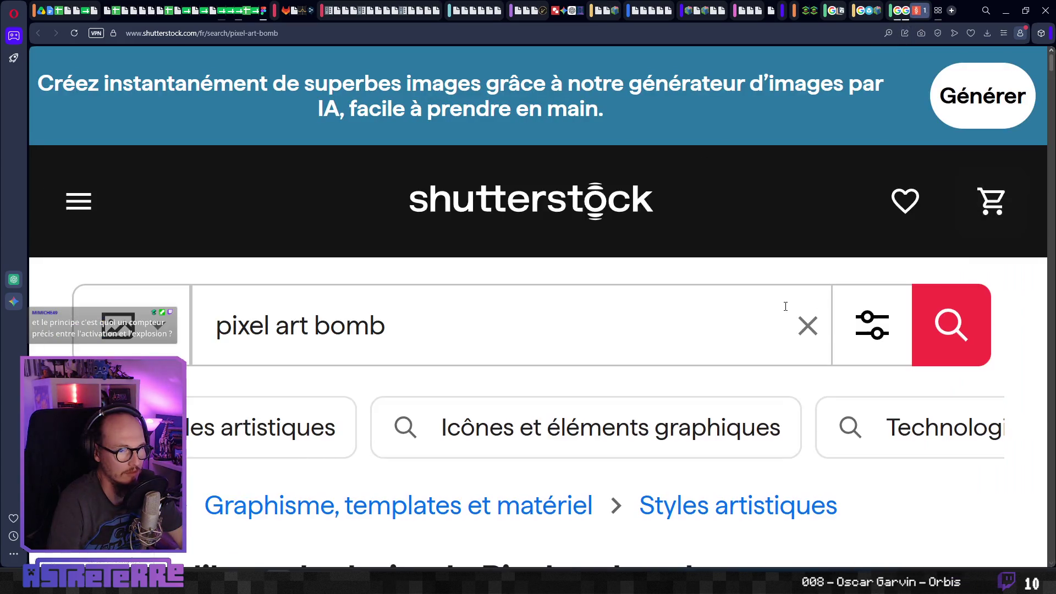
pyautogui.scroll(-10, 783, 309)
pyautogui.scroll(-6, 745, 323)
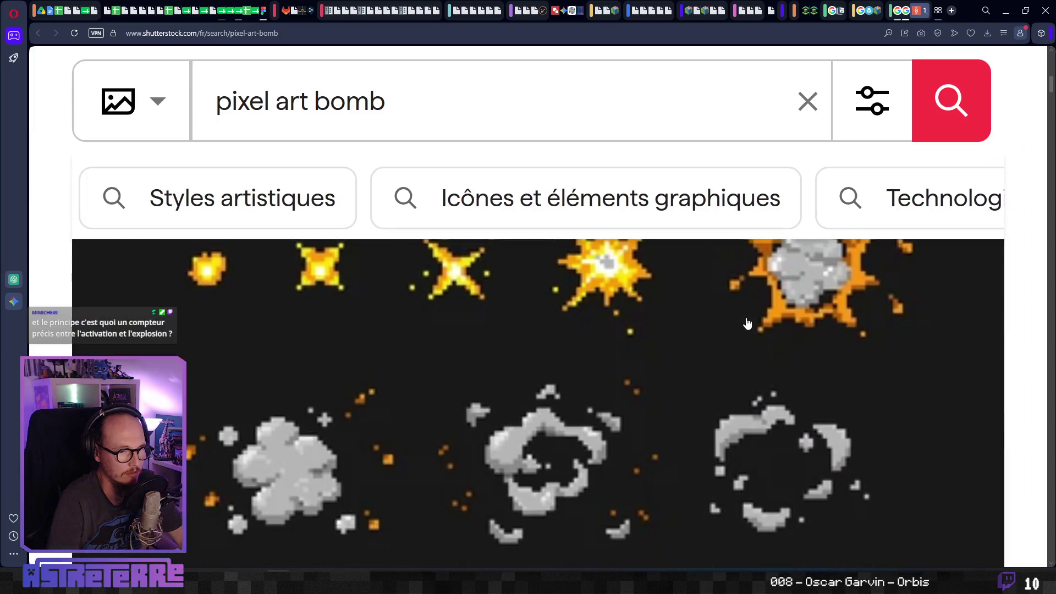
pyautogui.scroll(3, 660, 303)
pyautogui.scroll(-5, 633, 306)
pyautogui.scroll(6, 633, 305)
pyautogui.scroll(-2, 608, 309)
pyautogui.scroll(3, 604, 302)
pyautogui.rightClick(565, 317)
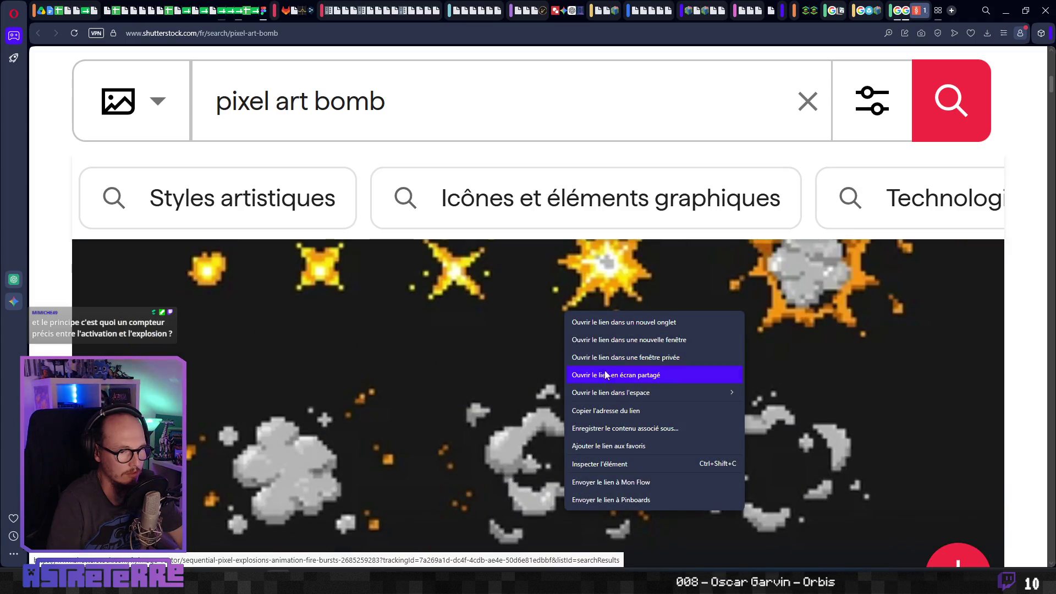
pyautogui.click(517, 220)
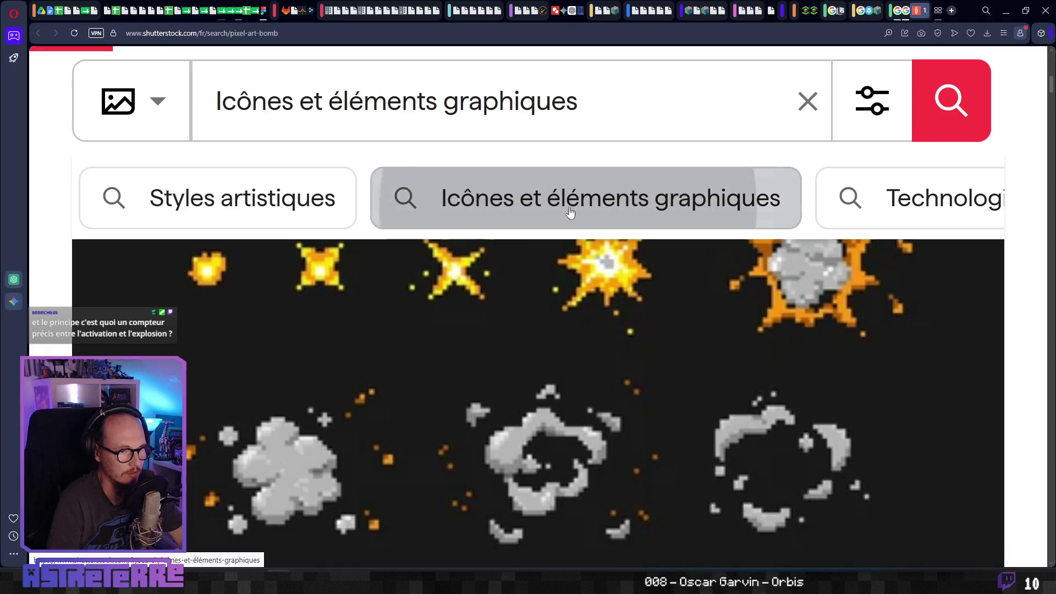
pyautogui.click(40, 33)
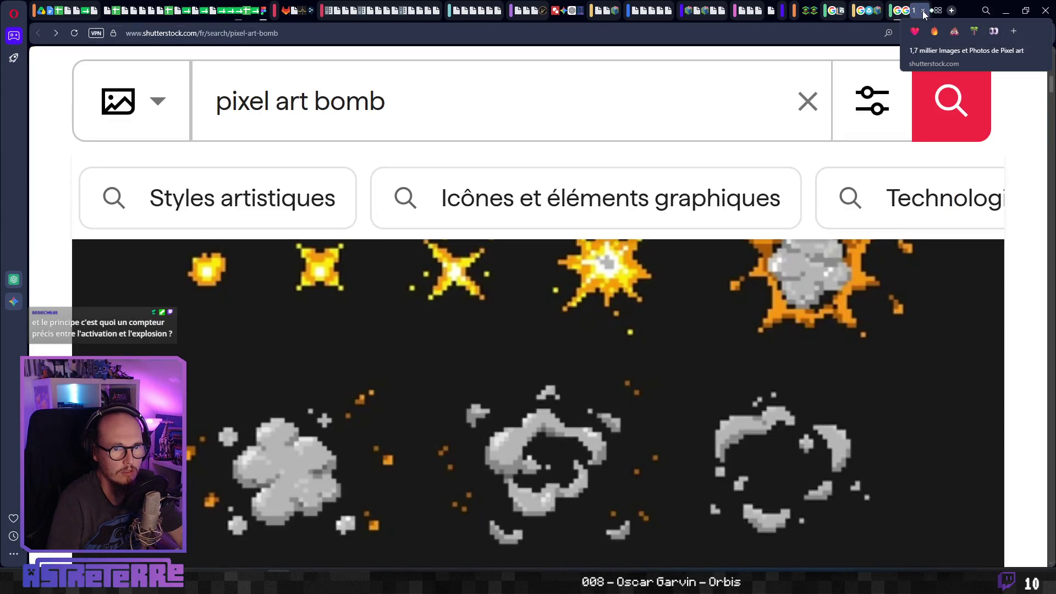
pyautogui.click(908, 10)
# Paste the Shutterstock explosion sheet enlarged beside the blue 123RF sheet in the frame.
pyautogui.rightClick(549, 161)
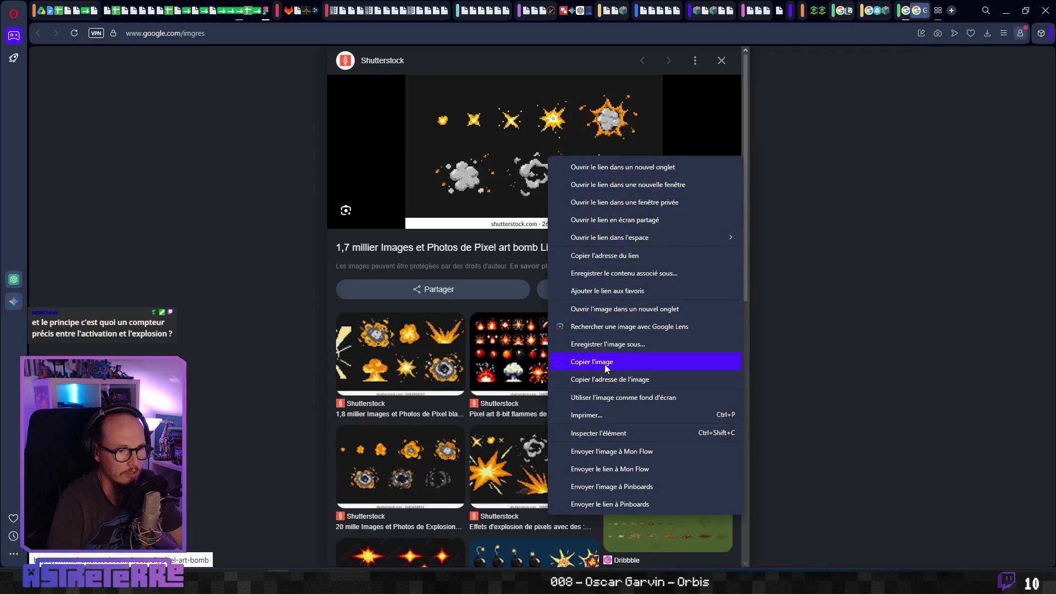
pyautogui.click(603, 363)
pyautogui.hotkey('alt', 'Tab')
pyautogui.hotkey('alt', 'Tab')
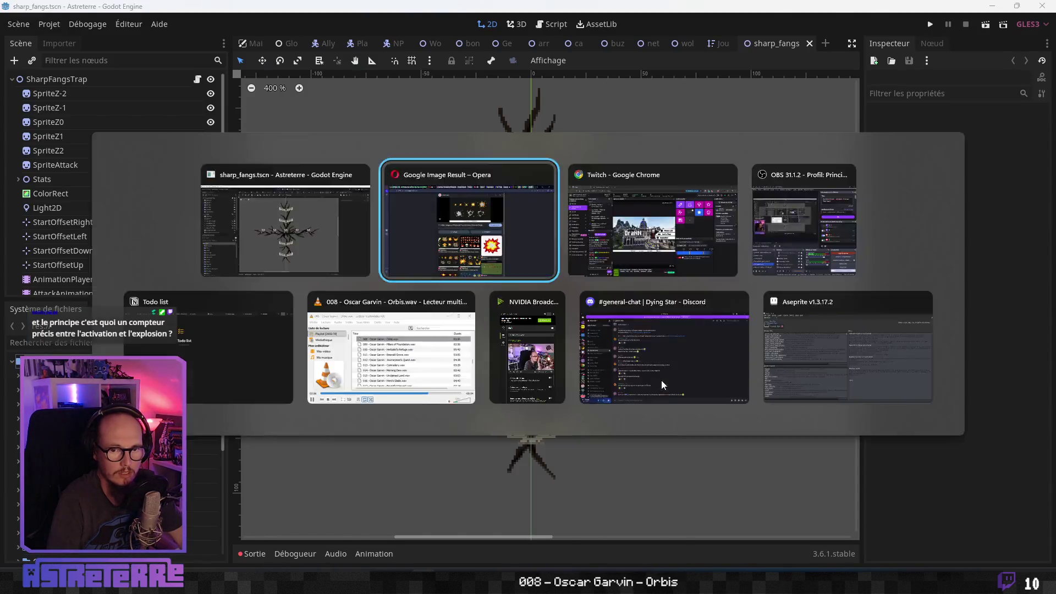
pyautogui.hotkey('alt', 'Tab')
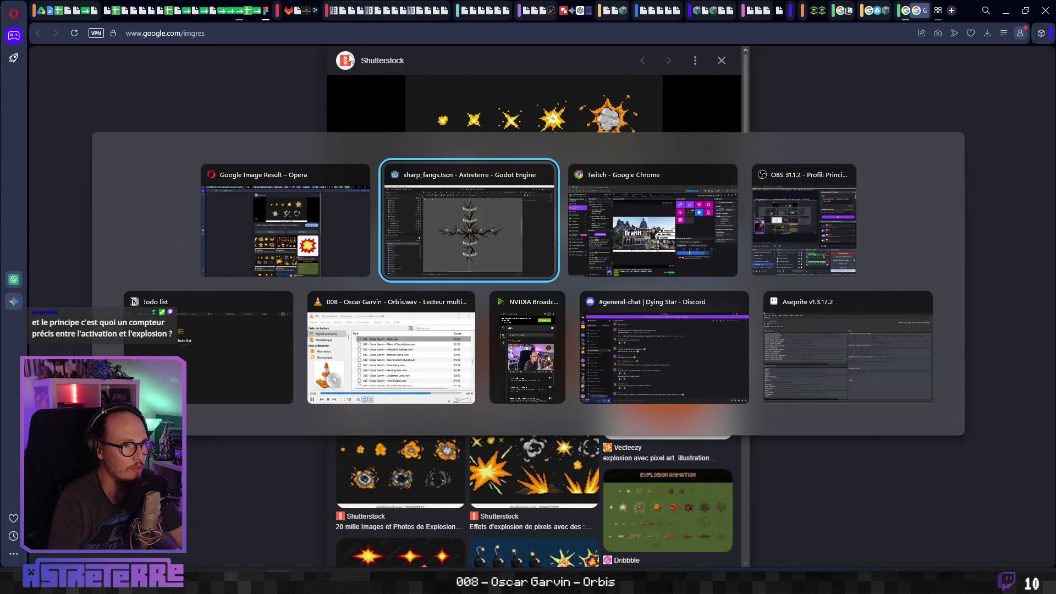
pyautogui.press('Escape')
pyautogui.click(267, 9)
pyautogui.hotkey('ctrl', 'v')
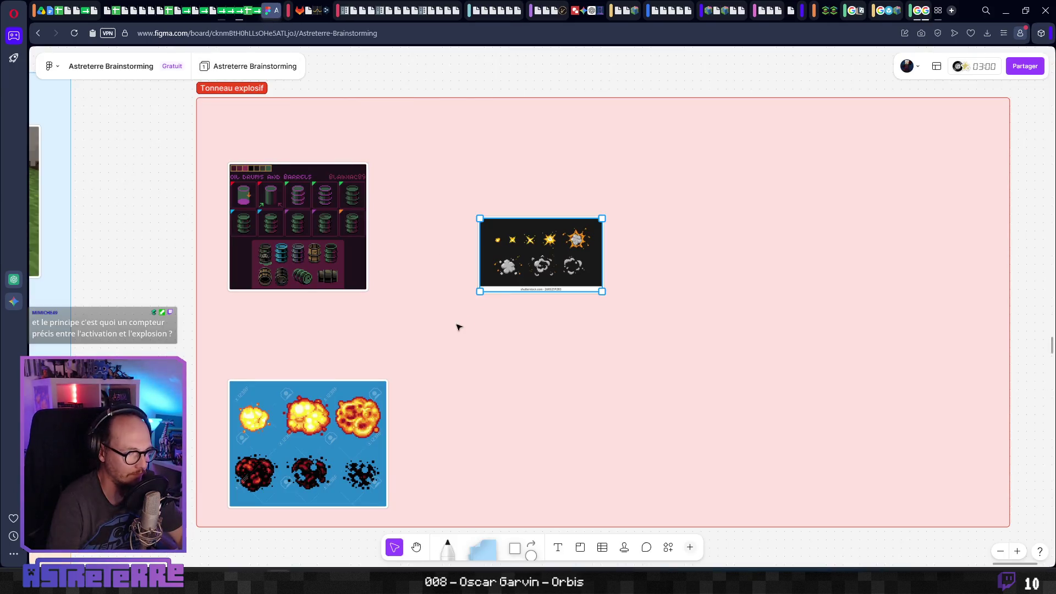
pyautogui.moveTo(531, 308)
pyautogui.mouseDown()
pyautogui.moveTo(464, 442)
pyautogui.moveTo(571, 500)
pyautogui.mouseUp()
pyautogui.click(726, 462)
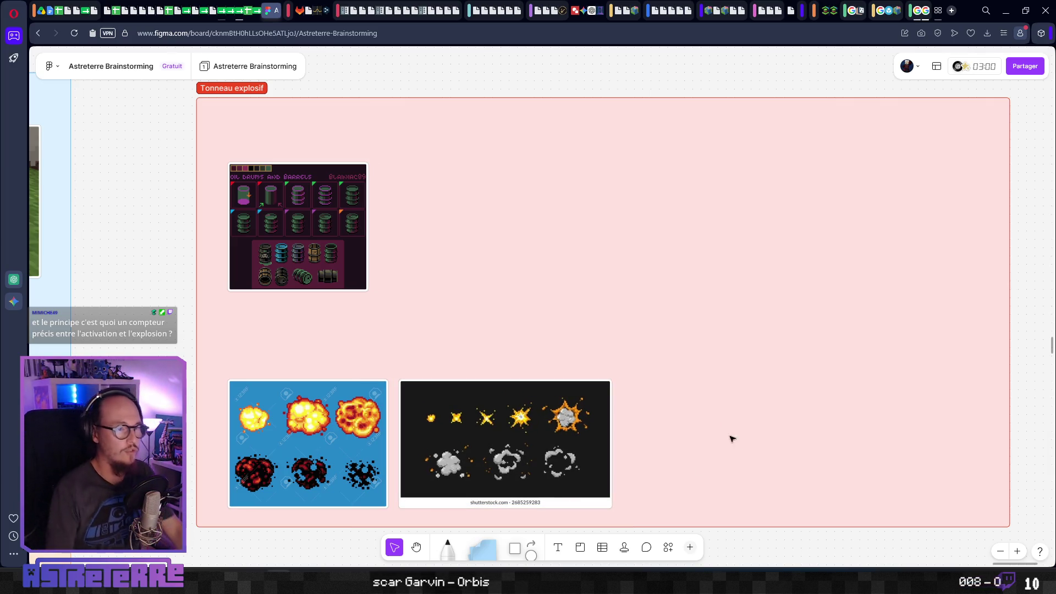
pyautogui.click(916, 10)
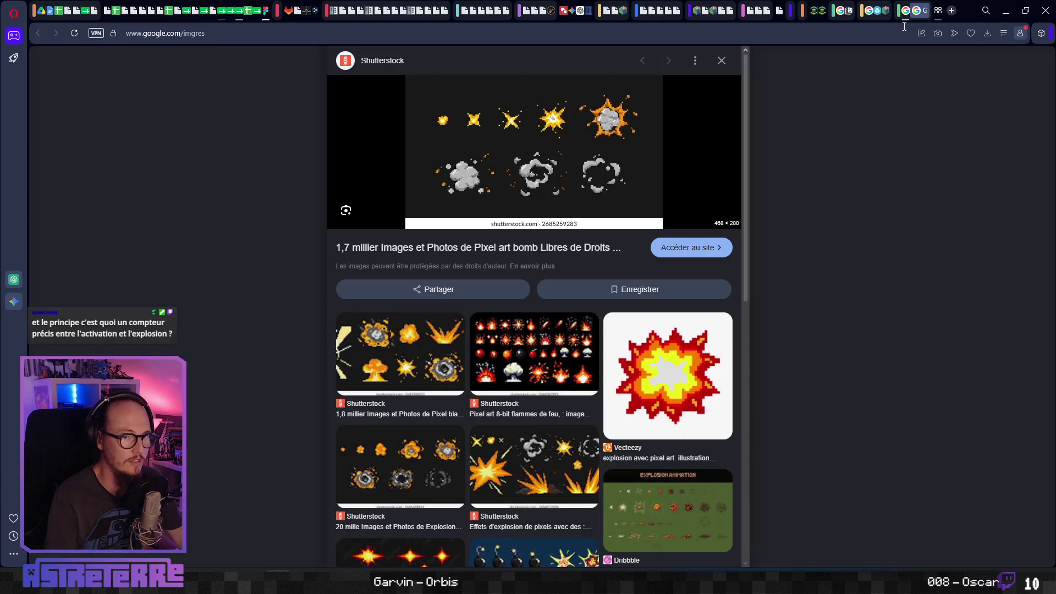
pyautogui.click(923, 10)
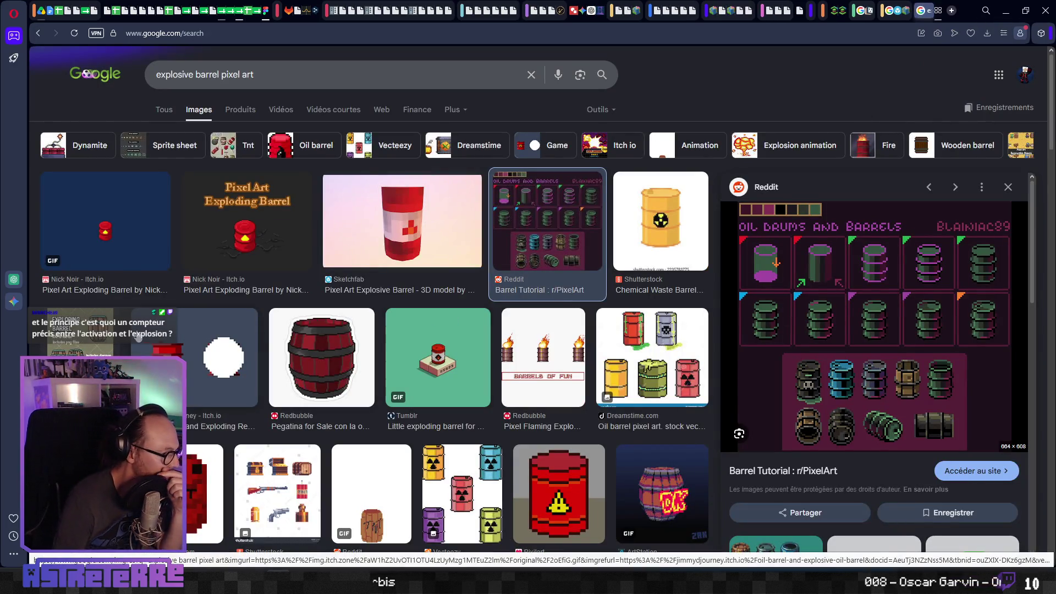
# Open the Pinterest 'Exploding Barrel' game asset pin from the image results.
pyautogui.click(99, 343)
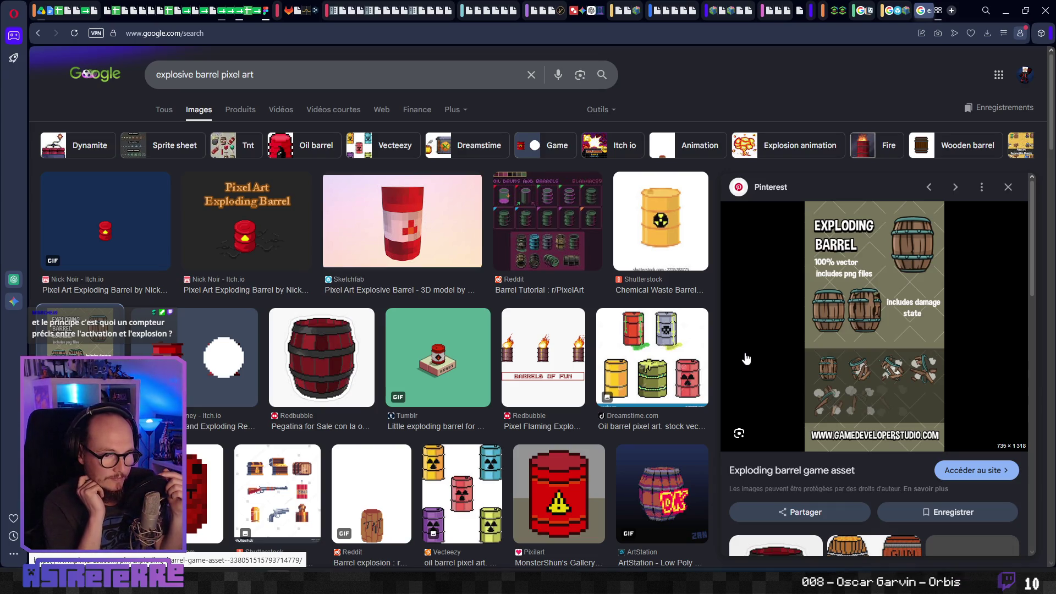
pyautogui.click(864, 311)
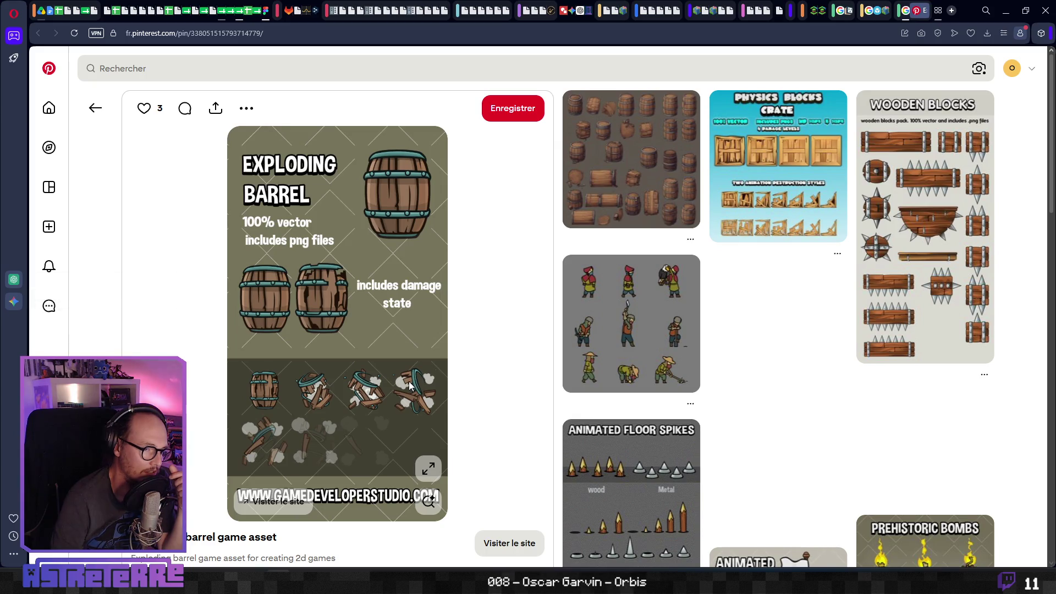
# Copy the Exploding barrel game asset image from the Pinterest pin.
pyautogui.scroll(-2, 410, 385)
pyautogui.rightClick(310, 283)
pyautogui.click(391, 347)
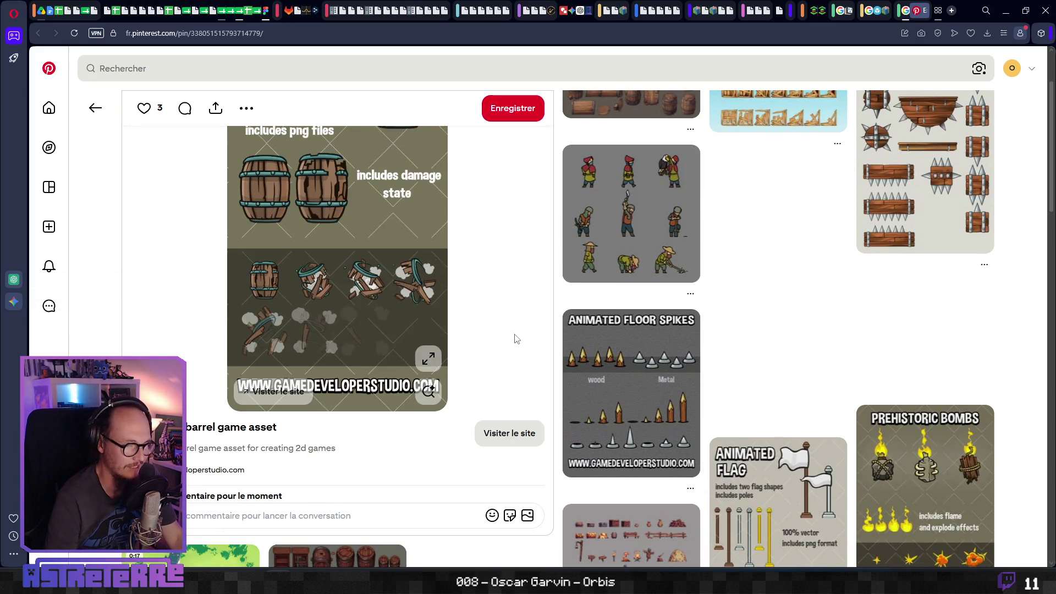
pyautogui.scroll(-4, 517, 342)
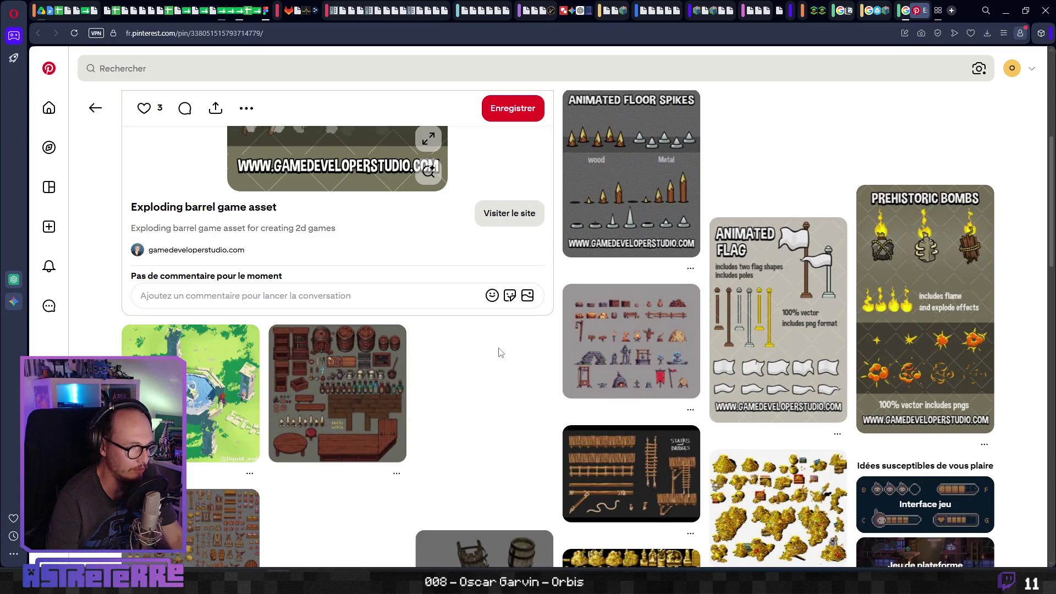
pyautogui.hotkey('ctrl', 'Tab')
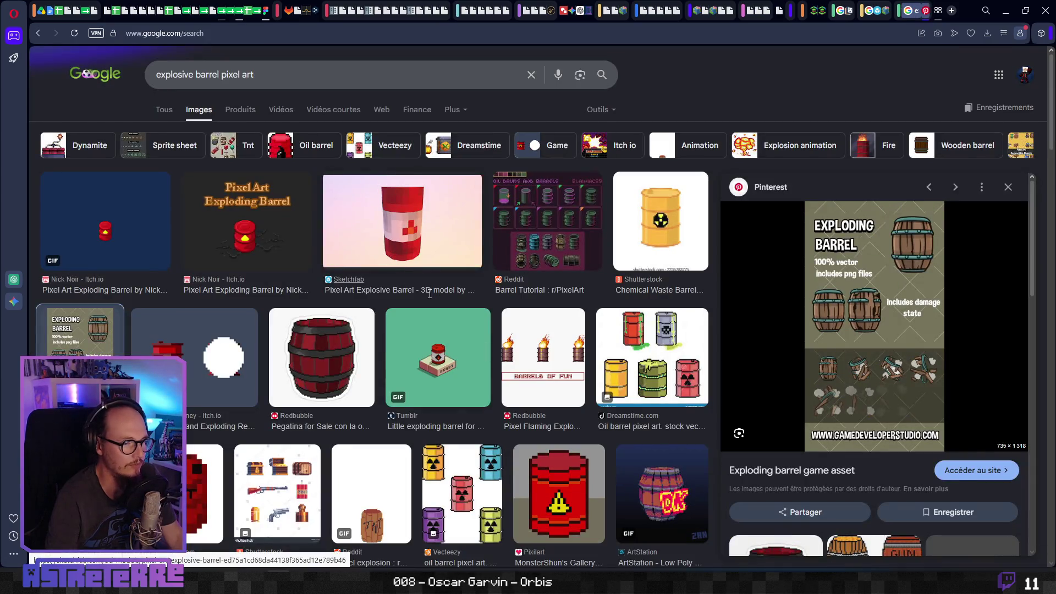
pyautogui.hotkey('ctrl', 'Tab')
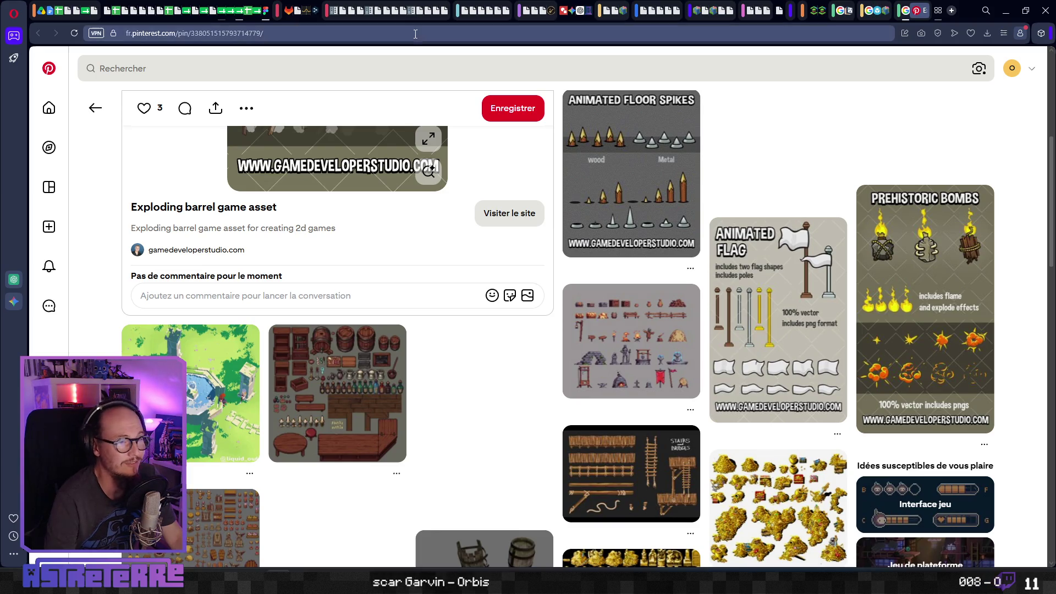
# Paste it into FigJam's Tonneau explosif section at the top right and enlarge it about twice.
pyautogui.click(268, 10)
pyautogui.hotkey('ctrl', 'v')
pyautogui.moveTo(559, 281)
pyautogui.mouseDown()
pyautogui.moveTo(457, 246)
pyautogui.moveTo(874, 197)
pyautogui.moveTo(817, 197)
pyautogui.mouseUp()
pyautogui.moveTo(859, 243)
pyautogui.mouseDown()
pyautogui.moveTo(938, 385)
pyautogui.moveTo(896, 251)
pyautogui.mouseUp()
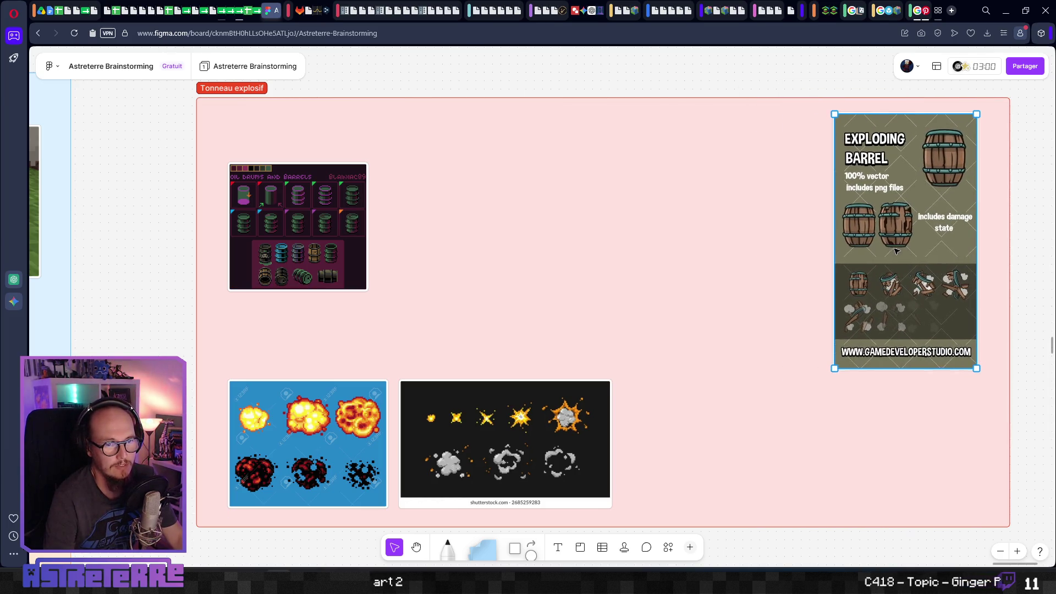
pyautogui.click(925, 10)
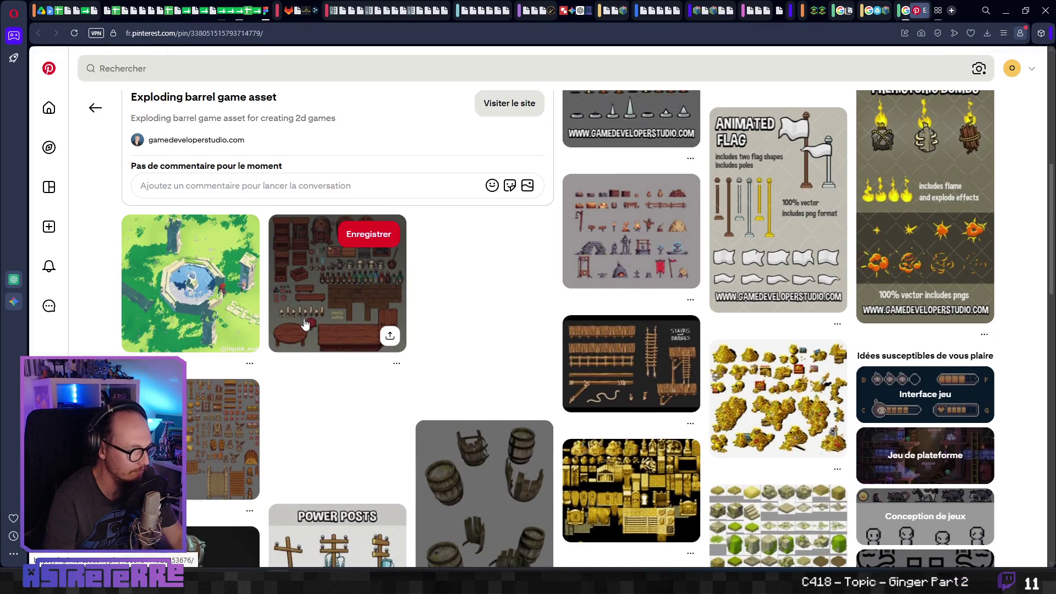
# Scroll down through the related sprite pins below the Exploding barrel pin.
pyautogui.scroll(-5, 313, 303)
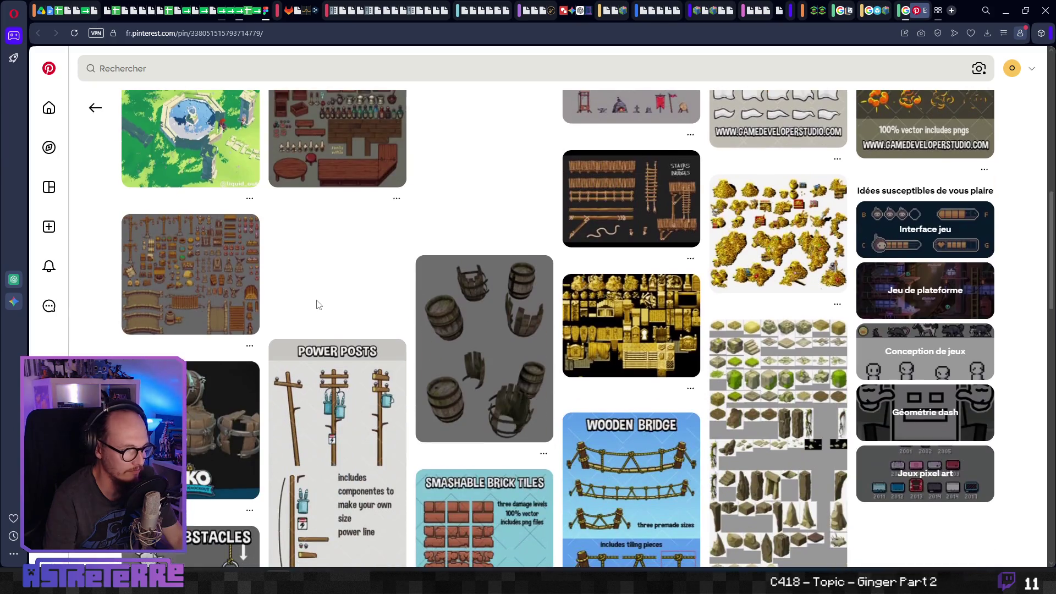
pyautogui.scroll(-1, 331, 298)
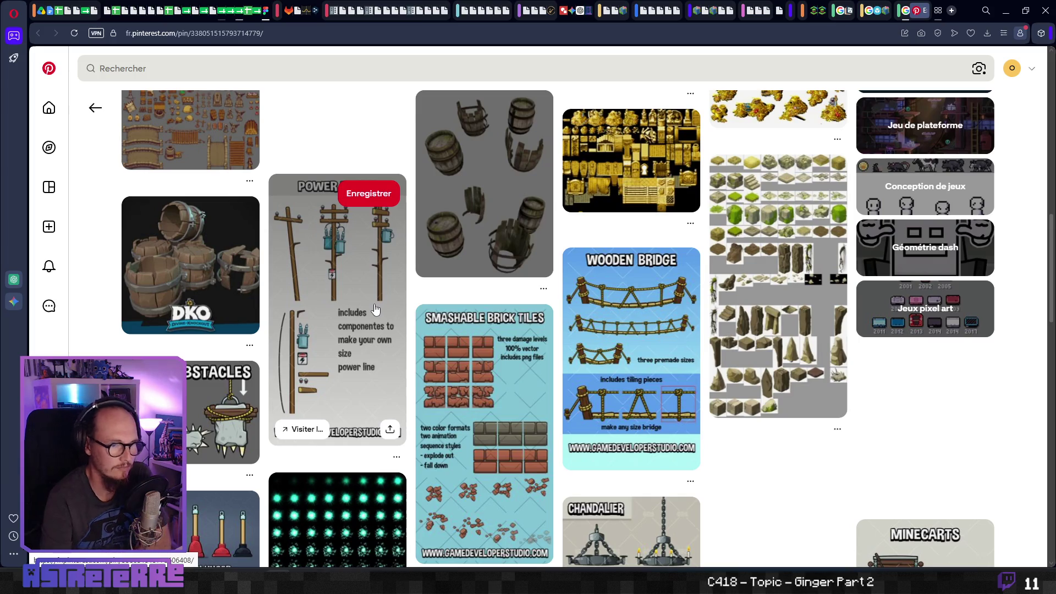
pyautogui.scroll(-4, 376, 309)
pyautogui.scroll(-3, 376, 309)
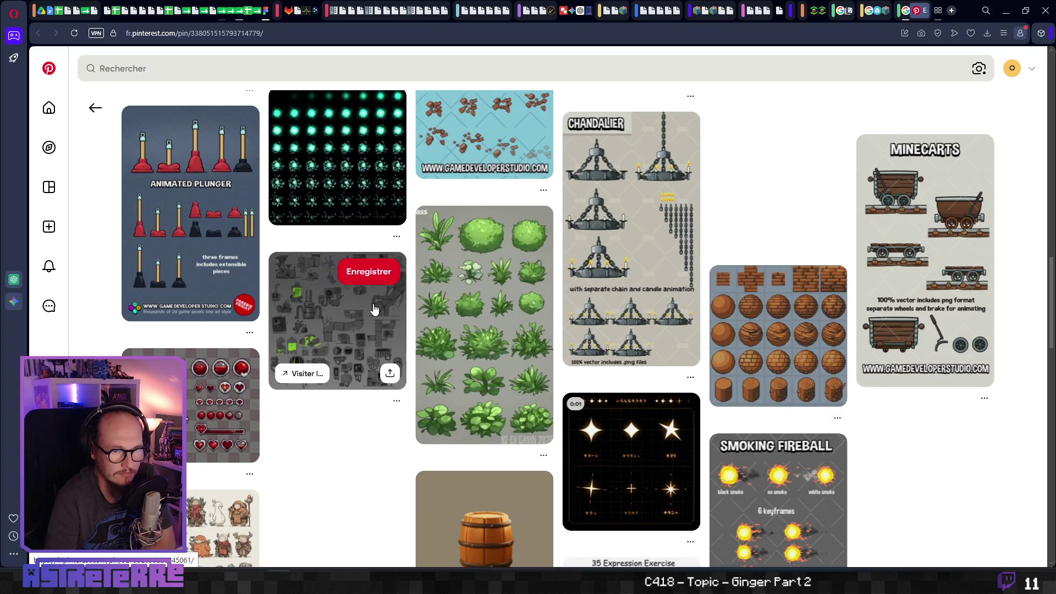
pyautogui.scroll(-3, 375, 309)
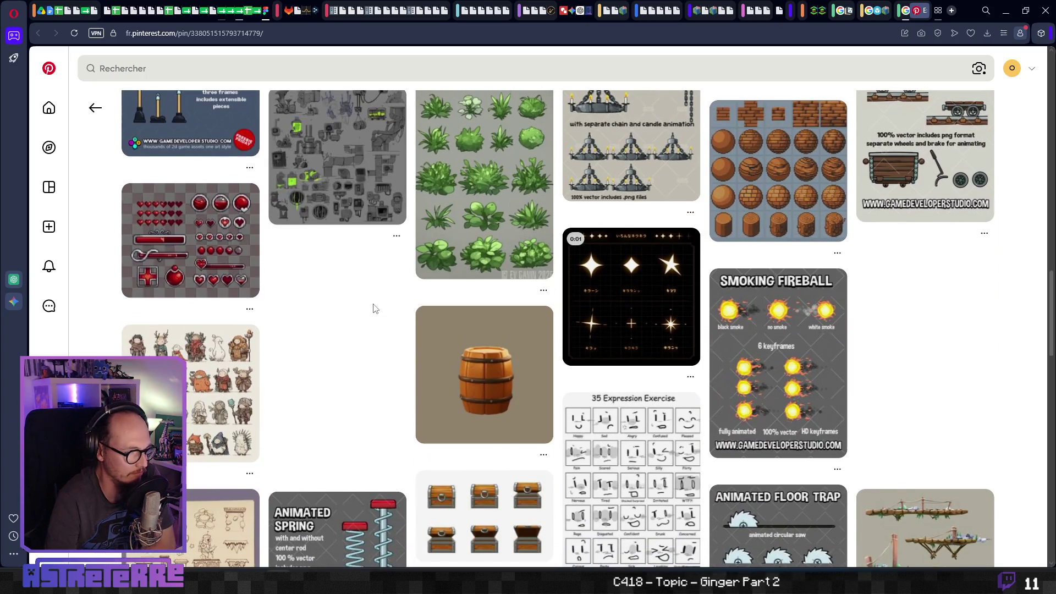
pyautogui.scroll(-4, 374, 309)
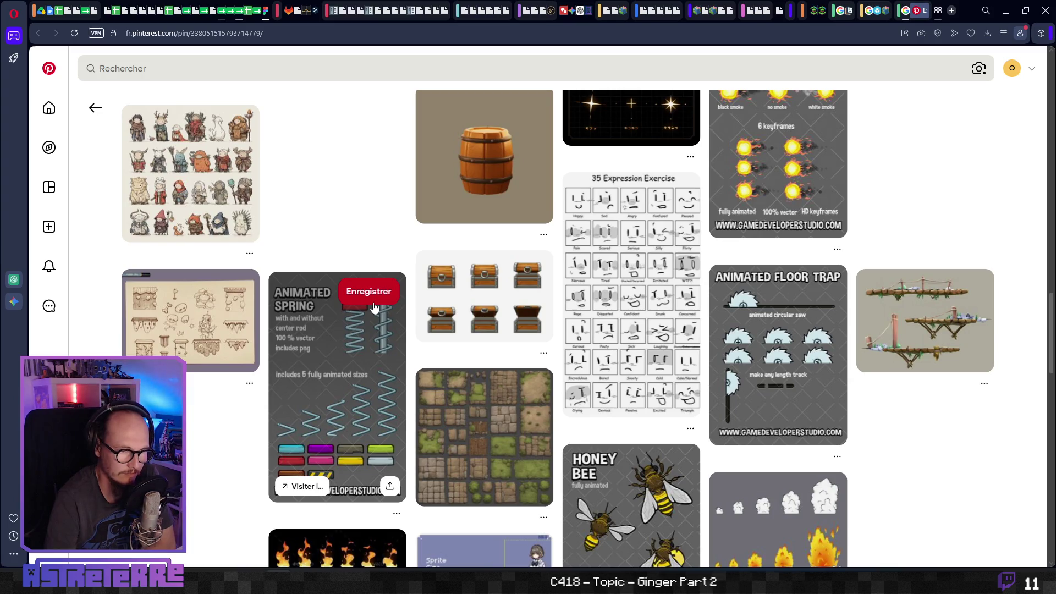
pyautogui.scroll(-6, 374, 308)
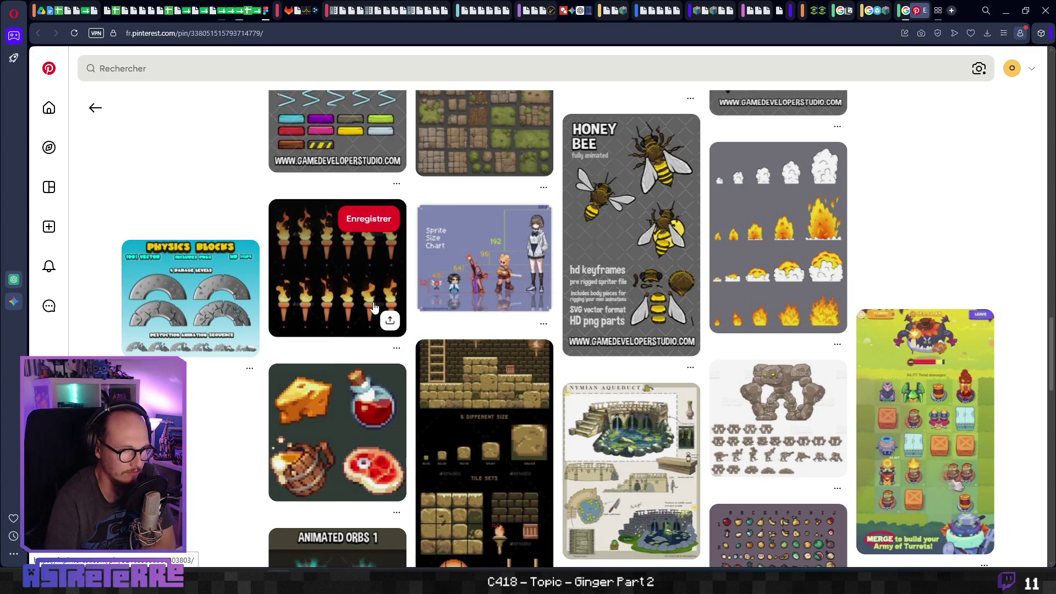
pyautogui.scroll(-2, 375, 307)
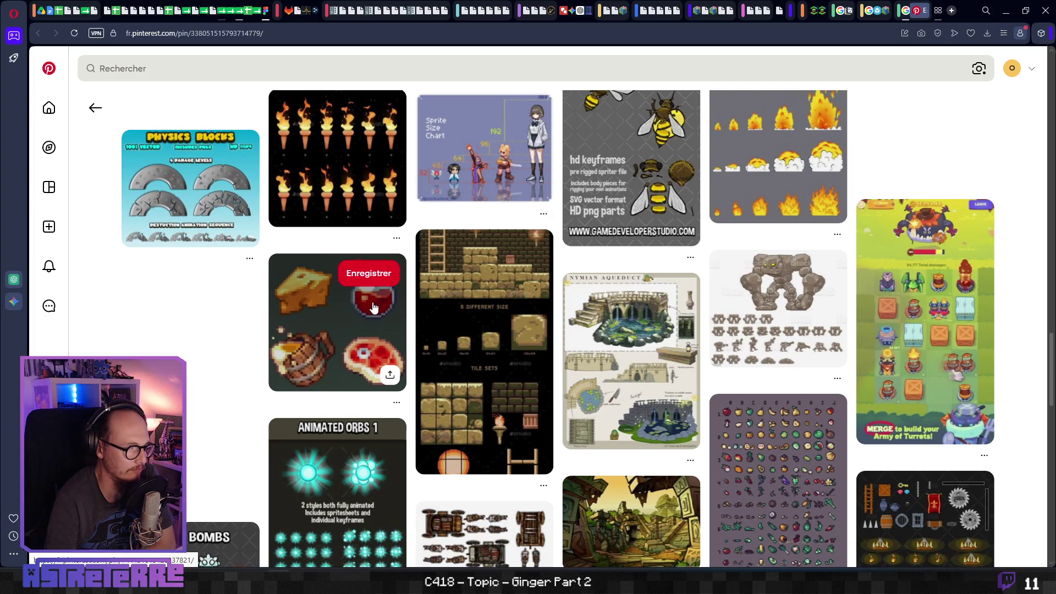
pyautogui.scroll(-1, 255, 326)
pyautogui.scroll(-2, 220, 328)
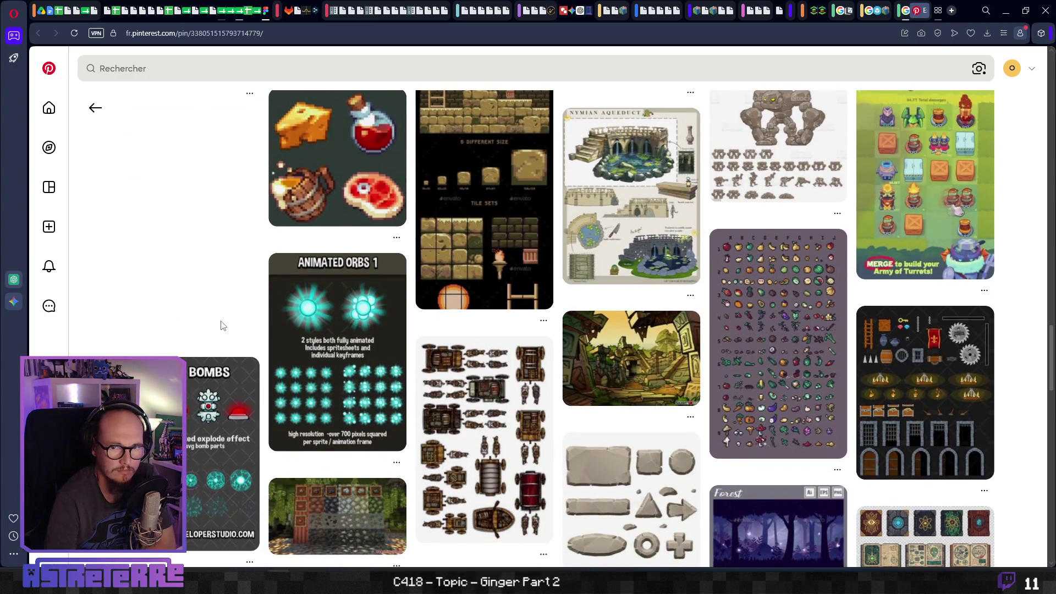
pyautogui.scroll(-2, 220, 325)
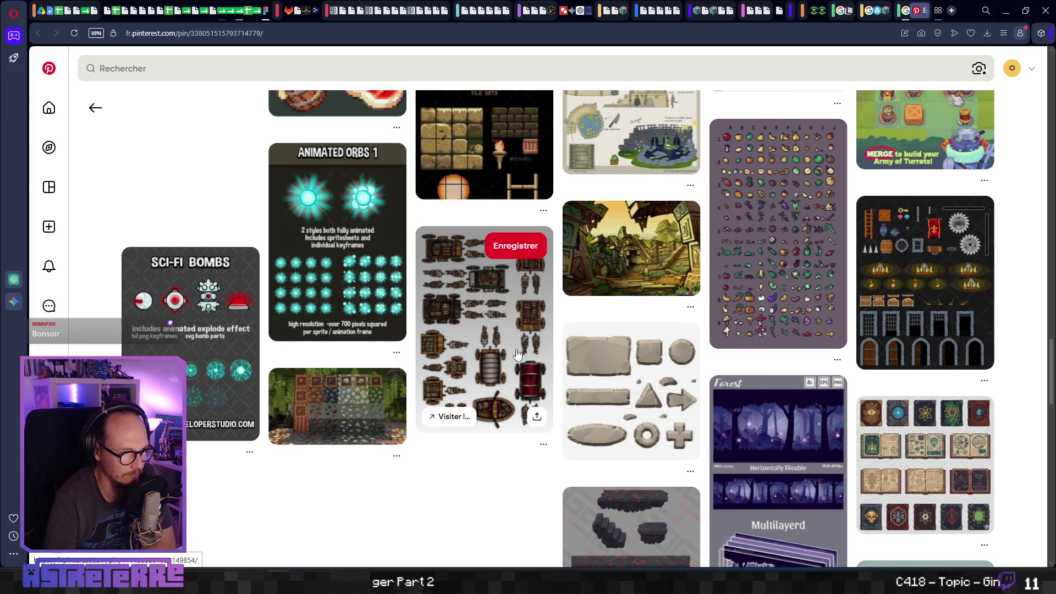
pyautogui.scroll(-2, 909, 395)
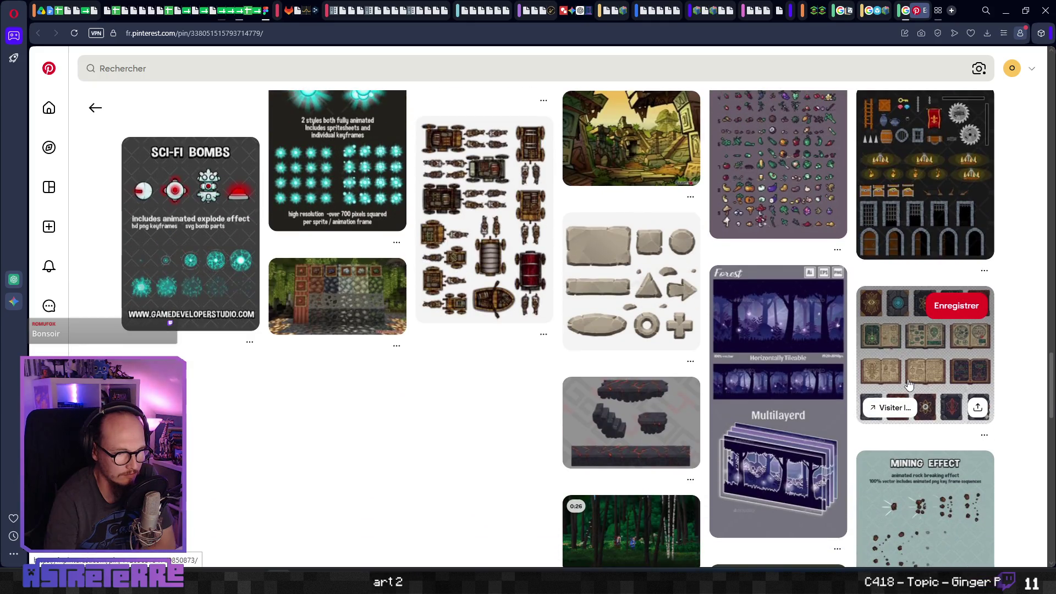
# Look at the spellbook assets pin, then return to the Exploding barrel pin and scroll back up.
pyautogui.click(909, 383)
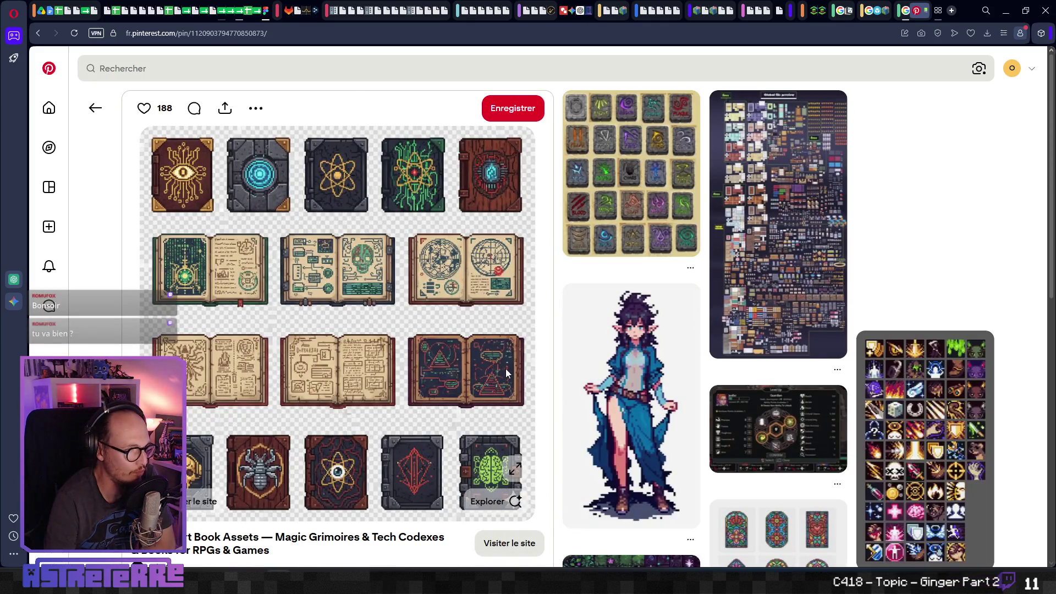
pyautogui.scroll(-1, 506, 368)
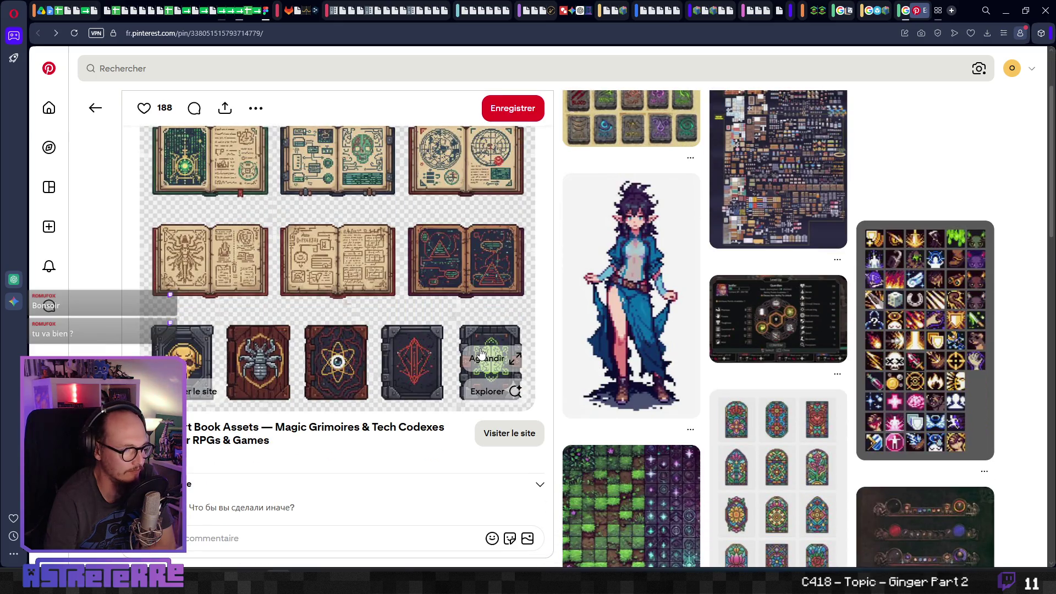
pyautogui.hotkey('alt', 'Left')
pyautogui.scroll(6, 695, 347)
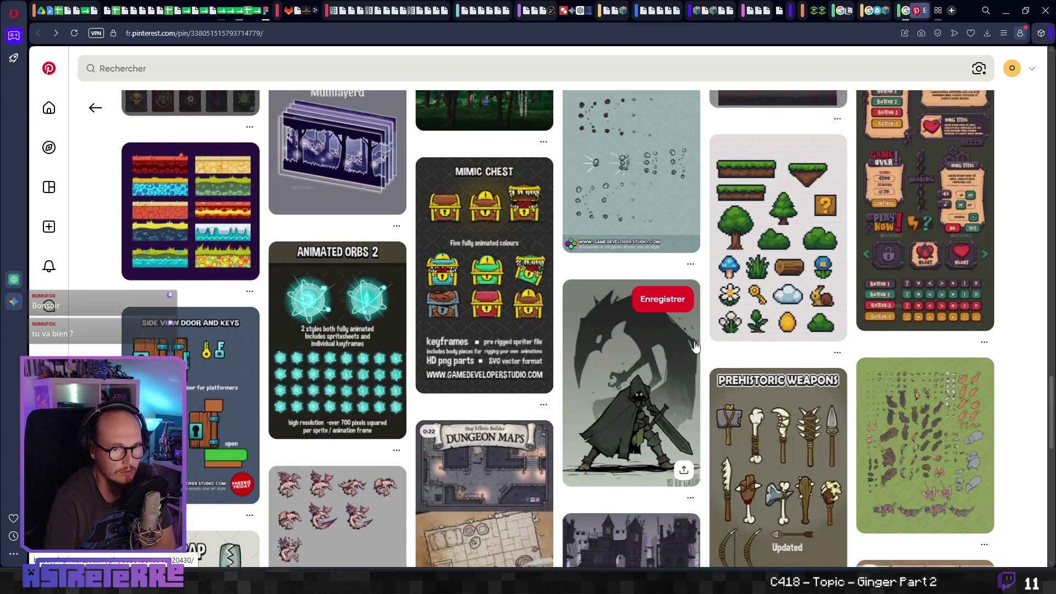
pyautogui.scroll(7, 695, 346)
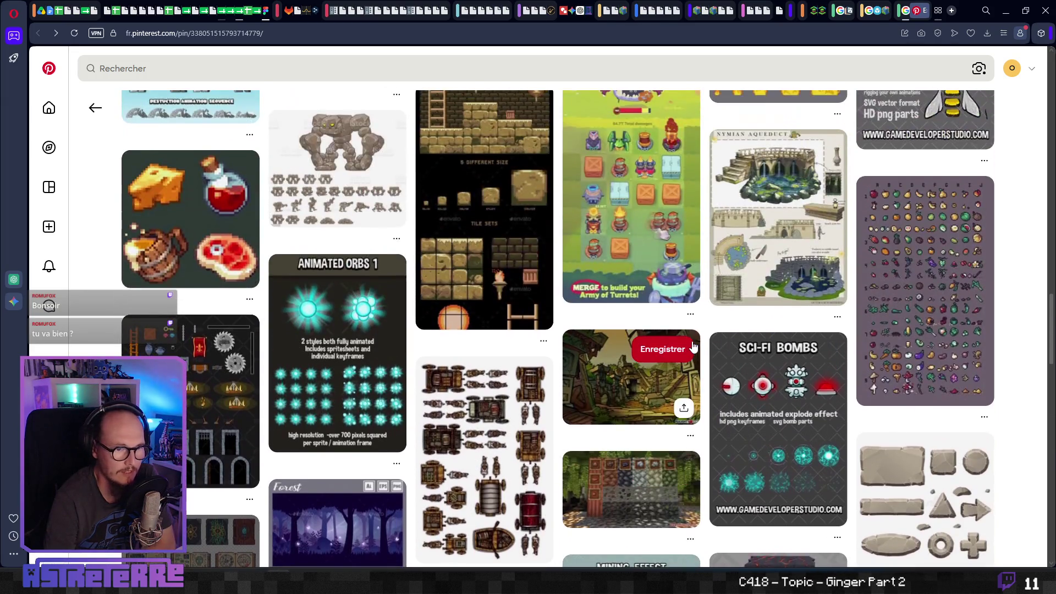
pyautogui.scroll(3, 770, 231)
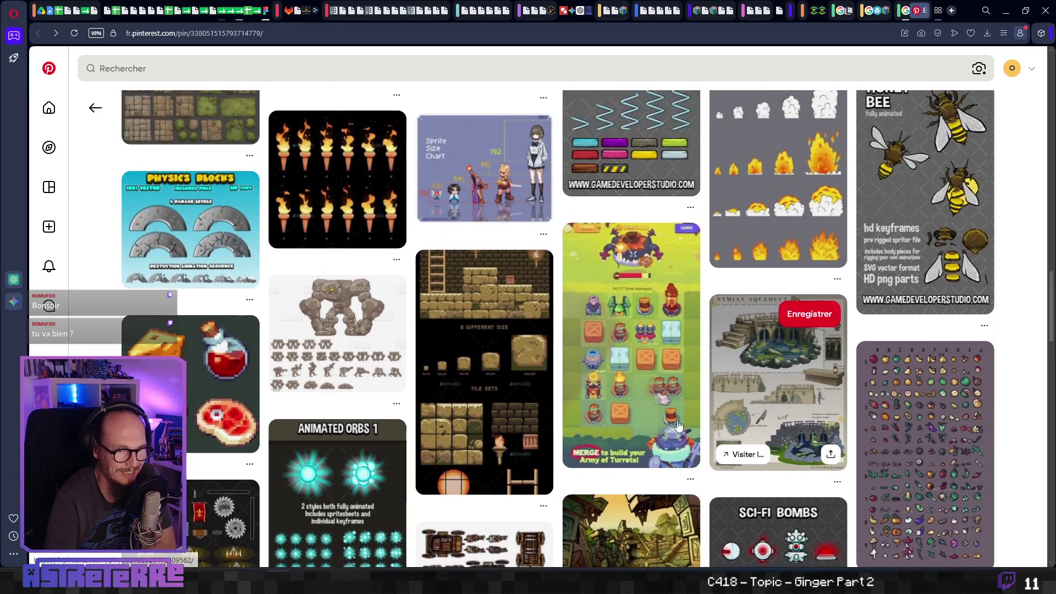
pyautogui.scroll(4, 595, 392)
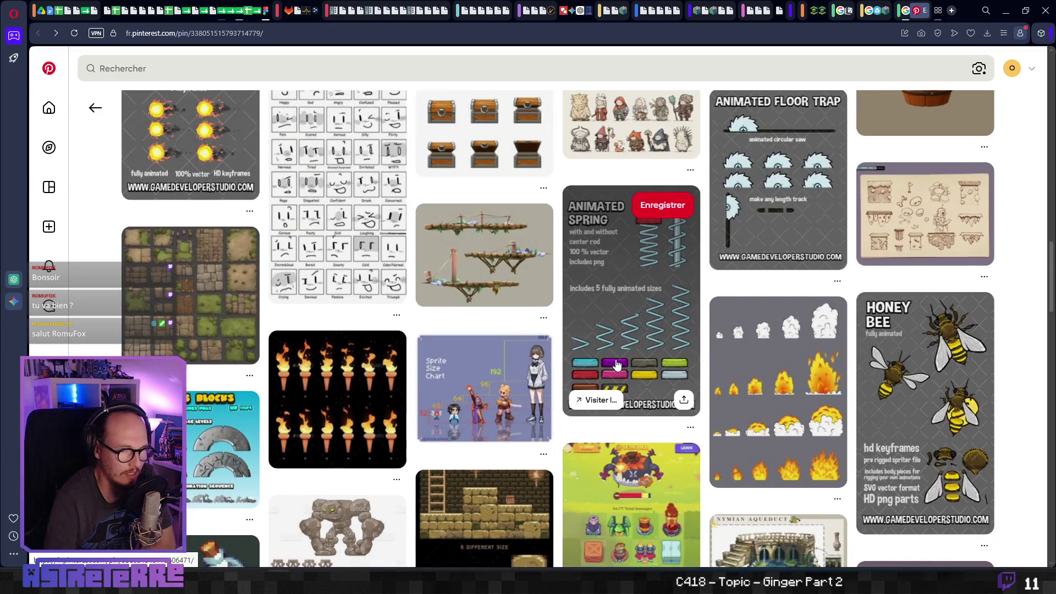
pyautogui.scroll(4, 617, 364)
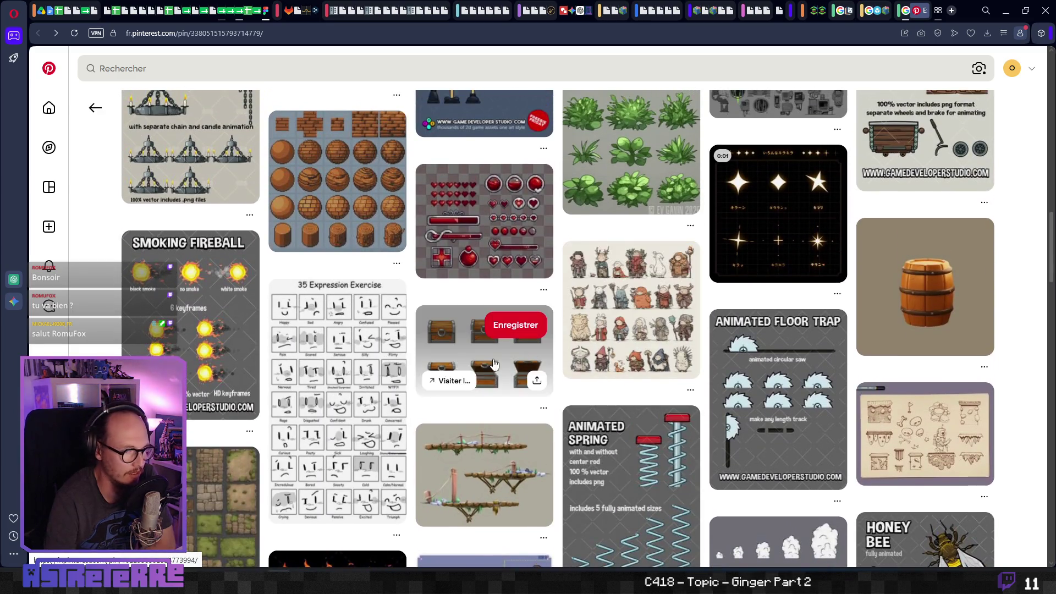
pyautogui.scroll(5, 354, 373)
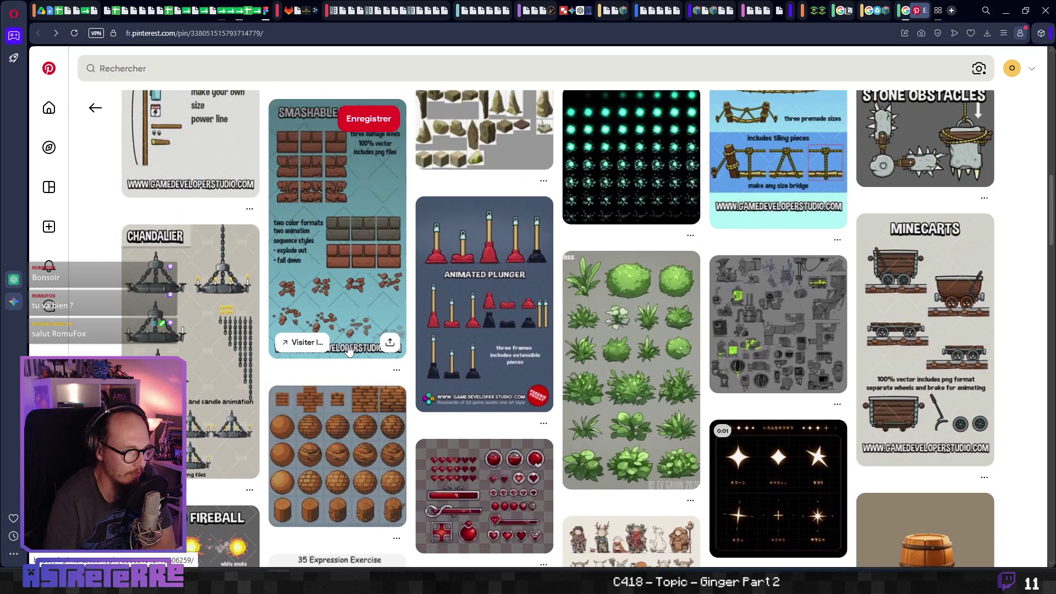
pyautogui.scroll(6, 349, 351)
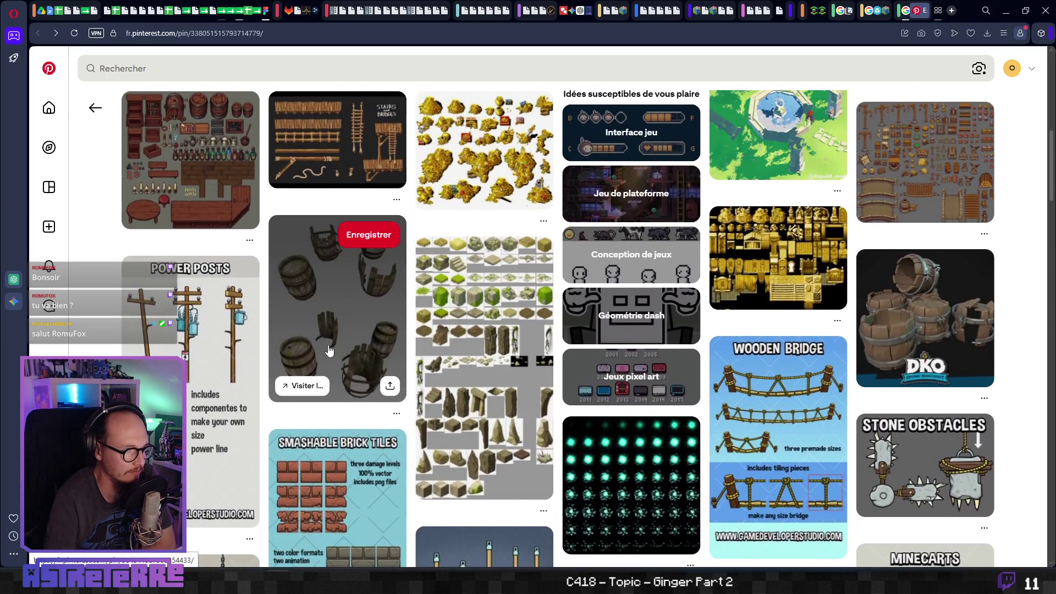
# Open the wooden barrels sprite sheet pin and copy its image.
pyautogui.click(329, 332)
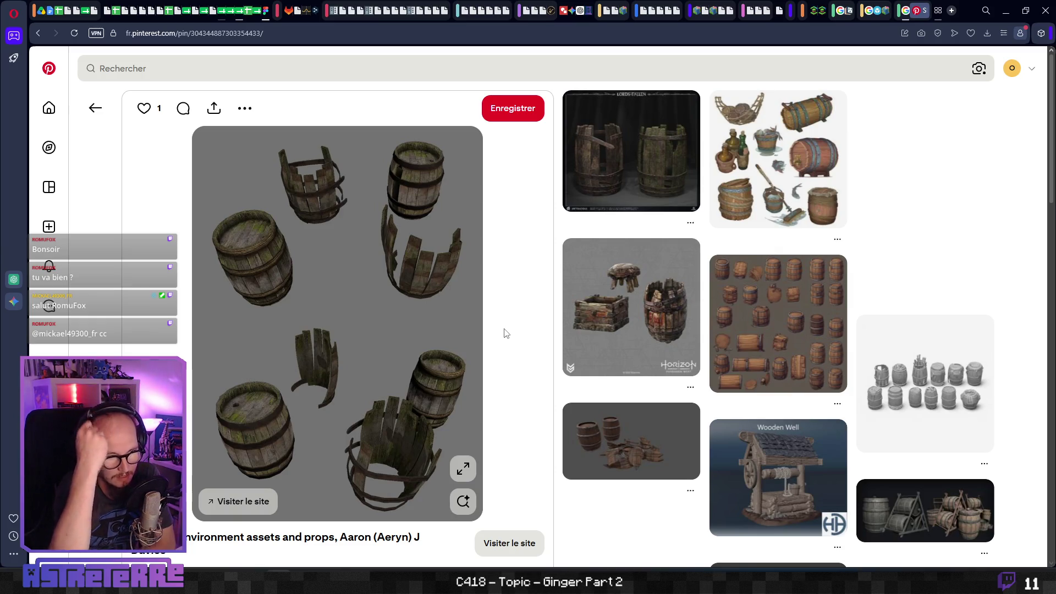
pyautogui.click(768, 306)
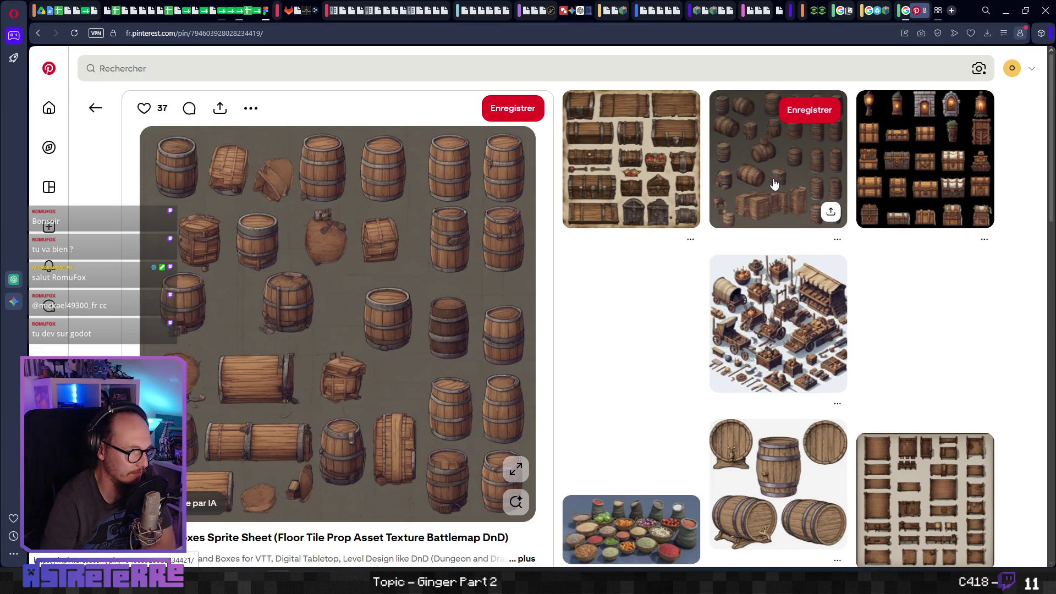
pyautogui.rightClick(367, 225)
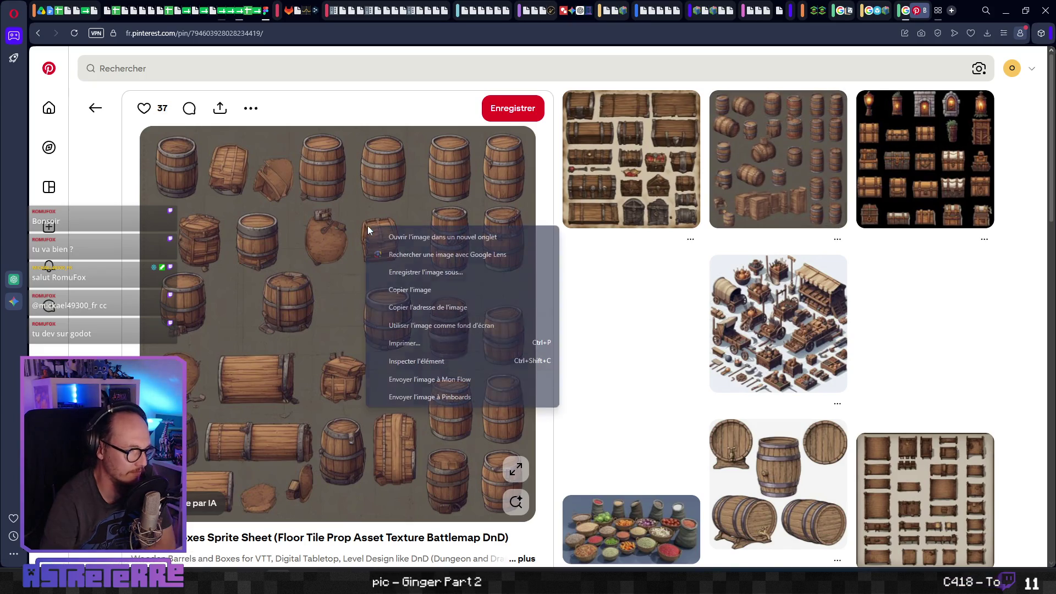
pyautogui.click(423, 290)
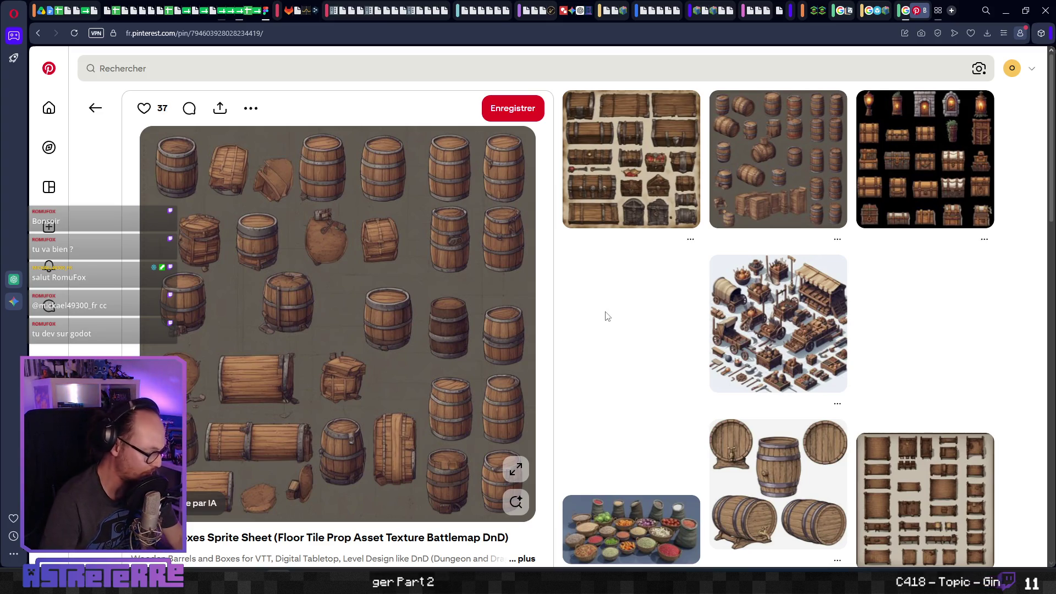
# Paste the barrels sprite sheet in FigJam beside the Exploding Barrel image and enlarge it.
pyautogui.hotkey('ctrl', 'Tab')
pyautogui.click(540, 262)
pyautogui.hotkey('ctrl', 'v')
pyautogui.moveTo(600, 268); pyautogui.dragTo(792, 192)
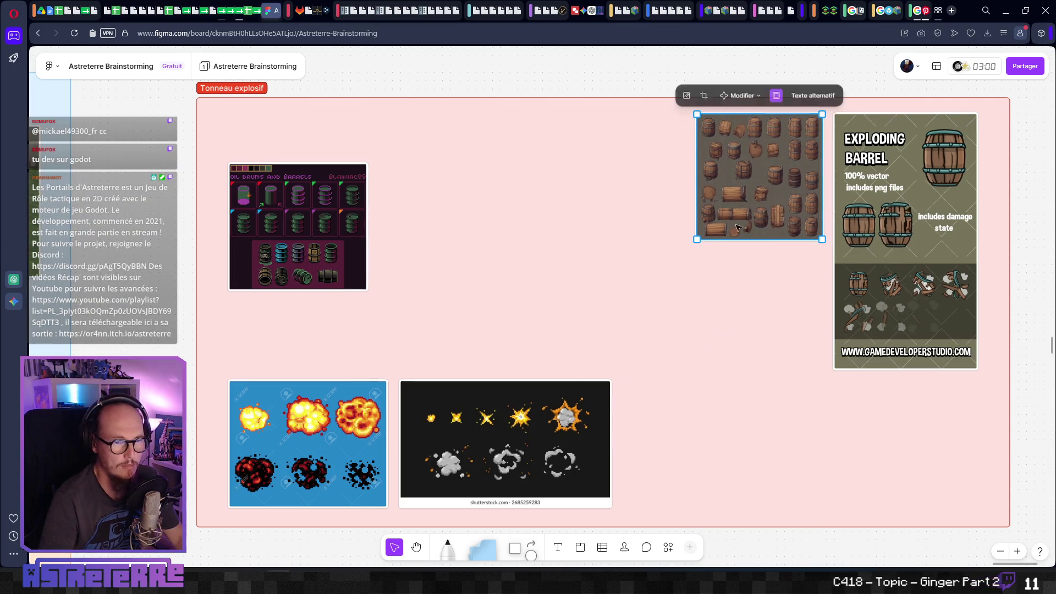
pyautogui.moveTo(697, 242); pyautogui.dragTo(626, 312)
pyautogui.click(691, 366)
pyautogui.hotkey('ctrl', 'Tab')
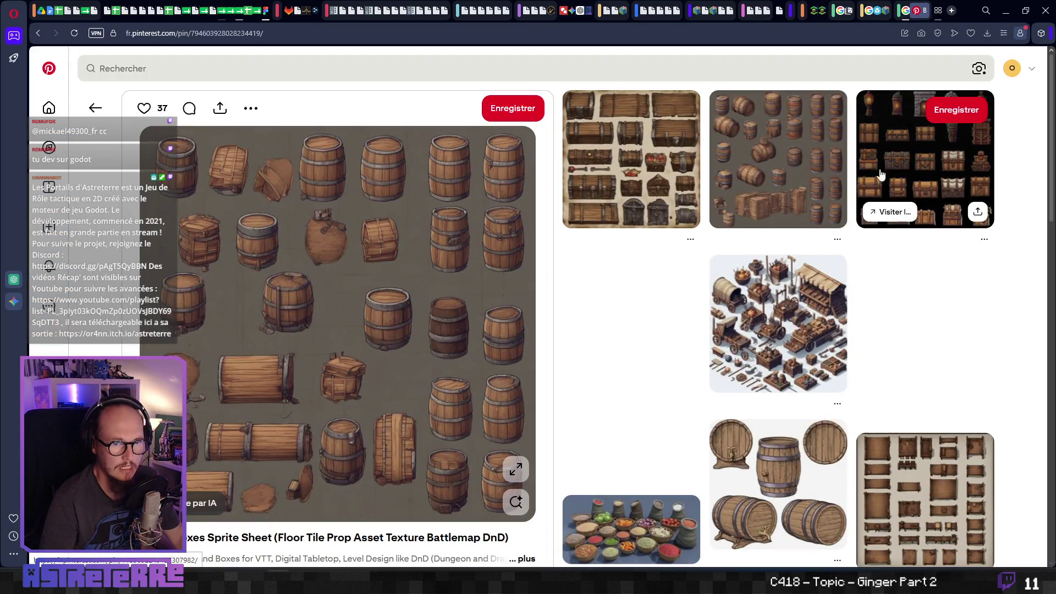
# Browse another barrels pin and the camp tent pin, then the wooden chest sprite sheet pin.
pyautogui.click(773, 165)
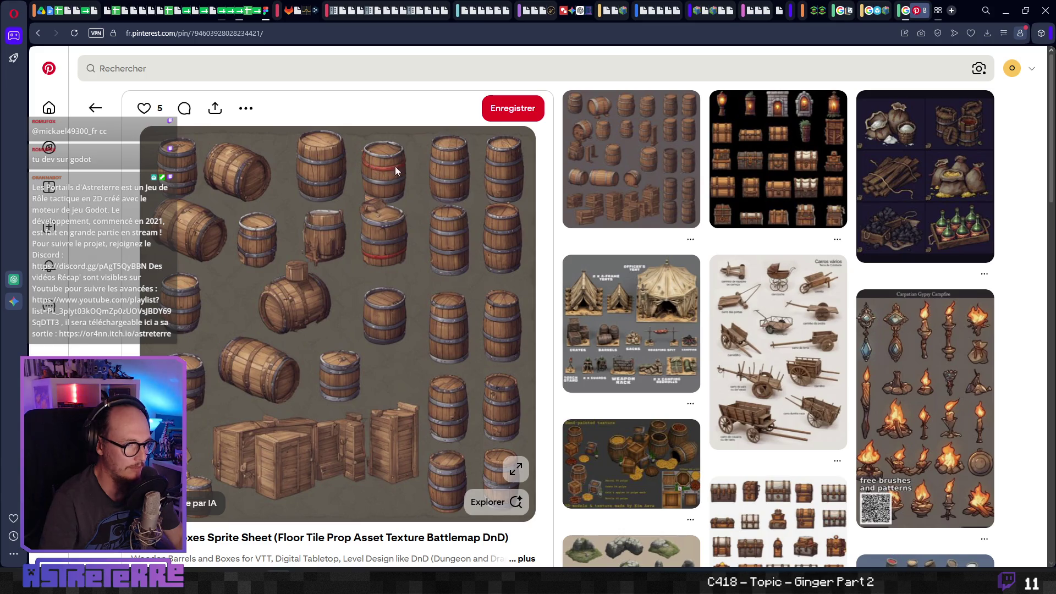
pyautogui.click(623, 351)
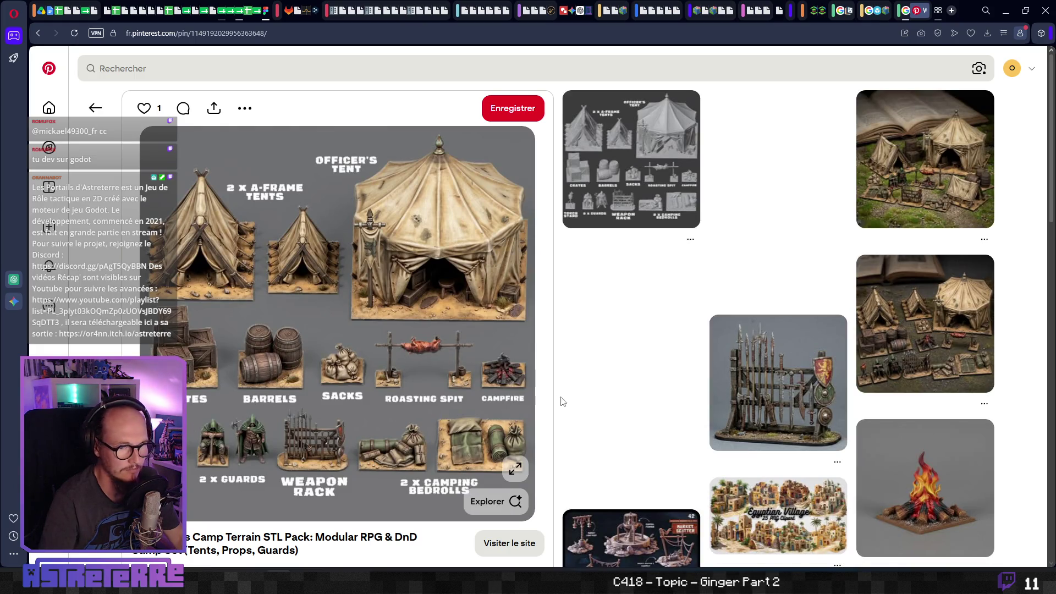
pyautogui.hotkey('alt', 'Left')
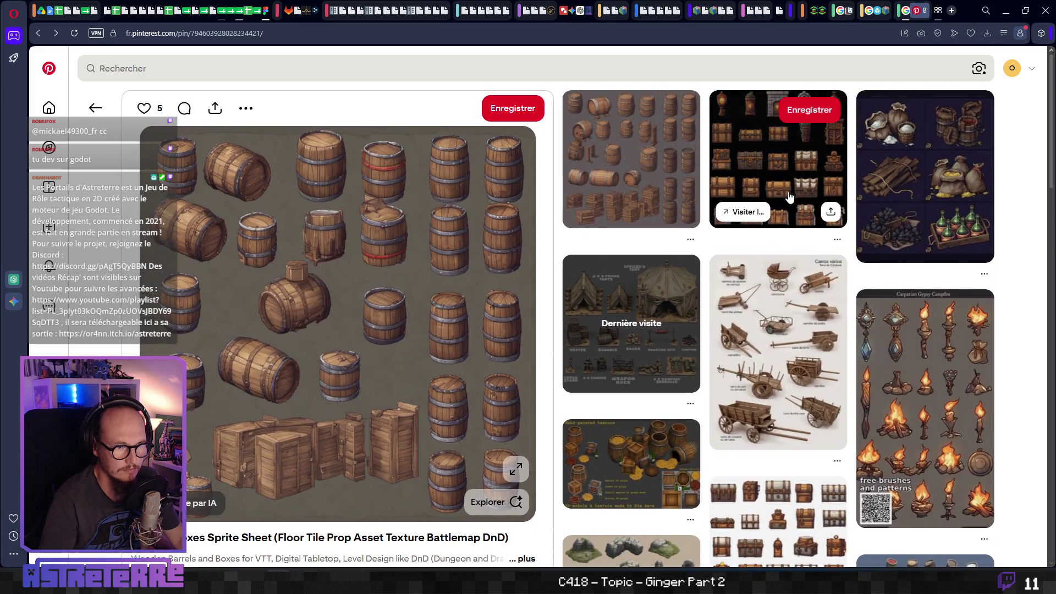
pyautogui.click(787, 193)
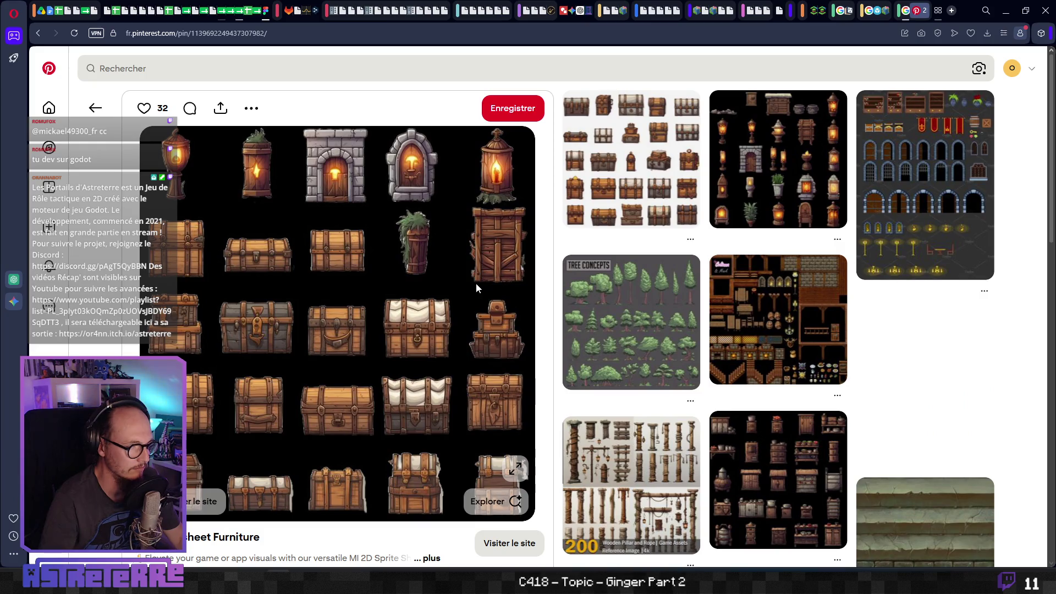
# Browse the brown interior tileset, Parallax Tiles and Papier peint Waystation pins, then leave Pinterest.
pyautogui.moveTo(631, 281)
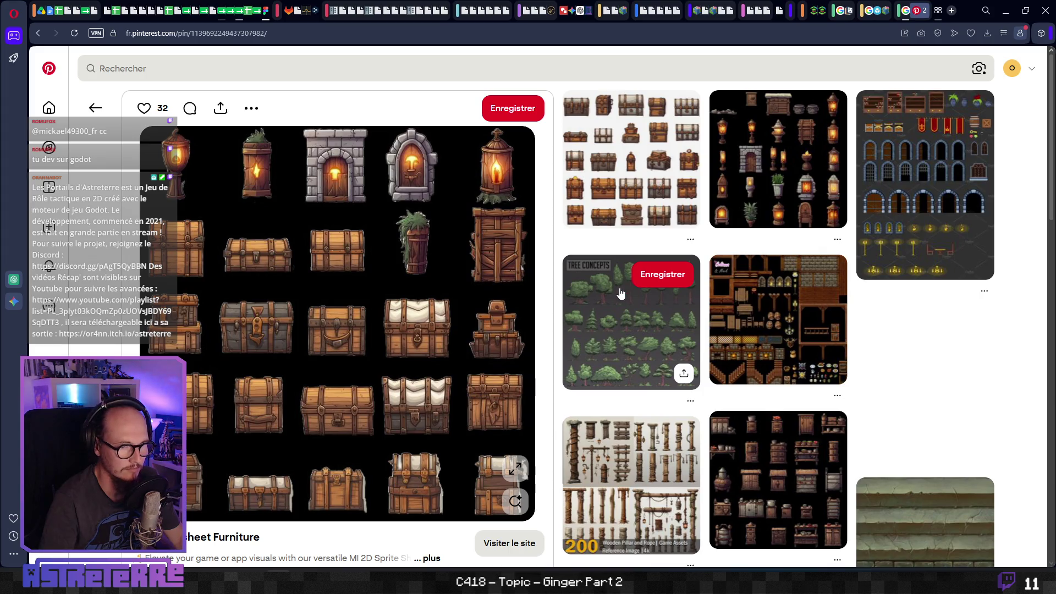
pyautogui.scroll(-1, 614, 357)
pyautogui.click(726, 264)
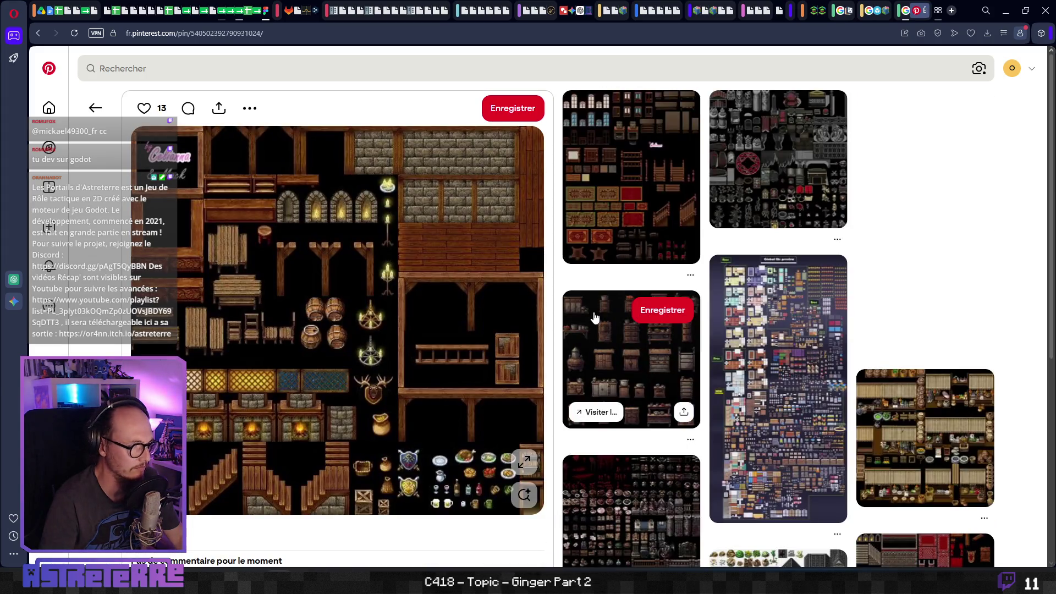
pyautogui.scroll(-10, 594, 317)
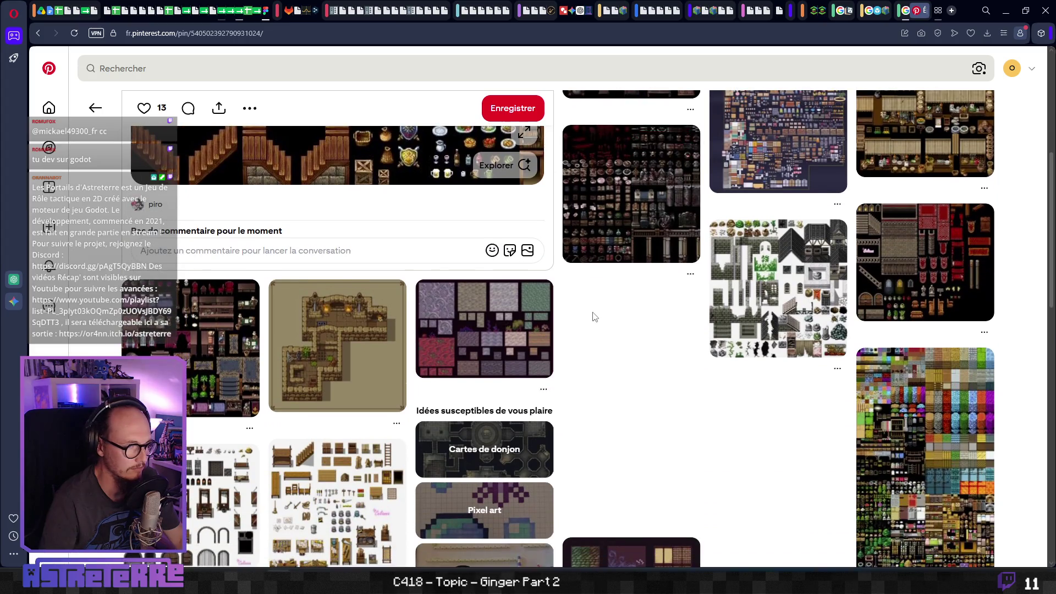
pyautogui.scroll(-4, 589, 317)
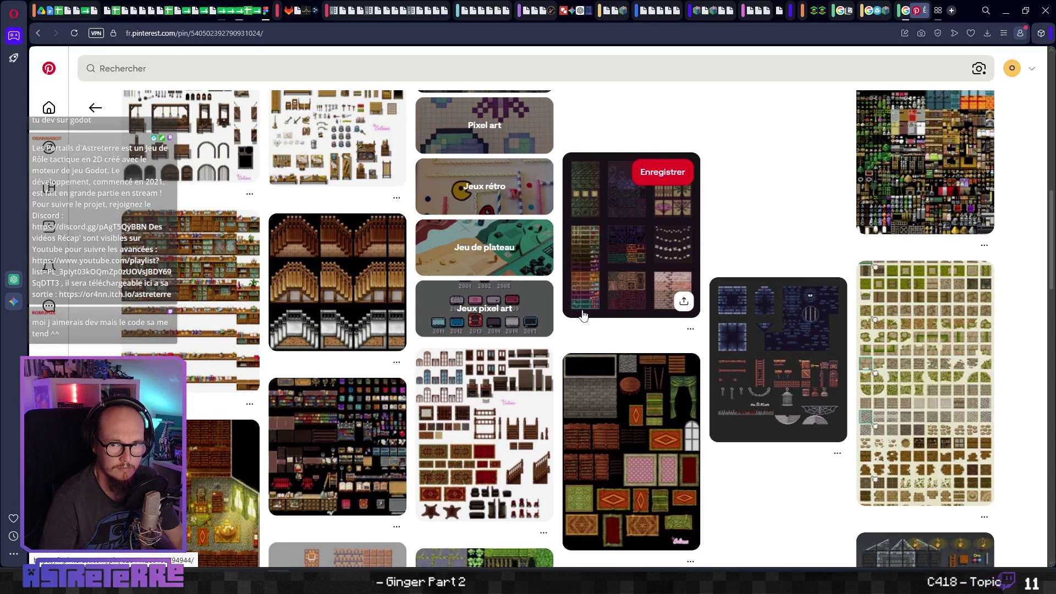
pyautogui.scroll(-2, 583, 315)
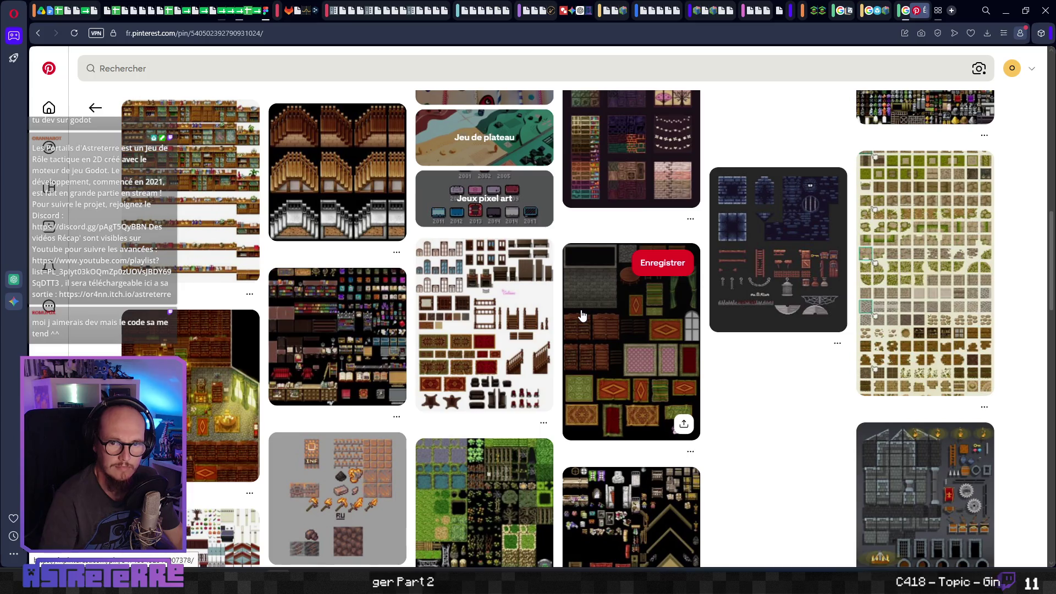
pyautogui.scroll(-3, 582, 315)
pyautogui.click(213, 273)
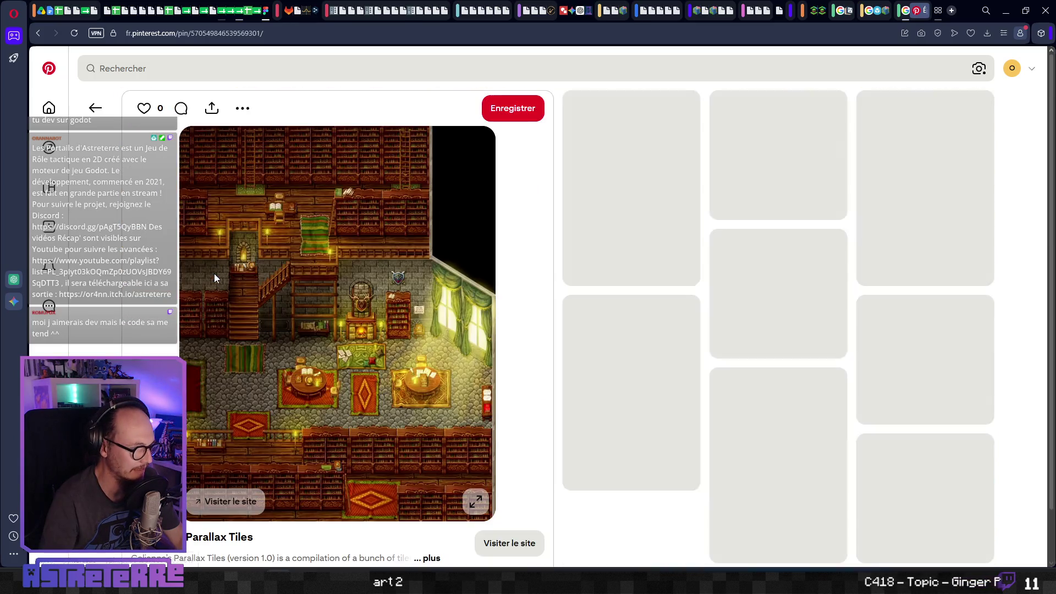
pyautogui.scroll(-5, 496, 318)
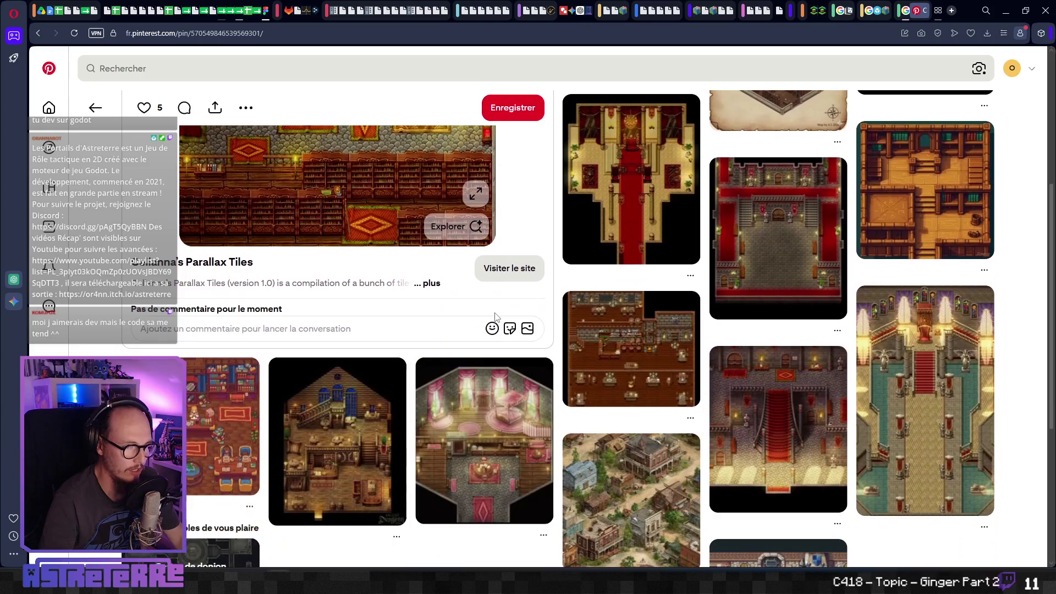
pyautogui.scroll(-5, 496, 317)
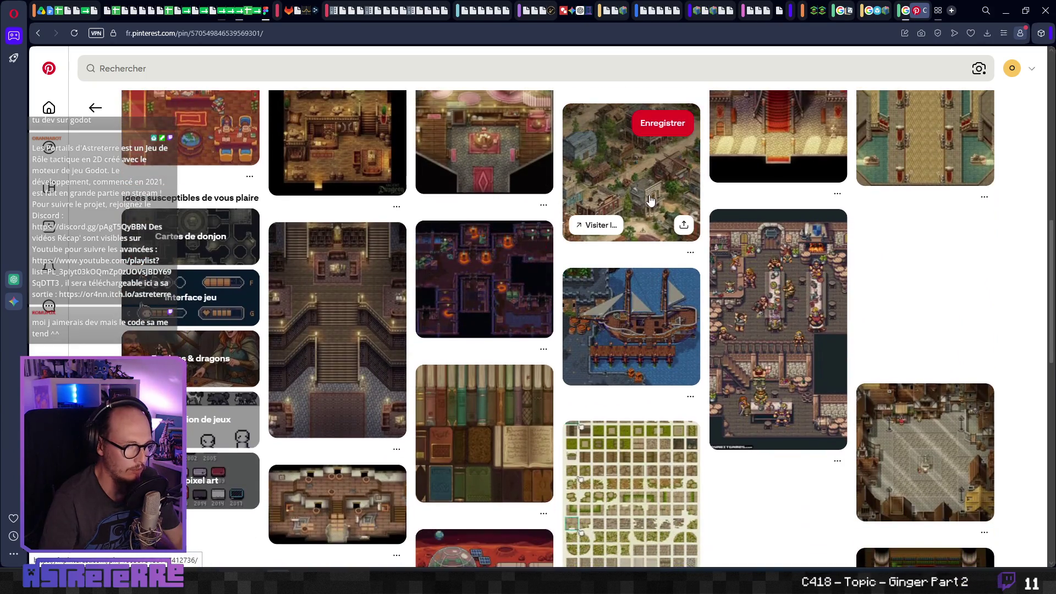
pyautogui.click(649, 200)
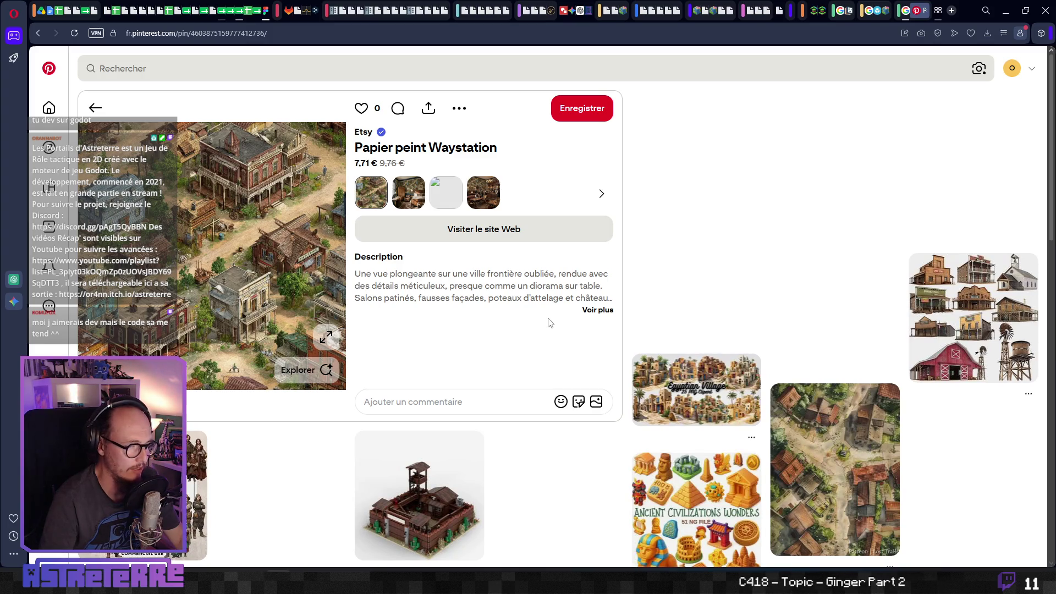
pyautogui.click(923, 11)
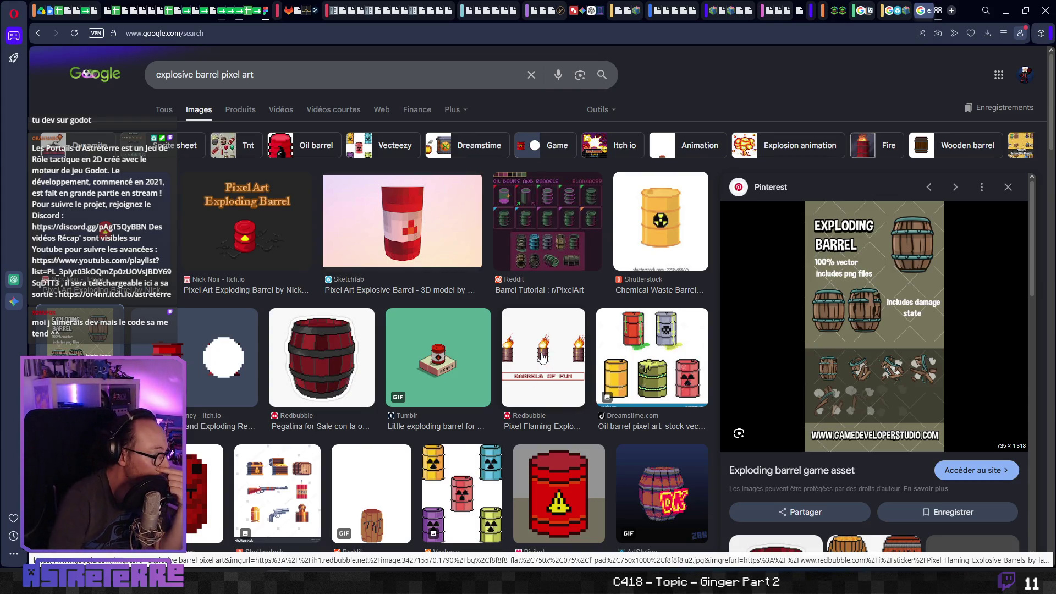
# Preview the Barrels of Fun flaming barrels image and scroll its related images.
pyautogui.click(558, 368)
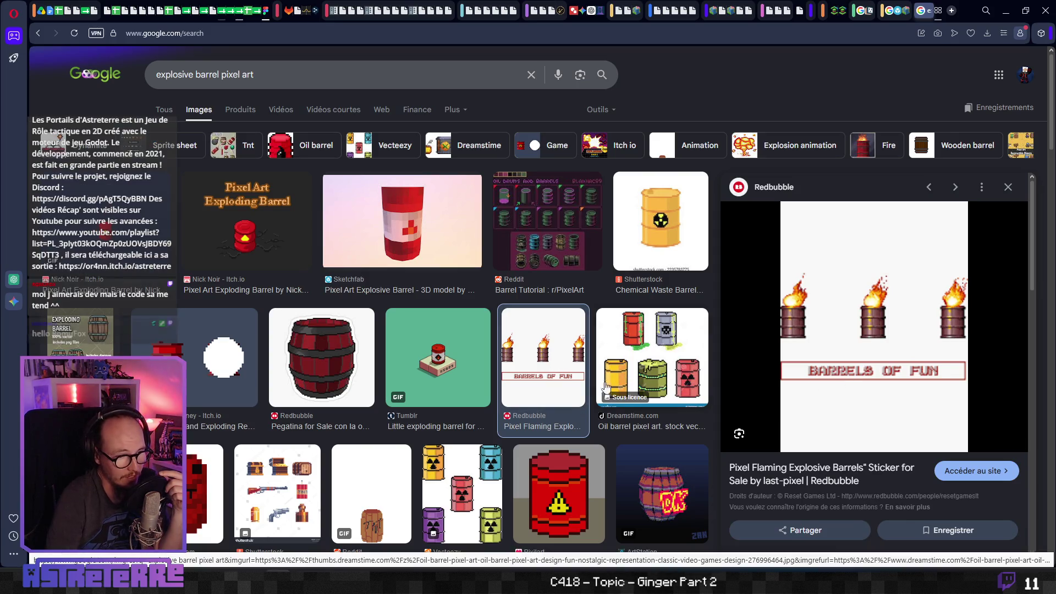
pyautogui.scroll(-3, 589, 377)
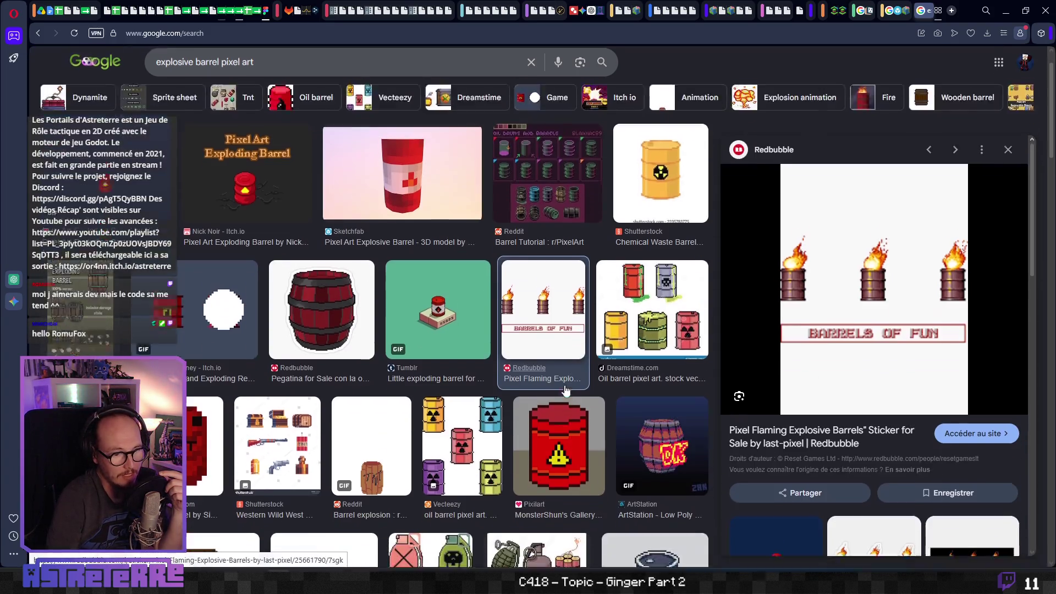
pyautogui.scroll(-3, 654, 387)
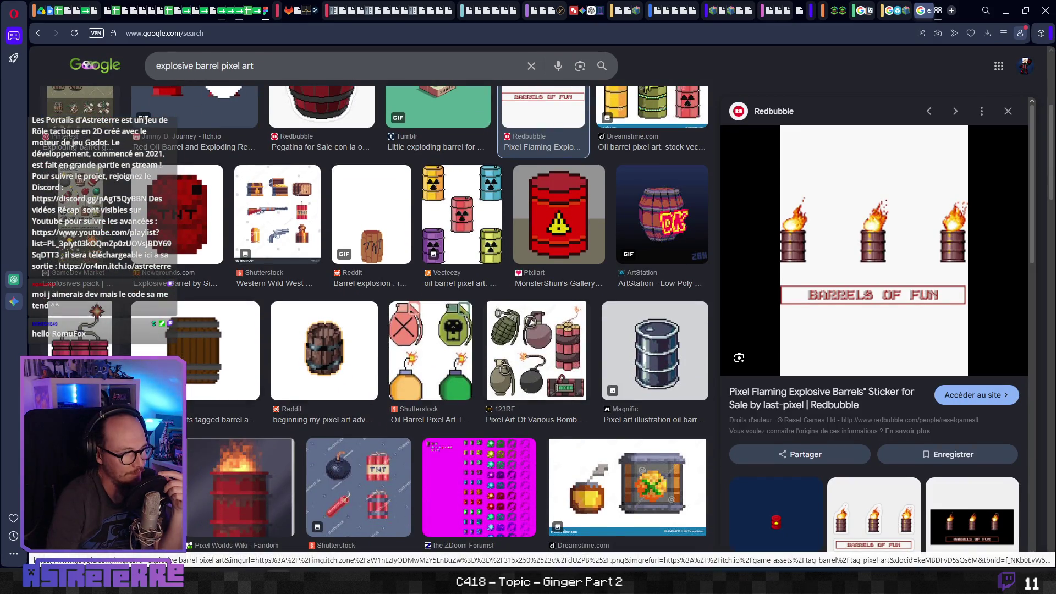
pyautogui.scroll(-3, 194, 368)
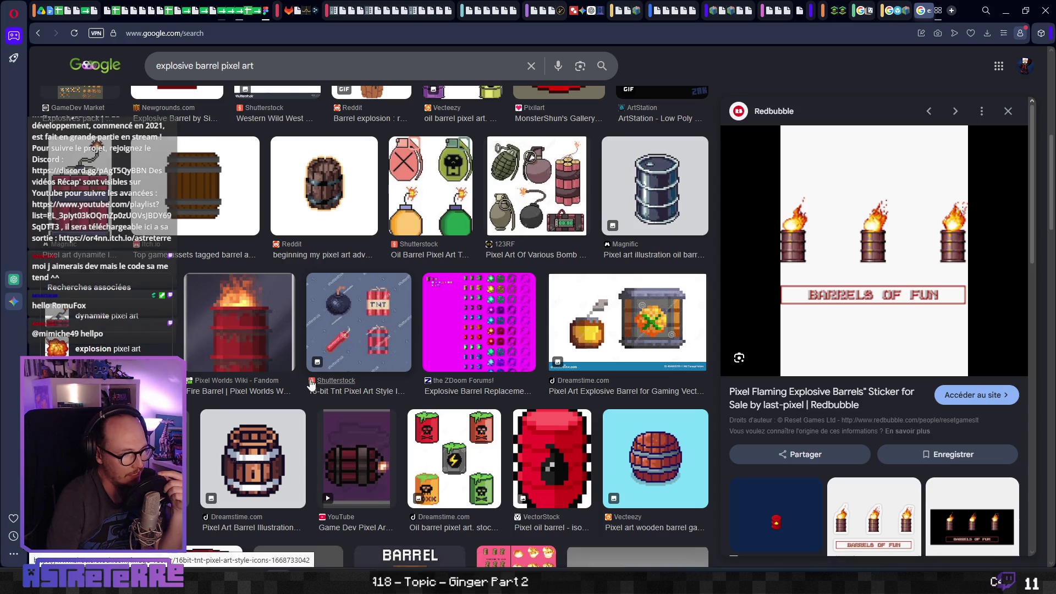
pyautogui.scroll(-1, 313, 382)
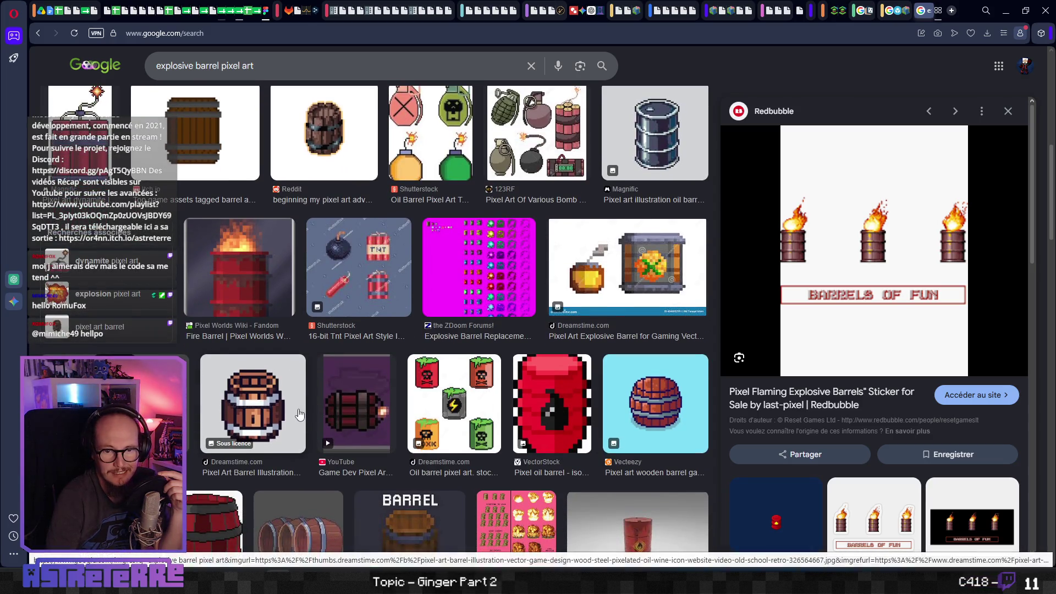
pyautogui.scroll(-2, 159, 306)
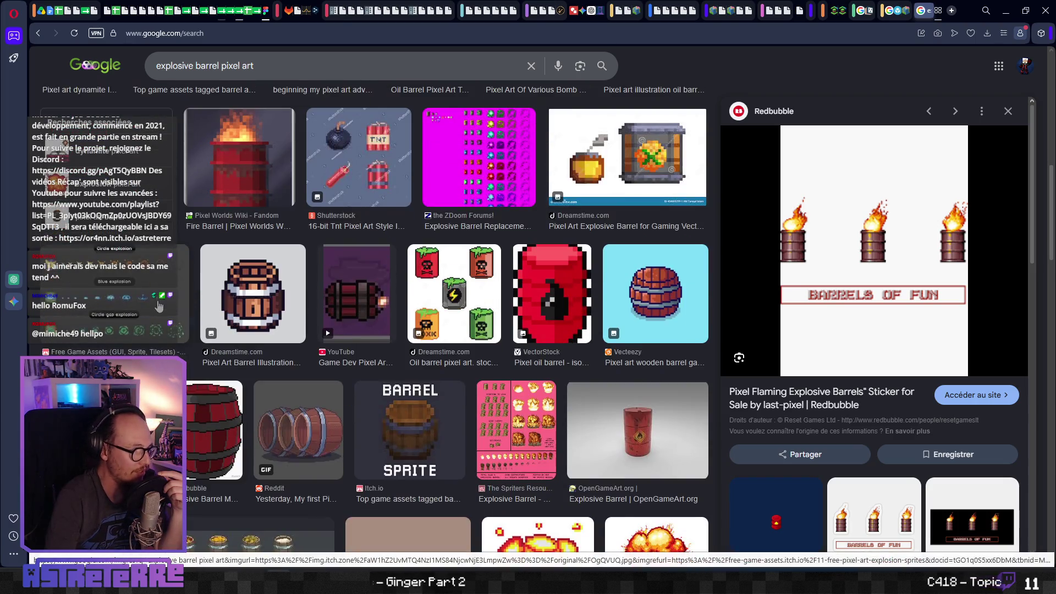
# Preview the free pixel art explosion sprites and the red pixel-art barrel image.
pyautogui.click(159, 305)
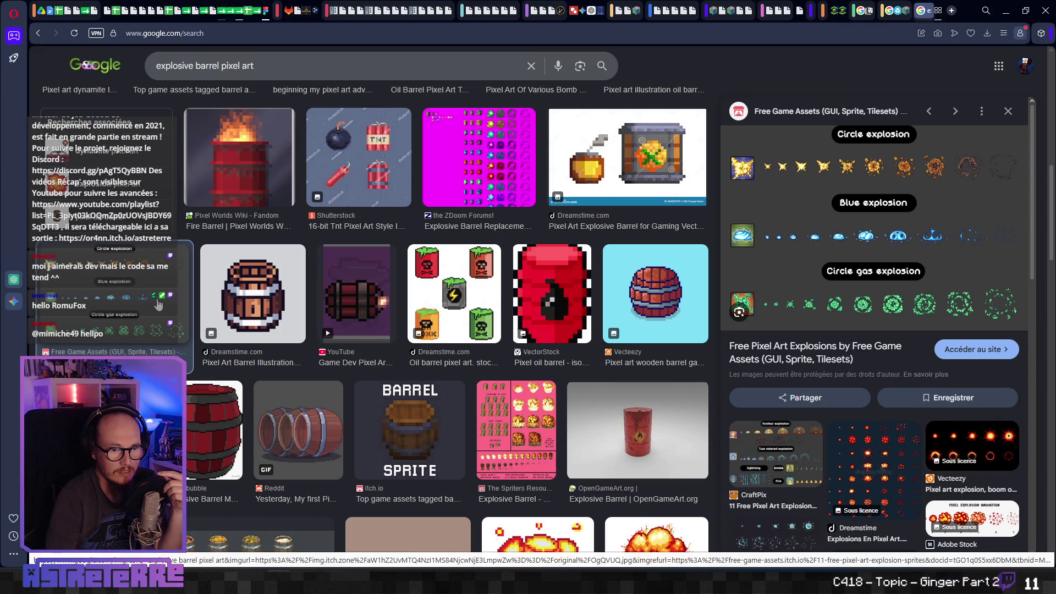
pyautogui.click(216, 434)
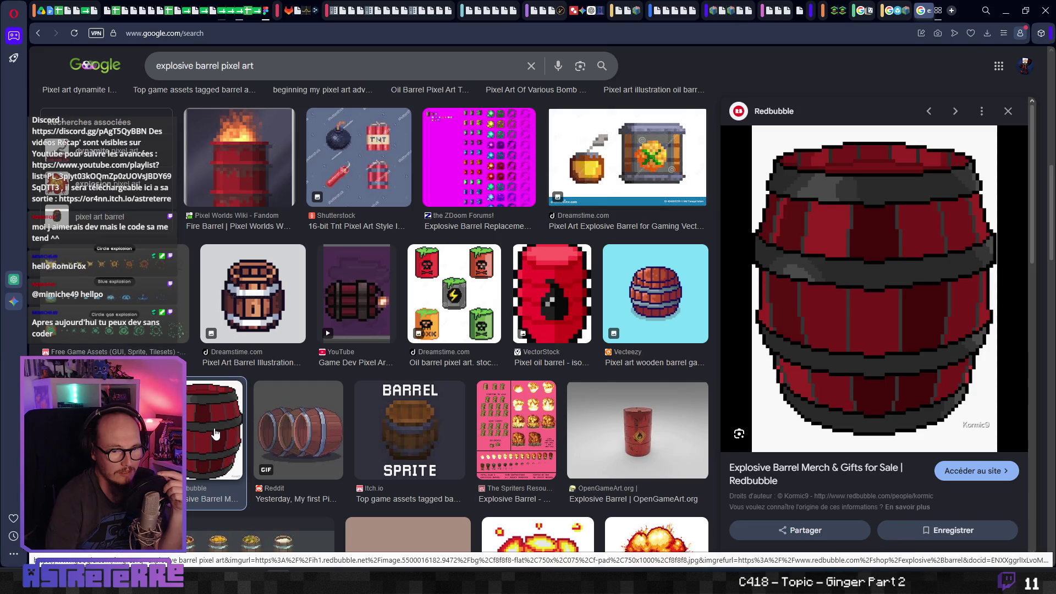
pyautogui.scroll(-5, 878, 360)
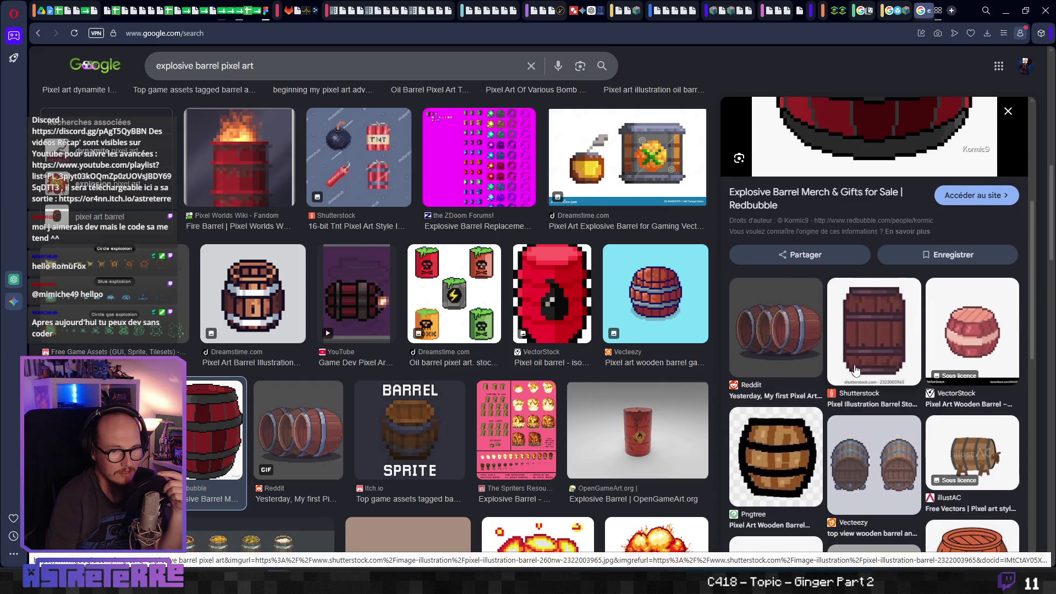
pyautogui.scroll(-2, 856, 369)
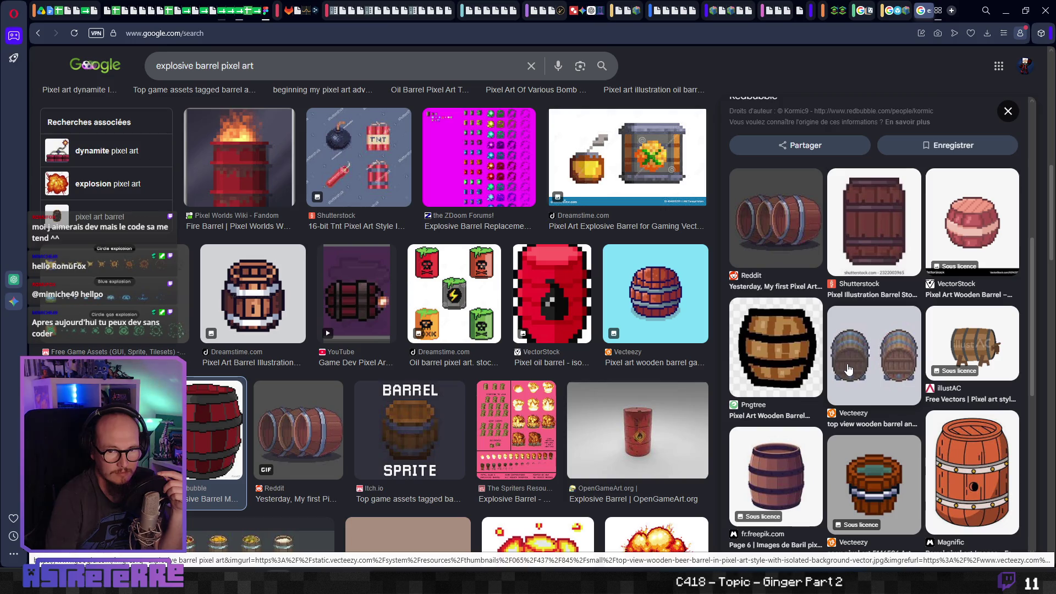
pyautogui.scroll(-4, 849, 370)
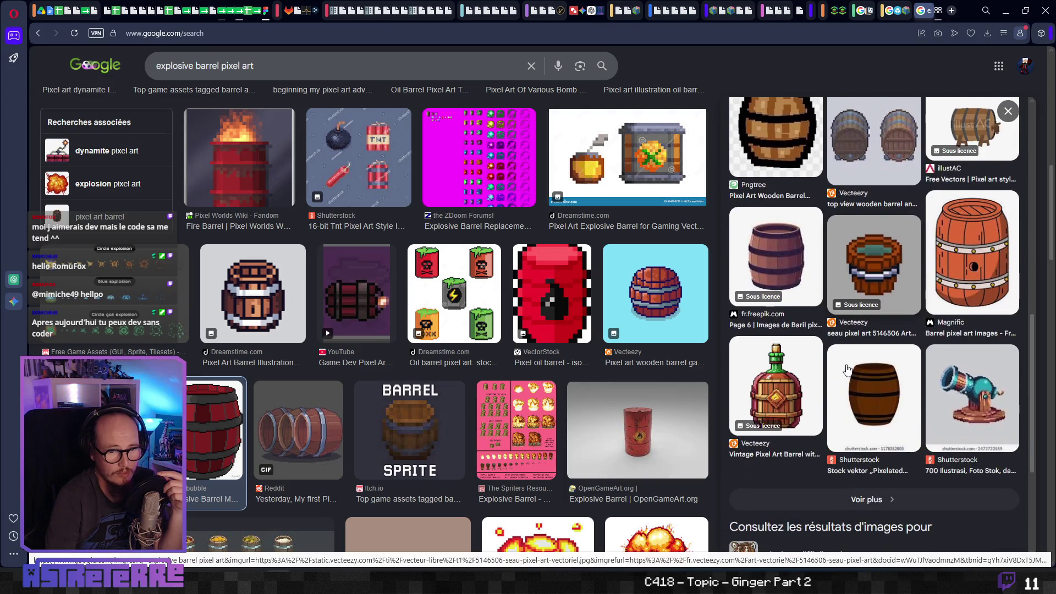
pyautogui.scroll(-4, 846, 370)
pyautogui.scroll(3, 845, 369)
pyautogui.scroll(8, 845, 371)
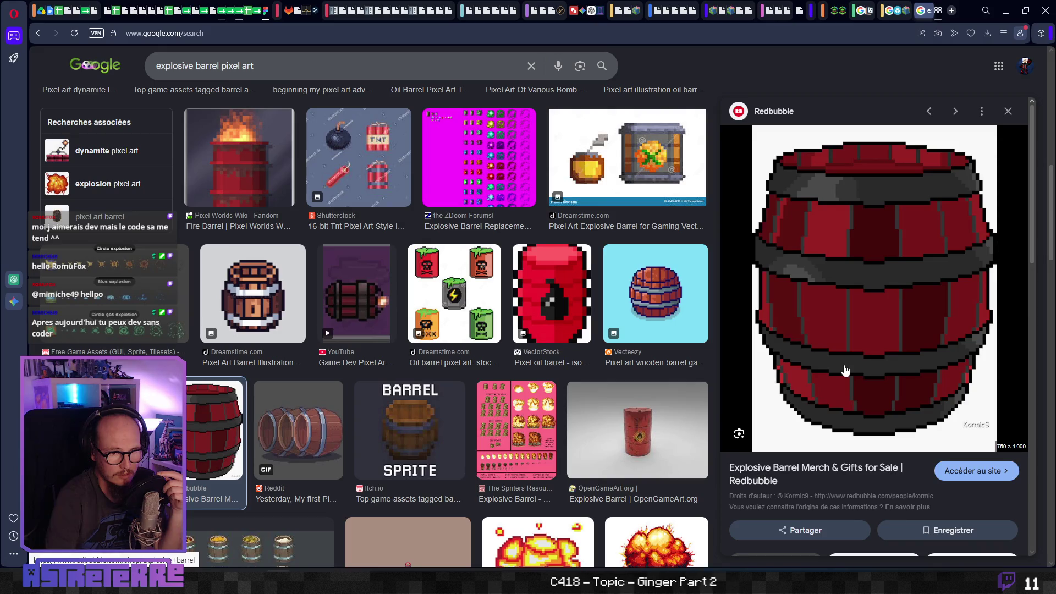
# Preview the itch.io Barrel Sprite and scroll its related barrel images down to related searches.
pyautogui.click(443, 410)
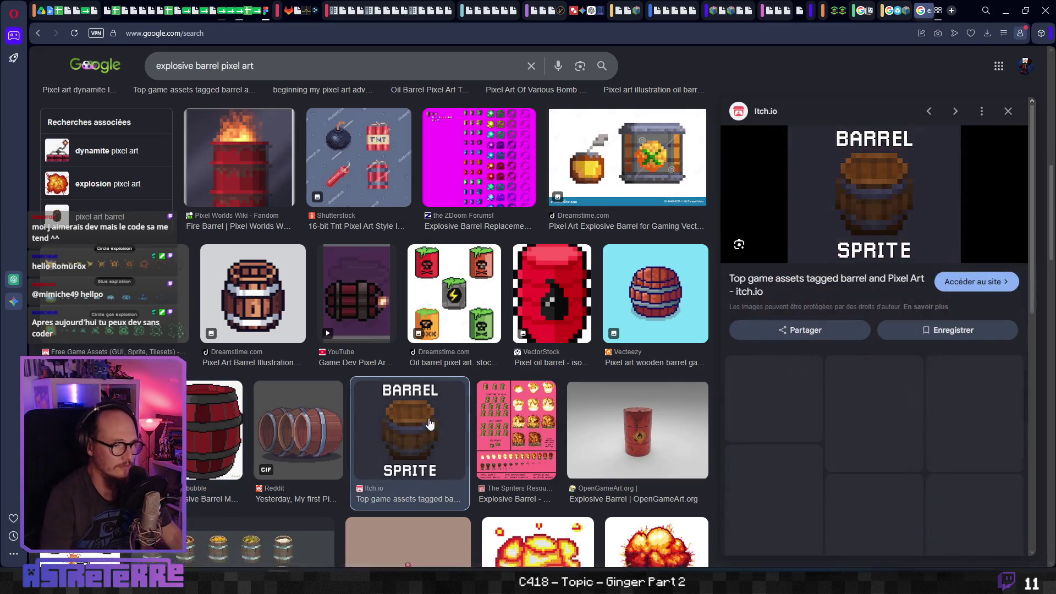
pyautogui.scroll(-2, 845, 387)
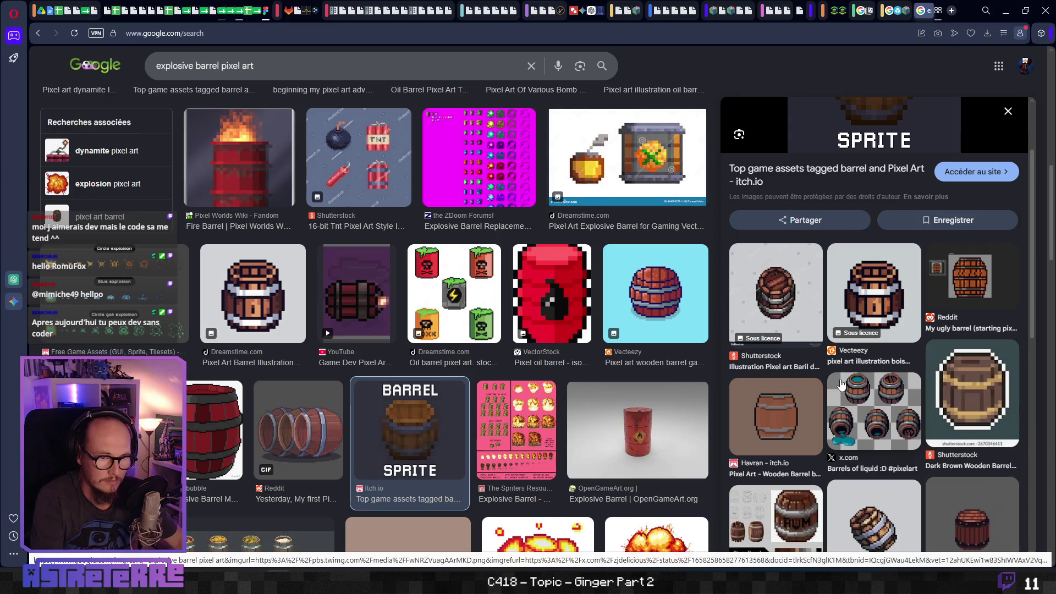
pyautogui.scroll(-1, 842, 383)
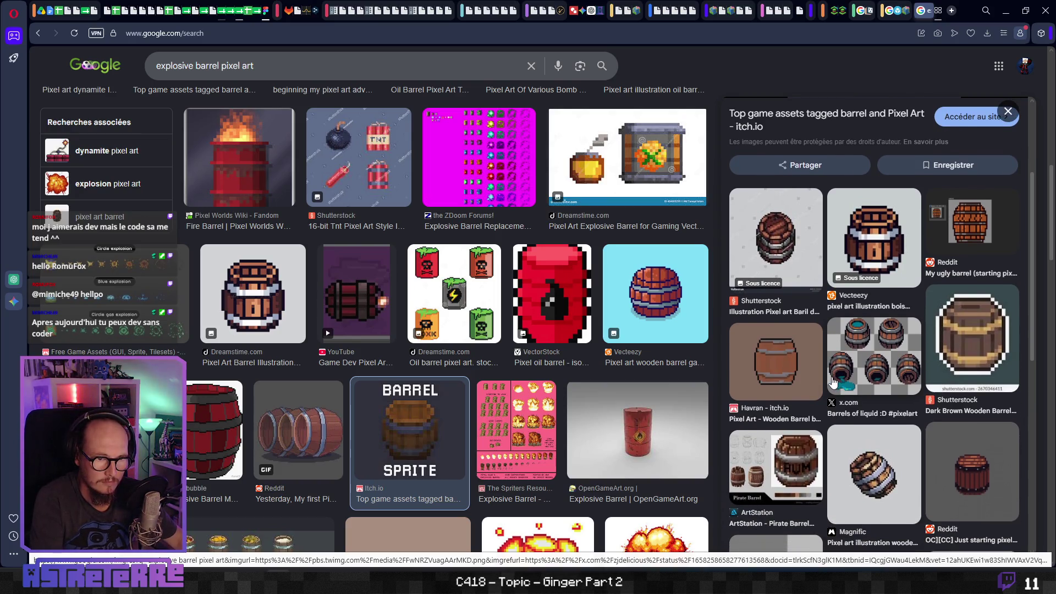
pyautogui.scroll(-1, 834, 382)
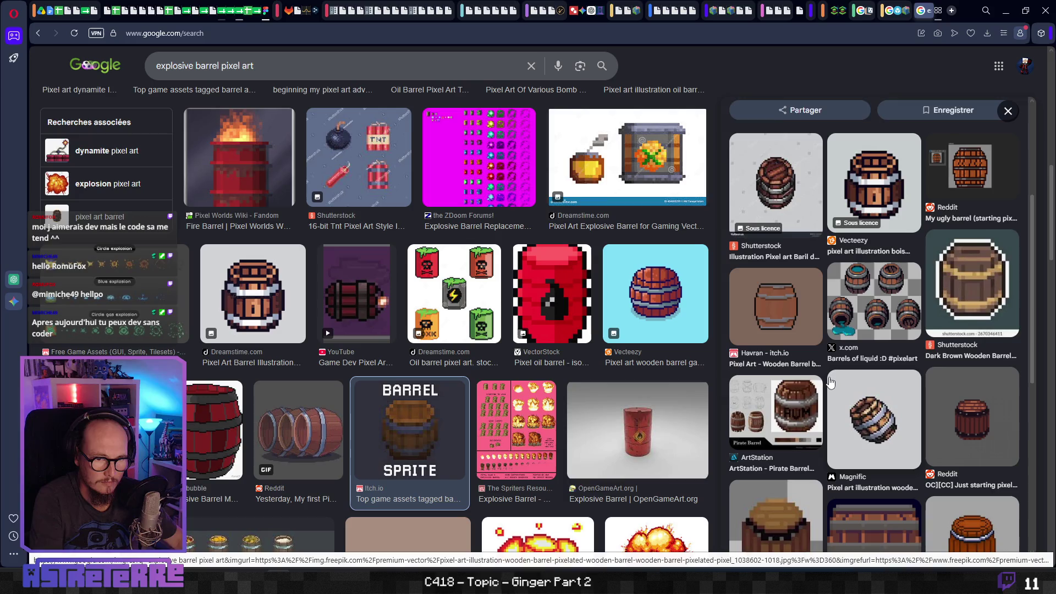
pyautogui.scroll(-2, 831, 383)
pyautogui.scroll(-2, 830, 383)
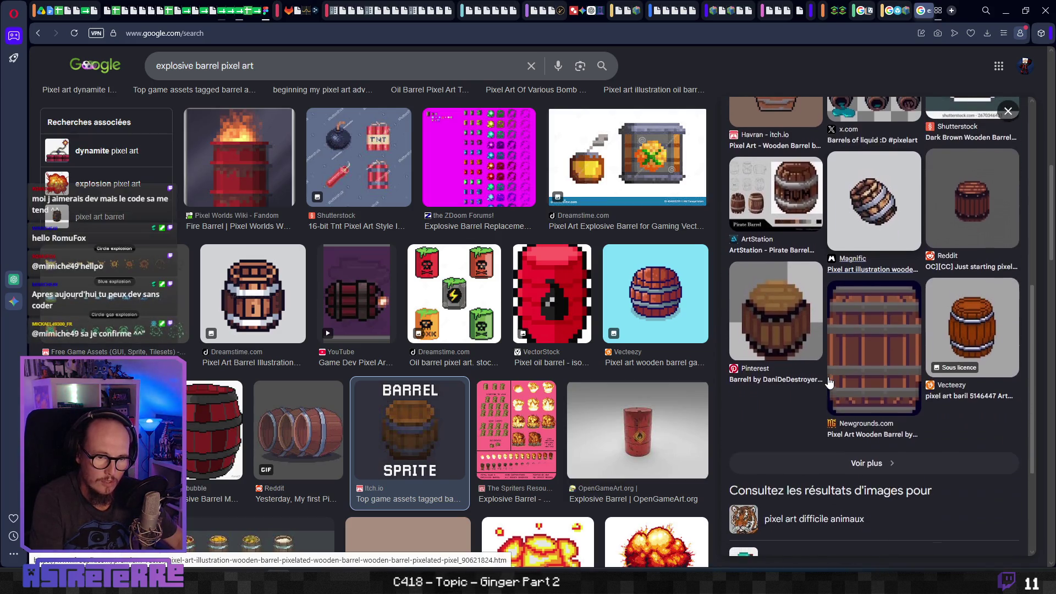
pyautogui.scroll(-2, 830, 383)
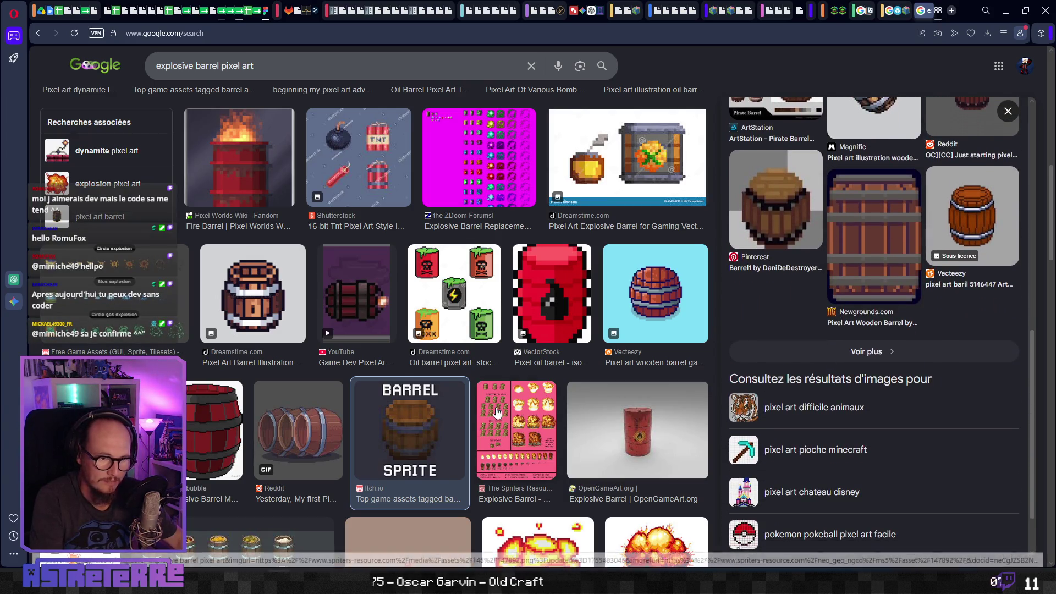
pyautogui.scroll(-2, 450, 402)
# Preview the GameDev Market medieval barrel pack and scroll through related images.
pyautogui.click(217, 444)
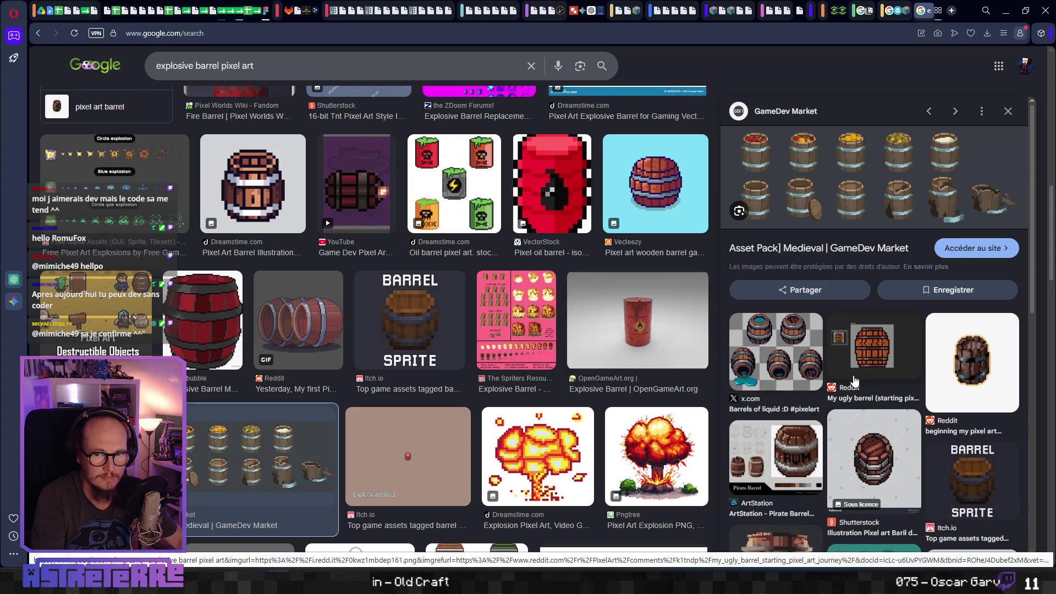
pyautogui.scroll(-3, 854, 380)
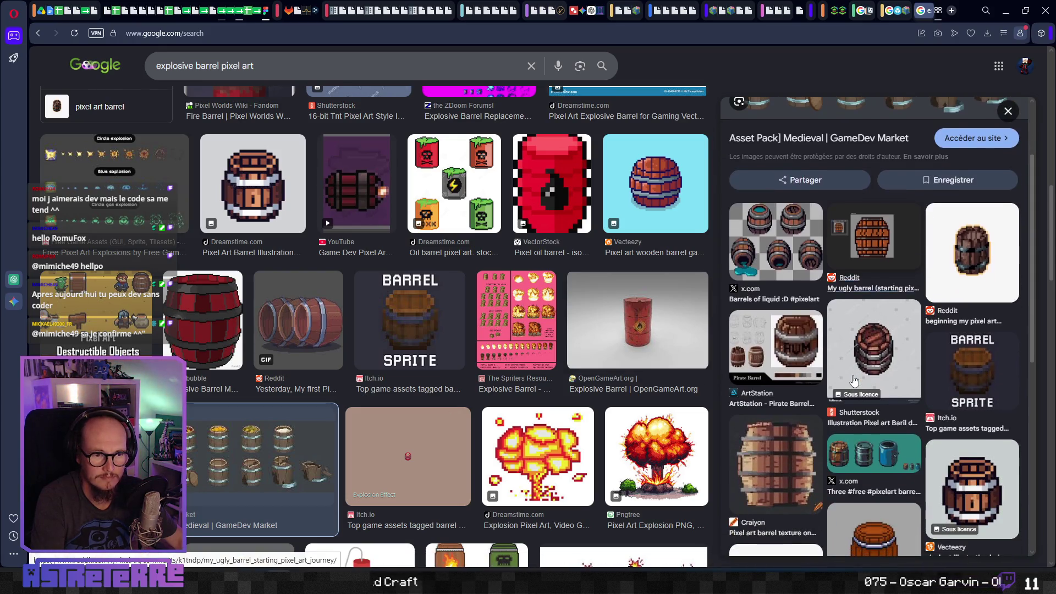
pyautogui.scroll(-2, 853, 380)
pyautogui.scroll(-3, 853, 381)
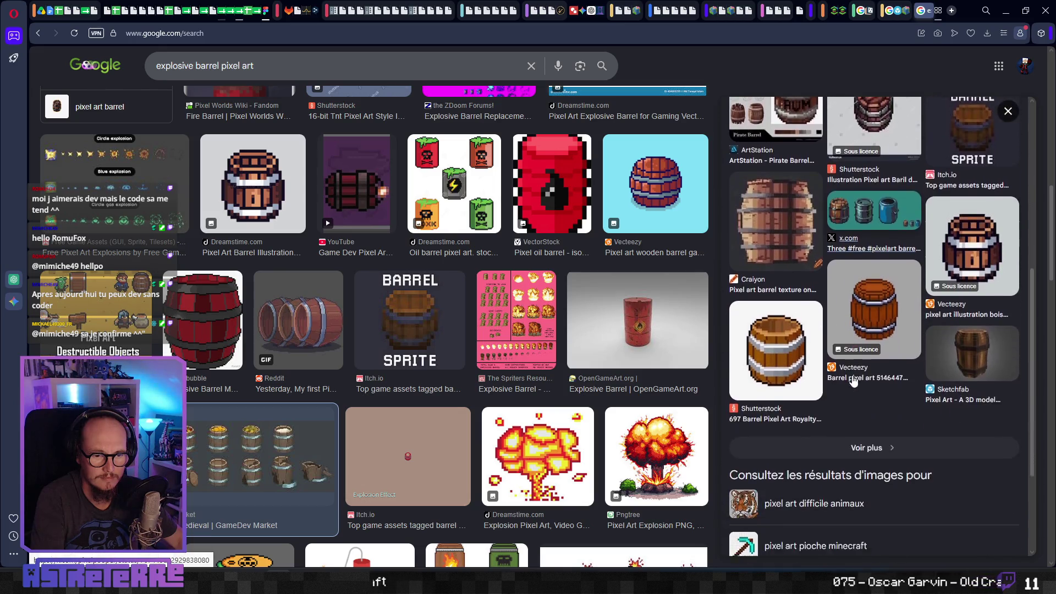
pyautogui.scroll(-2, 431, 422)
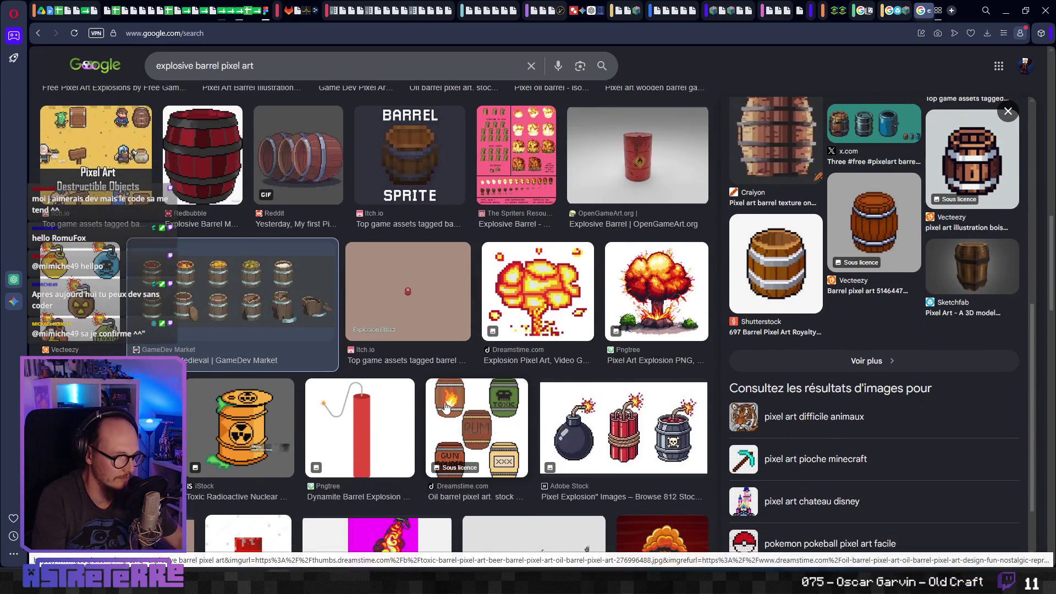
pyautogui.scroll(-1, 477, 432)
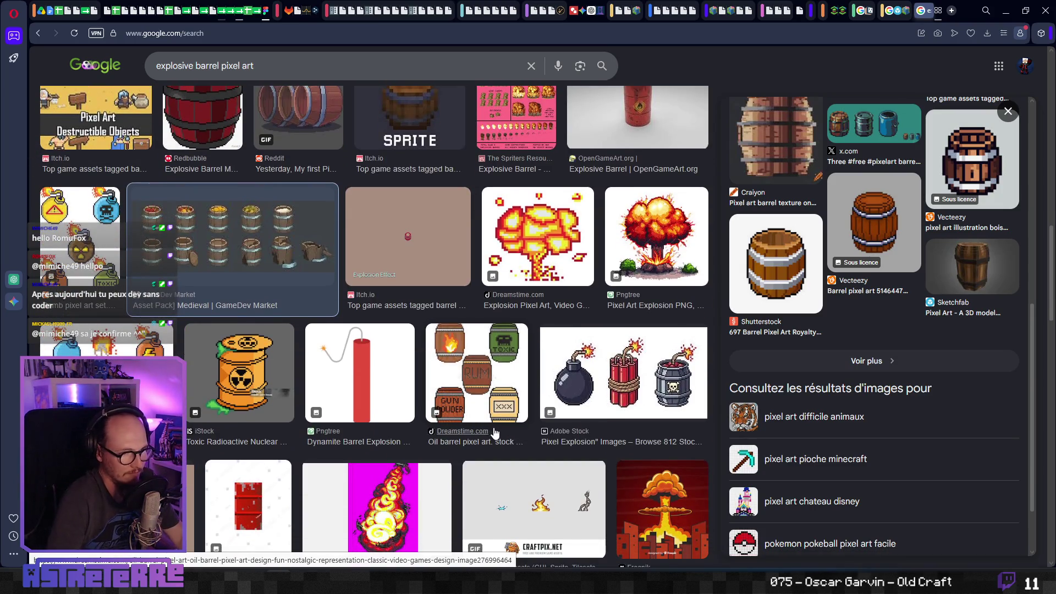
# Copy the Dreamstime oil barrel pixel art image and place it in FigJam left of the barrel sheet.
pyautogui.click(494, 432)
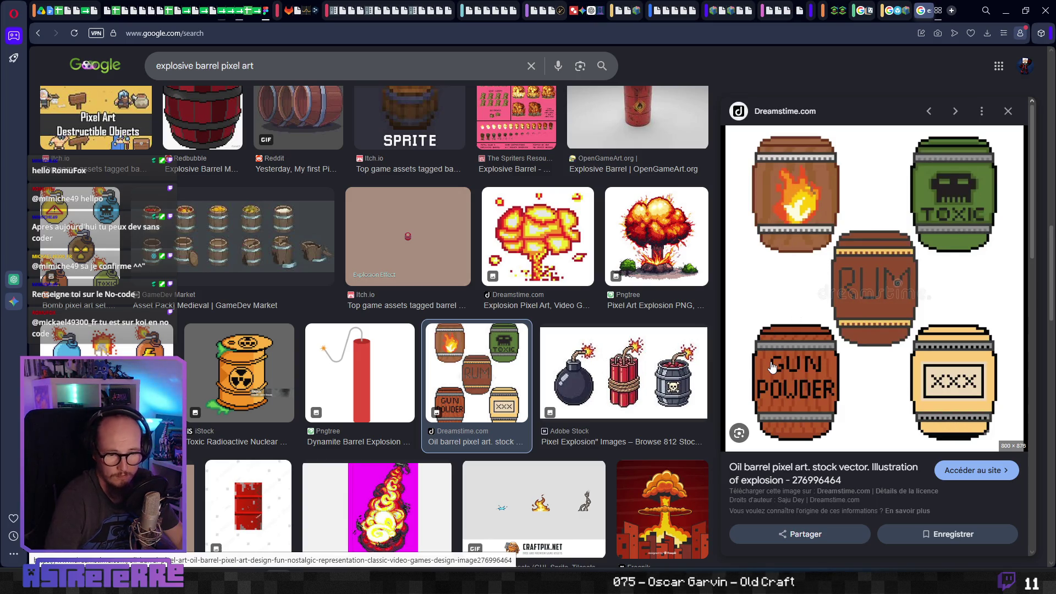
pyautogui.rightClick(809, 249)
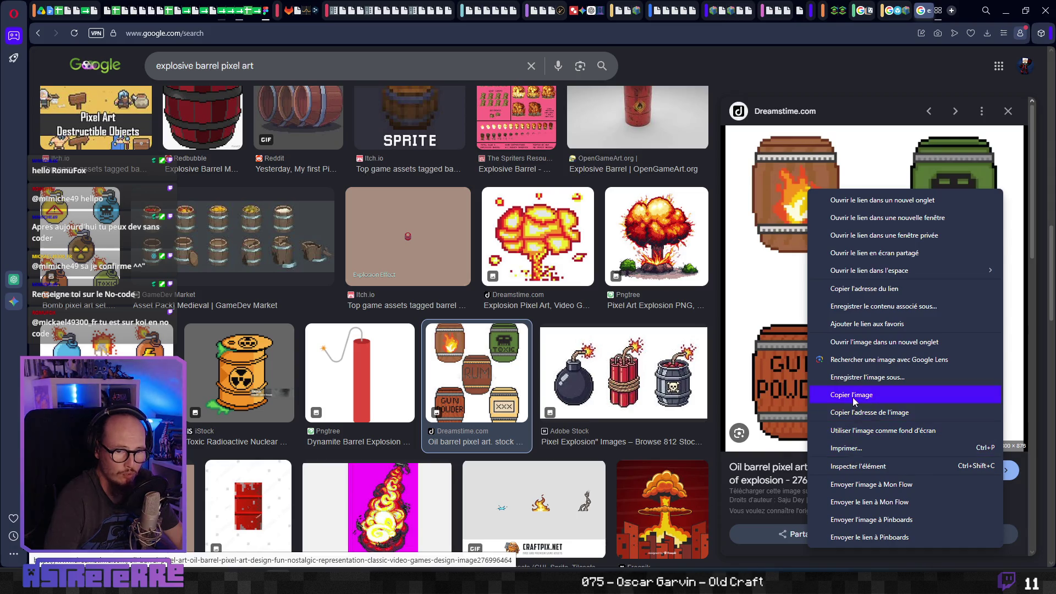
pyautogui.click(850, 395)
pyautogui.hotkey('ctrl', 'Tab')
pyautogui.hotkey('ctrl', 'v')
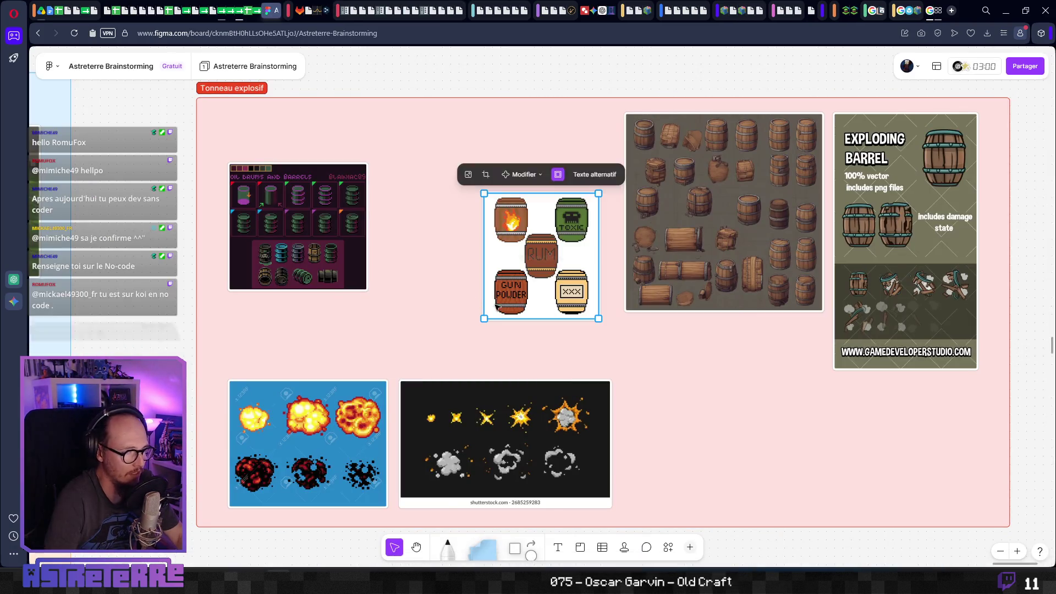
pyautogui.moveTo(553, 253); pyautogui.dragTo(553, 186)
pyautogui.click(567, 299)
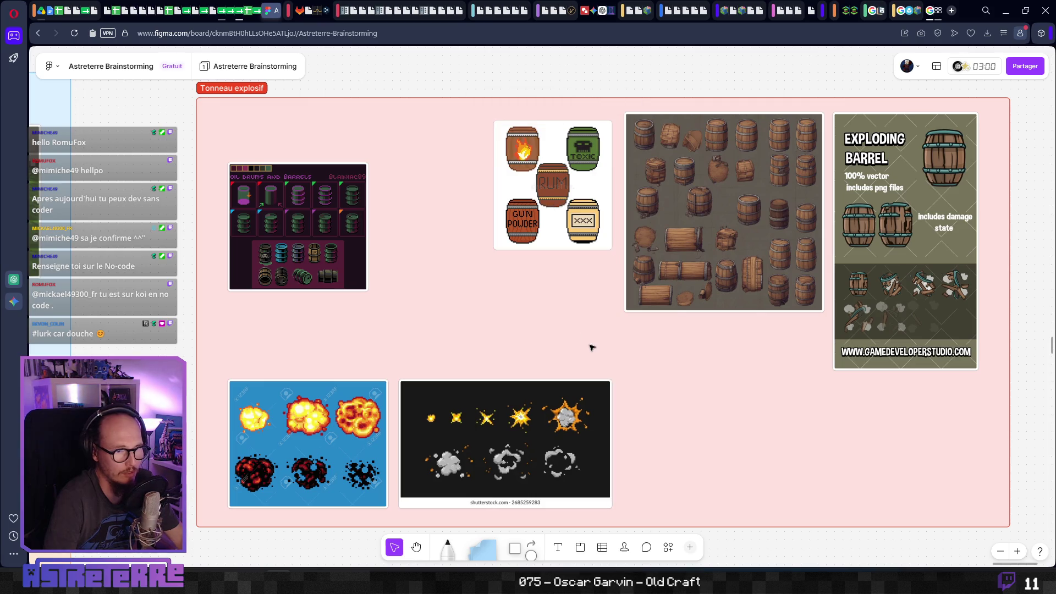
pyautogui.hotkey('ctrl', 'Tab')
pyautogui.scroll(-3, 500, 378)
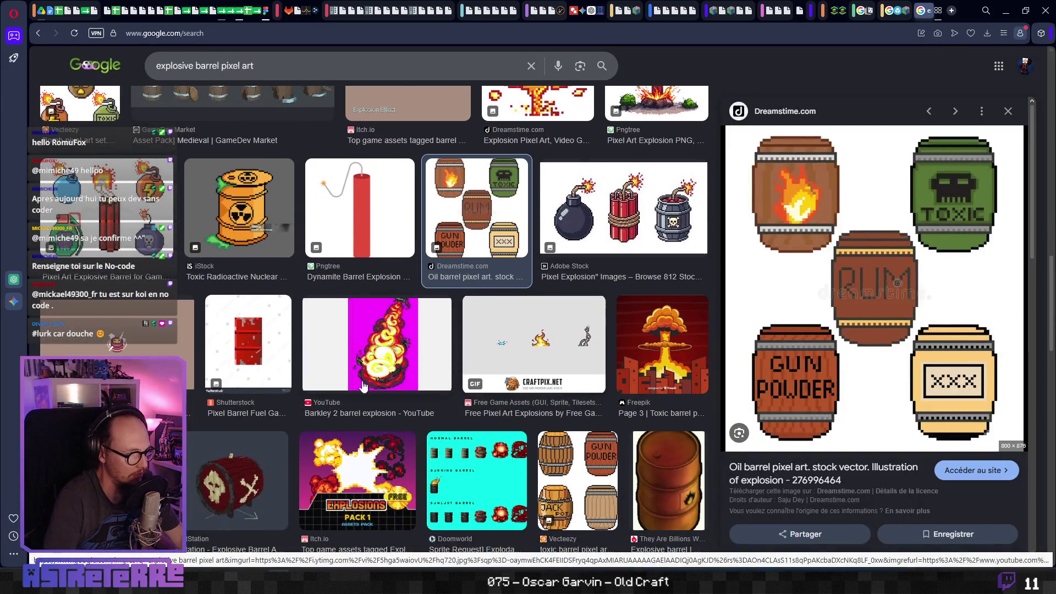
# Preview and copy the Doomworld cyan explodable barrel sprite sheet.
pyautogui.scroll(-2, 208, 440)
pyautogui.scroll(-1, 207, 440)
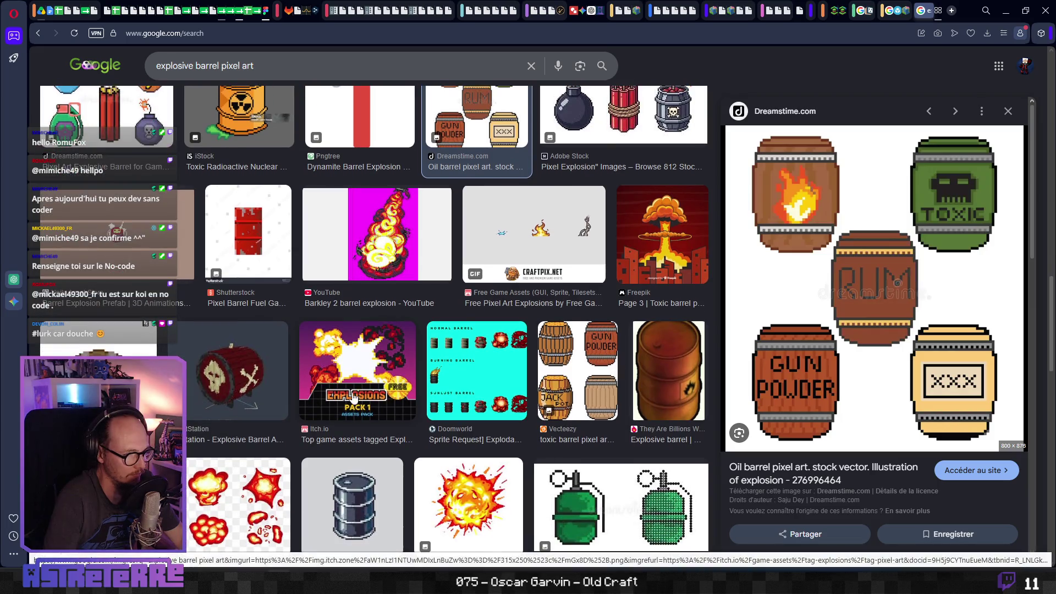
pyautogui.click(441, 375)
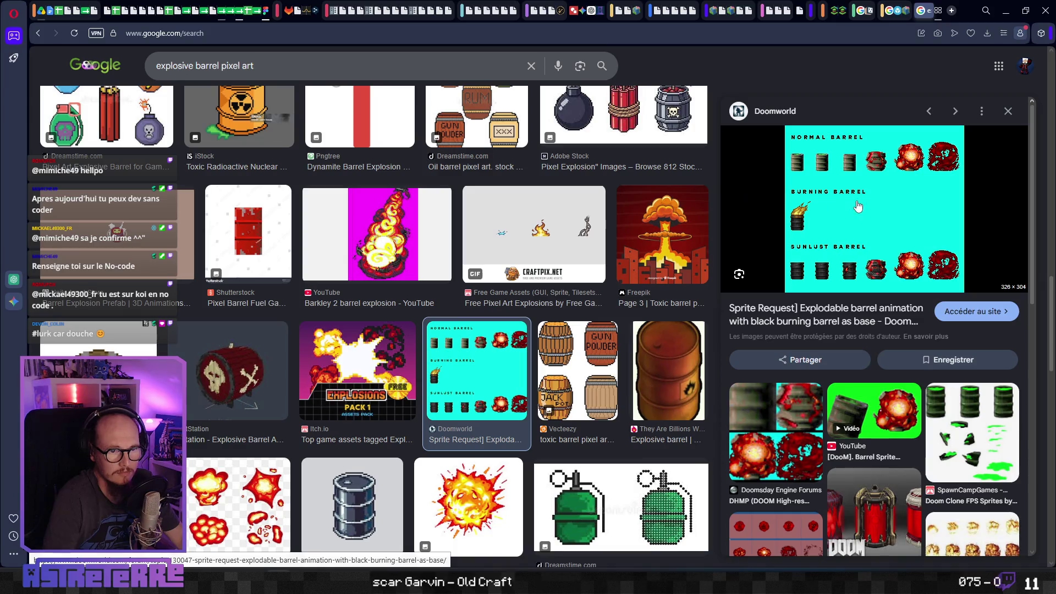
pyautogui.rightClick(853, 199)
pyautogui.click(886, 410)
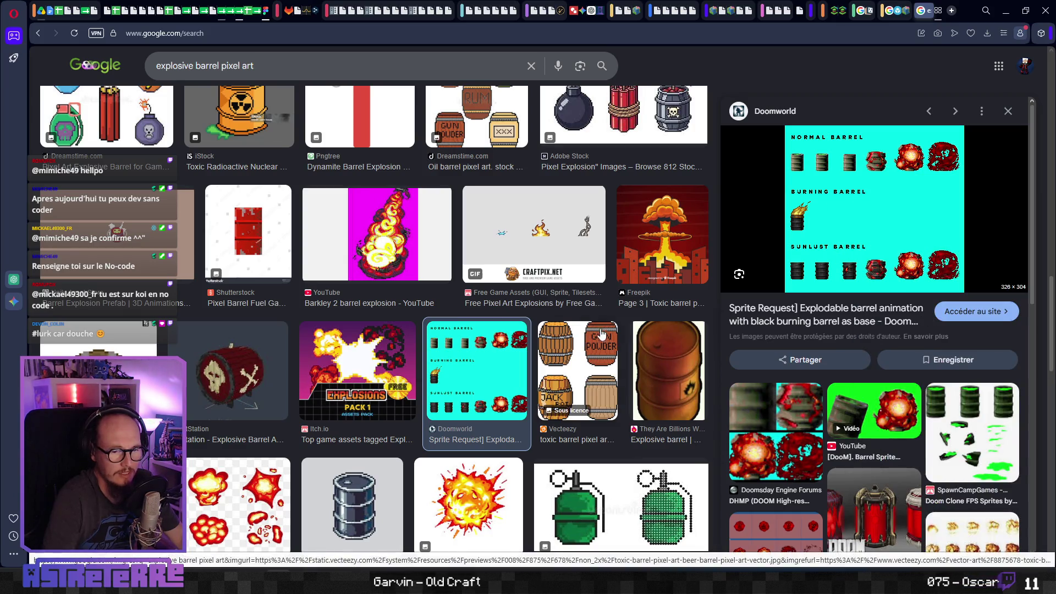
# Paste it in FigJam below the Exploding Barrel image, enlarge it and align it with the explosion images.
pyautogui.hotkey('ctrl', 'Tab')
pyautogui.hotkey('ctrl', 'v')
pyautogui.moveTo(549, 251)
pyautogui.mouseDown()
pyautogui.moveTo(449, 344)
pyautogui.moveTo(278, 333)
pyautogui.moveTo(972, 403)
pyautogui.moveTo(916, 402)
pyautogui.moveTo(940, 410)
pyautogui.mouseUp()
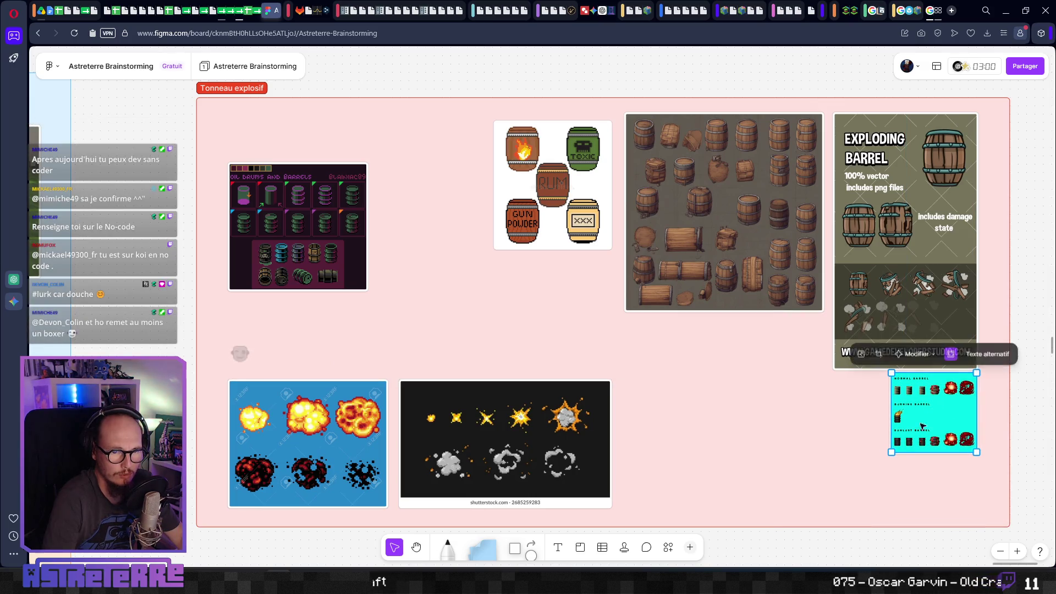
pyautogui.moveTo(893, 451); pyautogui.dragTo(836, 501)
pyautogui.moveTo(963, 493); pyautogui.dragTo(962, 501)
pyautogui.click(1012, 348)
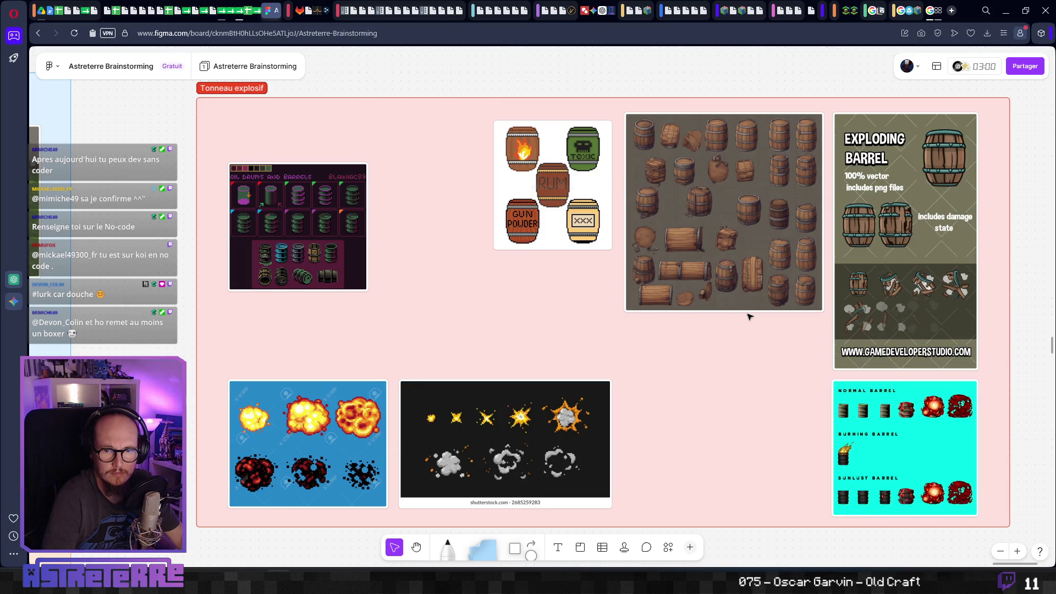
pyautogui.hotkey('ctrl', 'Tab')
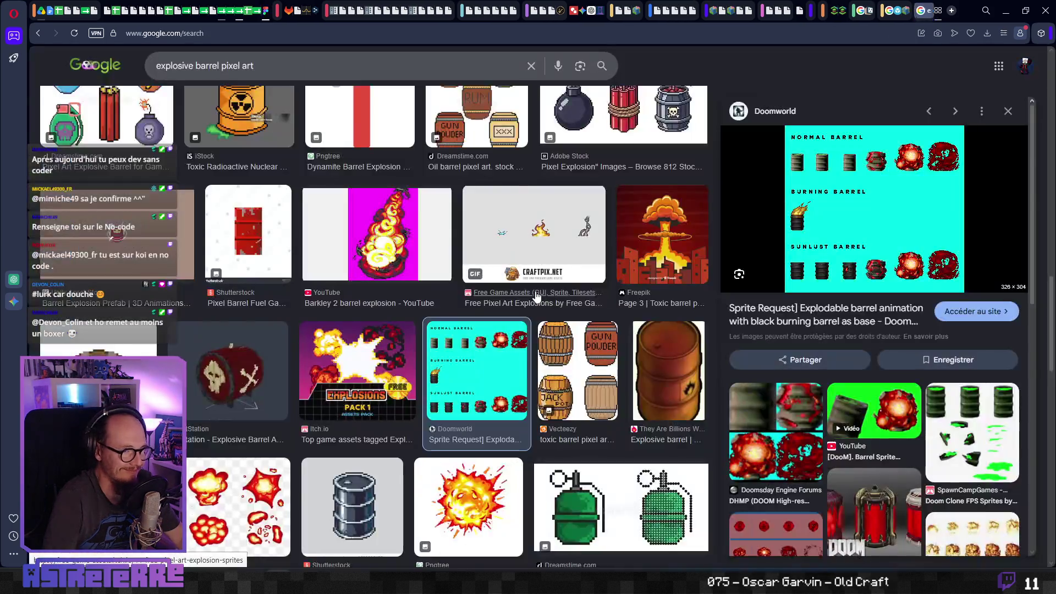
# Scroll down and preview the Shutterstock '625 Dinamite Pixel' dynamite and explosion sprites sheet.
pyautogui.scroll(-3, 310, 403)
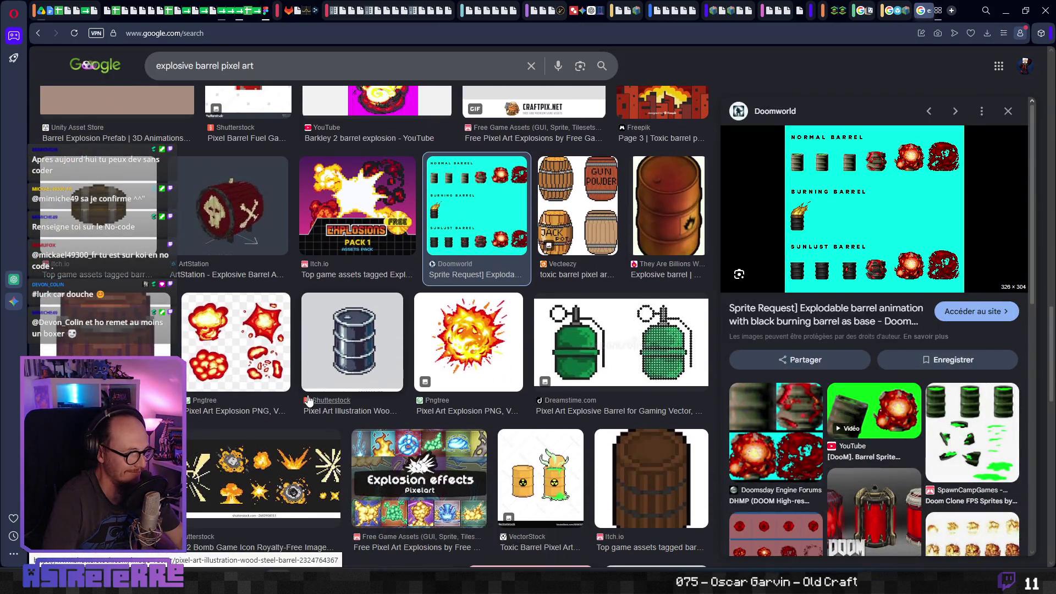
pyautogui.scroll(-3, 308, 402)
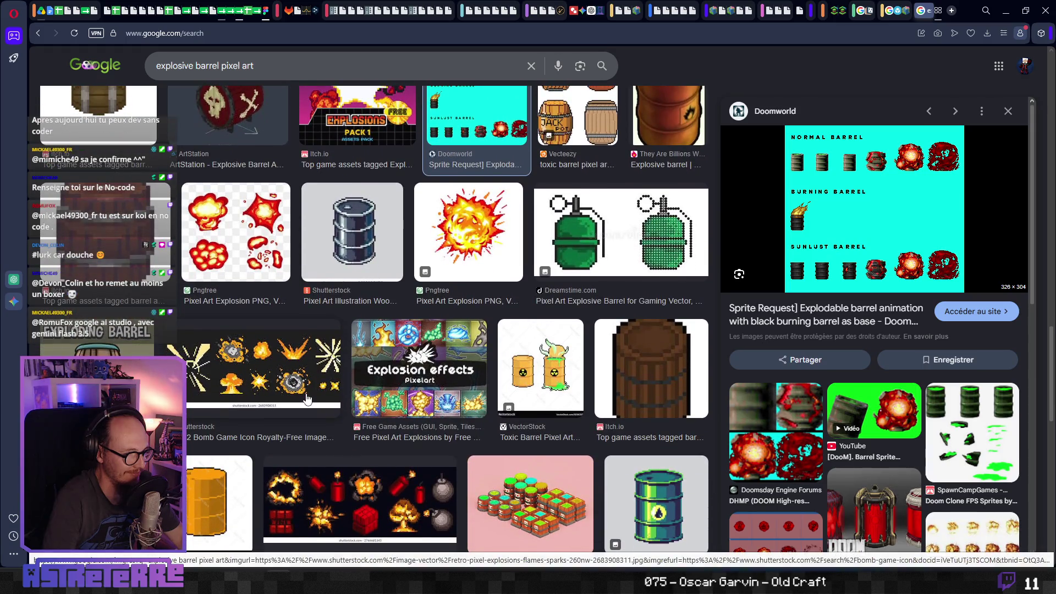
pyautogui.scroll(-2, 307, 400)
pyautogui.scroll(-2, 307, 400)
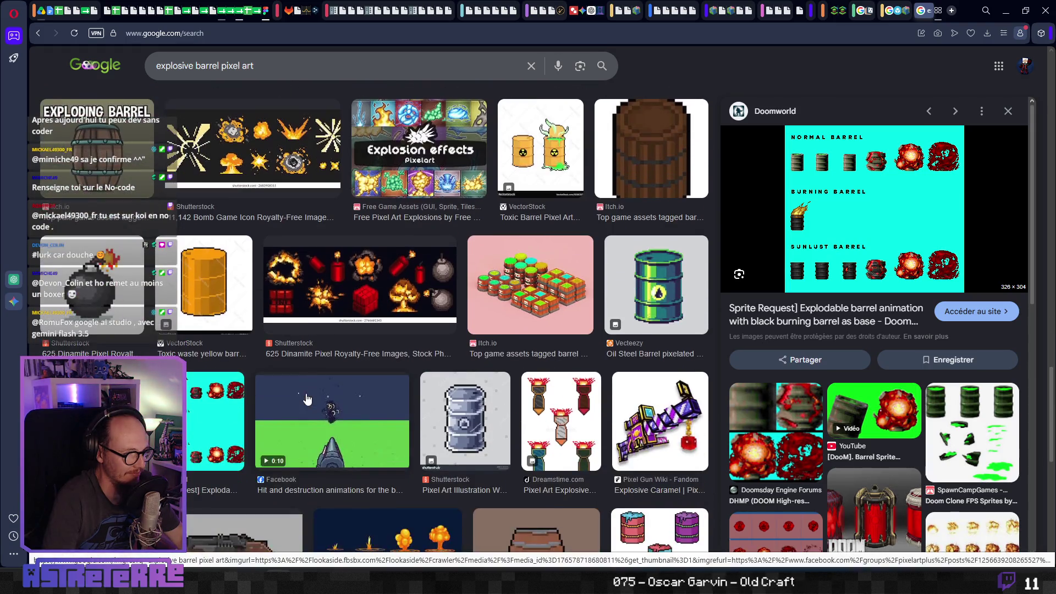
pyautogui.click(346, 299)
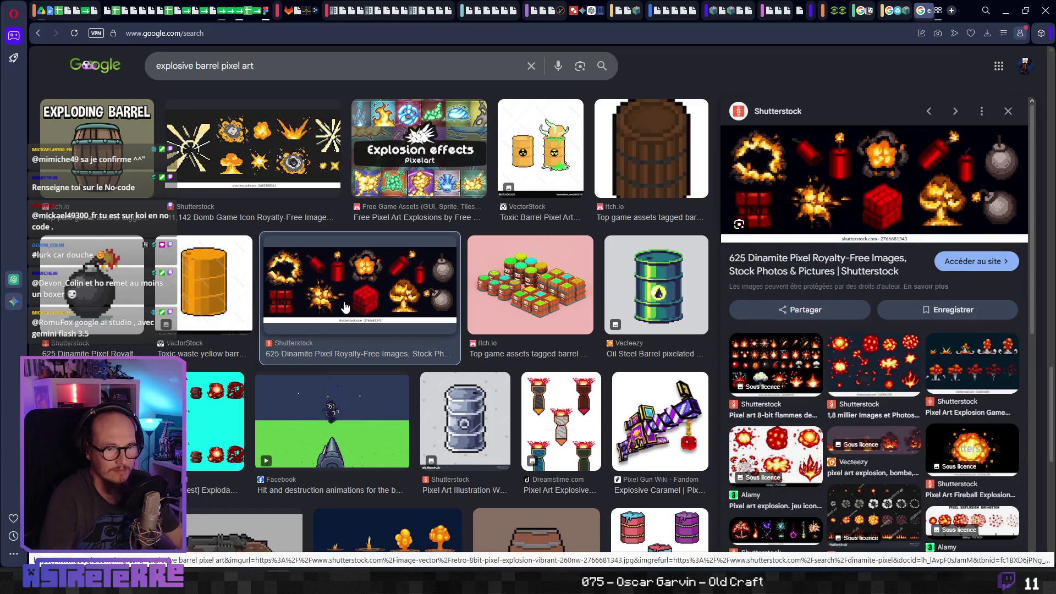
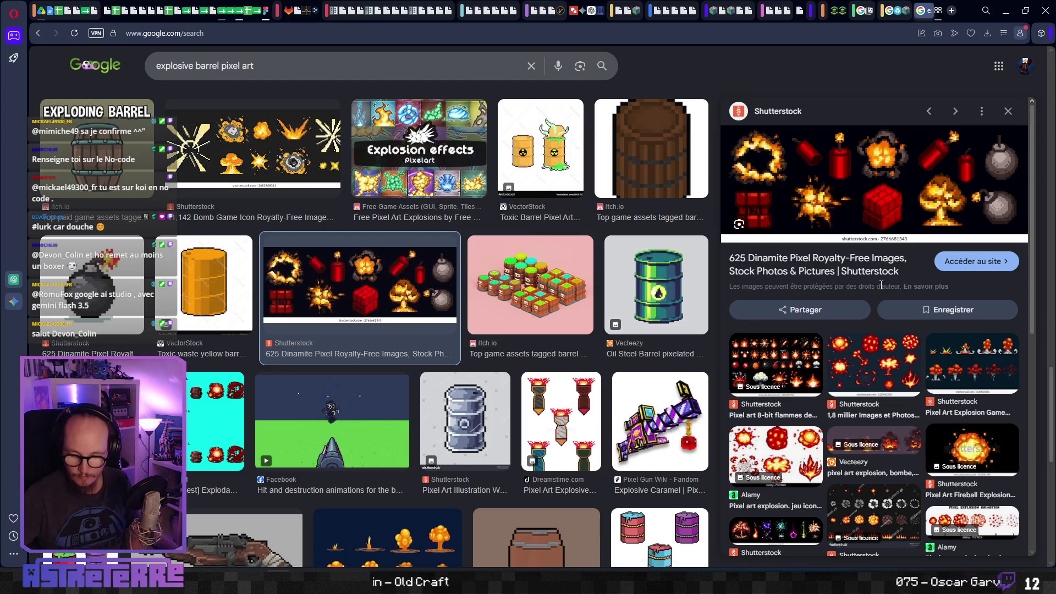
# Preview the Reddit 'Gunpowder barrel' pixel-art result and copy its image.
pyautogui.scroll(-2, 380, 375)
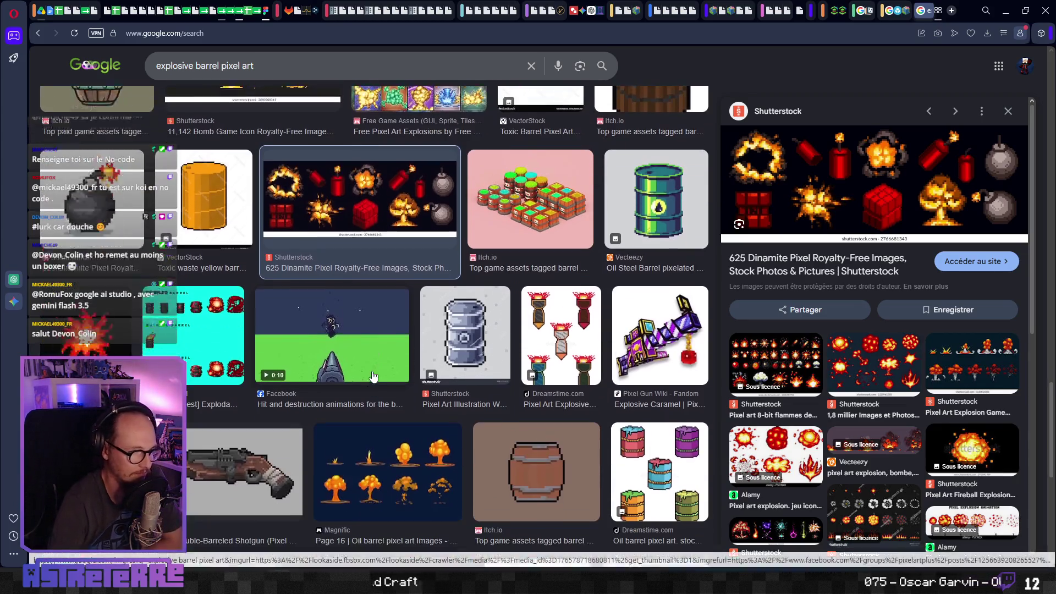
pyautogui.scroll(-3, 379, 375)
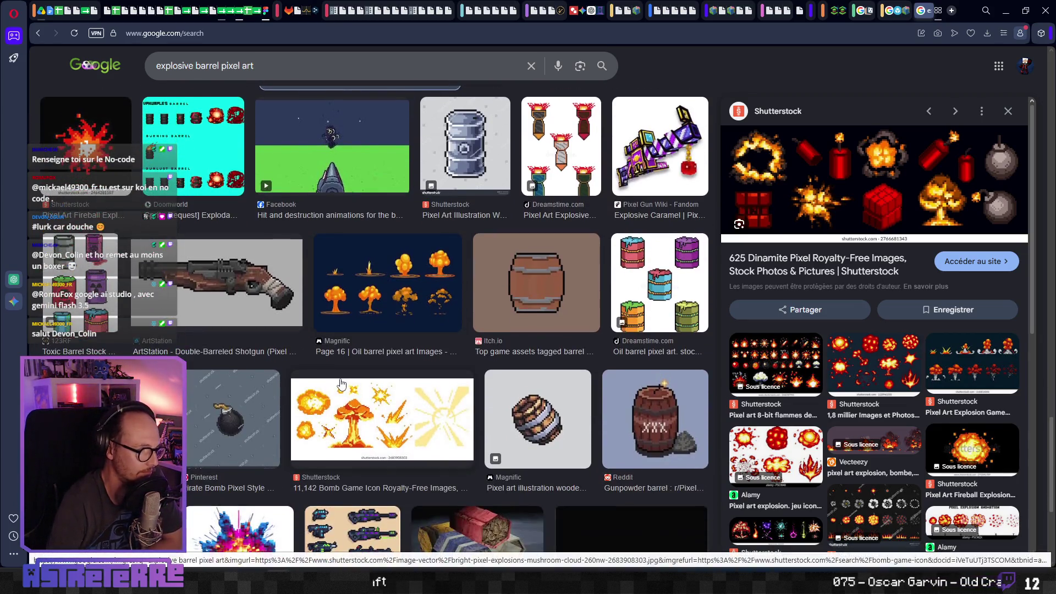
pyautogui.scroll(-2, 337, 394)
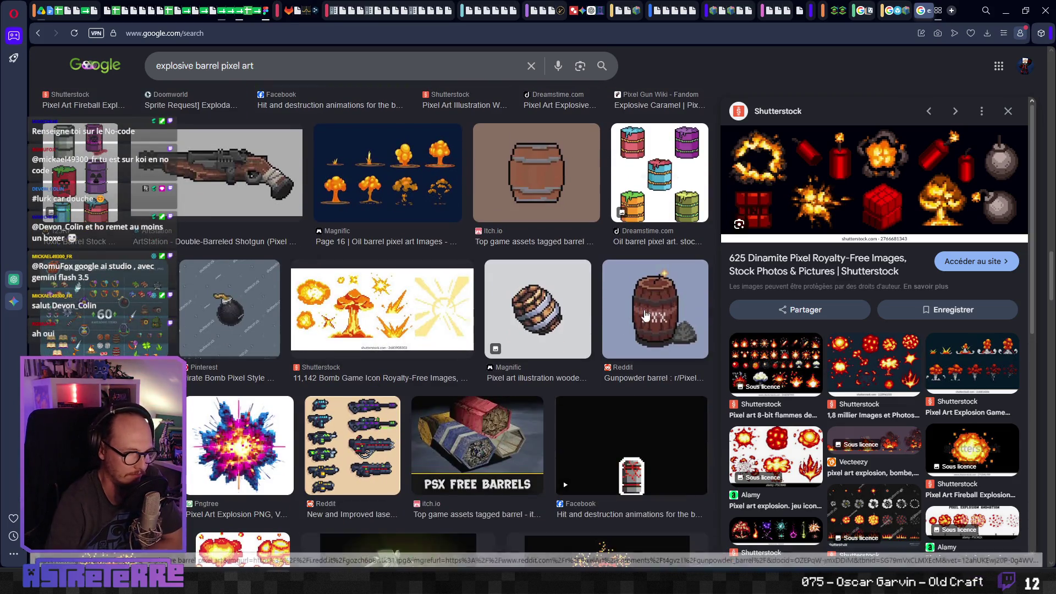
pyautogui.click(636, 366)
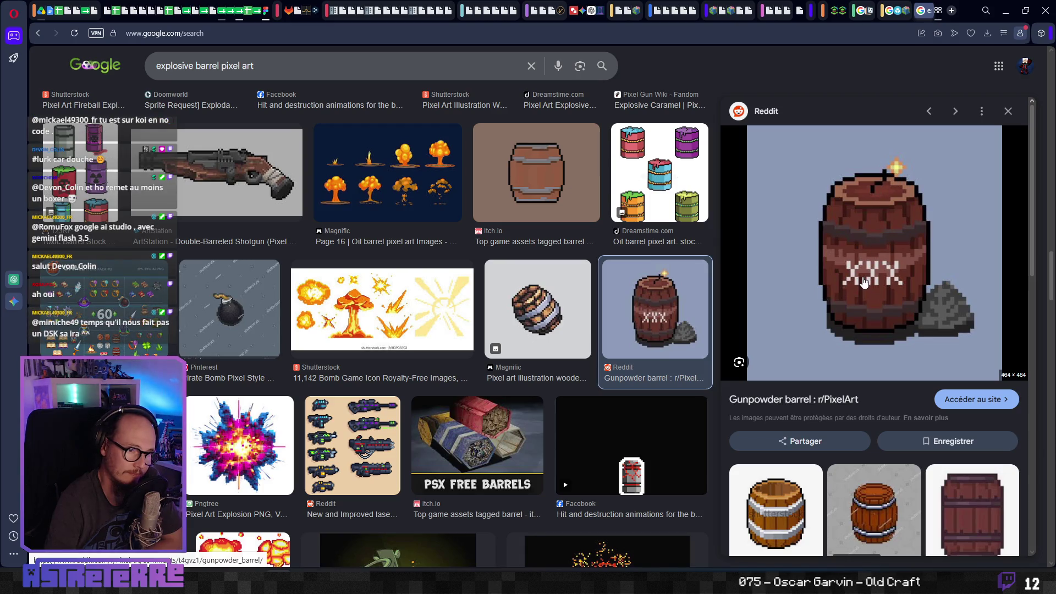
pyautogui.scroll(-1, 864, 282)
pyautogui.rightClick(891, 172)
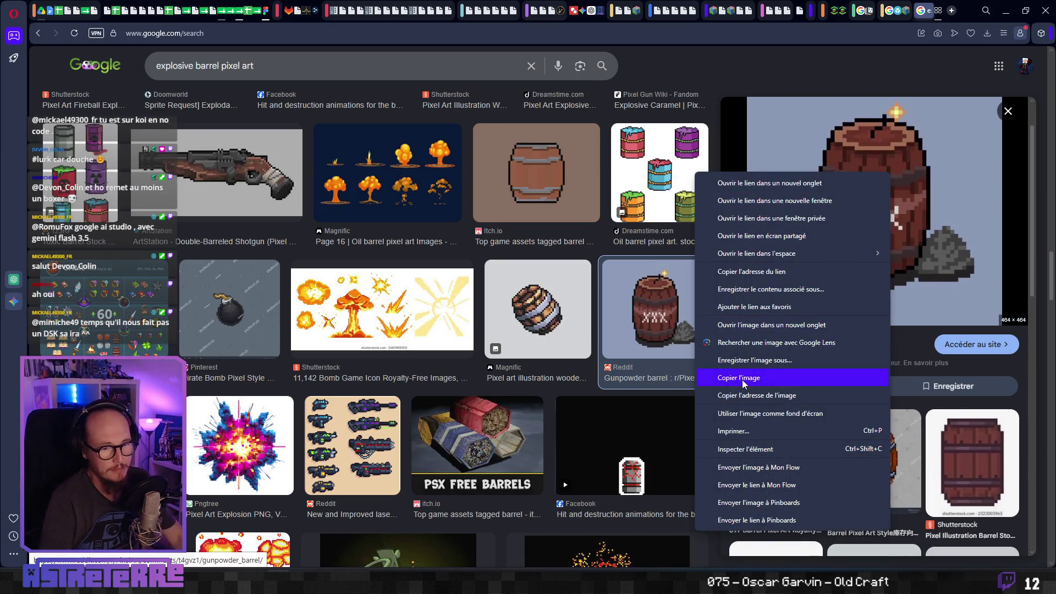
pyautogui.click(742, 380)
pyautogui.press('alt')
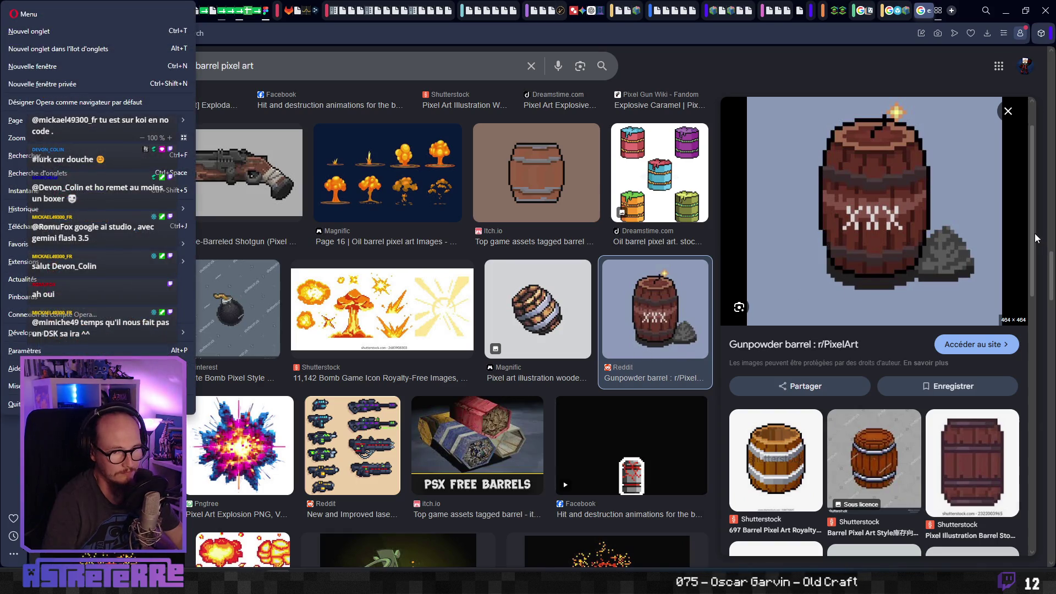
# Paste the gunpowder barrel into the Tonneau explosif section, arranged beside the oil-drums sheet.
pyautogui.press('Escape')
pyautogui.hotkey('ctrl', 'Tab')
pyautogui.hotkey('ctrl', 'v')
pyautogui.moveTo(552, 266)
pyautogui.mouseDown()
pyautogui.moveTo(438, 330)
pyautogui.moveTo(457, 281)
pyautogui.moveTo(446, 216)
pyautogui.mouseUp()
pyautogui.moveTo(357, 230)
pyautogui.mouseDown()
pyautogui.moveTo(325, 197)
pyautogui.moveTo(336, 180)
pyautogui.mouseUp()
pyautogui.moveTo(434, 204)
pyautogui.mouseDown()
pyautogui.moveTo(409, 172)
pyautogui.moveTo(419, 175)
pyautogui.mouseUp()
pyautogui.click(420, 295)
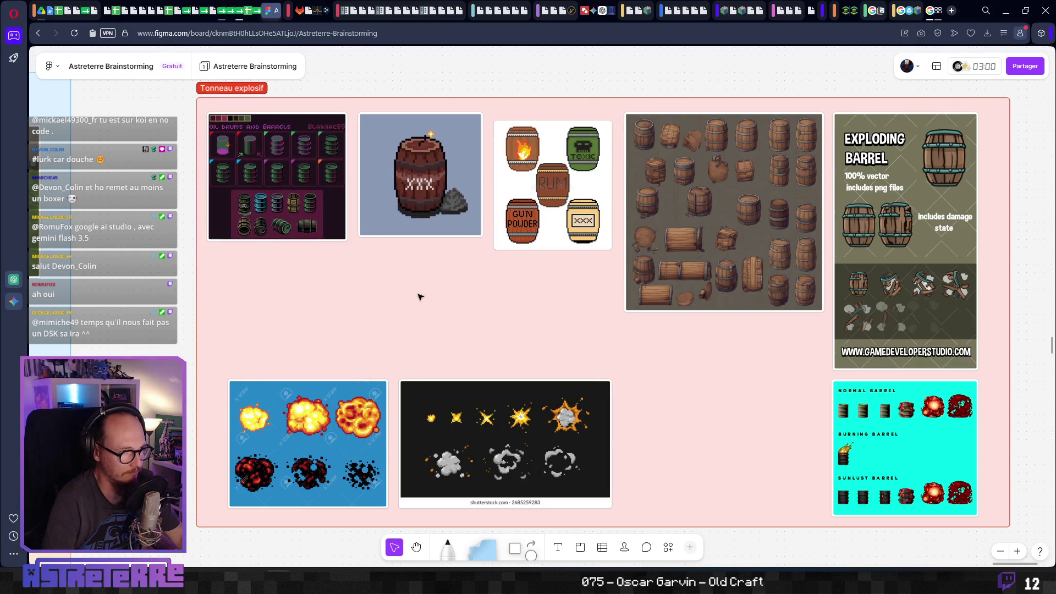
pyautogui.hotkey('ctrl', 'Tab')
pyautogui.scroll(-3, 424, 396)
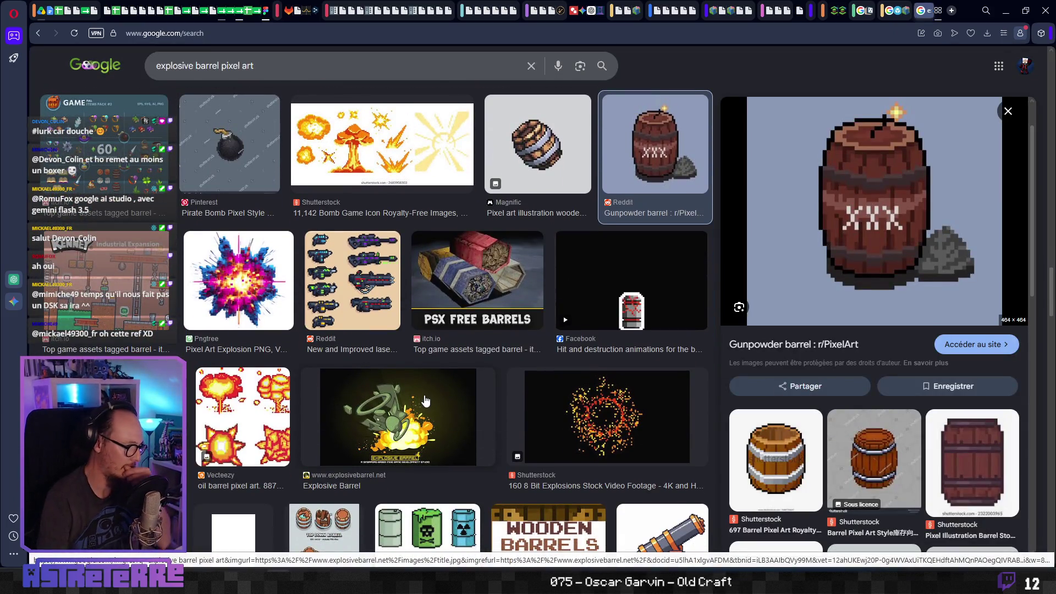
# Preview the Pinterest '2D top down barrel' result and copy the related RPG Maker barrels image.
pyautogui.scroll(-3, 425, 400)
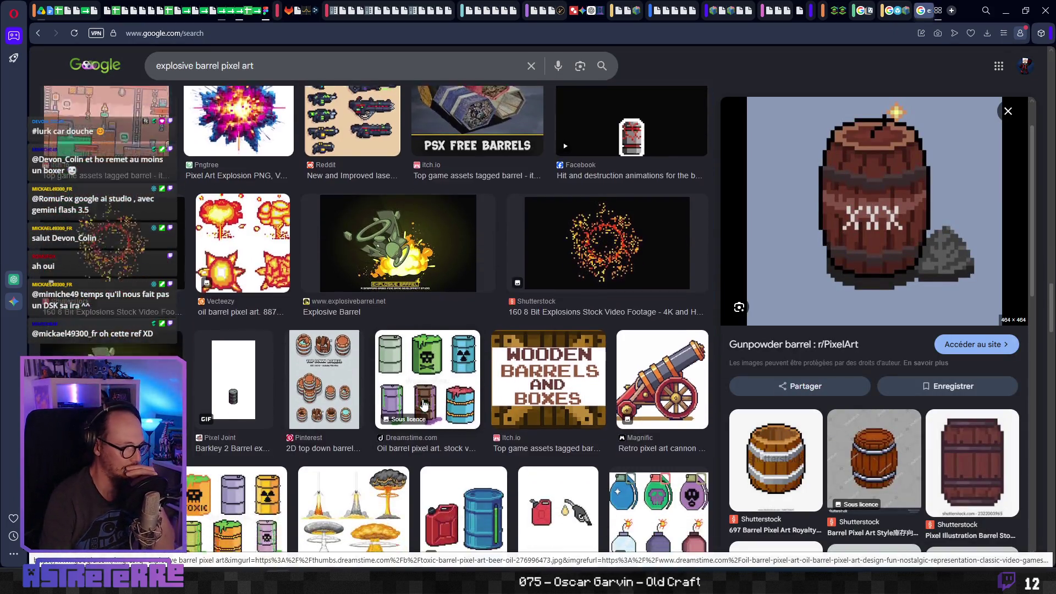
pyautogui.scroll(-1, 424, 406)
pyautogui.click(316, 348)
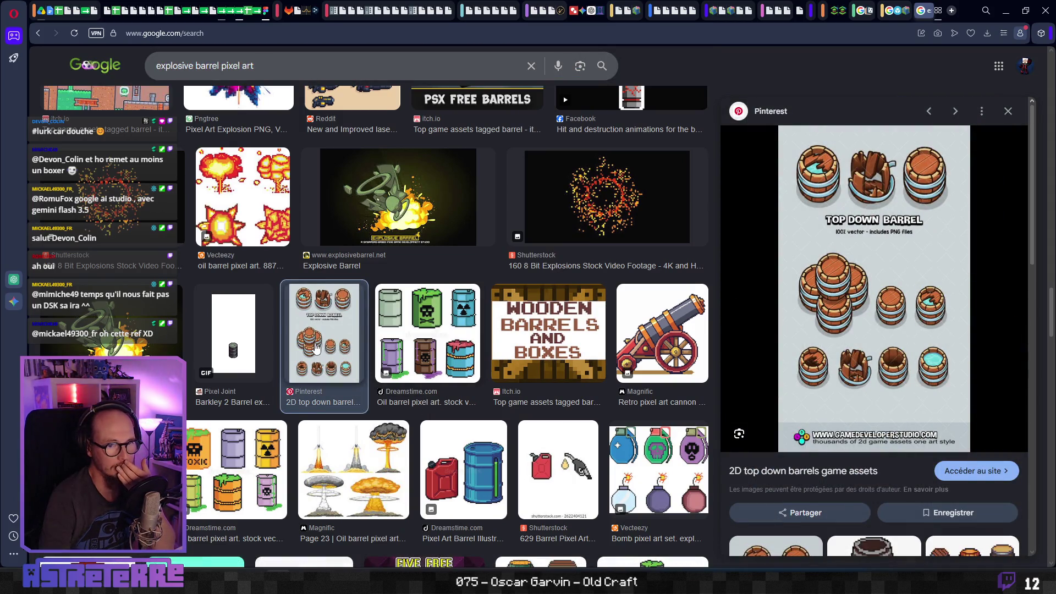
pyautogui.scroll(-4, 882, 350)
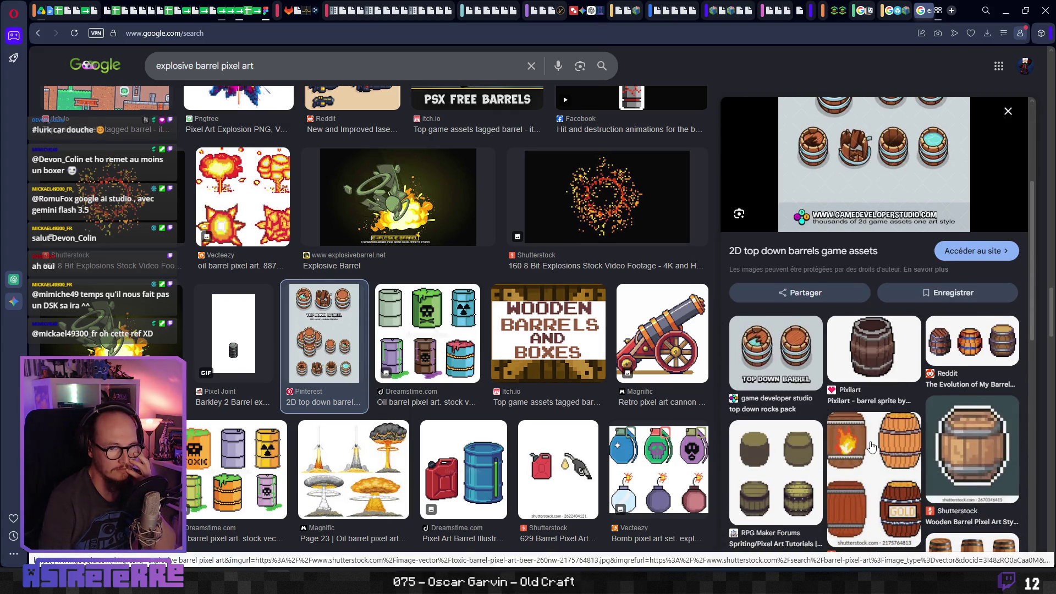
pyautogui.scroll(-1, 872, 446)
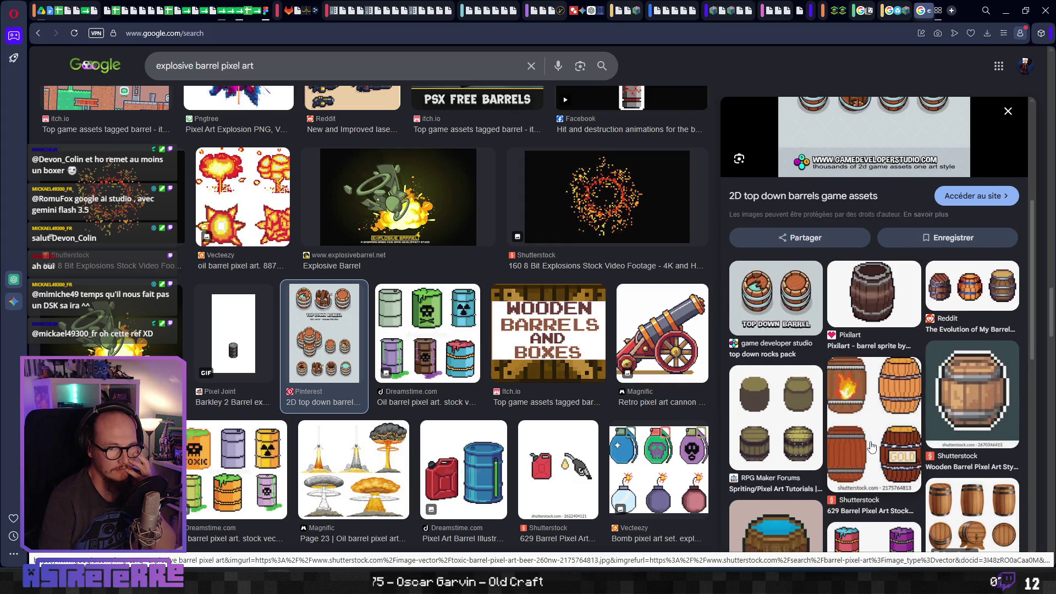
pyautogui.scroll(-2, 872, 447)
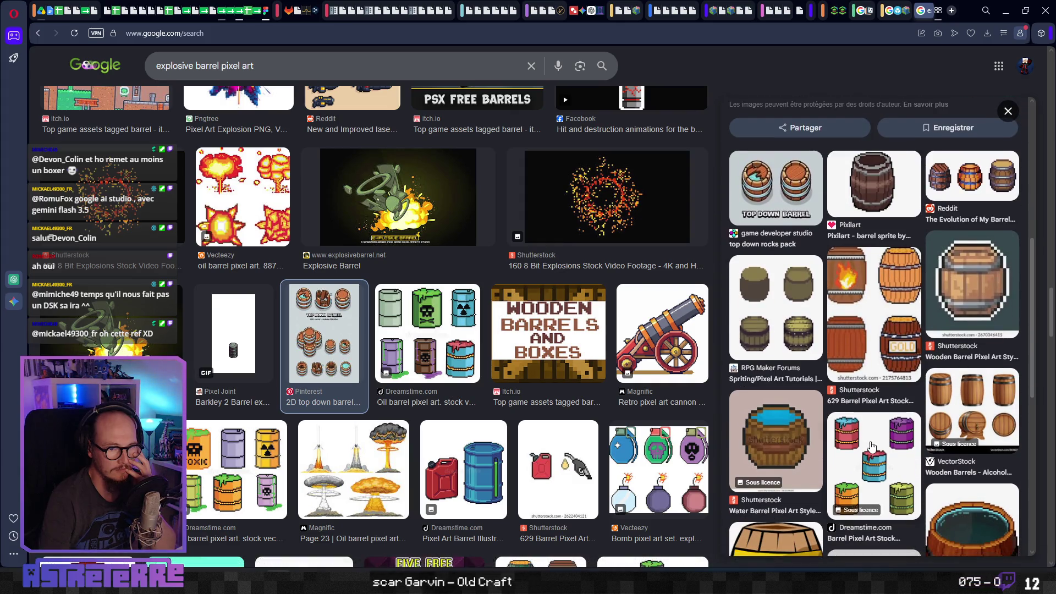
pyautogui.rightClick(769, 308)
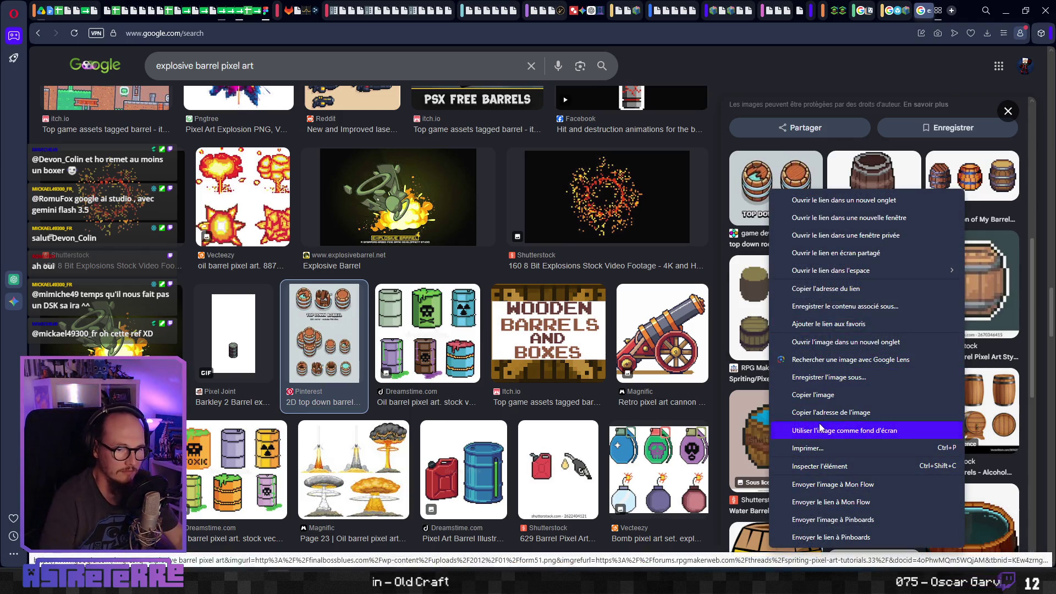
pyautogui.click(823, 394)
# Paste the RPG Maker barrels image onto the FigJam board, positioned and shrunk.
pyautogui.hotkey('ctrl', 'Tab')
pyautogui.hotkey('ctrl', 'v')
pyautogui.moveTo(538, 253)
pyautogui.mouseDown()
pyautogui.moveTo(453, 290)
pyautogui.moveTo(237, 286)
pyautogui.moveTo(343, 362)
pyautogui.moveTo(326, 331)
pyautogui.mouseUp()
pyautogui.click(341, 337)
pyautogui.click(396, 339)
pyautogui.hotkey('ctrl', 'Tab')
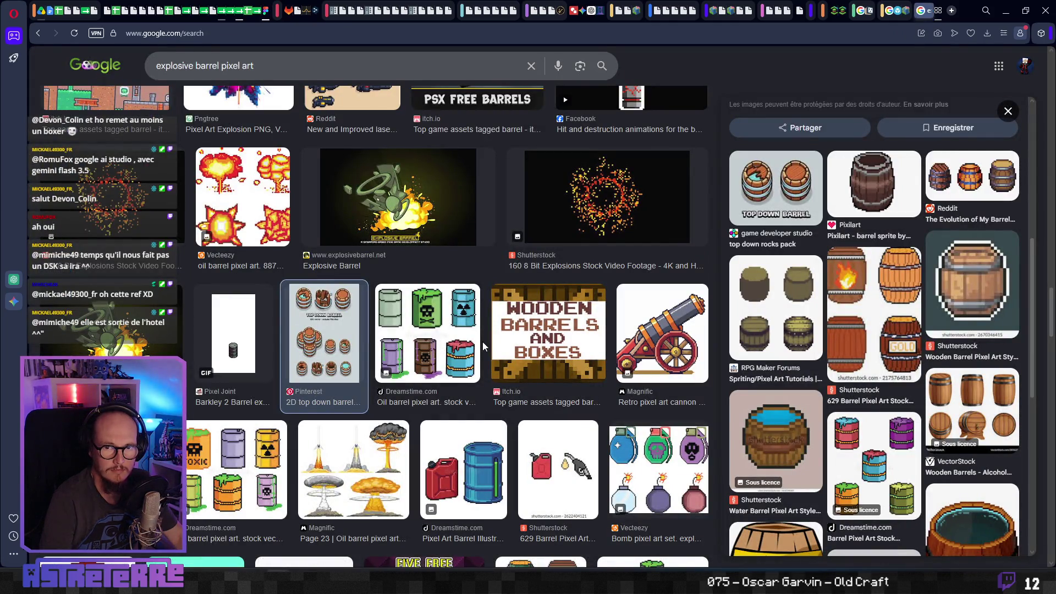
# Browse further down the barrel image search results.
pyautogui.scroll(-1, 478, 349)
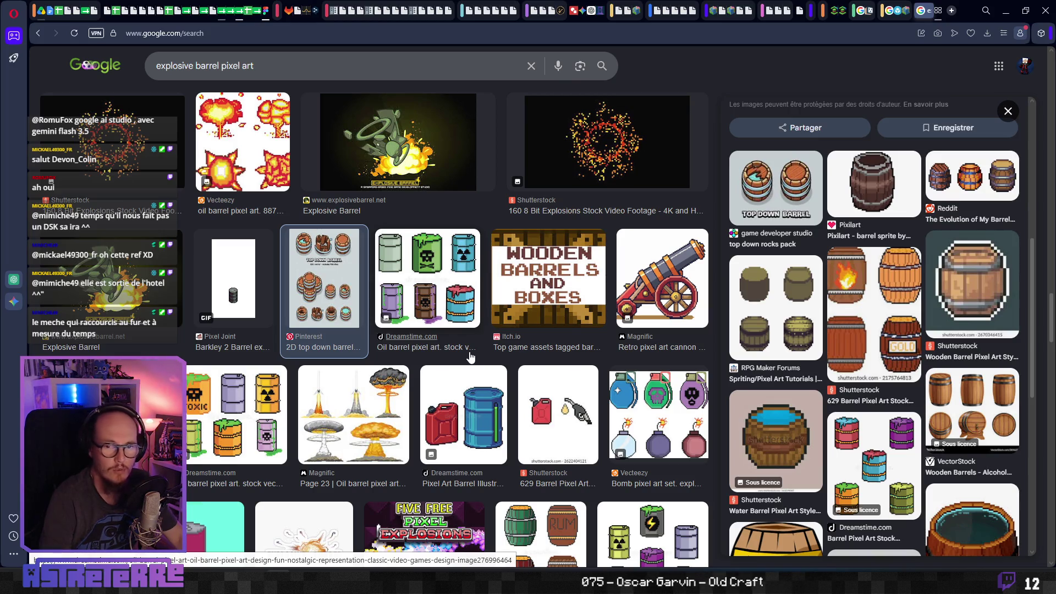
pyautogui.scroll(-1, 471, 358)
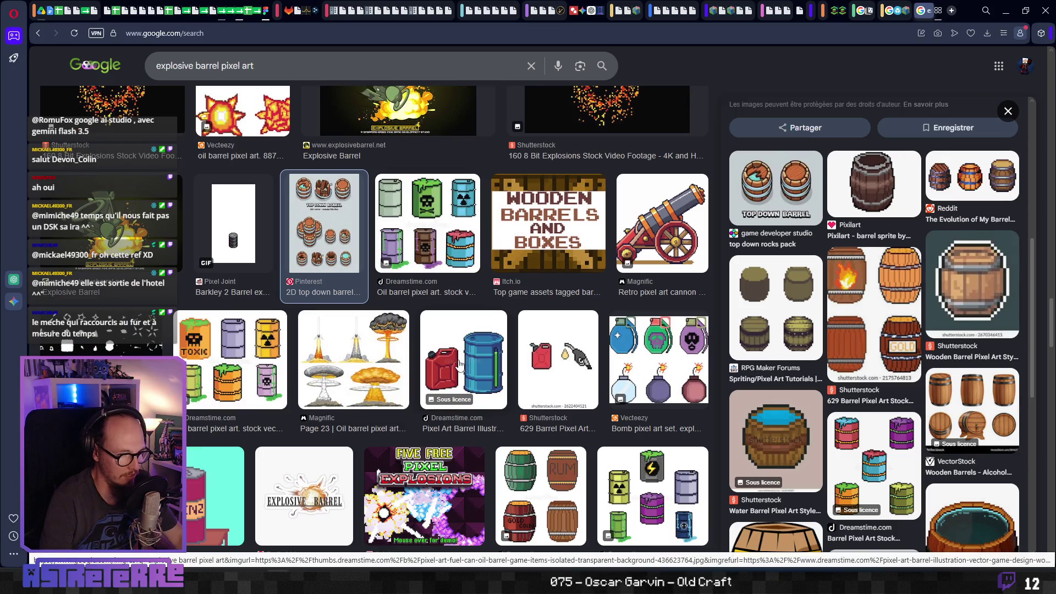
pyautogui.scroll(-3, 460, 365)
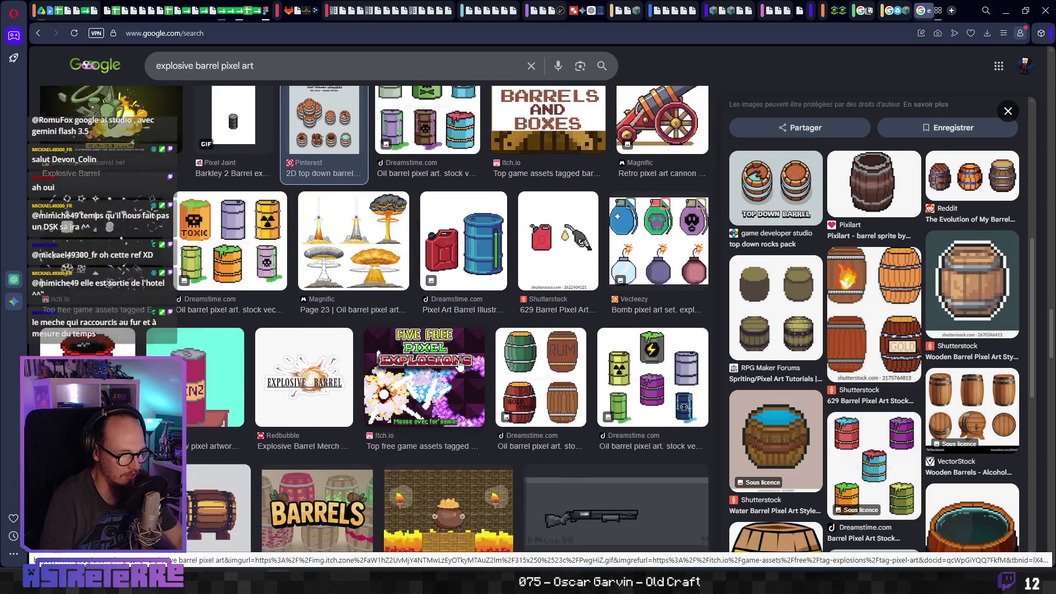
pyautogui.scroll(-3, 460, 365)
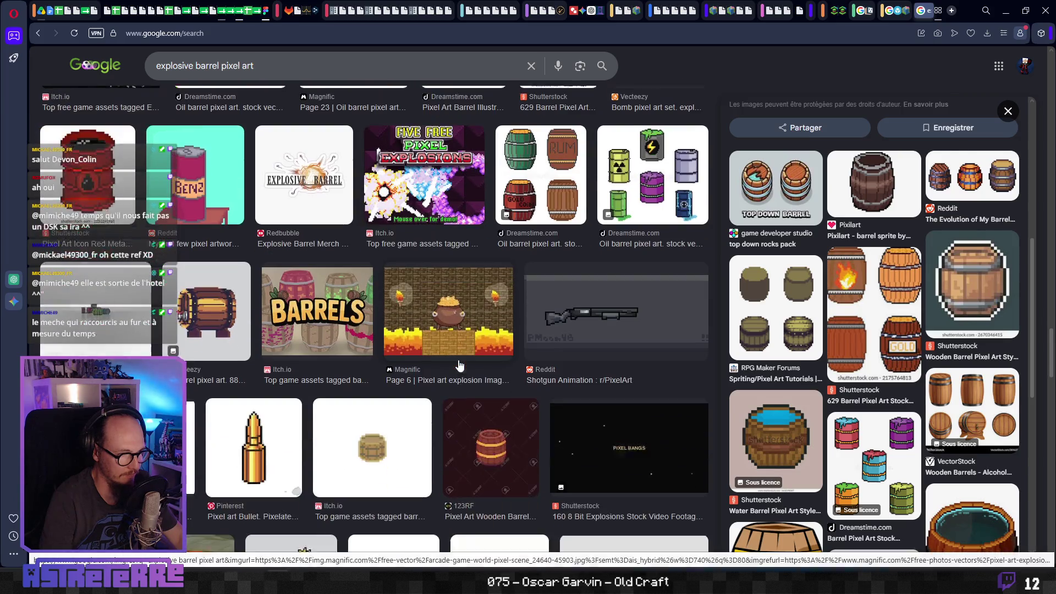
pyautogui.scroll(-5, 460, 365)
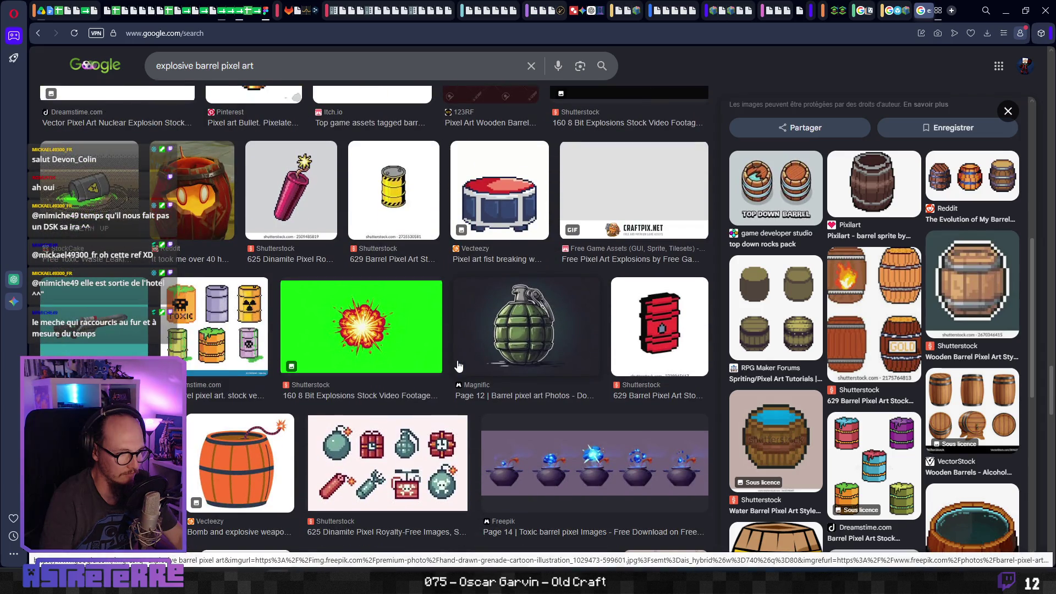
pyautogui.scroll(-1, 459, 366)
pyautogui.scroll(-1, 459, 366)
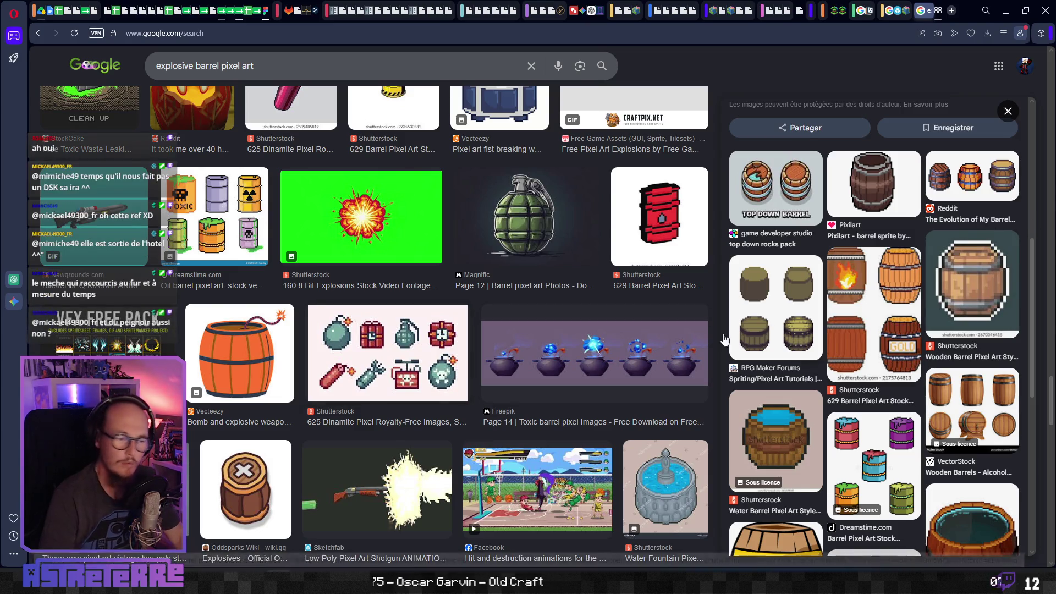
pyautogui.hotkey('alt', 'Tab')
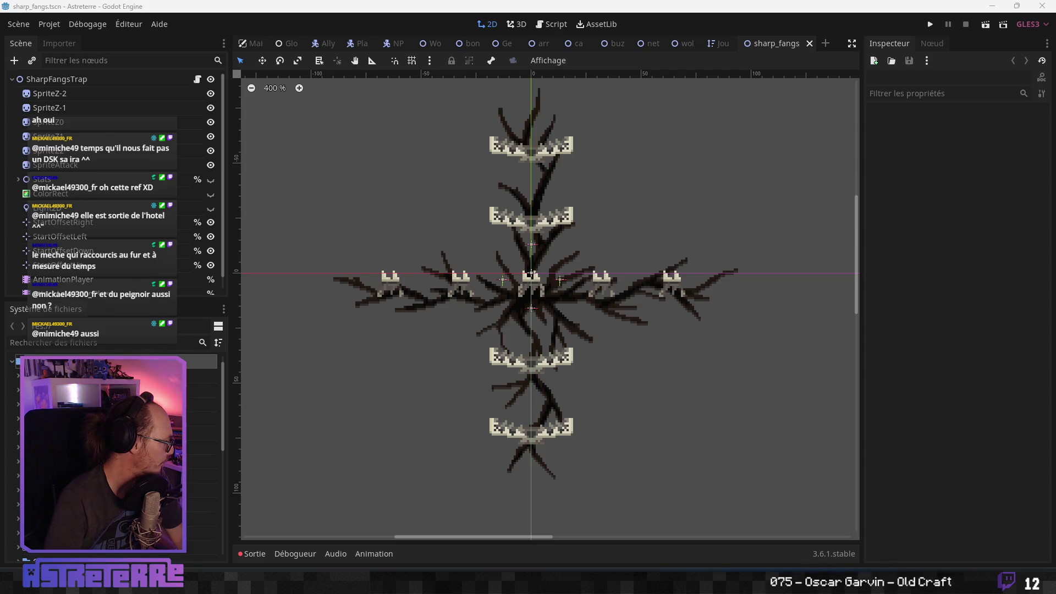
# Bring the Discord #sondages channel to the front over the Godot editor.
pyautogui.hotkey('alt', 'Tab')
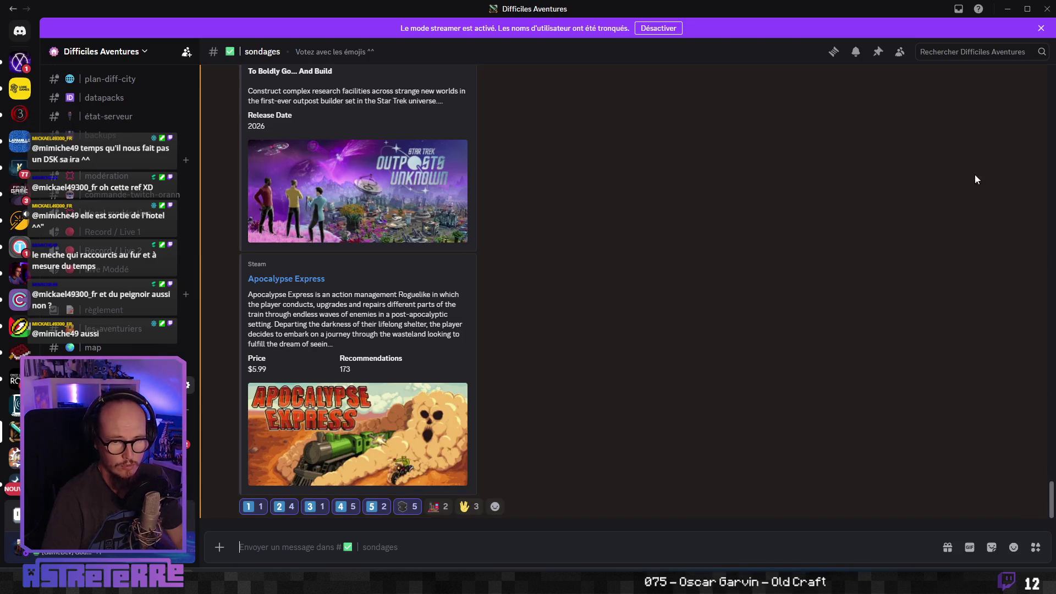
# Copy the link to the poll message in #sondages.
pyautogui.rightClick(692, 278)
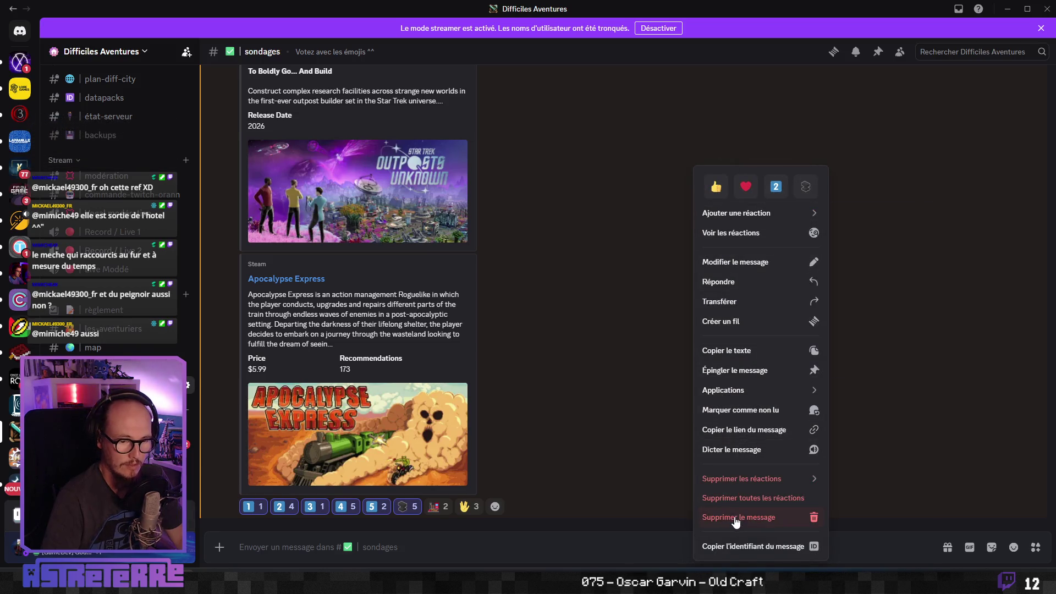
pyautogui.click(740, 436)
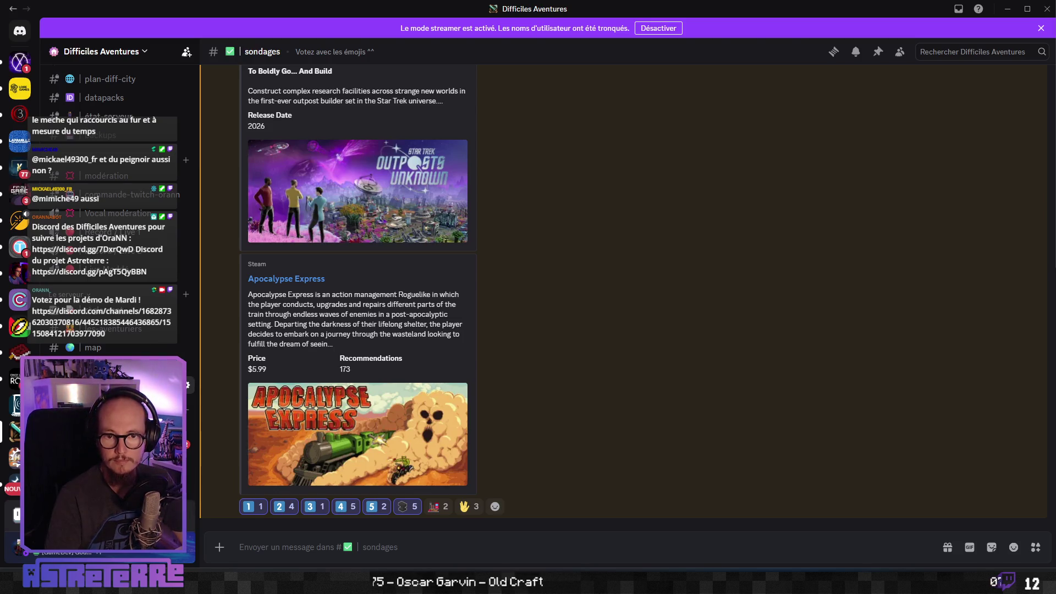
# Scroll through the game-entry polls and their vote tallies in #sondages.
pyautogui.scroll(5, 620, 235)
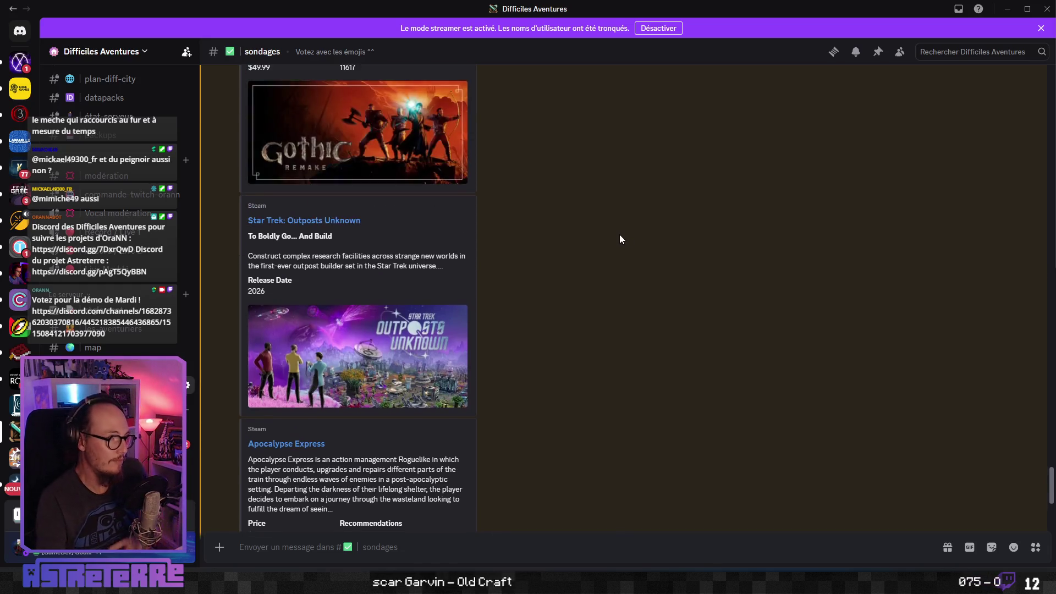
pyautogui.scroll(10, 619, 237)
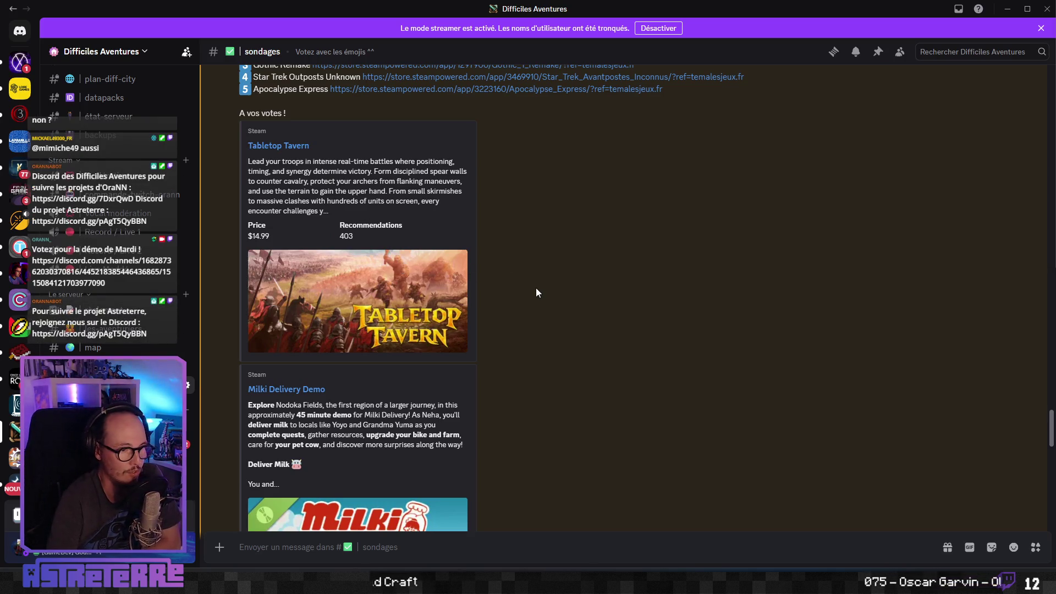
pyautogui.scroll(-3, 535, 289)
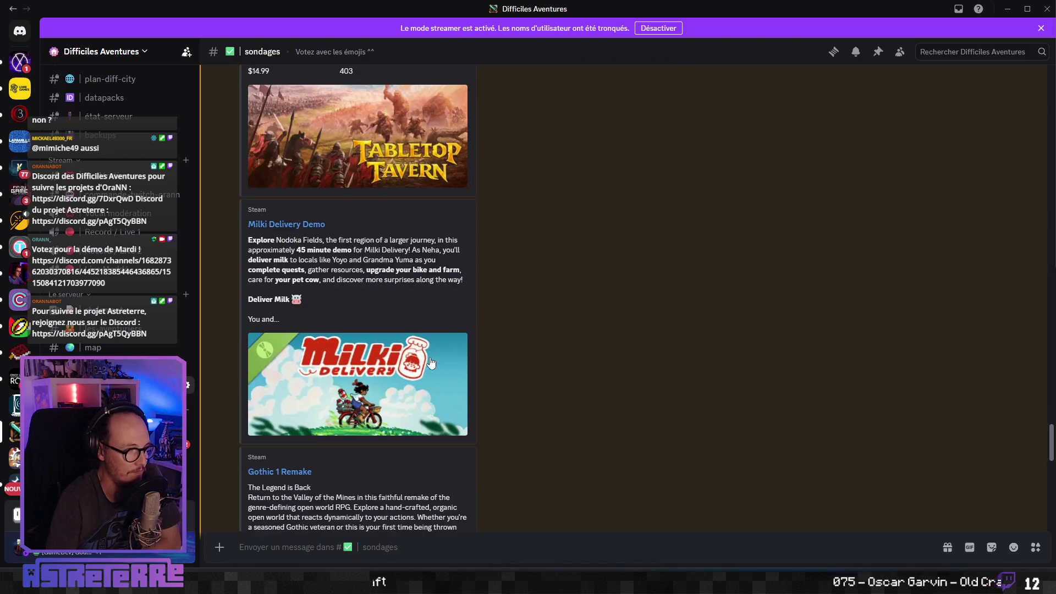
pyautogui.scroll(-2, 490, 336)
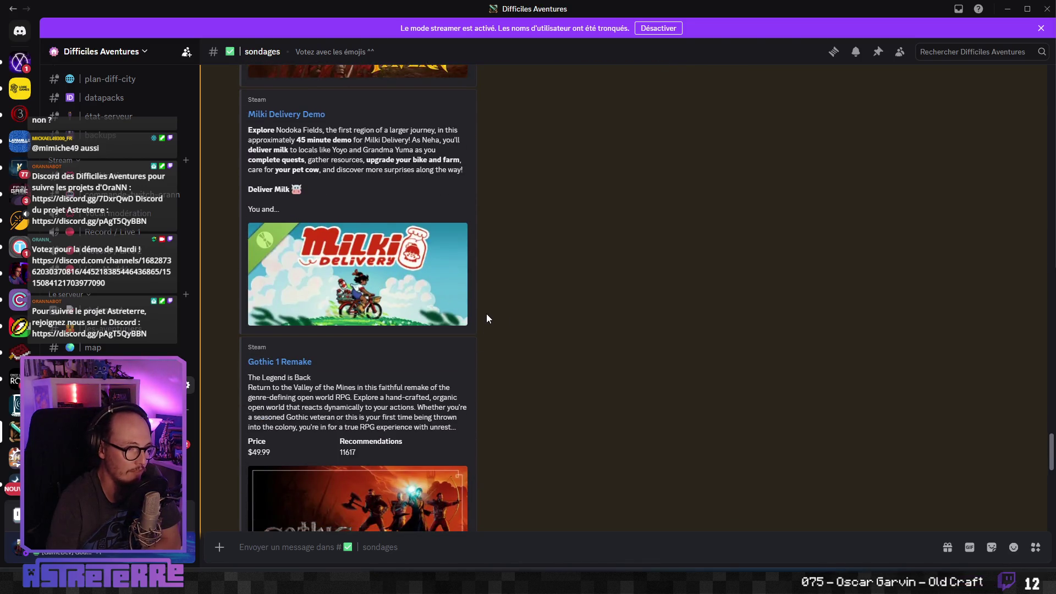
pyautogui.scroll(-2, 480, 322)
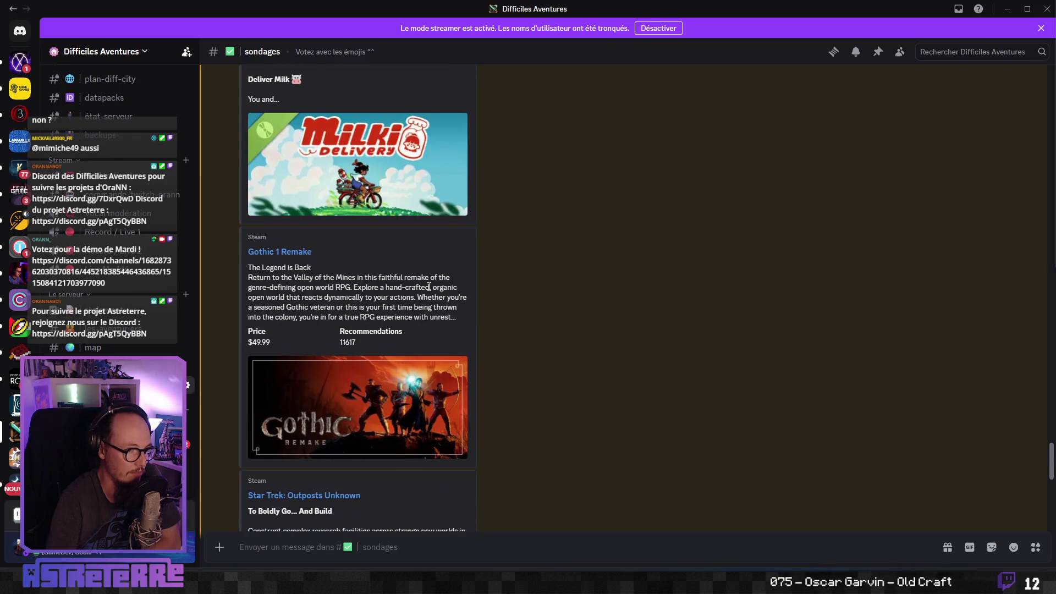
pyautogui.scroll(-1, 440, 380)
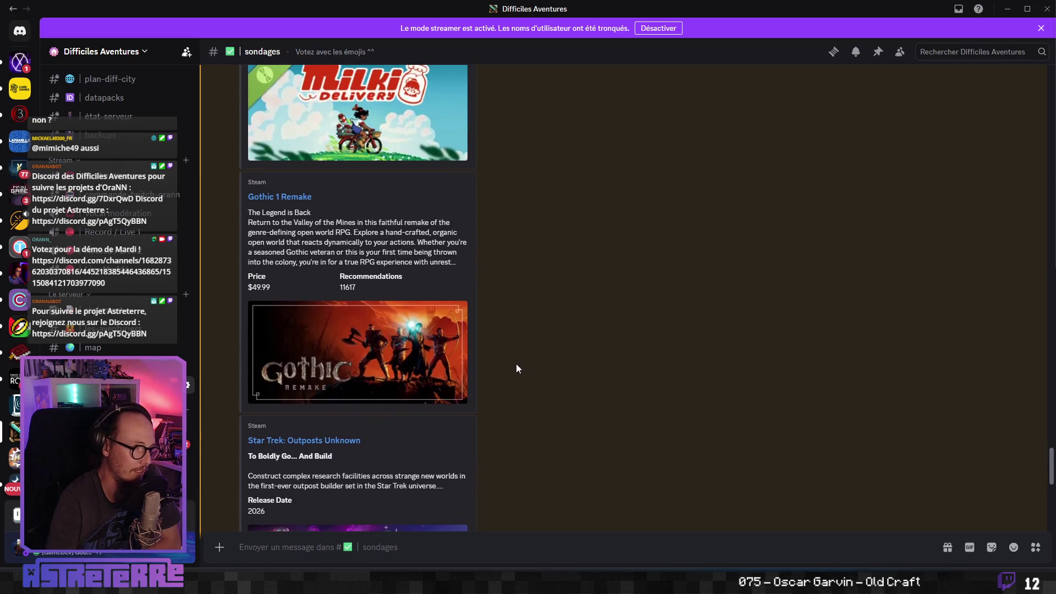
pyautogui.scroll(-1, 448, 270)
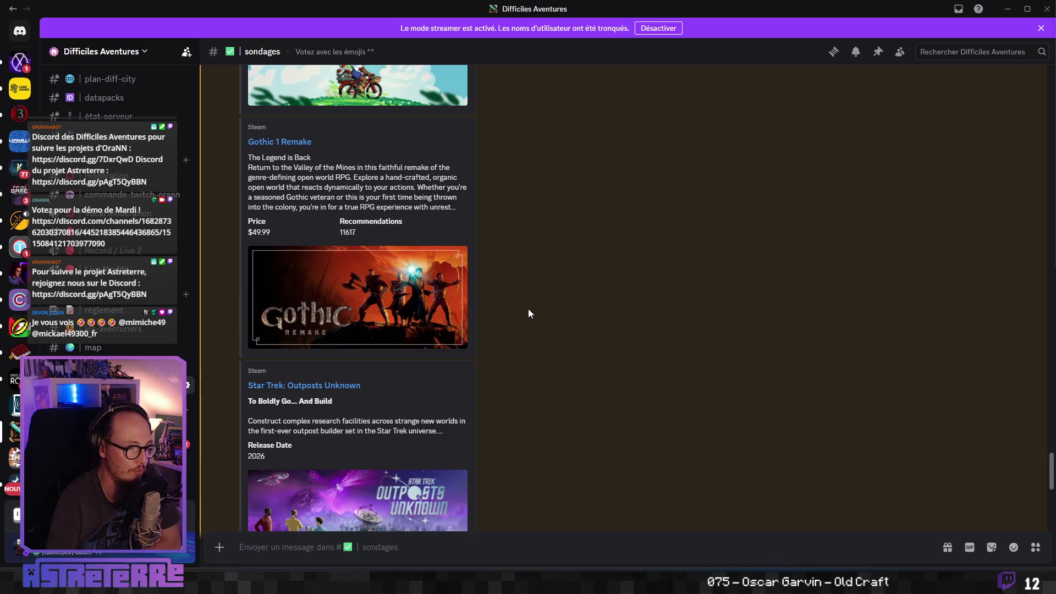
pyautogui.scroll(-1, 530, 314)
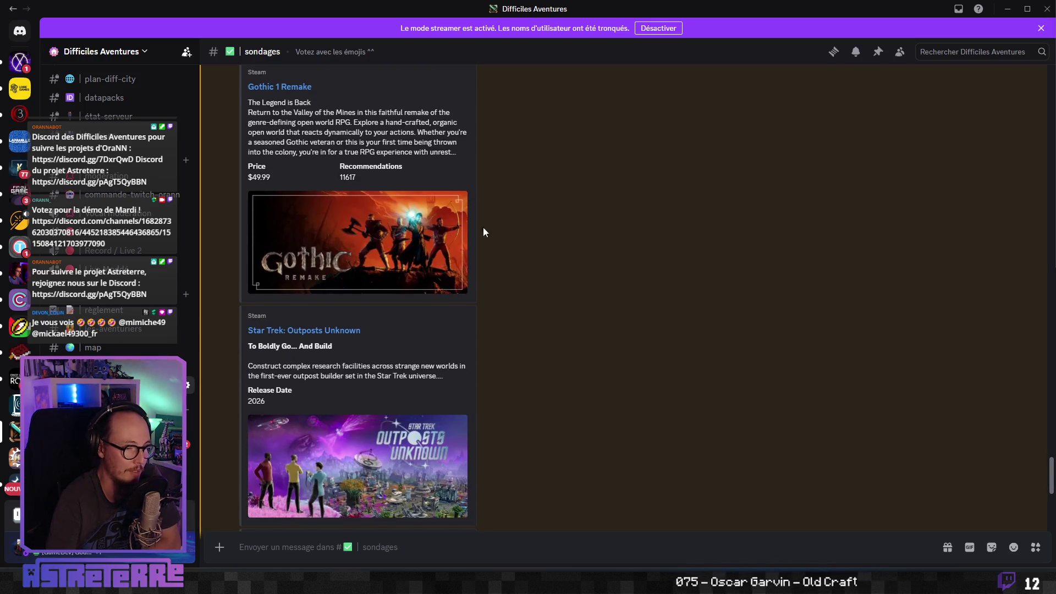
pyautogui.scroll(-3, 514, 315)
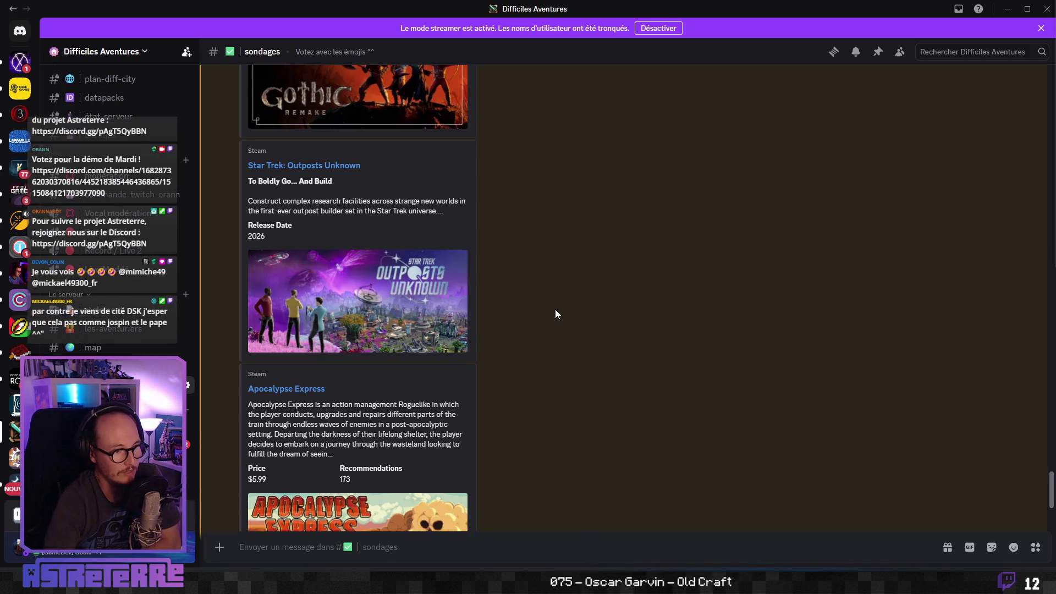
pyautogui.scroll(-2, 542, 331)
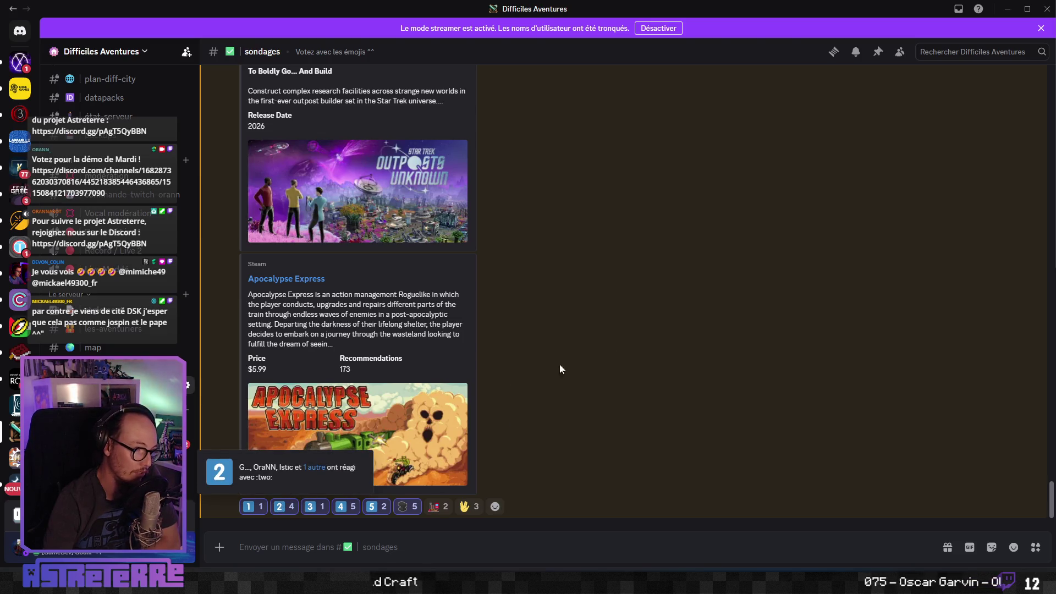
pyautogui.scroll(10, 569, 397)
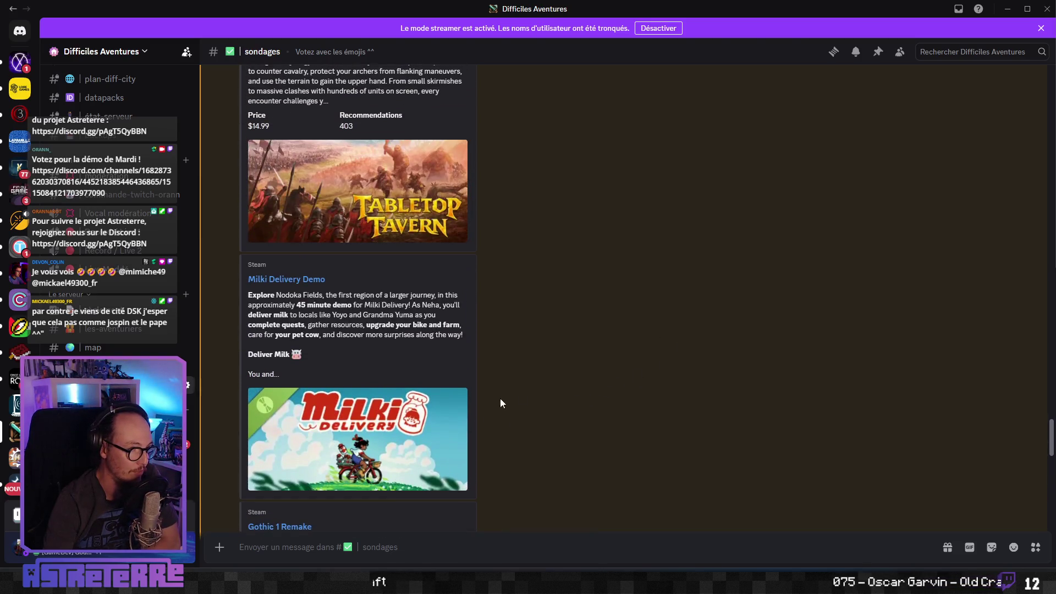
pyautogui.scroll(-10, 381, 443)
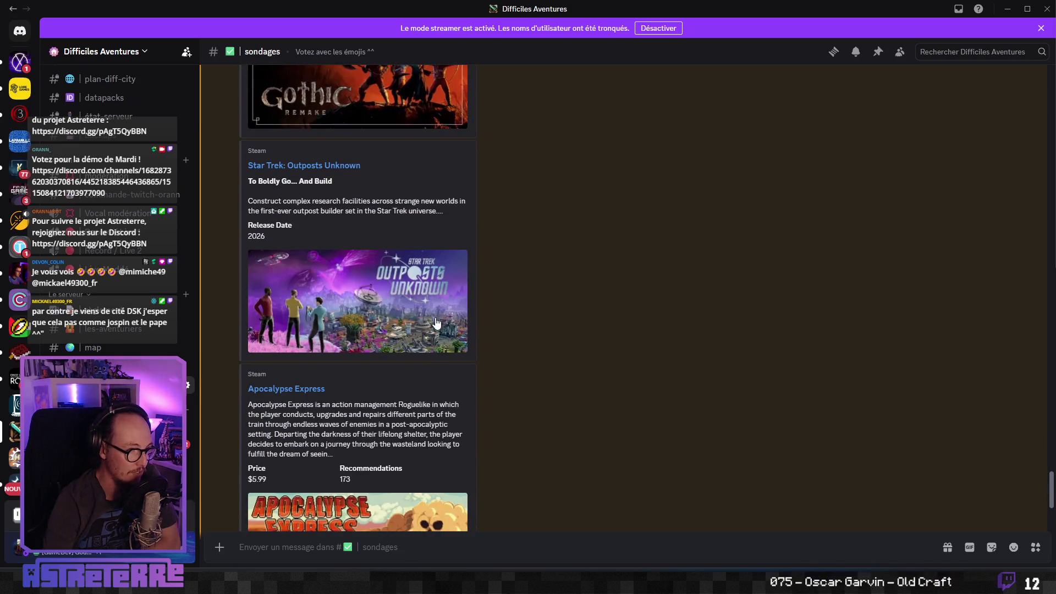
pyautogui.scroll(-3, 478, 358)
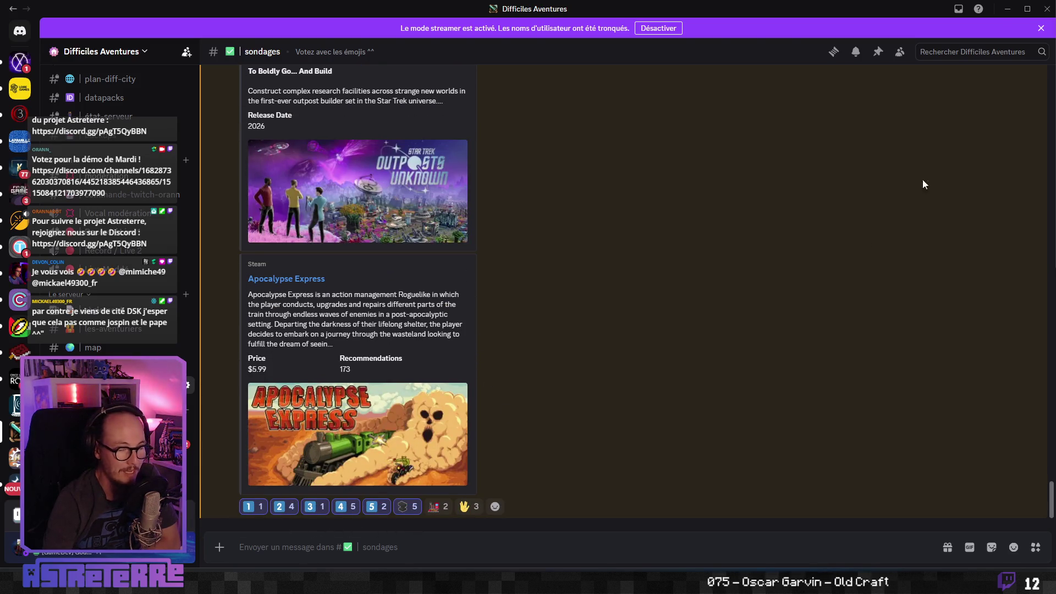
# Minimize Discord and return to the 'explosive barrel pixel art' results in Opera.
pyautogui.click(1006, 11)
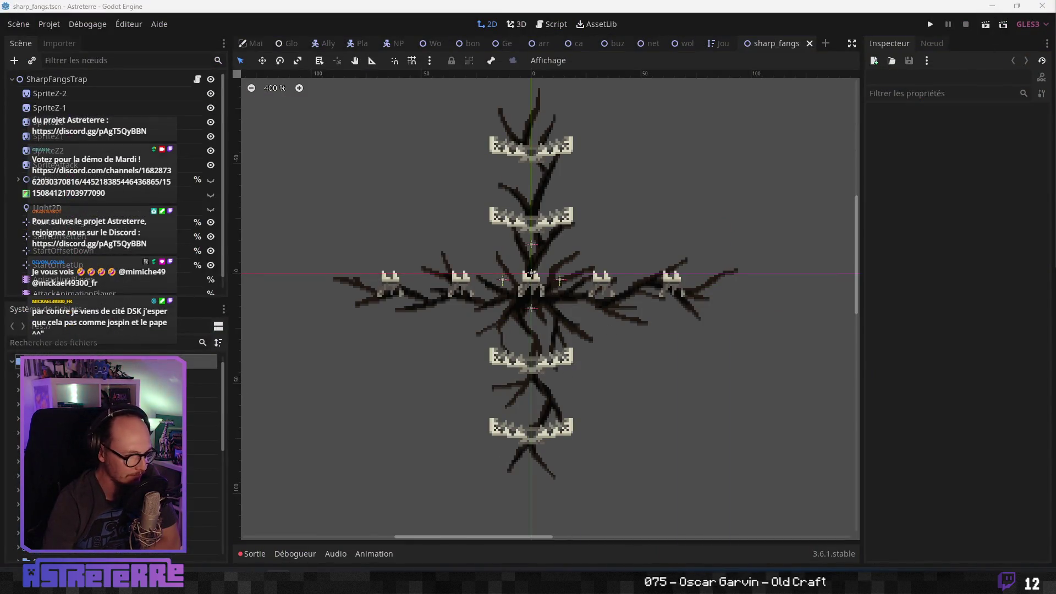
pyautogui.click(296, 567)
pyautogui.scroll(-4, 430, 479)
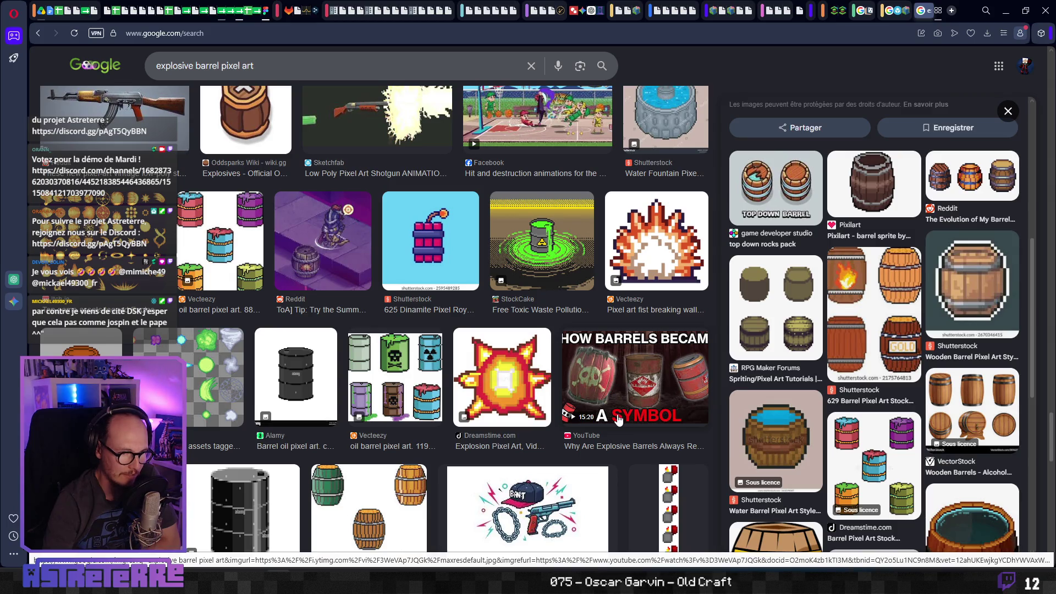
# Preview the 'explosive barrels always red' video and browse further down the results.
pyautogui.click(646, 389)
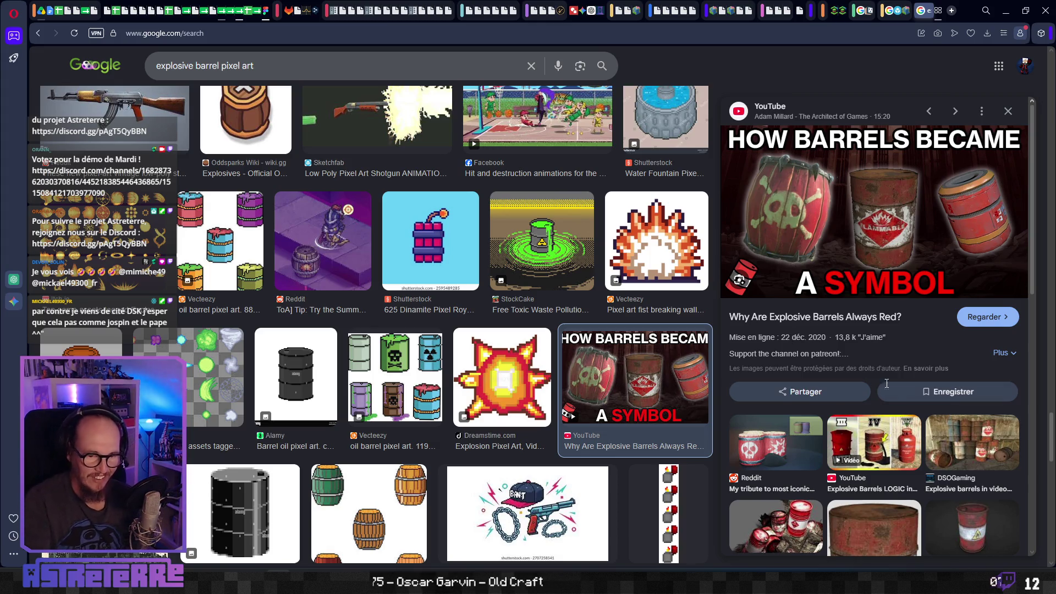
pyautogui.scroll(-6, 878, 368)
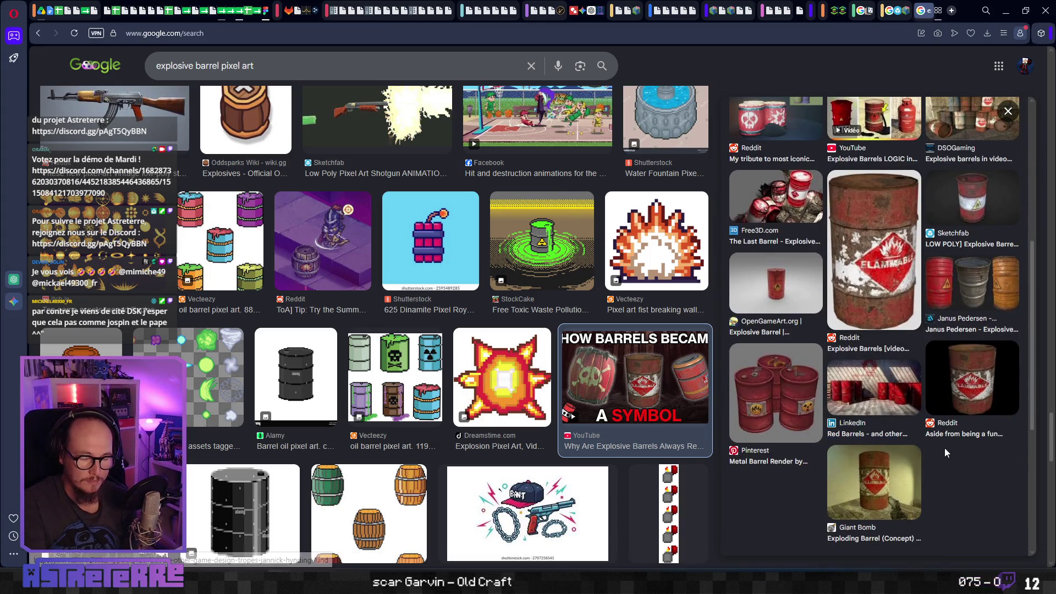
pyautogui.scroll(-4, 976, 470)
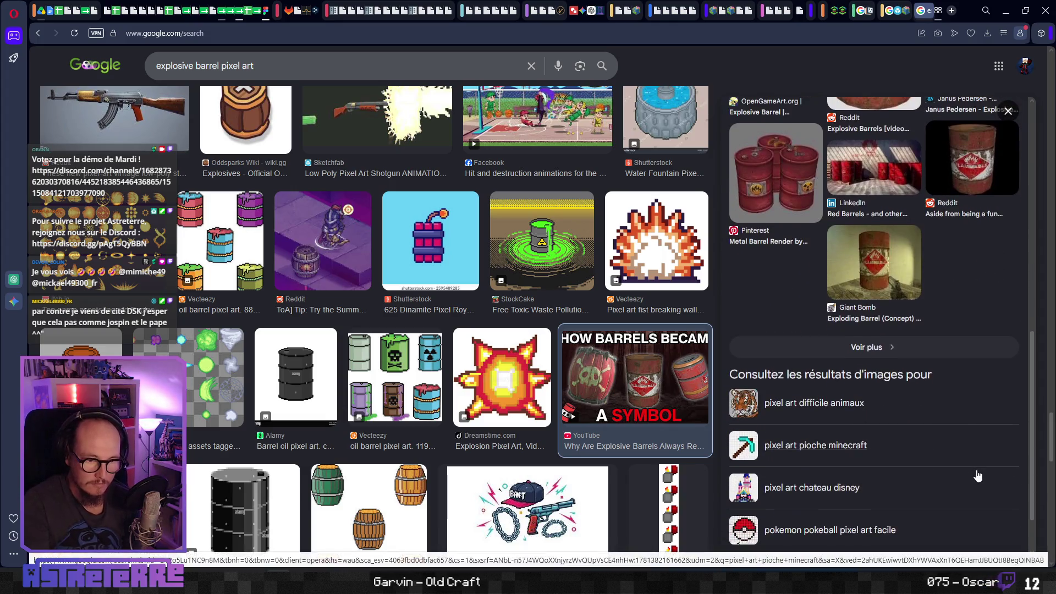
pyautogui.scroll(-3, 430, 432)
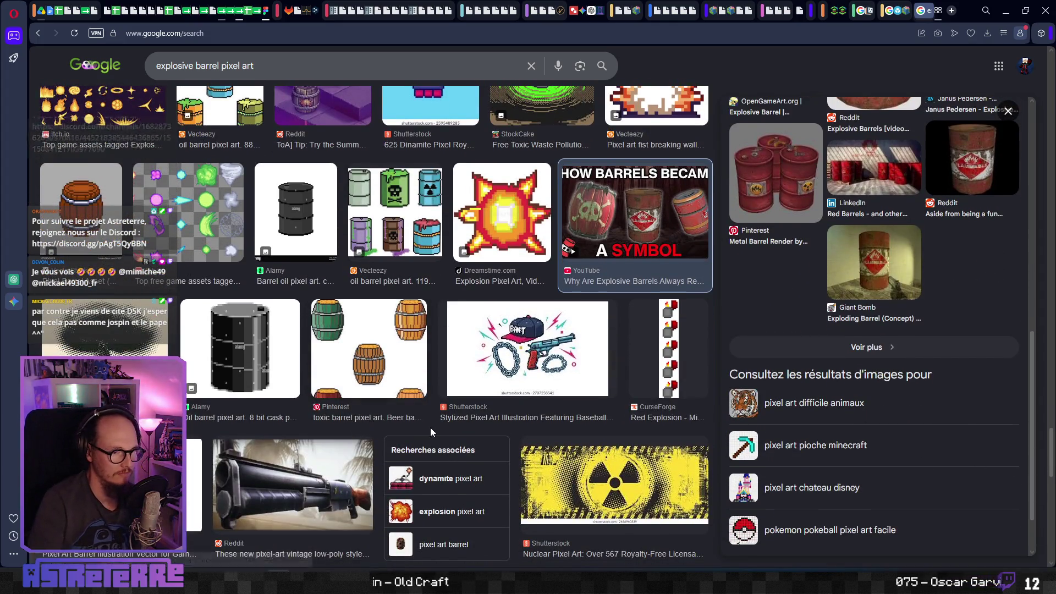
pyautogui.scroll(-4, 431, 431)
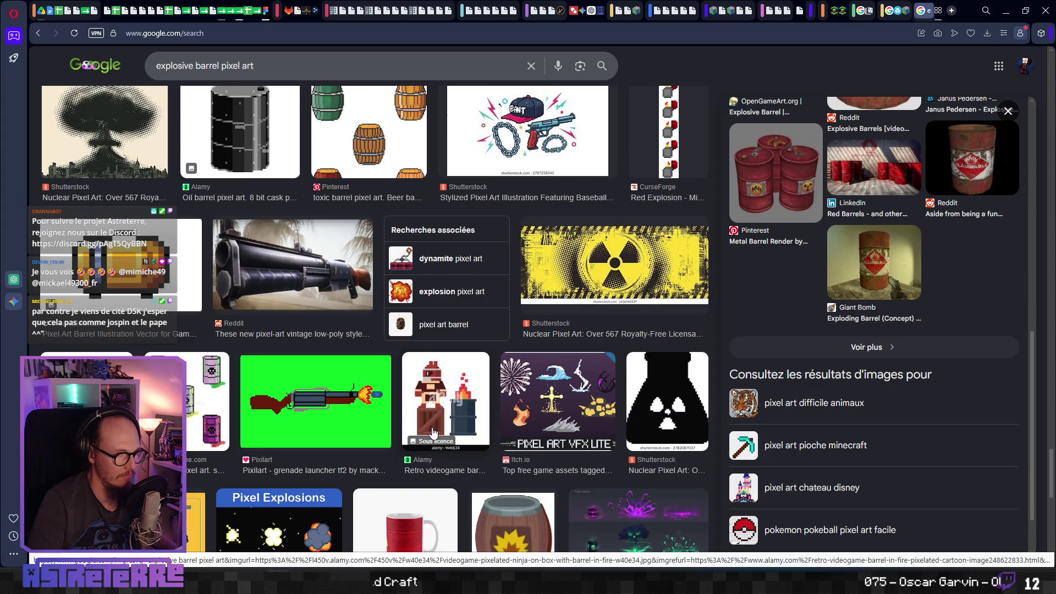
pyautogui.scroll(-3, 433, 433)
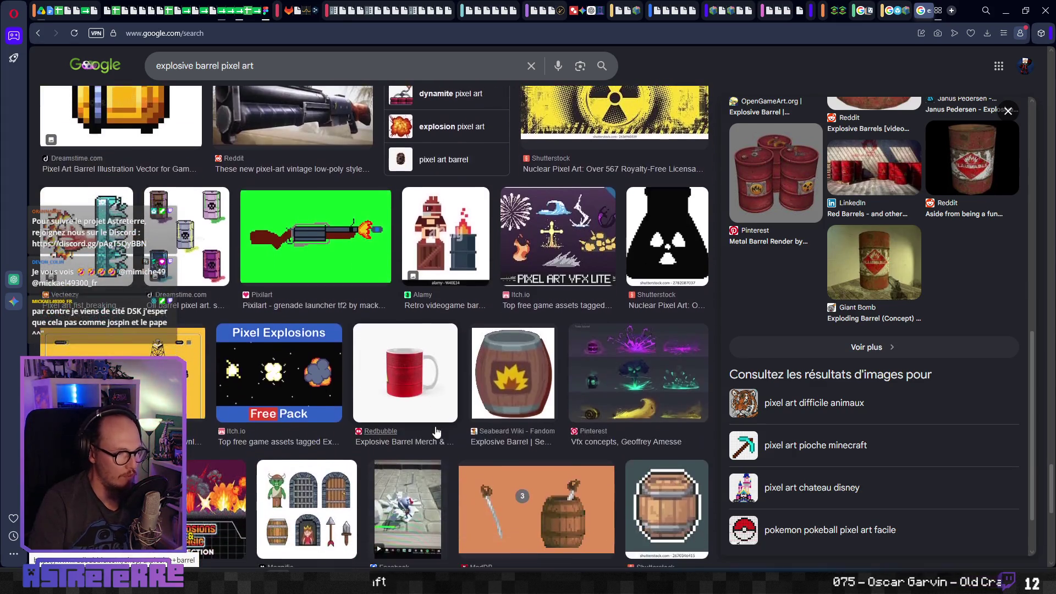
pyautogui.scroll(-2, 438, 430)
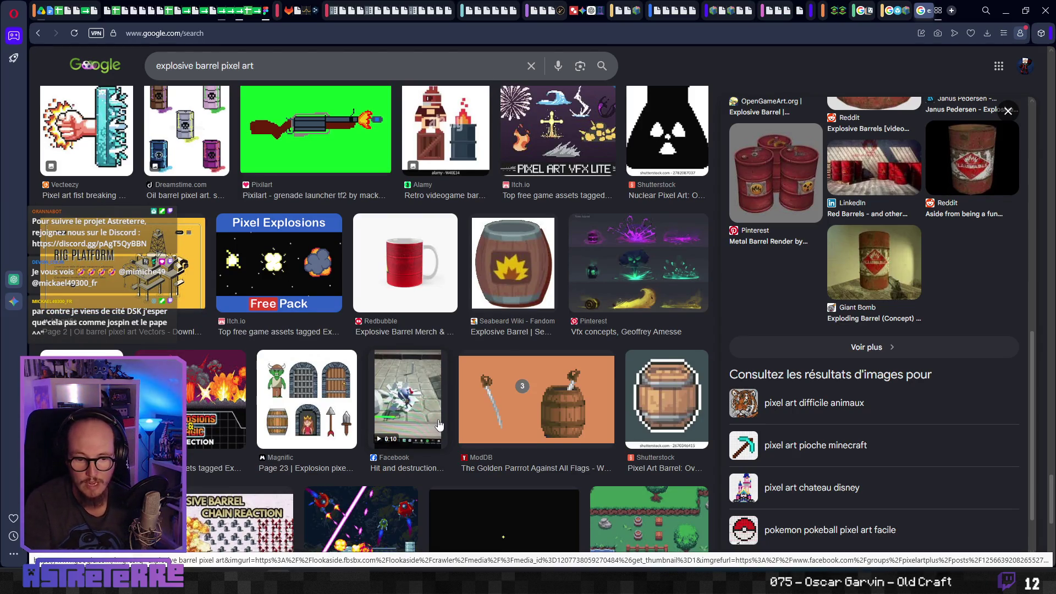
pyautogui.scroll(-1, 439, 425)
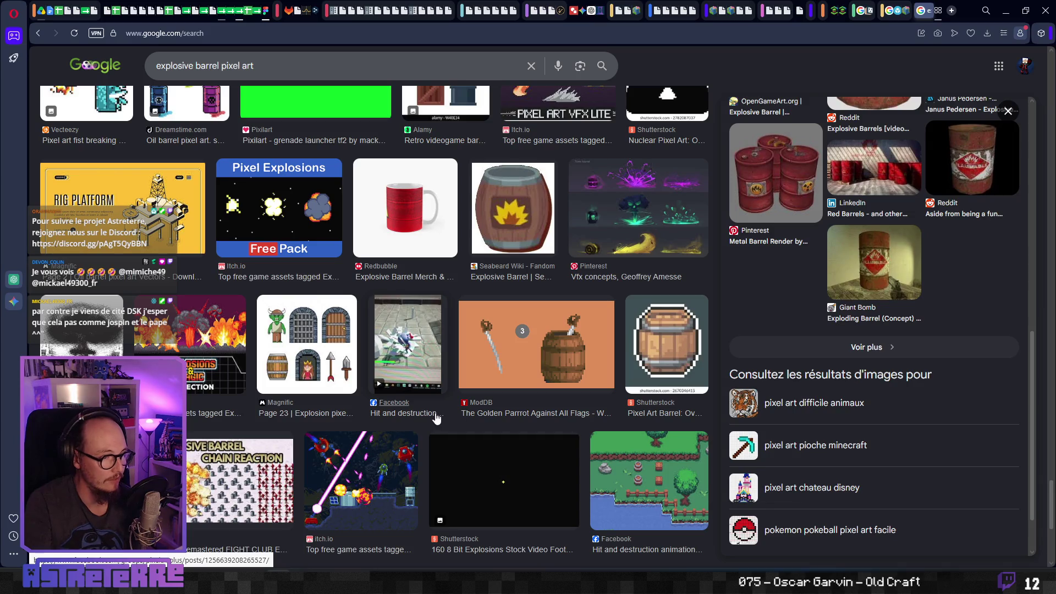
pyautogui.scroll(-3, 436, 420)
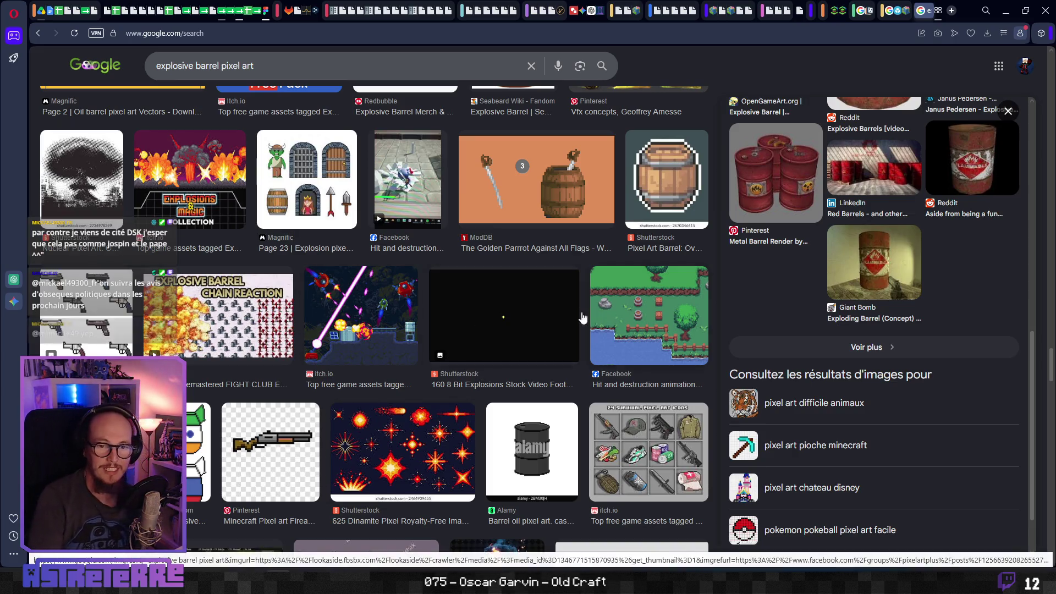
pyautogui.scroll(-5, 436, 419)
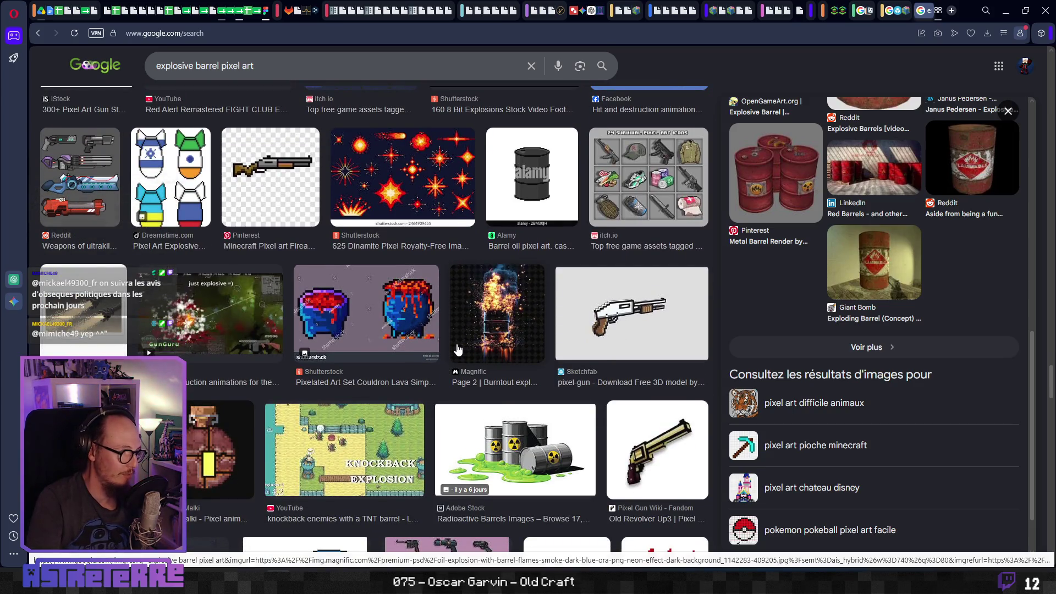
# Preview the Facebook 'just explosive' barrel video, then replace the query with 'barrel minecraft'.
pyautogui.click(215, 327)
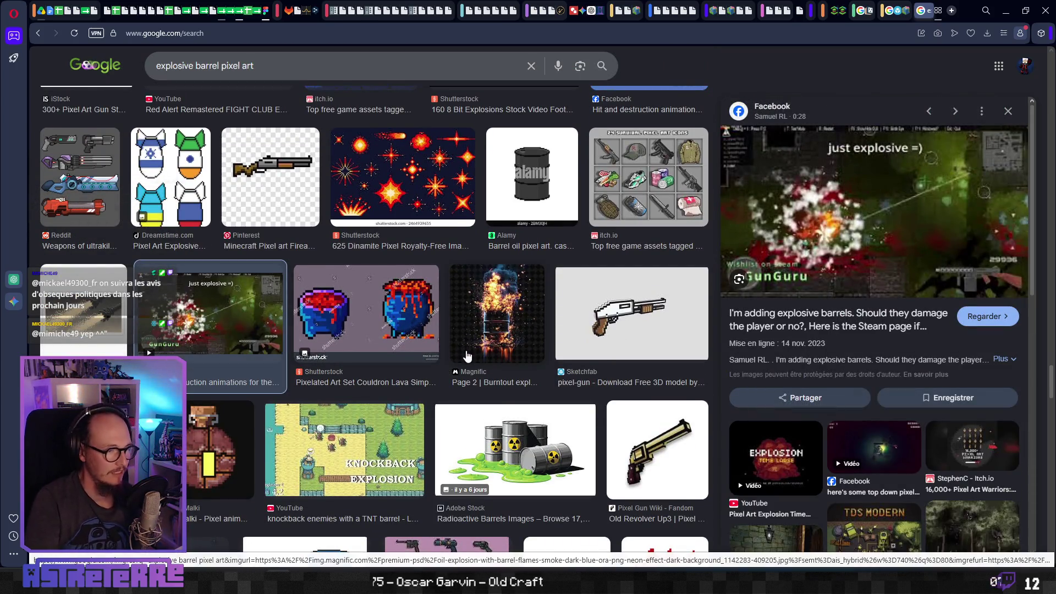
pyautogui.scroll(-15, 466, 356)
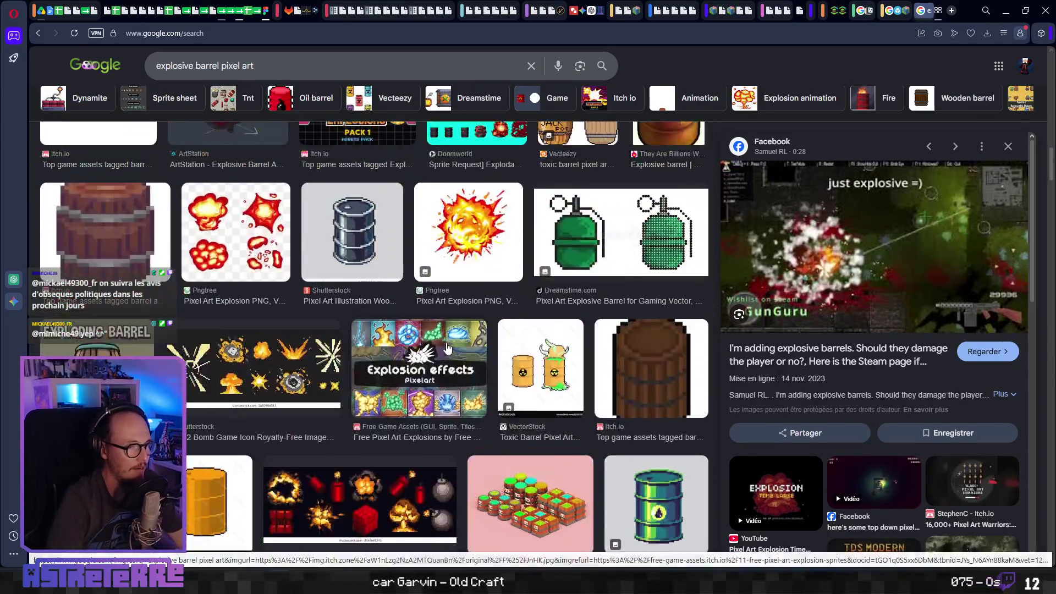
pyautogui.scroll(5, 447, 348)
pyautogui.moveTo(245, 77); pyautogui.dragTo(111, 84)
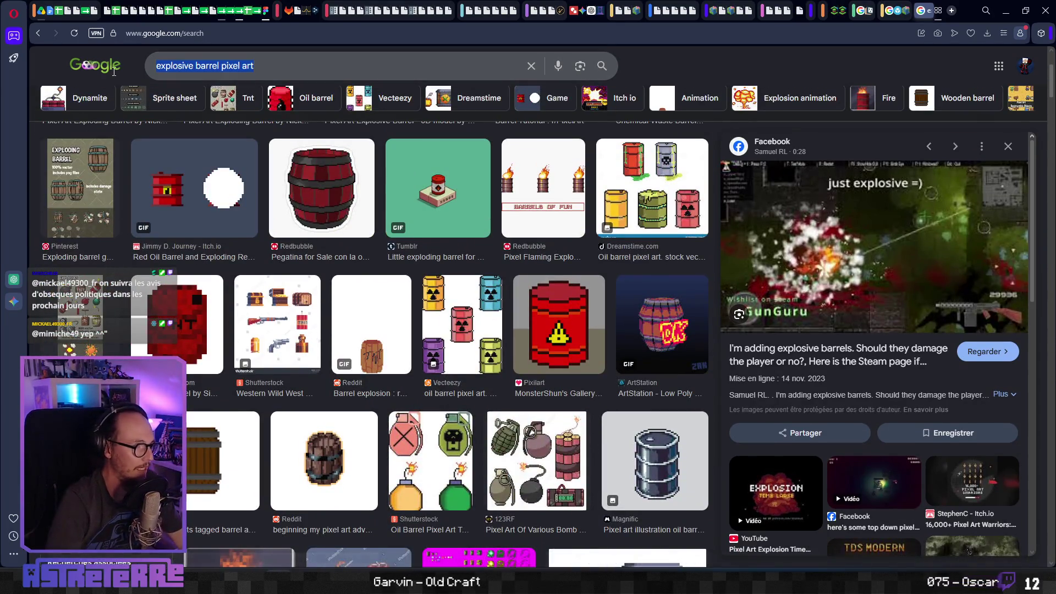
pyautogui.write('barrel mi')
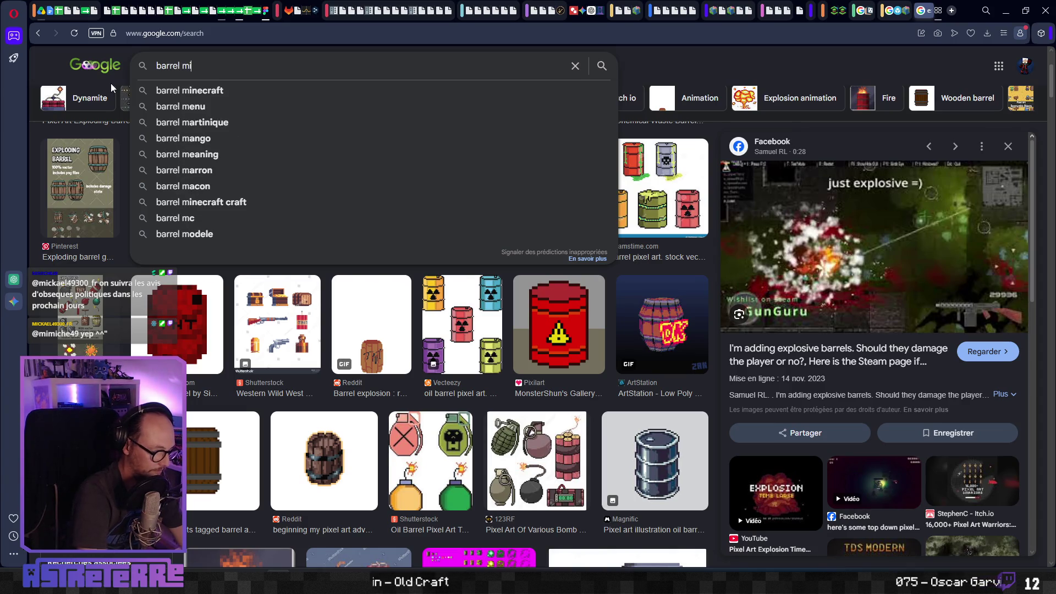
pyautogui.write('necraft')
# Search 'barrel minecraft' and copy the Reddit 'Made barrels of gunpowder' image.
pyautogui.press('Return')
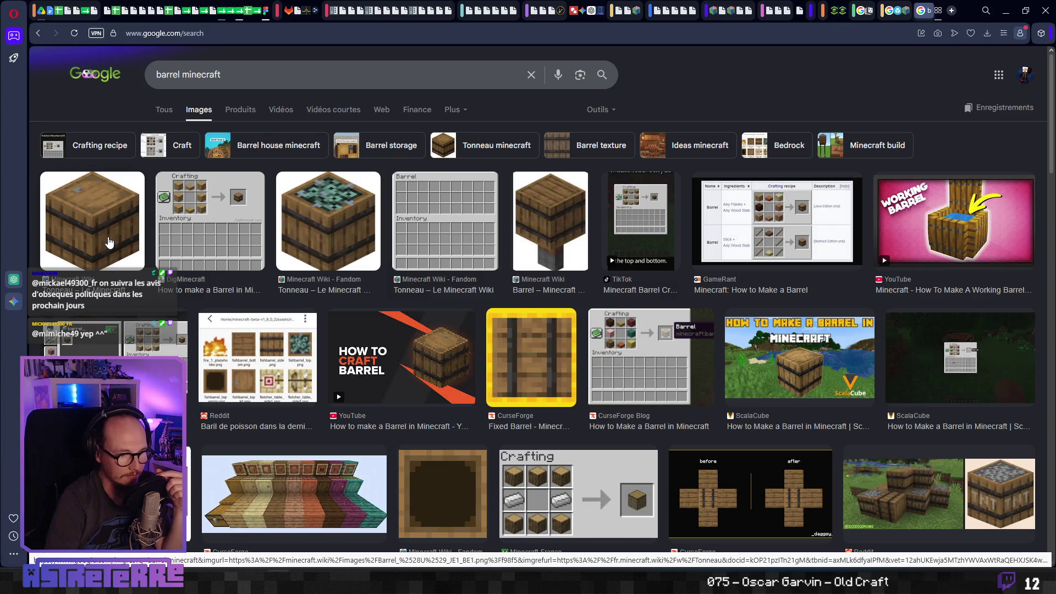
pyautogui.scroll(-2, 471, 473)
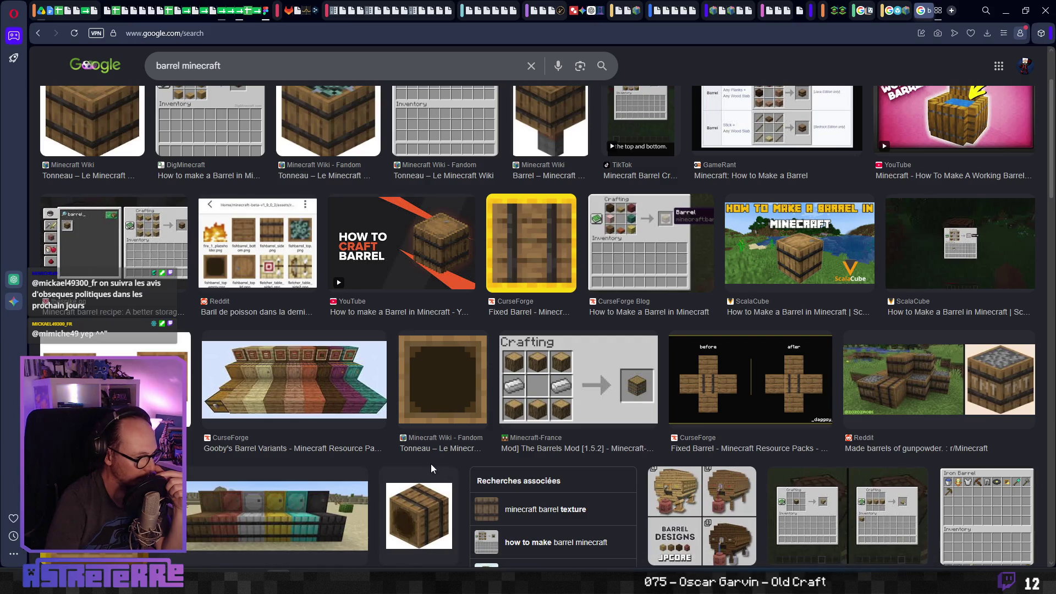
pyautogui.click(1014, 390)
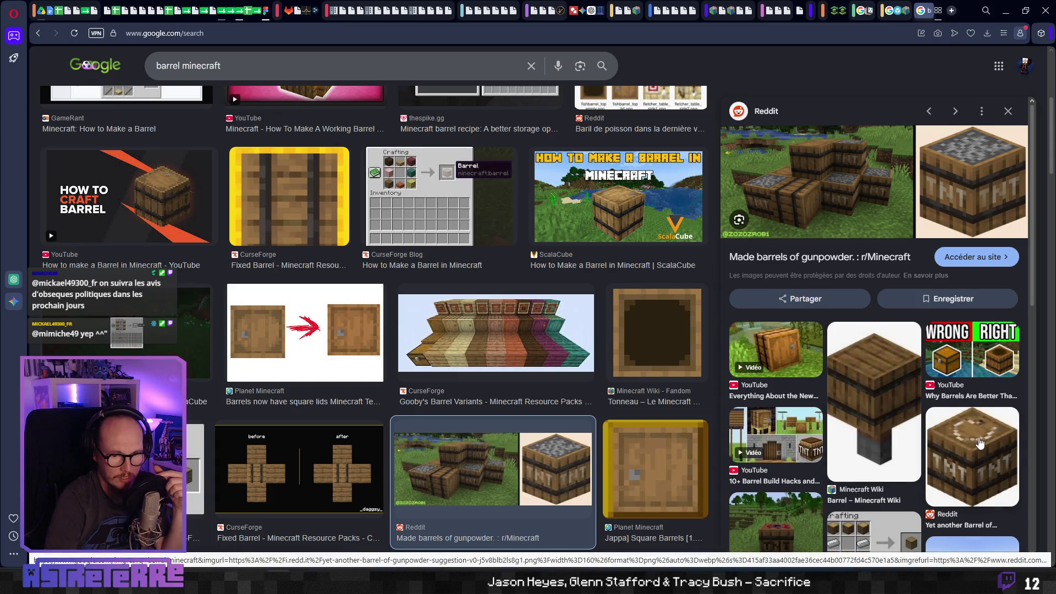
pyautogui.scroll(-2, 980, 442)
pyautogui.scroll(-2, 980, 441)
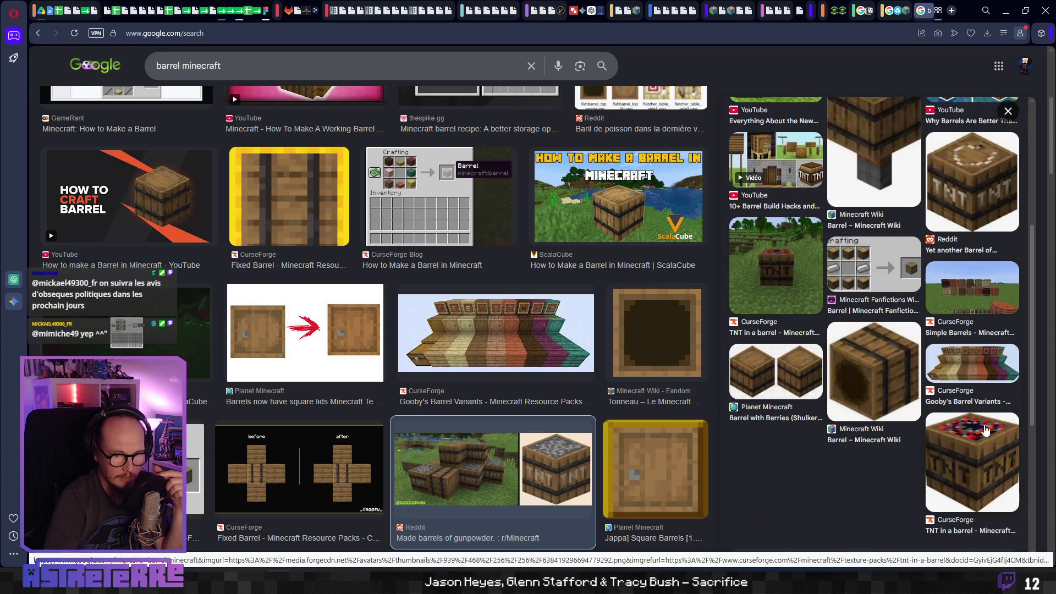
pyautogui.scroll(5, 832, 422)
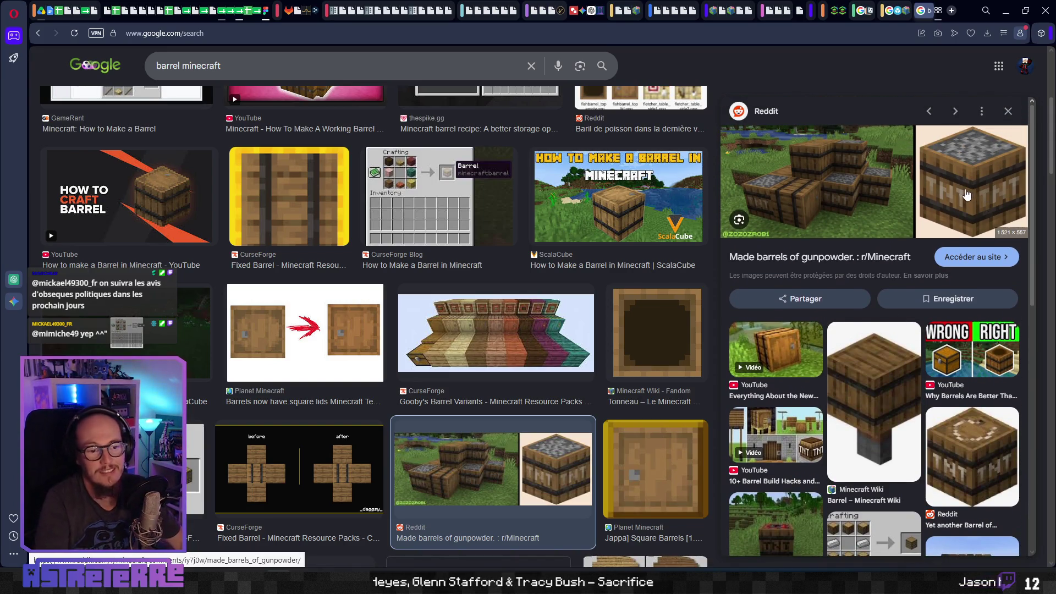
pyautogui.rightClick(984, 167)
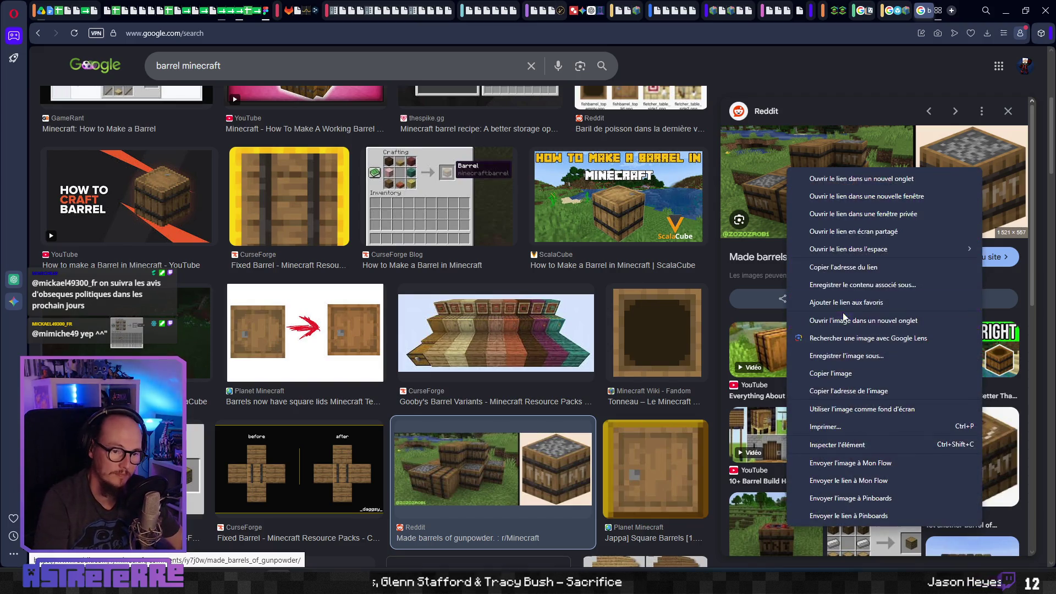
pyautogui.click(834, 374)
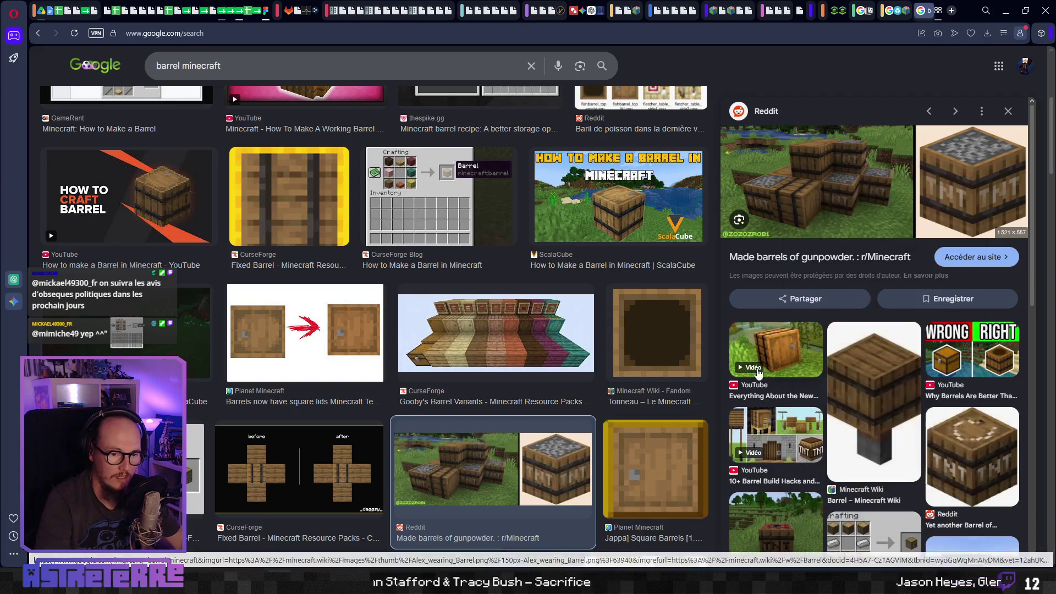
pyautogui.click(268, 12)
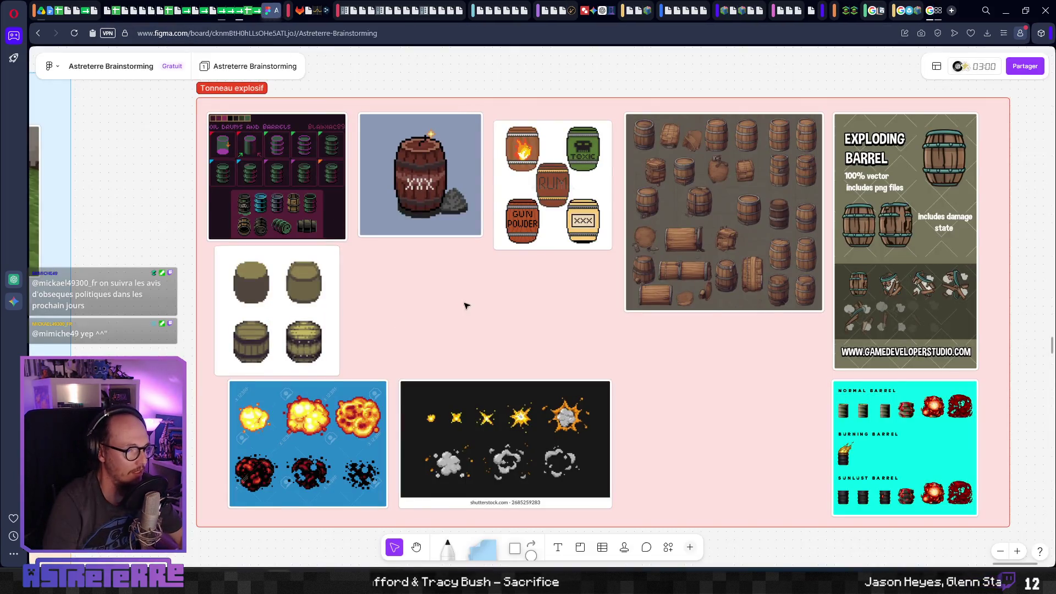
# Paste the gunpowder-barrels image, extend the pink Tonneau explosif section downward, and place it lower left.
pyautogui.hotkey('ctrl', 'v')
pyautogui.moveTo(514, 256)
pyautogui.mouseDown()
pyautogui.moveTo(543, 357)
pyautogui.moveTo(479, 355)
pyautogui.moveTo(496, 313)
pyautogui.mouseUp()
pyautogui.scroll(-3, 738, 433)
pyautogui.click(633, 355)
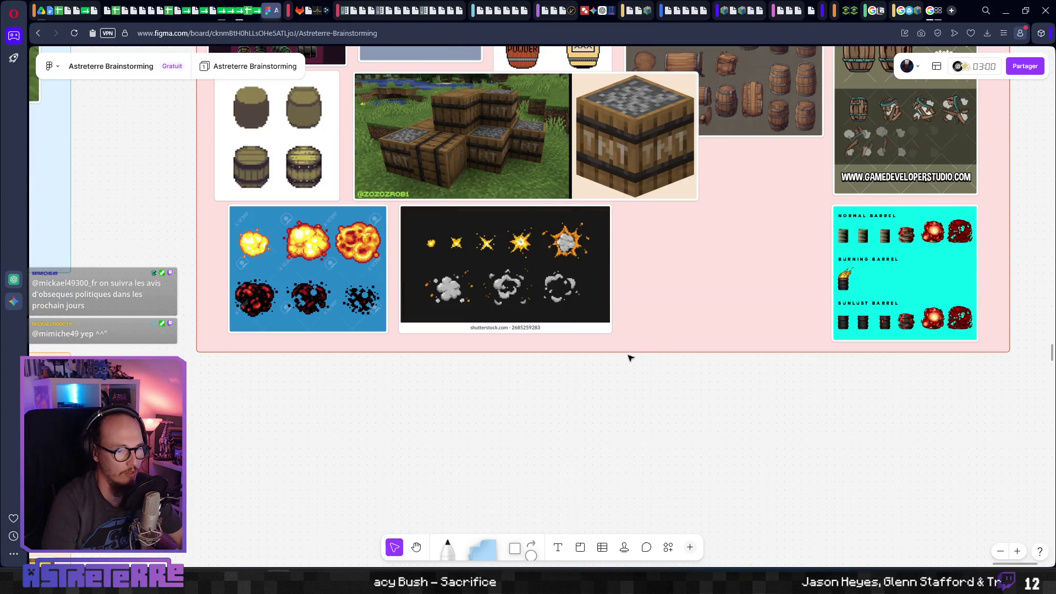
pyautogui.click(1011, 353)
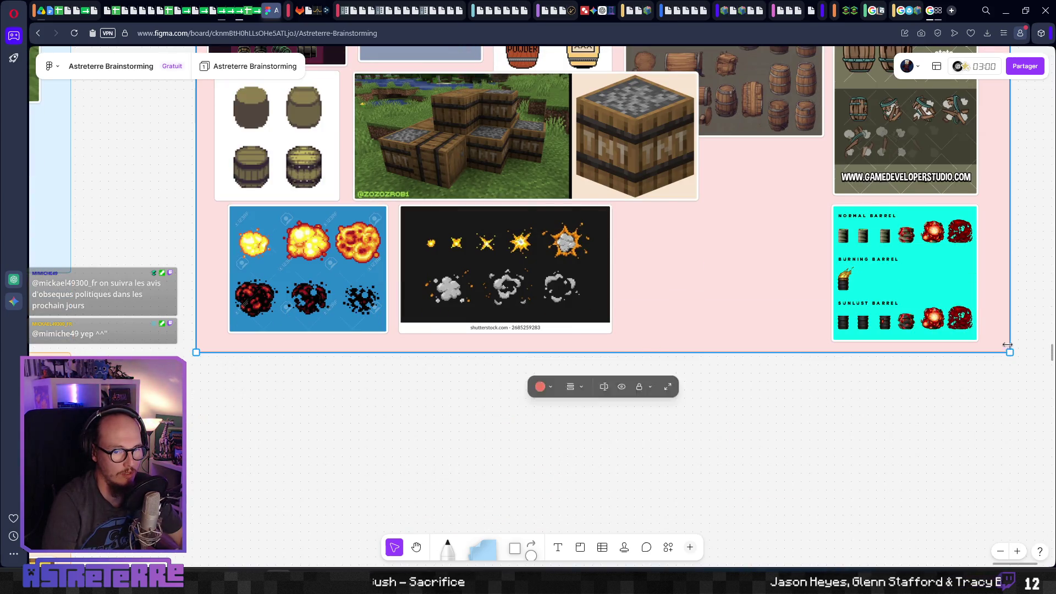
pyautogui.moveTo(1010, 353); pyautogui.dragTo(1046, 552)
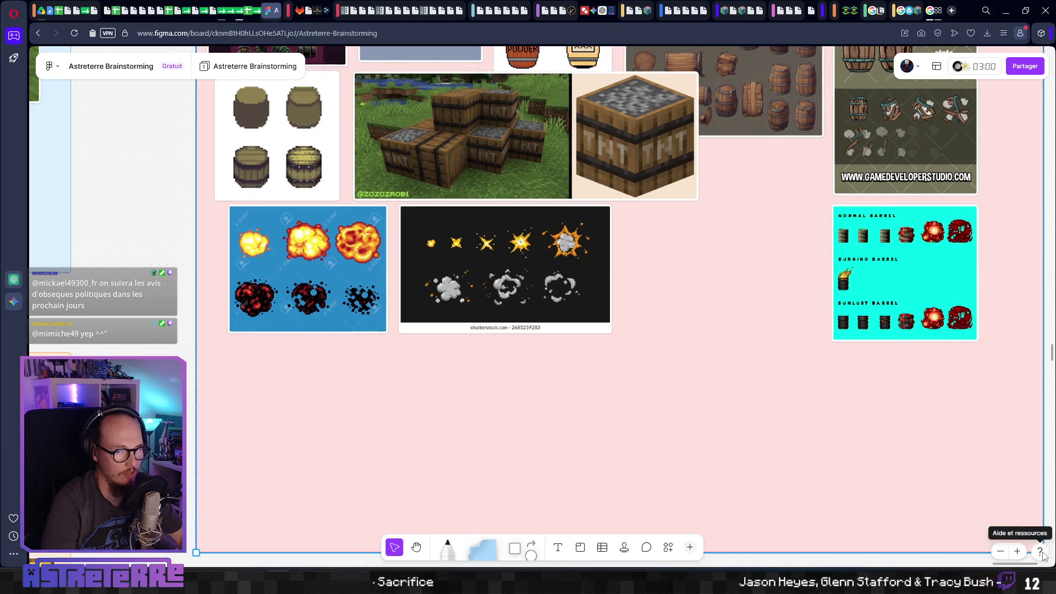
pyautogui.moveTo(663, 135)
pyautogui.mouseDown()
pyautogui.moveTo(591, 423)
pyautogui.moveTo(525, 435)
pyautogui.moveTo(537, 435)
pyautogui.mouseUp()
pyautogui.click(641, 324)
pyautogui.hotkey('ctrl', 'Tab')
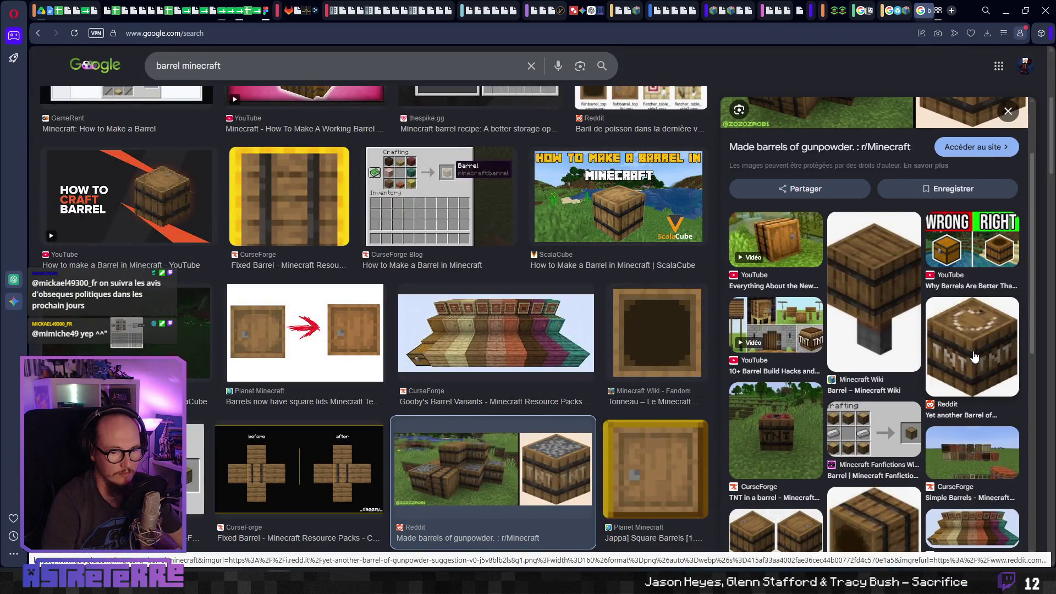
# Copy the 'Yet another Barrel' TNT image and place it enlarged beside the Minecraft image.
pyautogui.click(974, 357)
pyautogui.rightClick(875, 176)
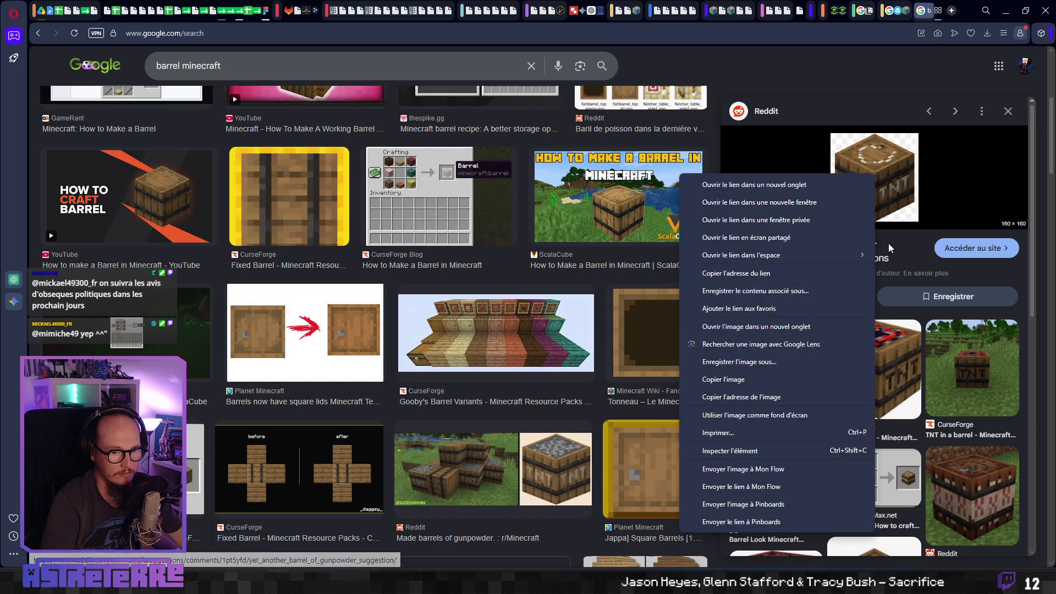
pyautogui.click(730, 387)
pyautogui.hotkey('ctrl', 'Tab')
pyautogui.hotkey('ctrl', 'v')
pyautogui.moveTo(569, 281)
pyautogui.mouseDown()
pyautogui.moveTo(652, 345)
pyautogui.moveTo(656, 435)
pyautogui.mouseUp()
pyautogui.press('Escape')
pyautogui.hotkey('ctrl', 'Tab')
# Copy the 'TNT in a barrel' image and place it, enlarged, right of the other TNT images.
pyautogui.rightClick(861, 173)
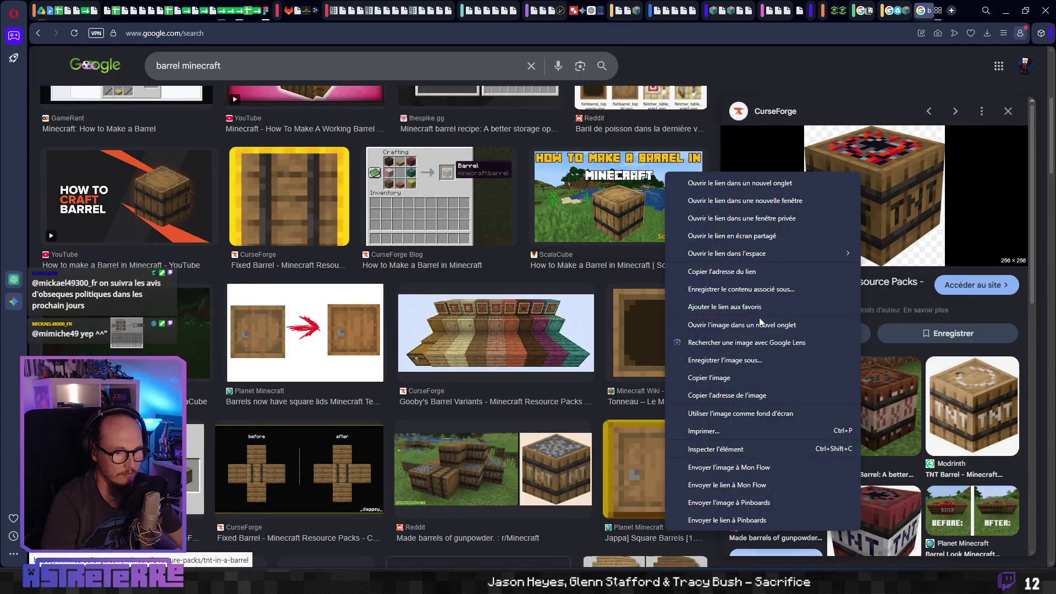
pyautogui.click(730, 378)
pyautogui.hotkey('ctrl', 'Tab')
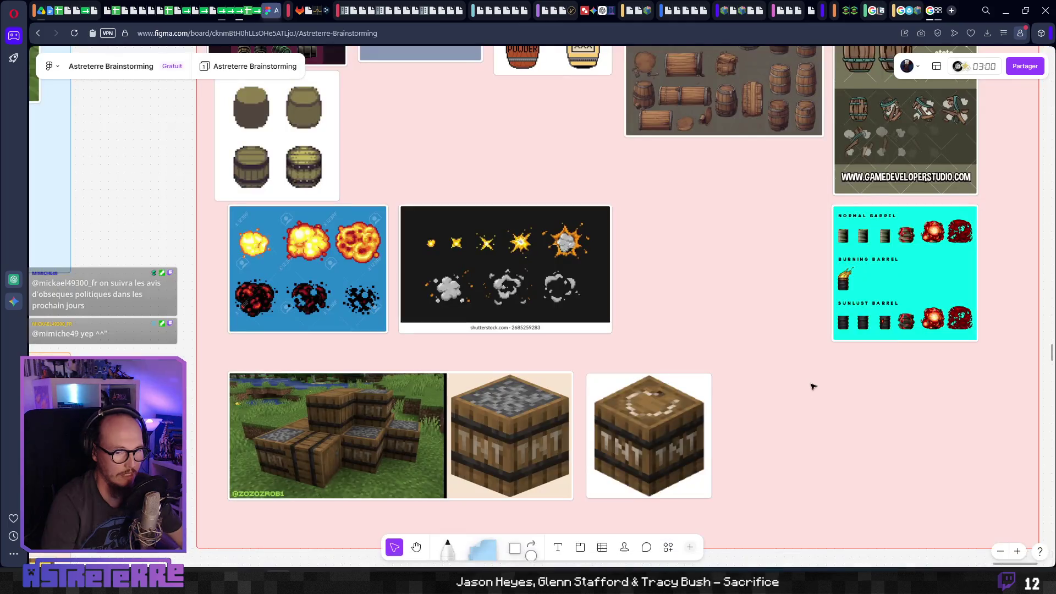
pyautogui.hotkey('ctrl', 'v')
pyautogui.moveTo(546, 273)
pyautogui.mouseDown()
pyautogui.moveTo(797, 413)
pyautogui.moveTo(760, 407)
pyautogui.mouseUp()
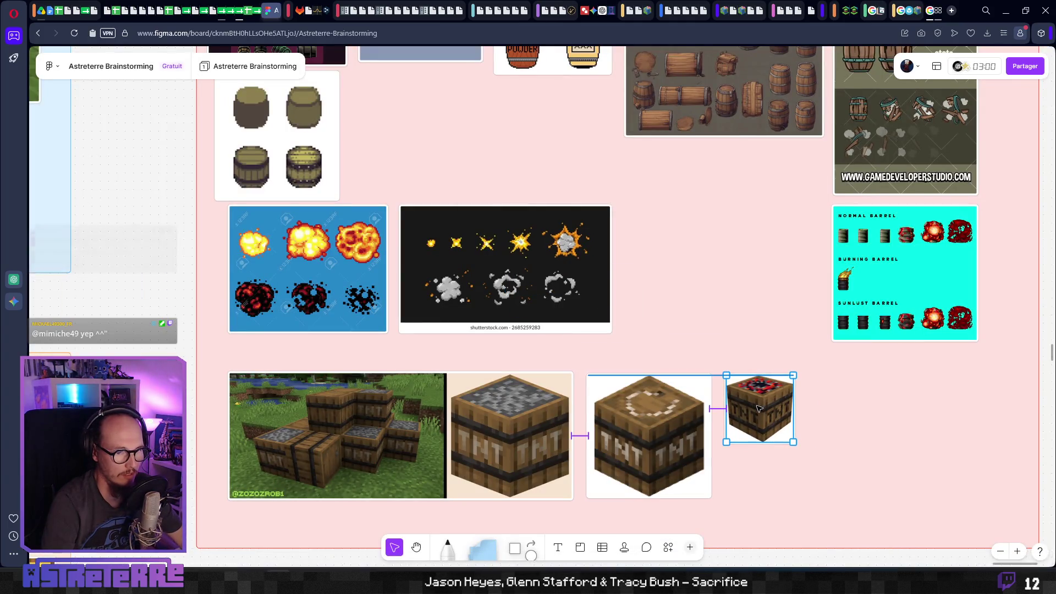
pyautogui.moveTo(791, 446)
pyautogui.mouseDown()
pyautogui.moveTo(814, 482)
pyautogui.moveTo(804, 491)
pyautogui.moveTo(824, 437)
pyautogui.moveTo(815, 442)
pyautogui.mouseUp()
pyautogui.hotkey('ctrl', 'Tab')
# Open the Reddit 'Explosive Barrel' Minecraft result and copy its image.
pyautogui.scroll(-5, 882, 220)
pyautogui.click(882, 196)
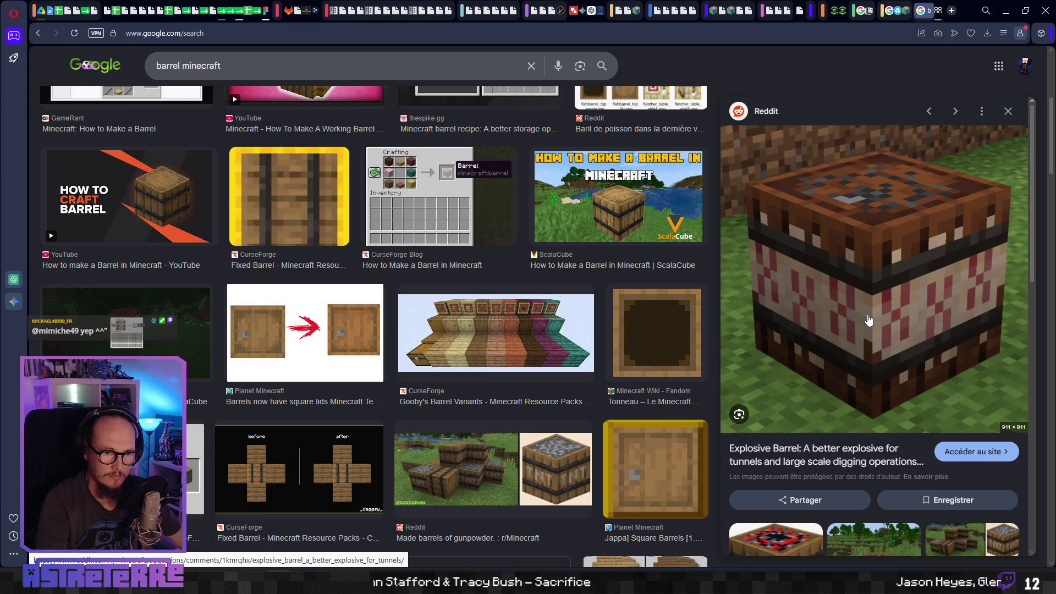
pyautogui.scroll(-4, 868, 320)
pyautogui.scroll(-3, 869, 320)
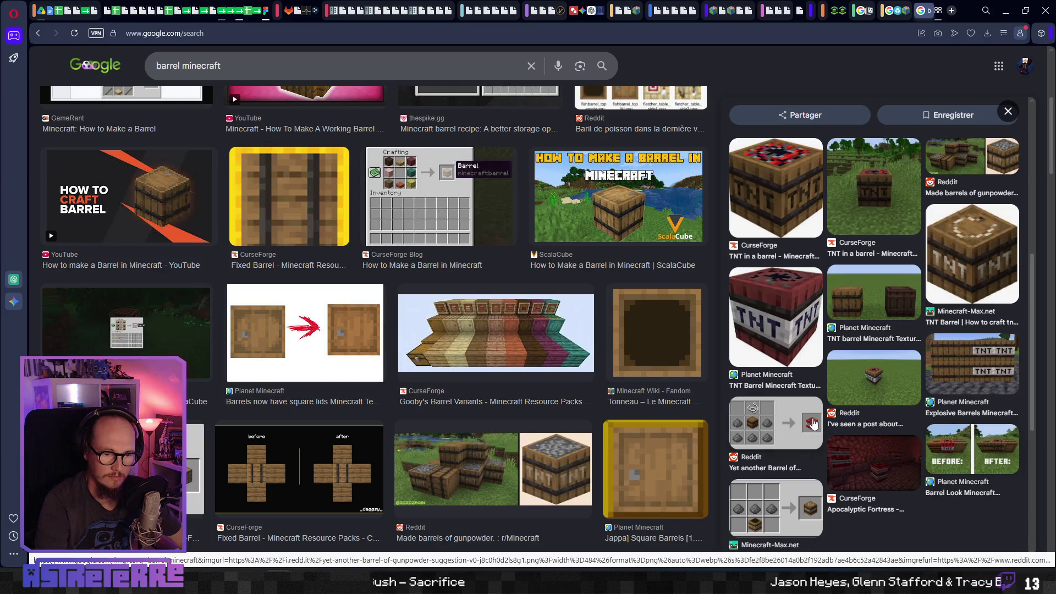
pyautogui.scroll(-2, 813, 423)
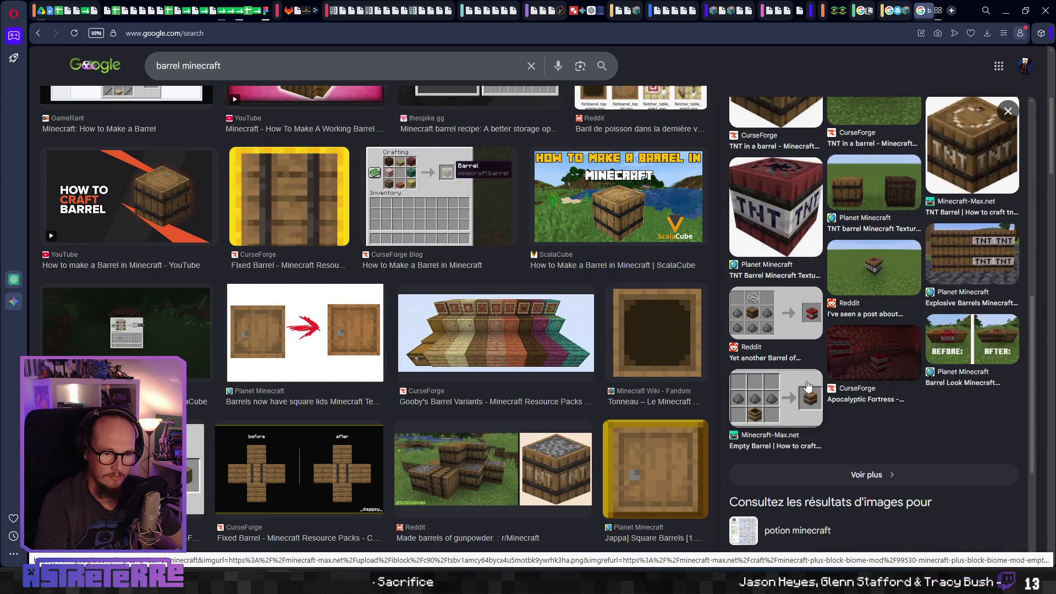
pyautogui.click(809, 385)
pyautogui.rightClick(871, 309)
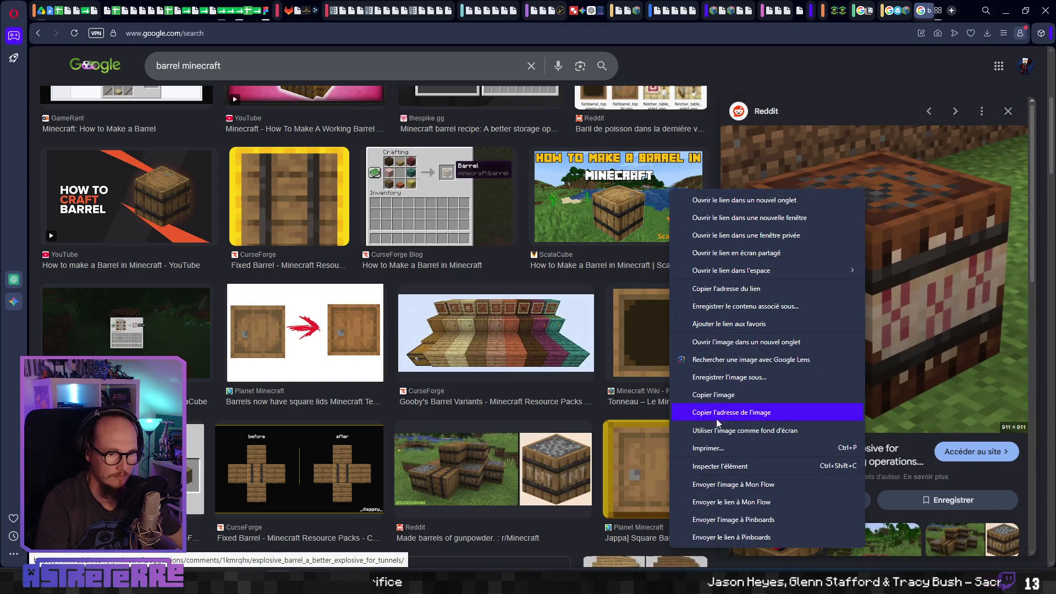
pyautogui.click(723, 400)
pyautogui.hotkey('alt', 'Tab')
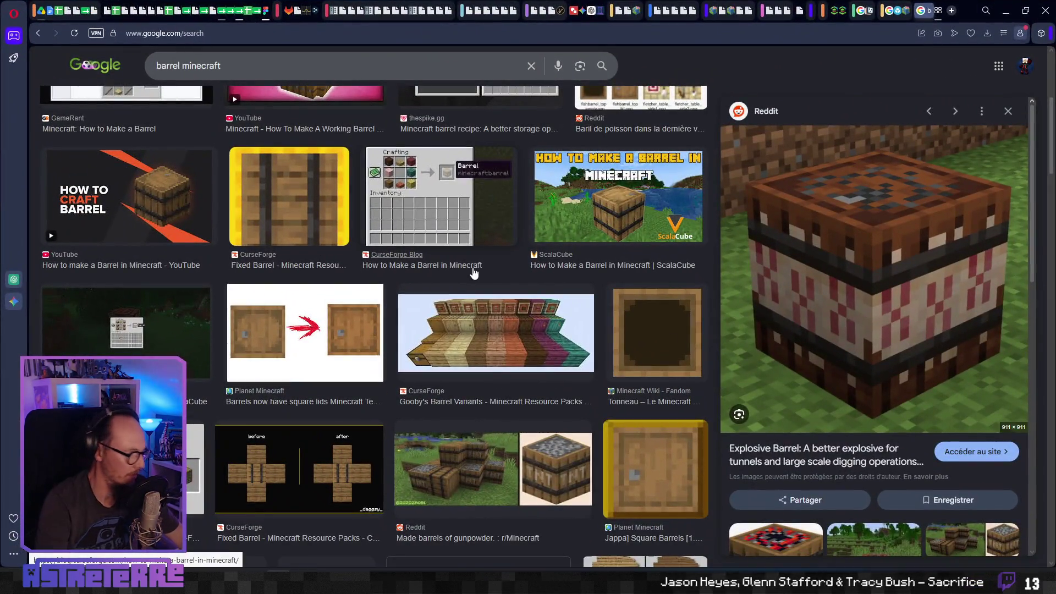
# Paste the explosive barrel image at the right end of the TNT row in FigJam.
pyautogui.hotkey('ctrl', 'Tab')
pyautogui.hotkey('ctrl', 'v')
pyautogui.moveTo(583, 258)
pyautogui.mouseDown()
pyautogui.moveTo(912, 431)
pyautogui.moveTo(971, 437)
pyautogui.mouseUp()
pyautogui.click(777, 338)
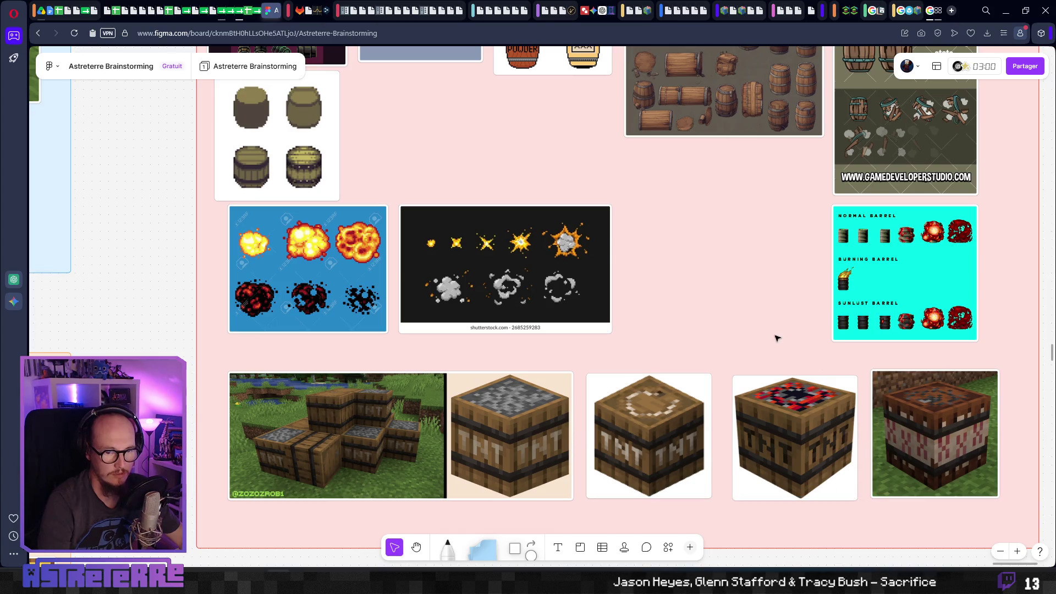
# Copy the two-barrel TNT texture pack image and place it, shrunk, beside the cyan sheet.
pyautogui.hotkey('ctrl', 'Tab')
pyautogui.scroll(-5, 875, 358)
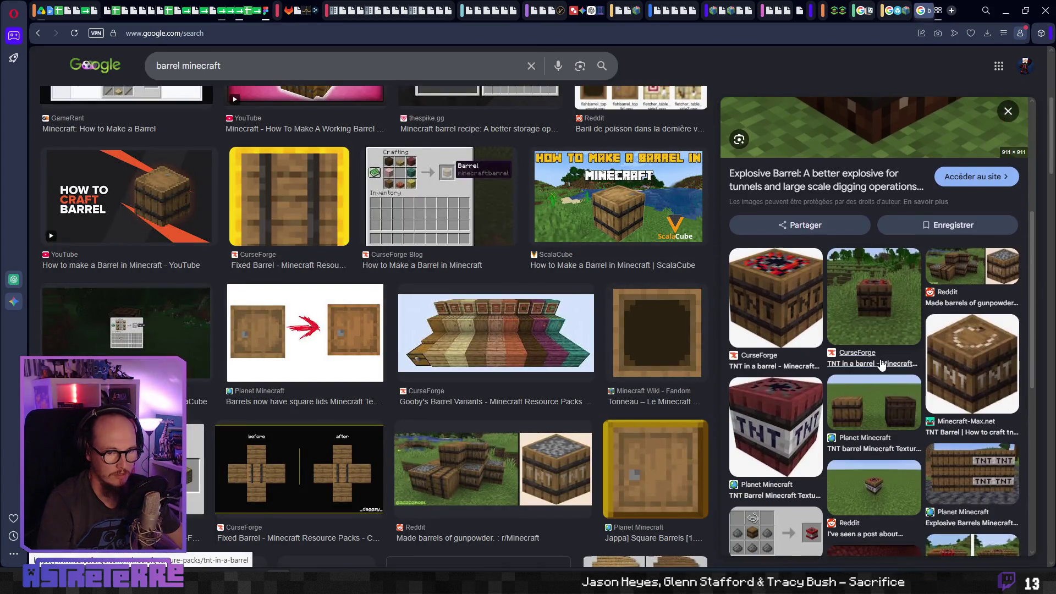
pyautogui.scroll(-3, 886, 352)
pyautogui.click(894, 246)
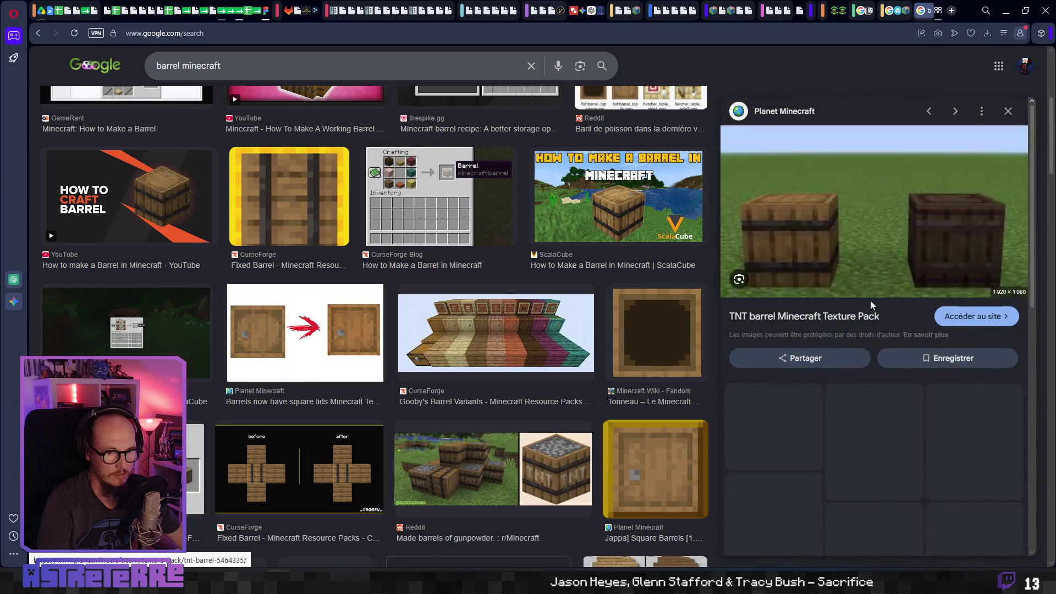
pyautogui.rightClick(917, 250)
pyautogui.click(774, 395)
pyautogui.hotkey('ctrl', 'Tab')
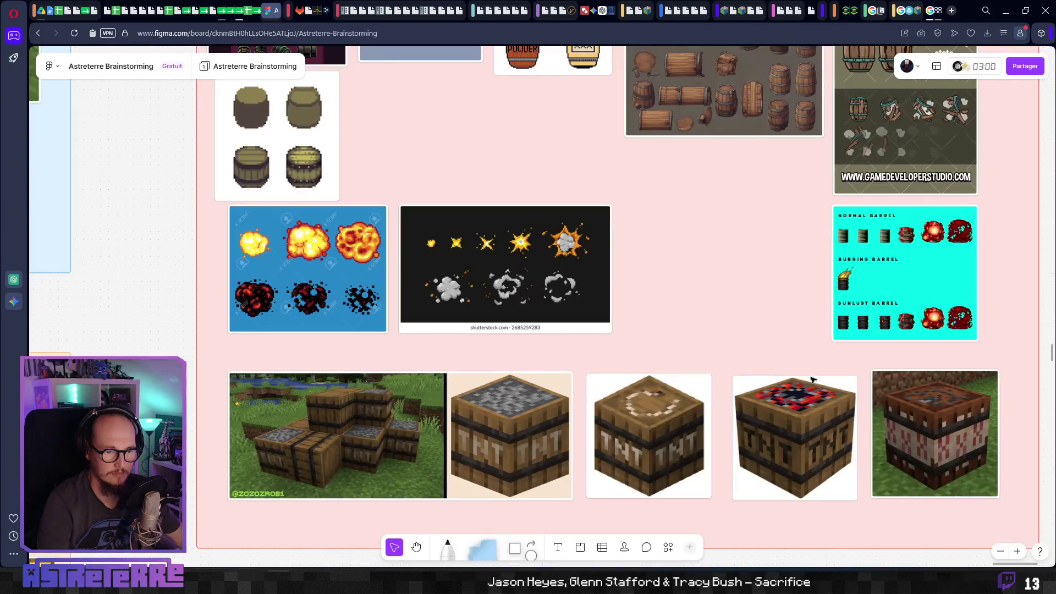
pyautogui.hotkey('ctrl', 'v')
pyautogui.moveTo(652, 315)
pyautogui.mouseDown()
pyautogui.moveTo(869, 326)
pyautogui.moveTo(819, 325)
pyautogui.mouseUp()
pyautogui.moveTo(765, 301); pyautogui.dragTo(762, 327)
# Copy the Modrinth Explosive Barrels image and paste it onto the board's lower row.
pyautogui.hotkey('ctrl', 'Tab')
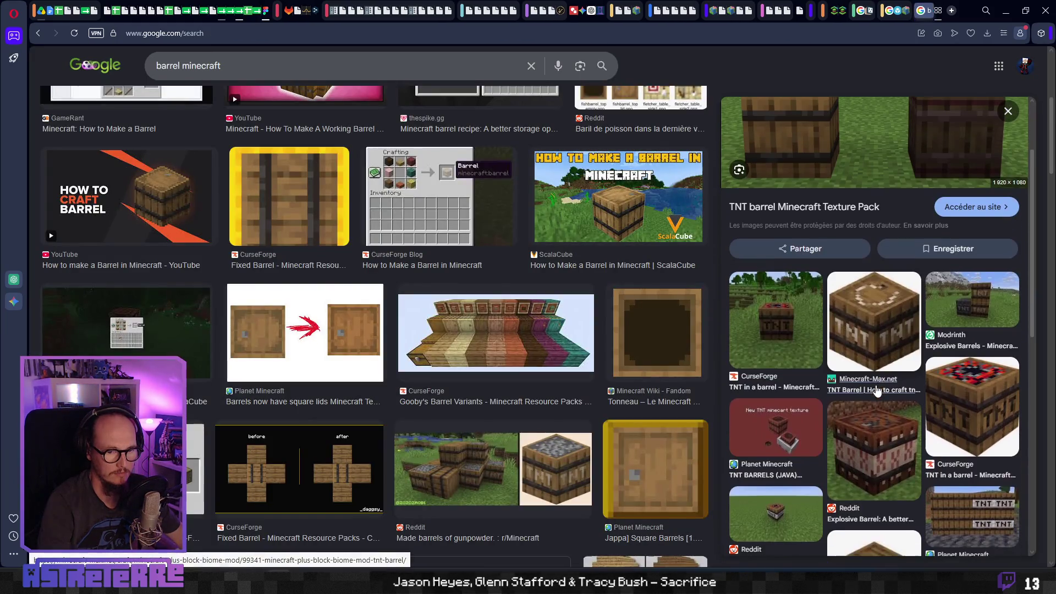
pyautogui.click(966, 275)
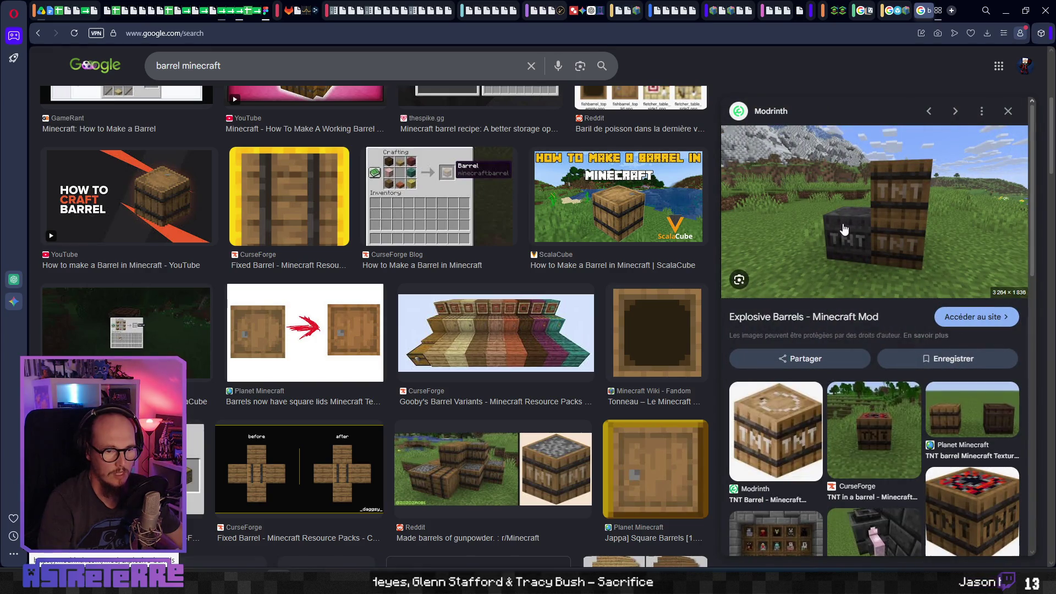
pyautogui.rightClick(845, 228)
pyautogui.click(883, 395)
pyautogui.scroll(-4, 930, 399)
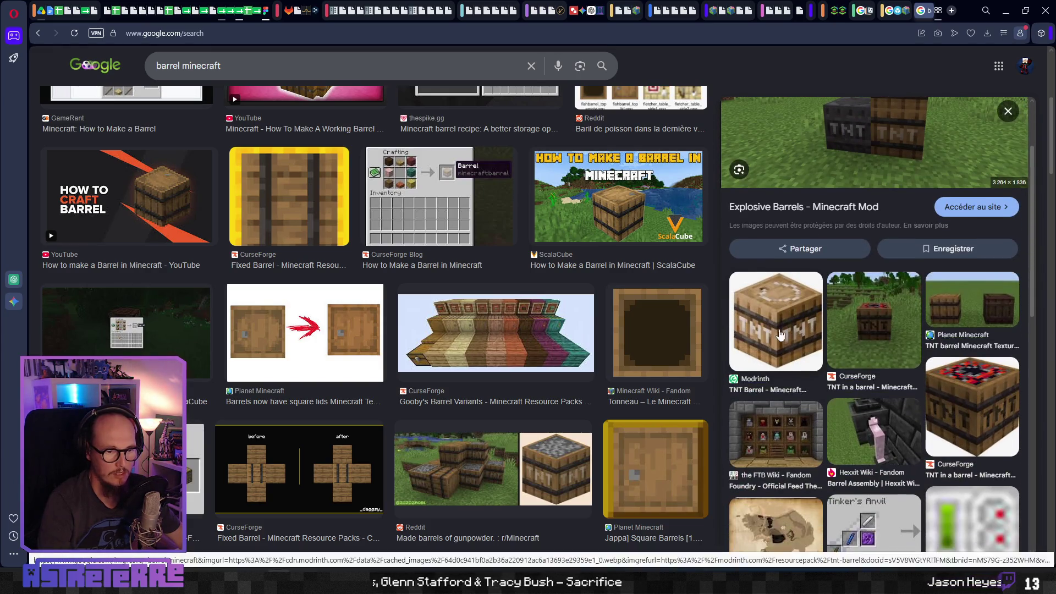
pyautogui.scroll(-3, 930, 396)
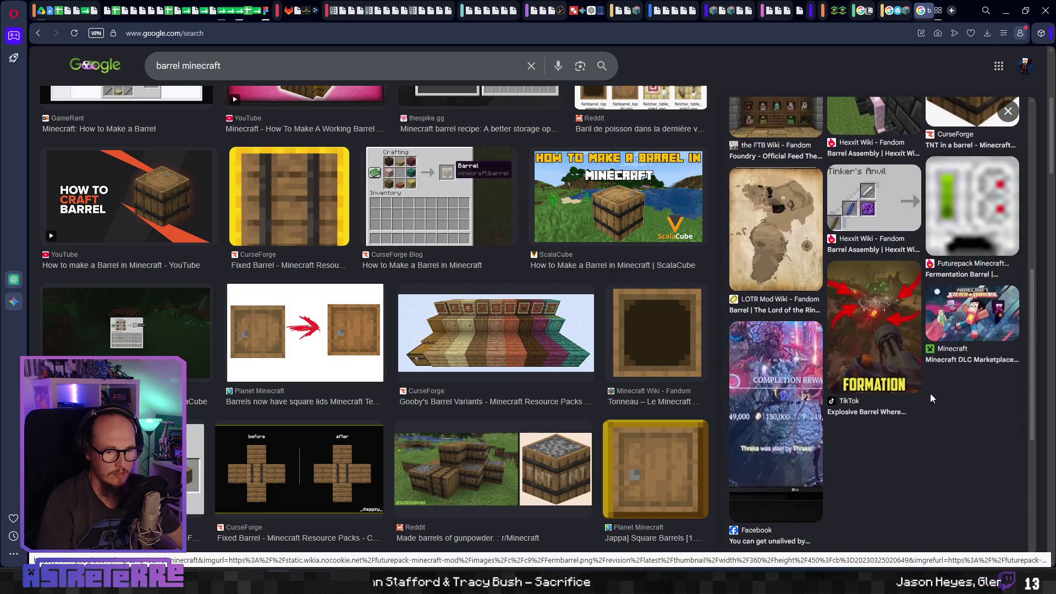
pyautogui.hotkey('ctrl', 'Tab')
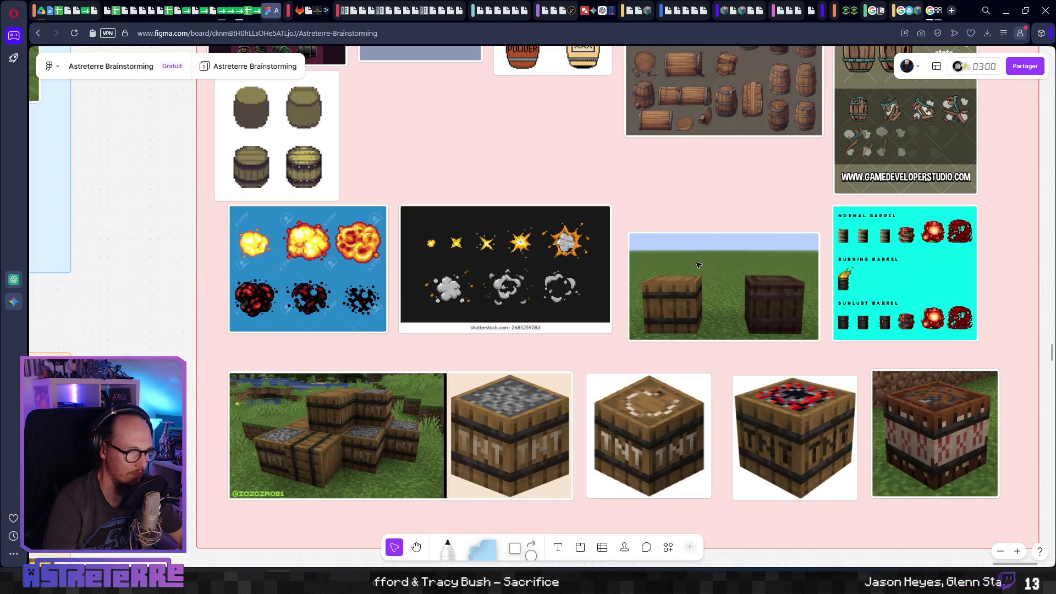
pyautogui.hotkey('ctrl', 'v')
pyautogui.moveTo(578, 277)
pyautogui.mouseDown()
pyautogui.moveTo(671, 288)
pyautogui.moveTo(762, 487)
pyautogui.mouseUp()
pyautogui.scroll(-5, 762, 432)
pyautogui.click(600, 303)
# Extend the pink section downward and move the TNT image onto a new row.
pyautogui.click(1020, 309)
pyautogui.moveTo(1039, 308); pyautogui.dragTo(1041, 537)
pyautogui.moveTo(768, 216)
pyautogui.mouseDown()
pyautogui.moveTo(680, 319)
pyautogui.moveTo(386, 323)
pyautogui.mouseUp()
pyautogui.click(545, 308)
pyautogui.hotkey('ctrl', 'Tab')
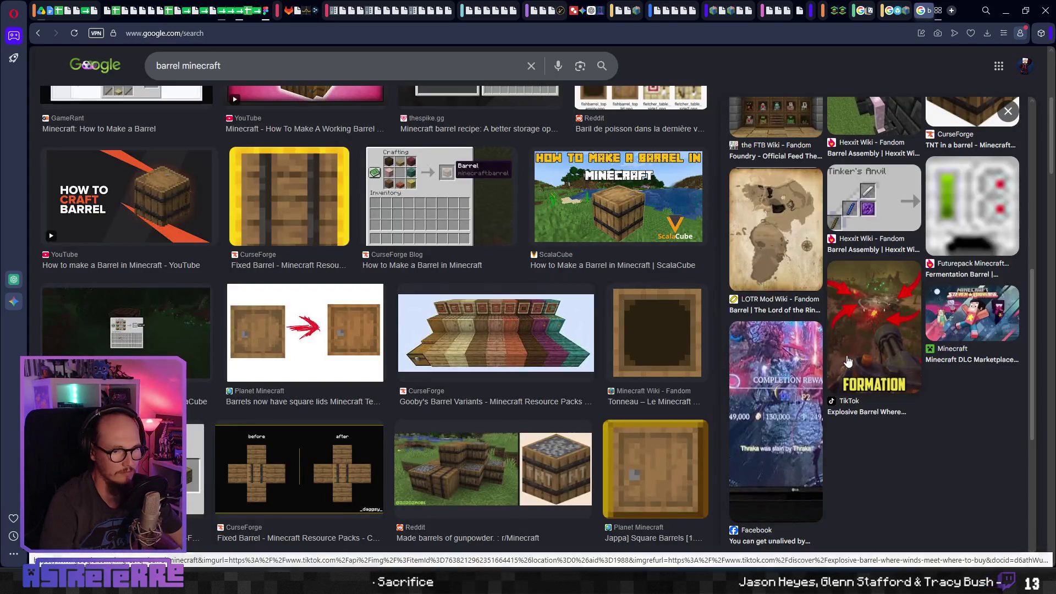
# Preview several barrel results: Explosive Barrels mod, TNT Barrel pack, Barrel Look pack.
pyautogui.click(821, 319)
pyautogui.click(773, 398)
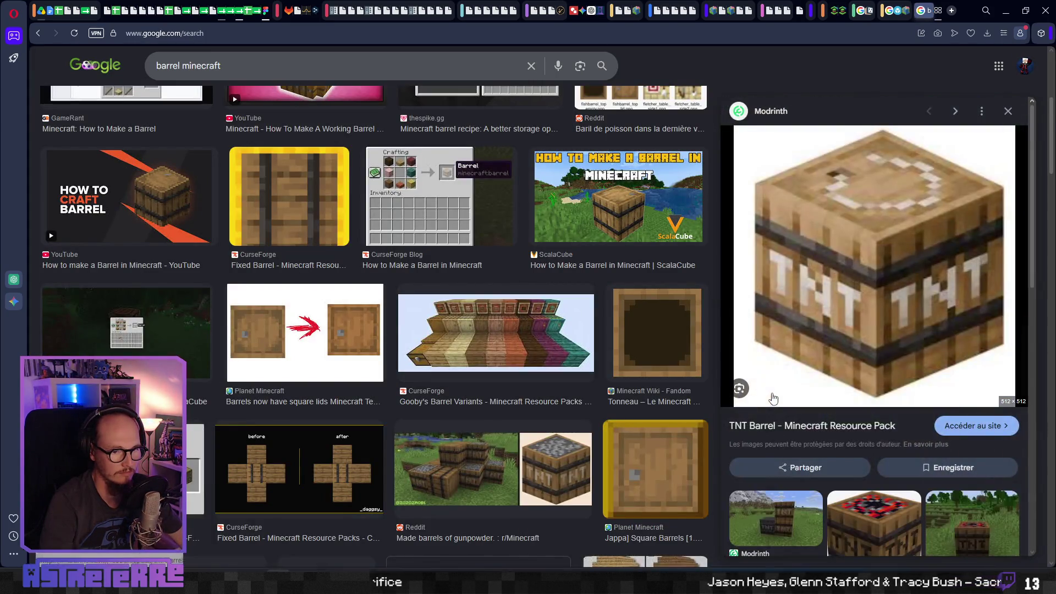
pyautogui.scroll(-4, 781, 391)
pyautogui.scroll(-3, 783, 386)
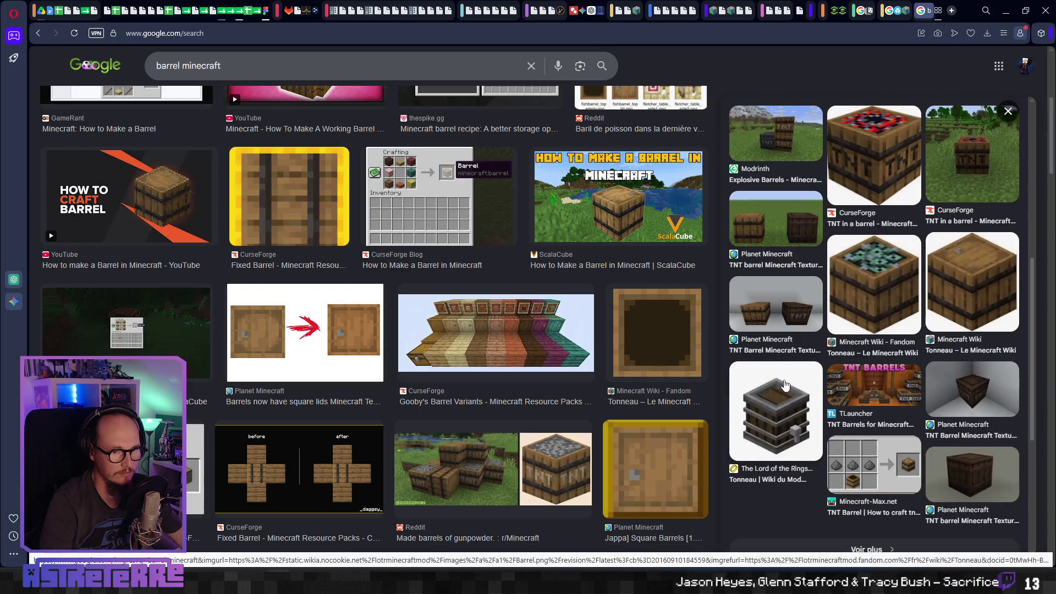
pyautogui.click(789, 304)
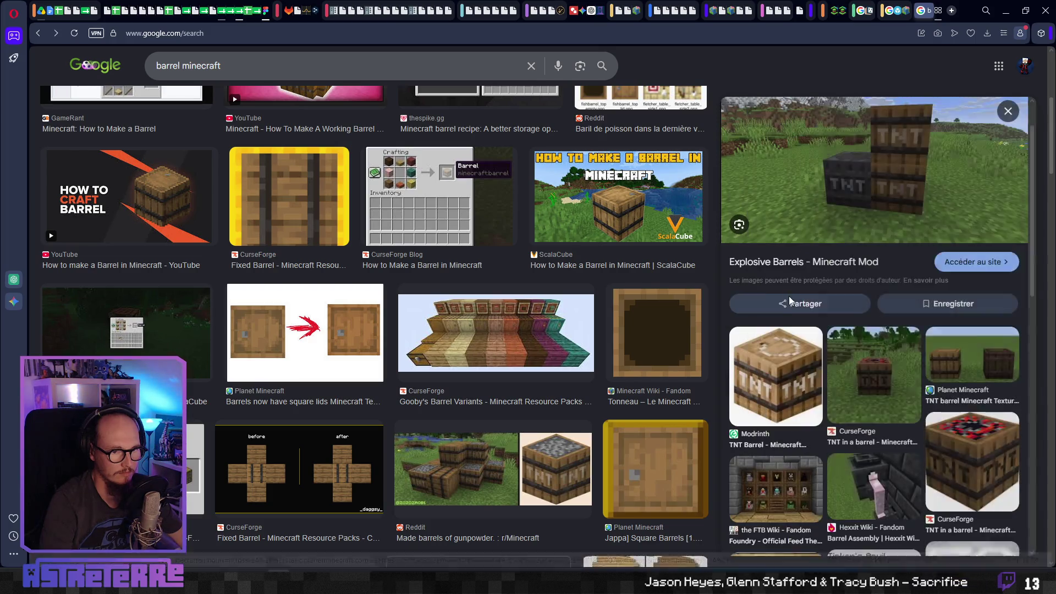
pyautogui.scroll(-5, 790, 302)
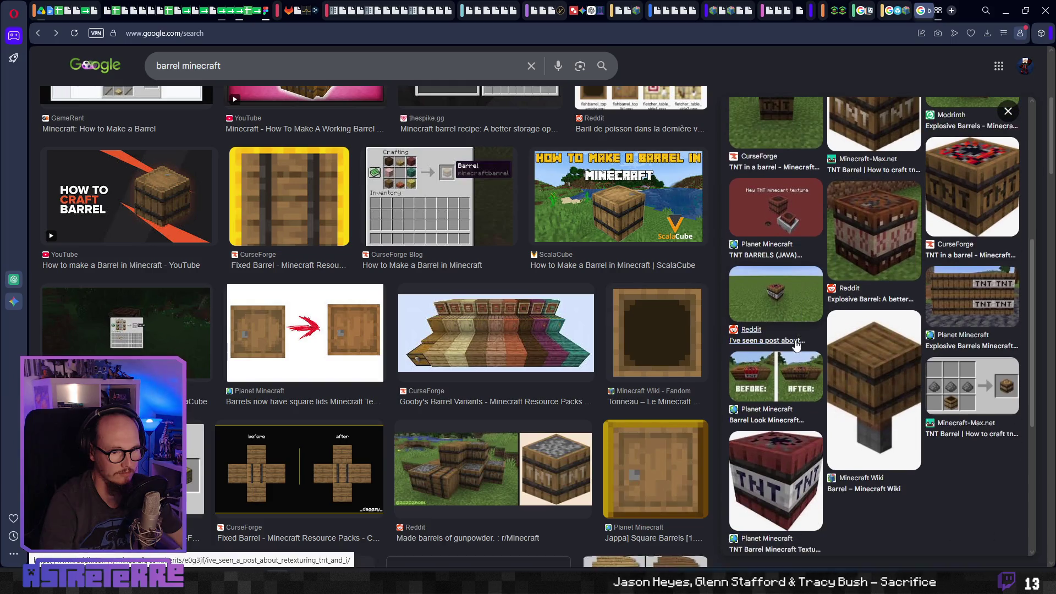
pyautogui.click(778, 434)
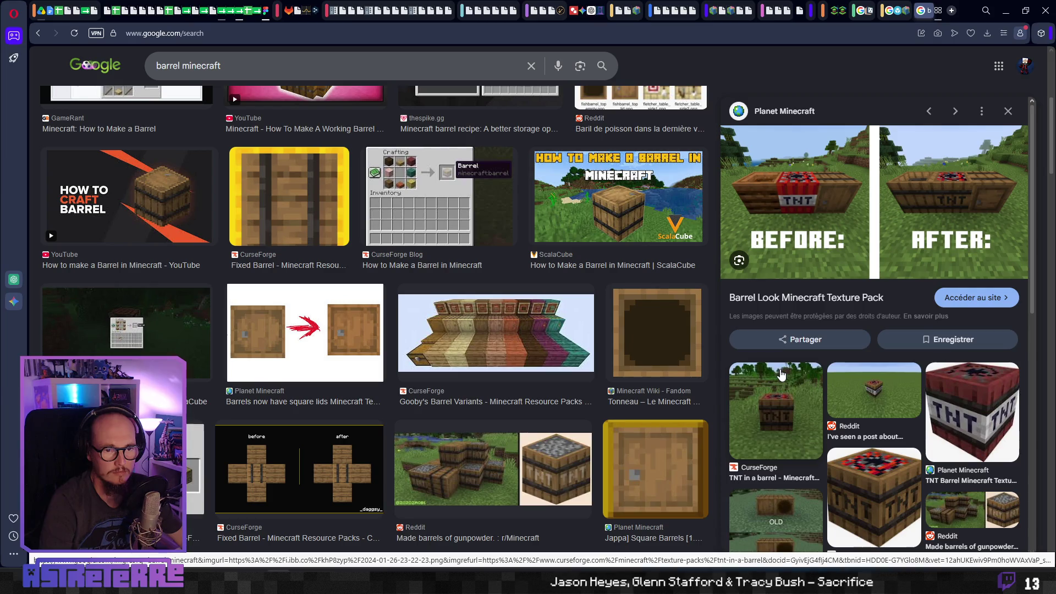
pyautogui.scroll(-3, 782, 374)
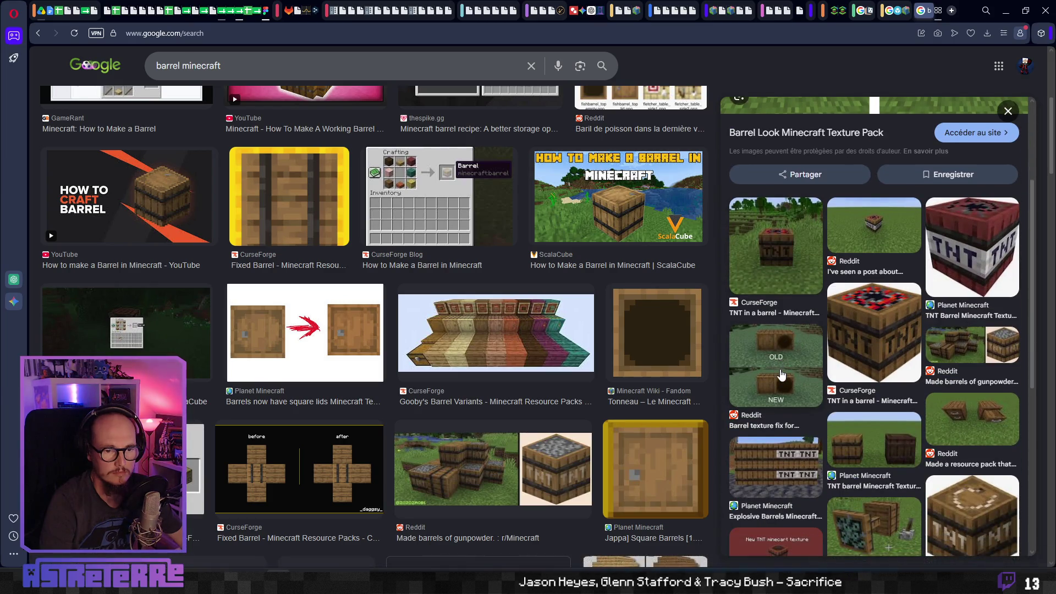
pyautogui.scroll(-3, 781, 374)
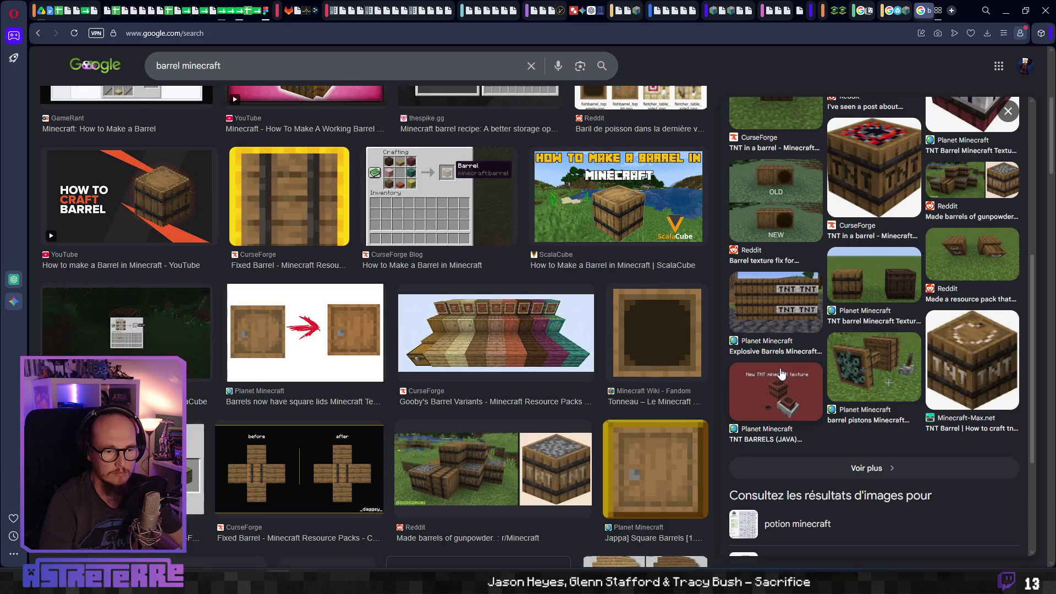
# Preview the TNT BARRELS (JAVA) pack and its Top, Side and Bottom texture image.
pyautogui.click(785, 401)
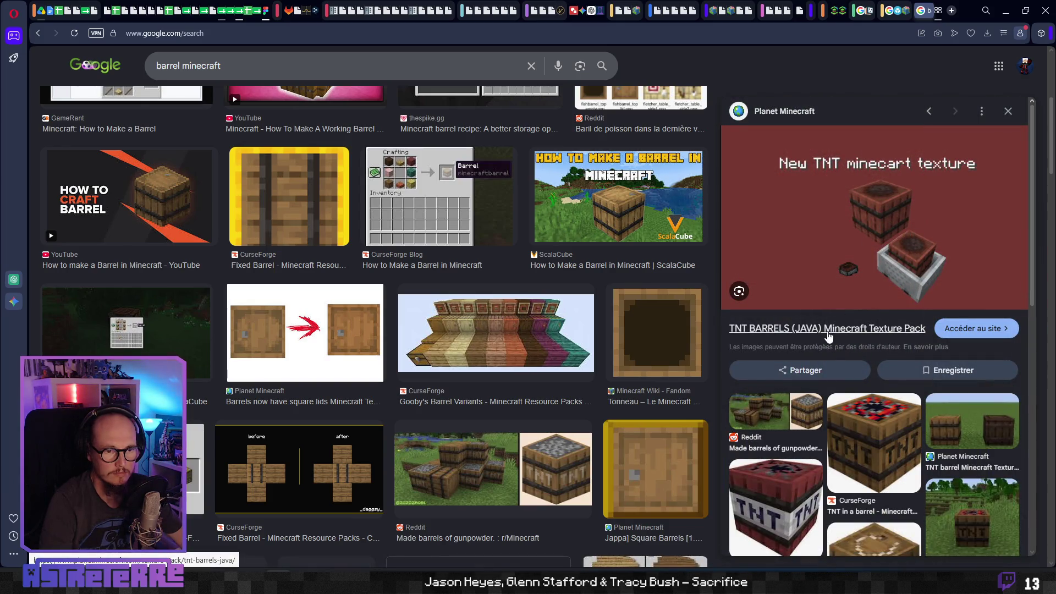
pyautogui.scroll(-3, 827, 335)
pyautogui.scroll(3, 826, 335)
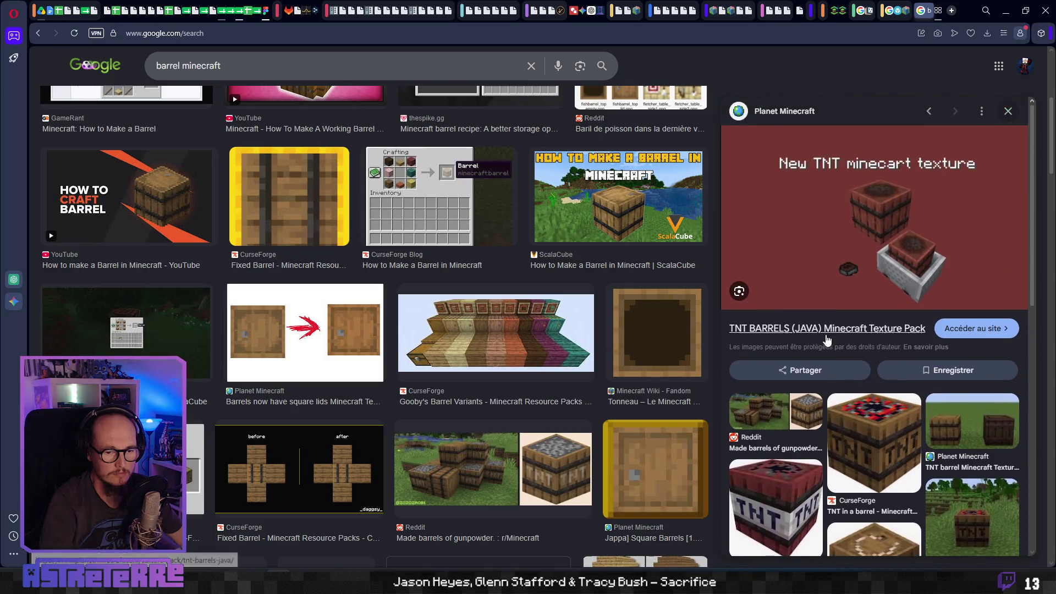
pyautogui.scroll(-4, 827, 335)
pyautogui.click(971, 398)
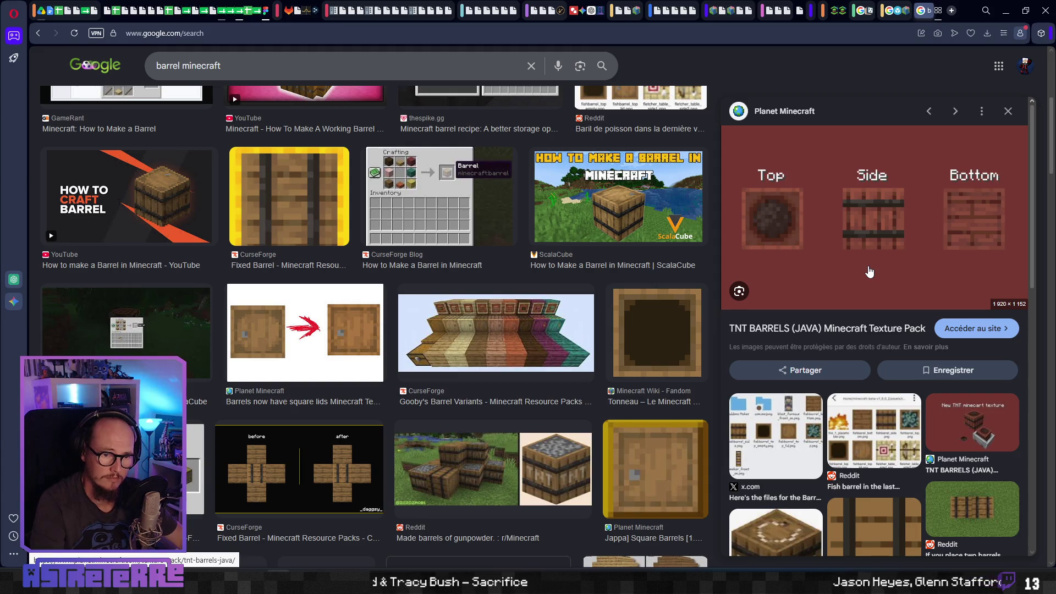
pyautogui.click(826, 330)
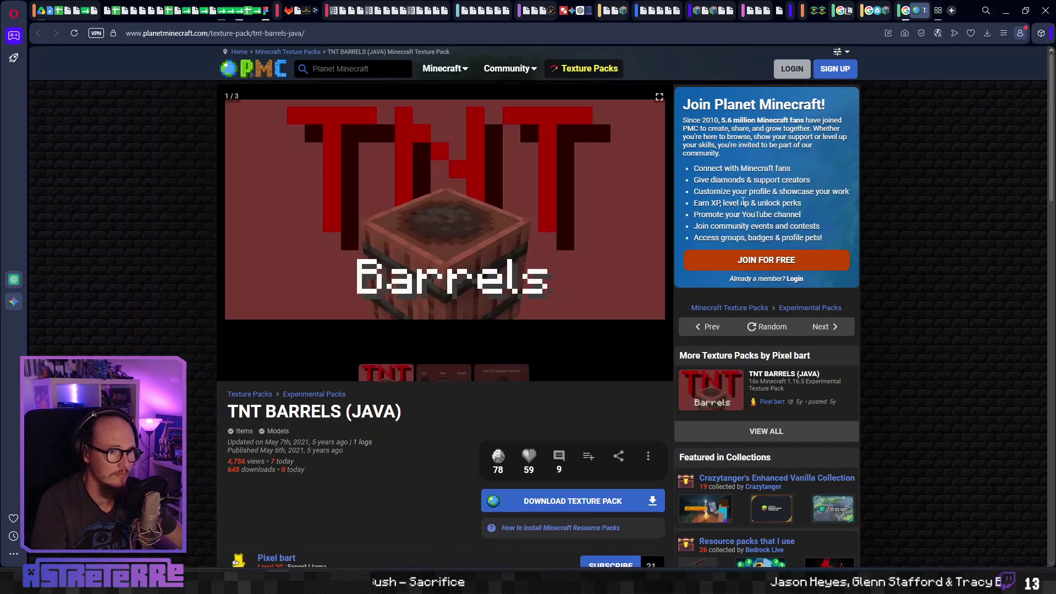
# Browse the TNT BARRELS (JAVA) page's gallery images, then go back to the barrel minecraft results.
pyautogui.scroll(-3, 447, 378)
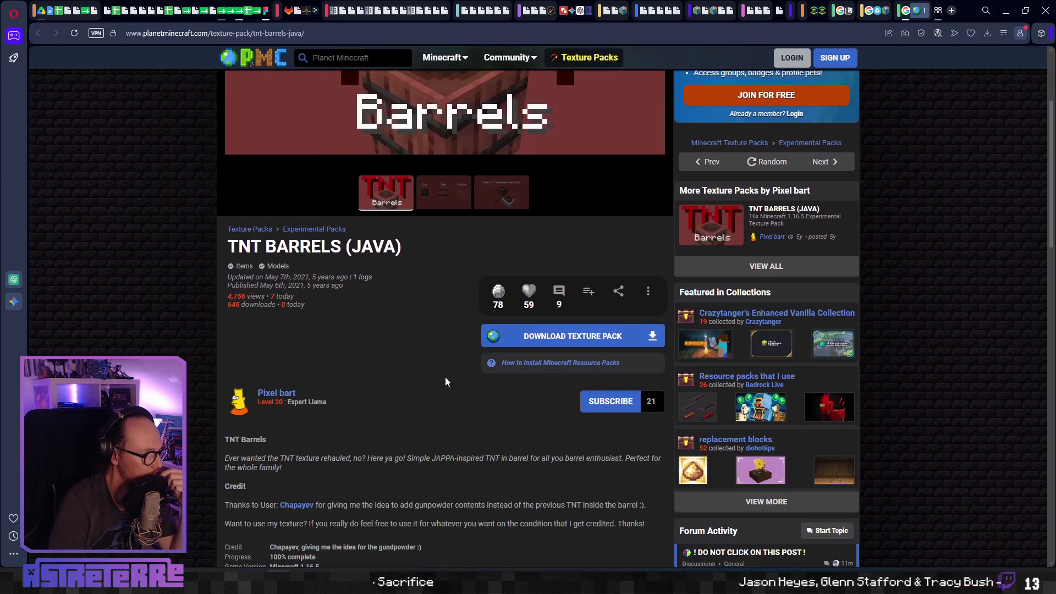
pyautogui.scroll(-3, 316, 434)
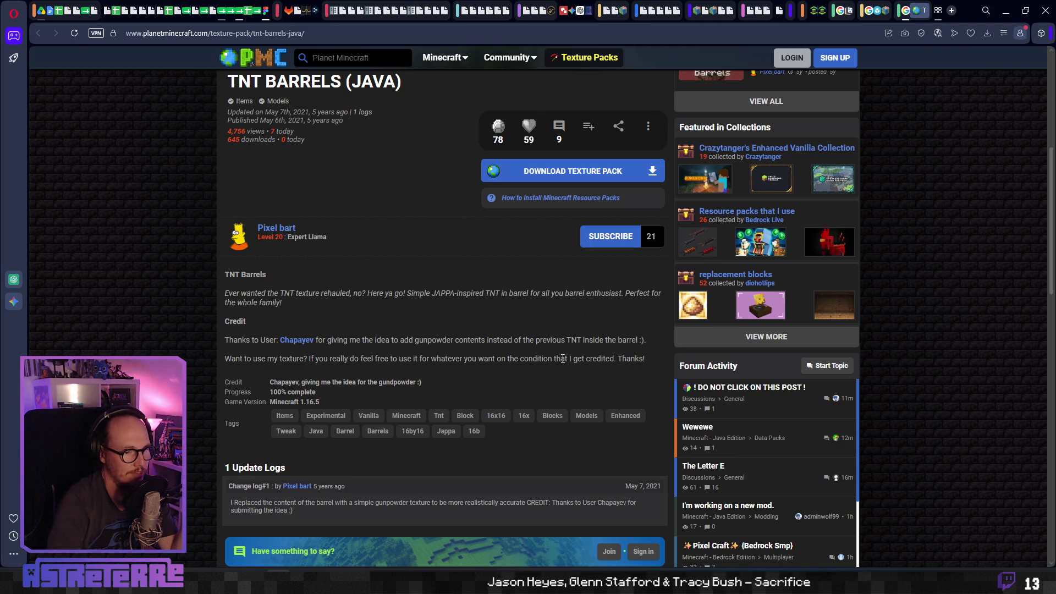
pyautogui.scroll(5, 341, 377)
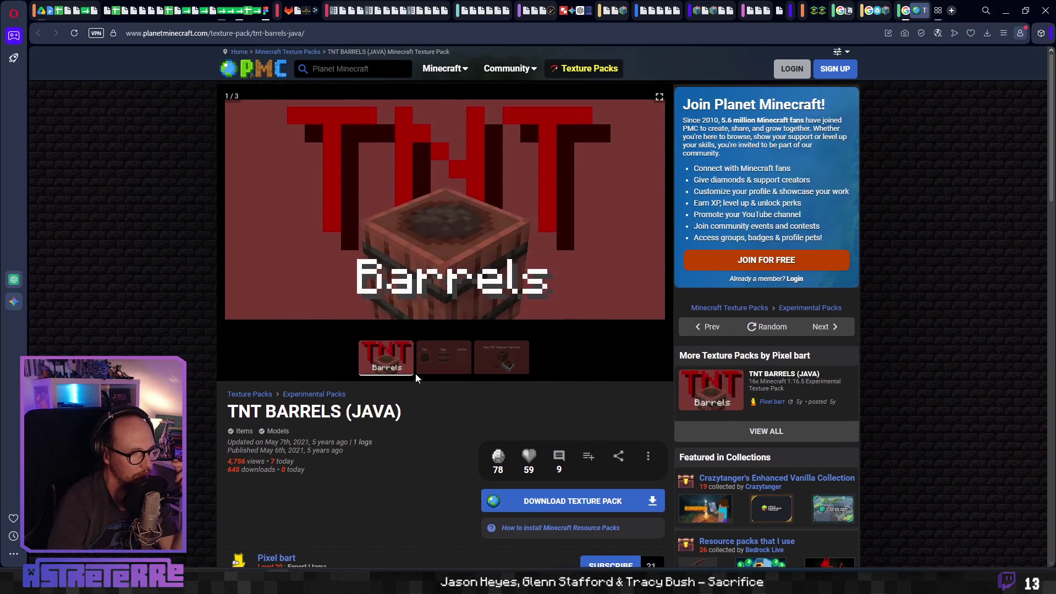
pyautogui.click(441, 360)
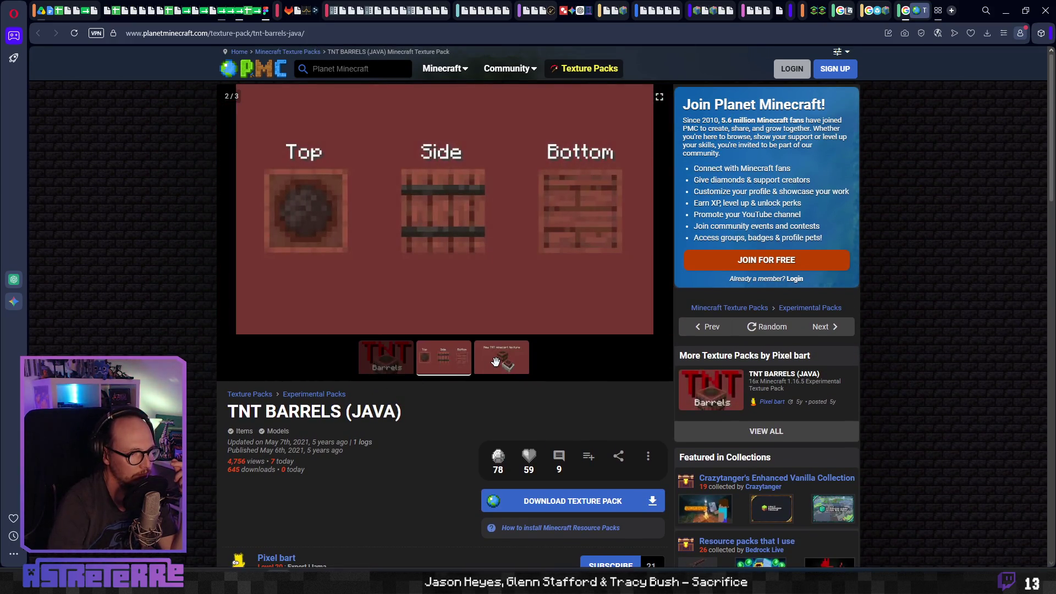
pyautogui.click(424, 362)
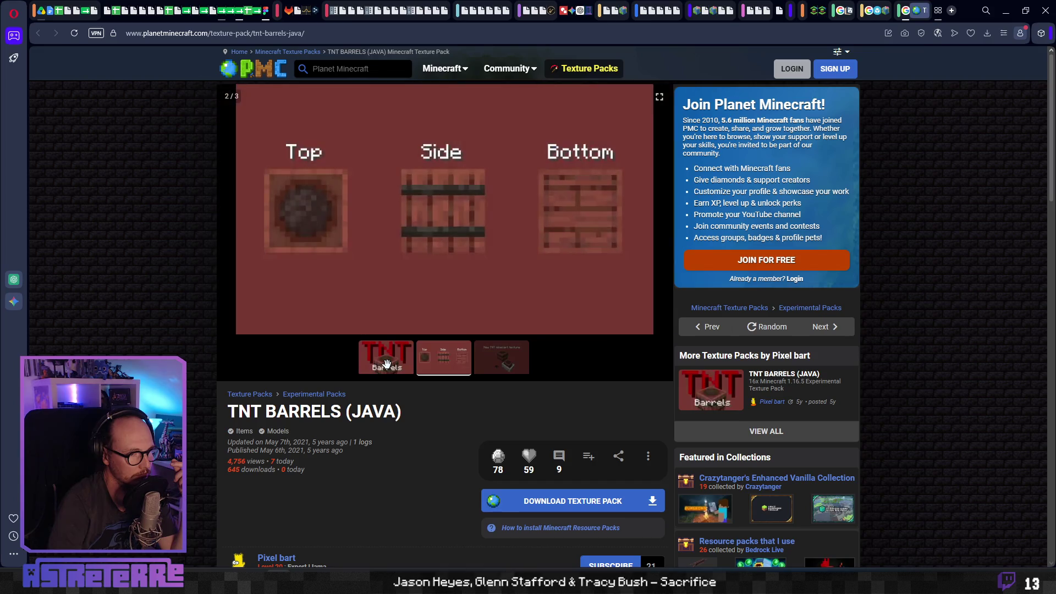
pyautogui.click(386, 364)
pyautogui.scroll(-7, 387, 365)
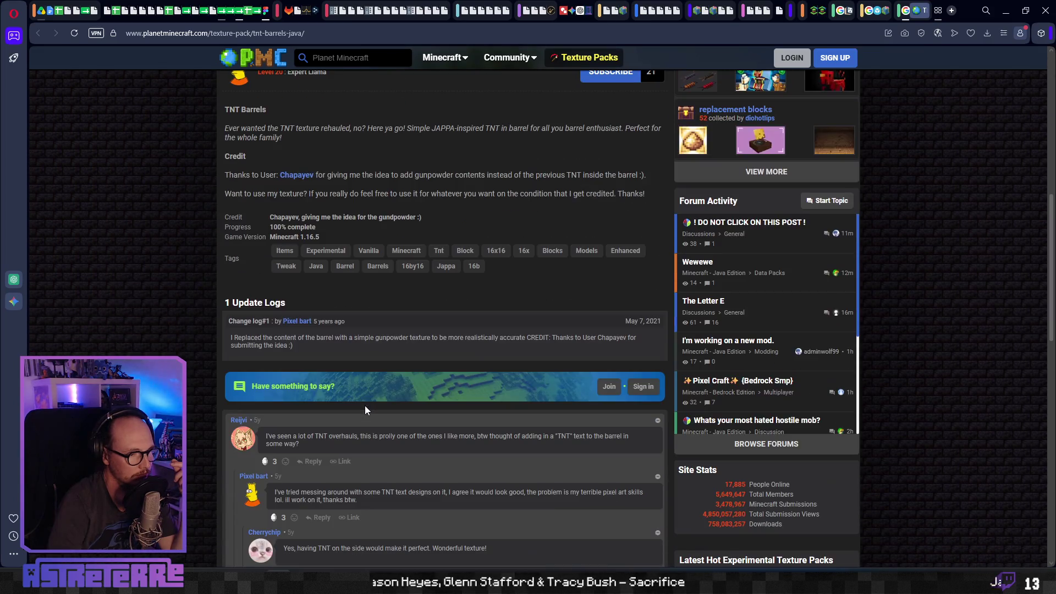
pyautogui.scroll(7, 365, 407)
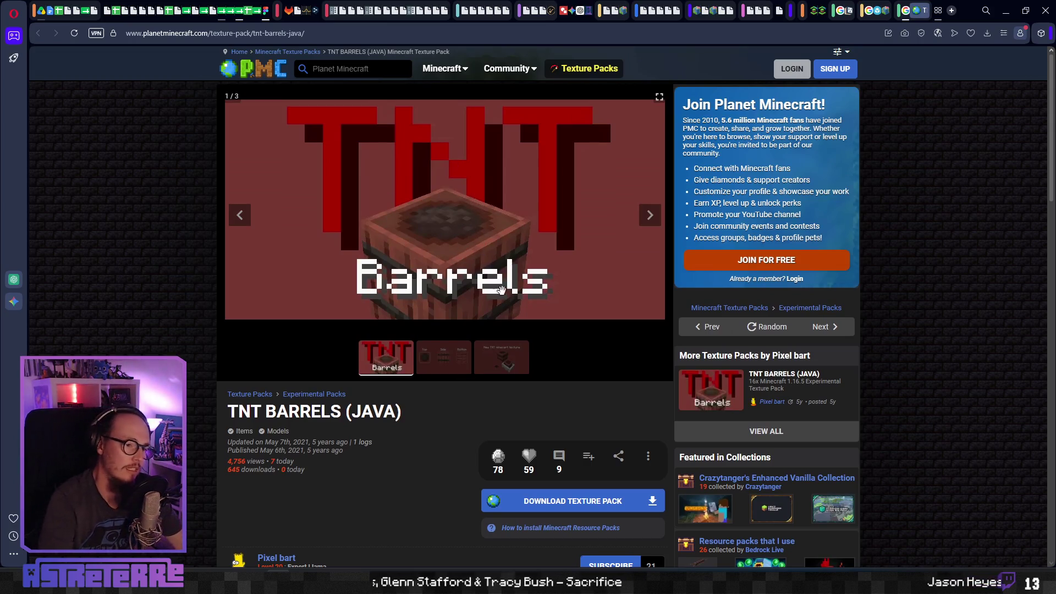
pyautogui.click(908, 12)
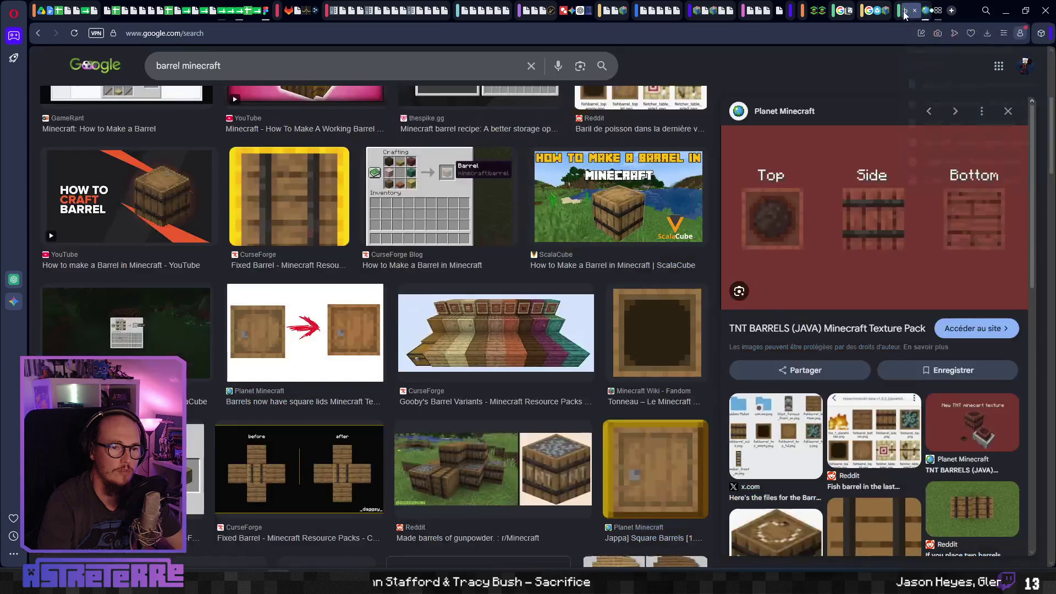
# Preview the Reinforced Barrels and Instagram barrel designs results.
pyautogui.scroll(-3, 314, 387)
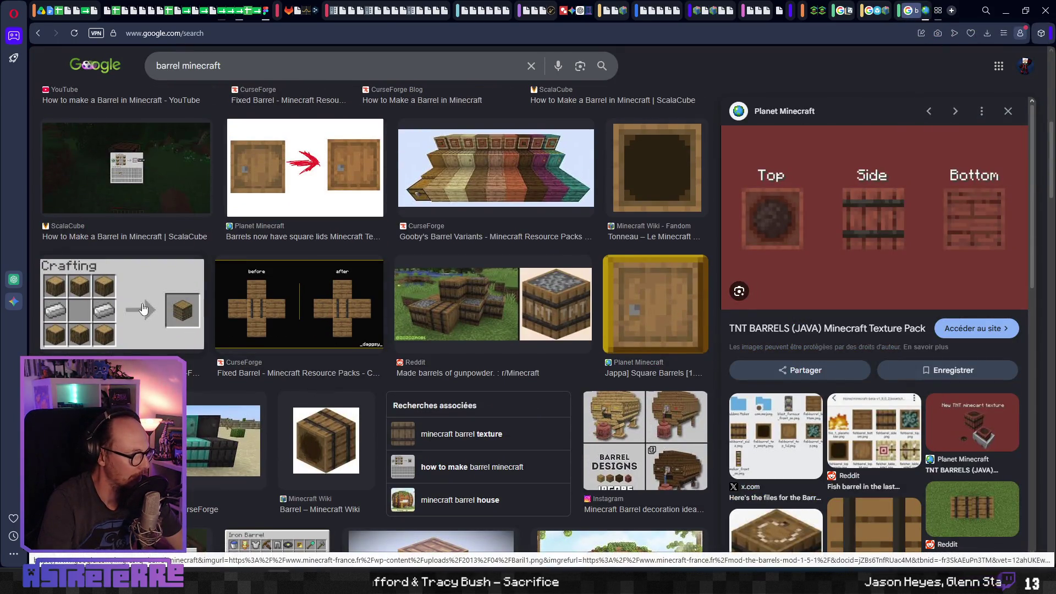
pyautogui.scroll(-2, 175, 335)
pyautogui.scroll(-2, 211, 368)
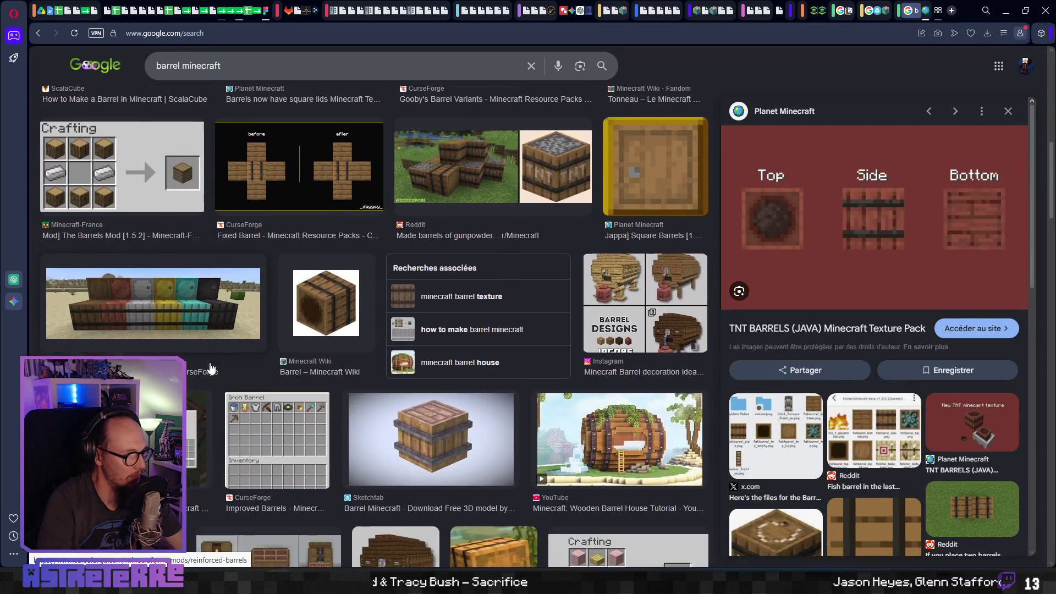
pyautogui.click(165, 226)
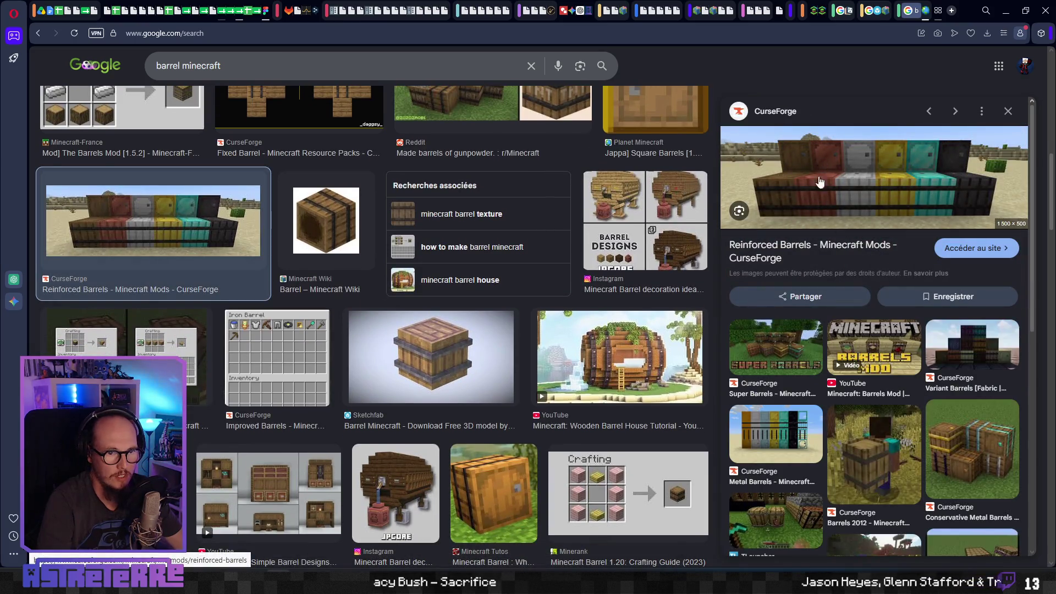
pyautogui.click(635, 202)
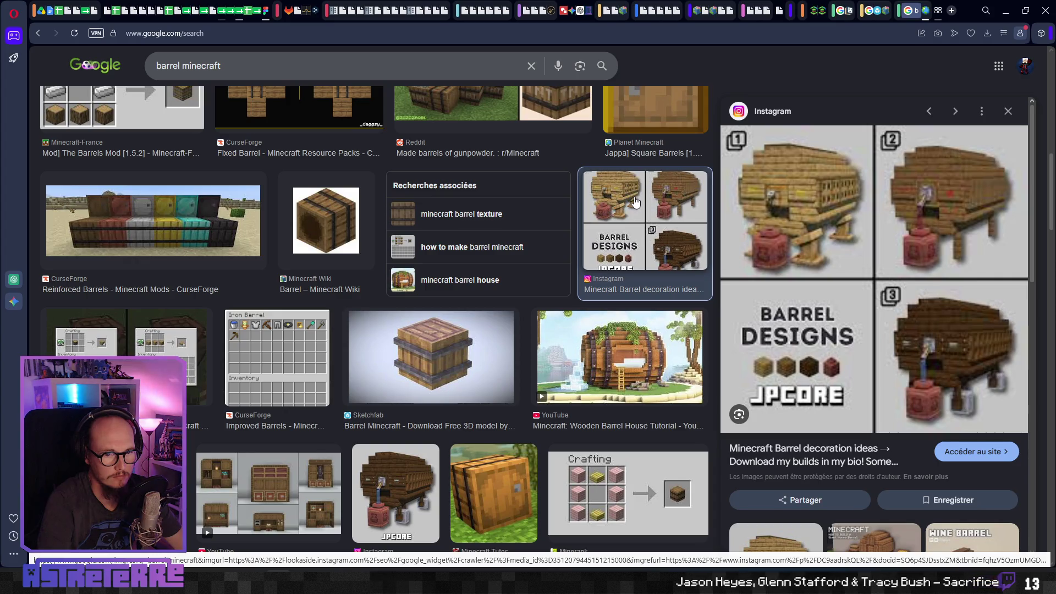
# Scroll through more barrel minecraft results and select 'barrel' in the search query.
pyautogui.scroll(-3, 786, 374)
pyautogui.scroll(-2, 785, 374)
pyautogui.scroll(2, 785, 374)
pyautogui.scroll(-3, 786, 374)
pyautogui.scroll(-3, 785, 374)
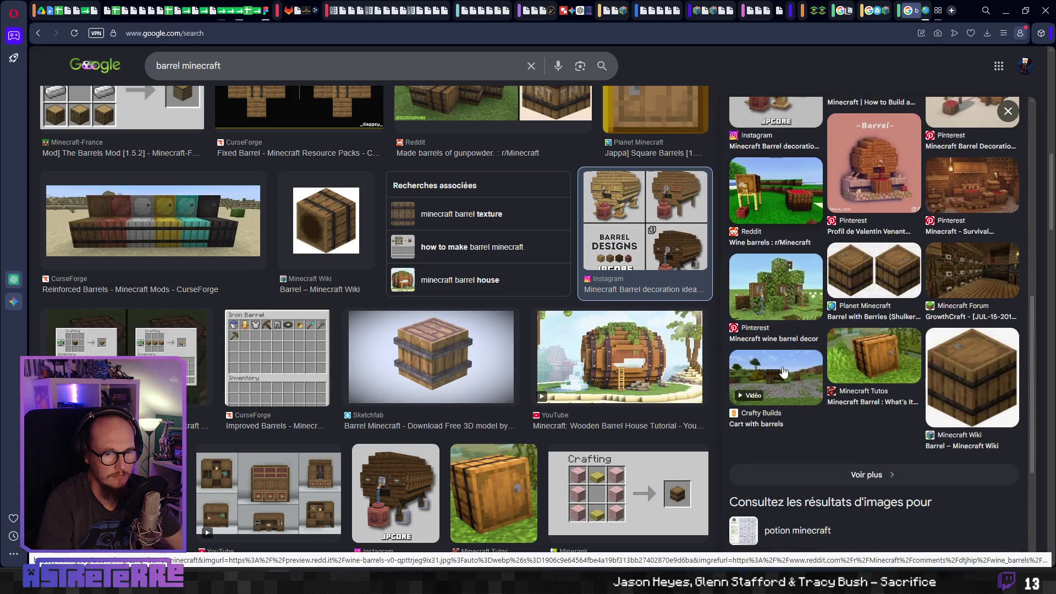
pyautogui.scroll(-2, 412, 365)
pyautogui.scroll(-6, 432, 362)
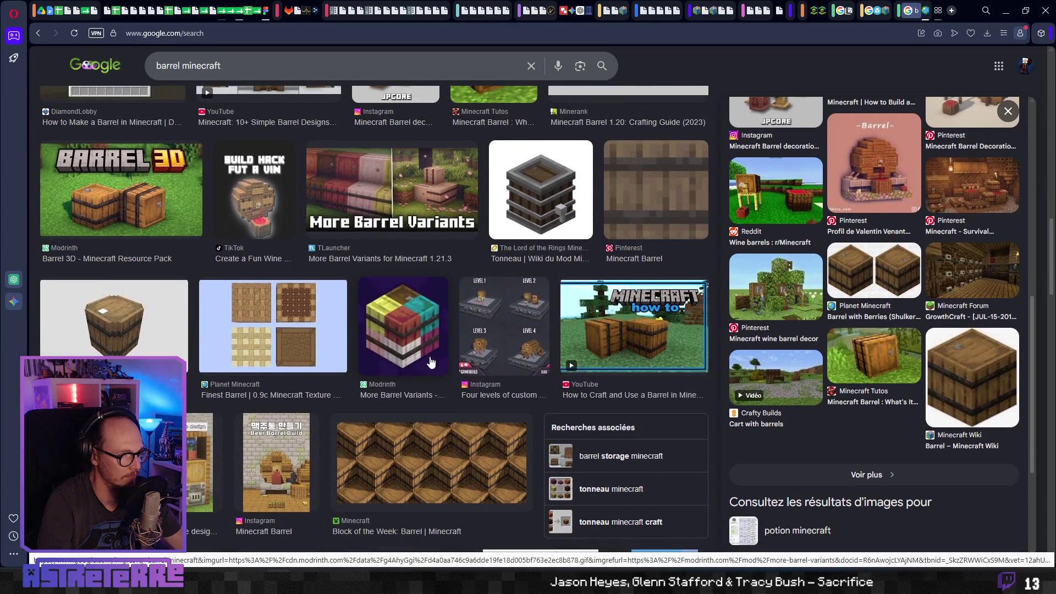
pyautogui.scroll(-3, 431, 362)
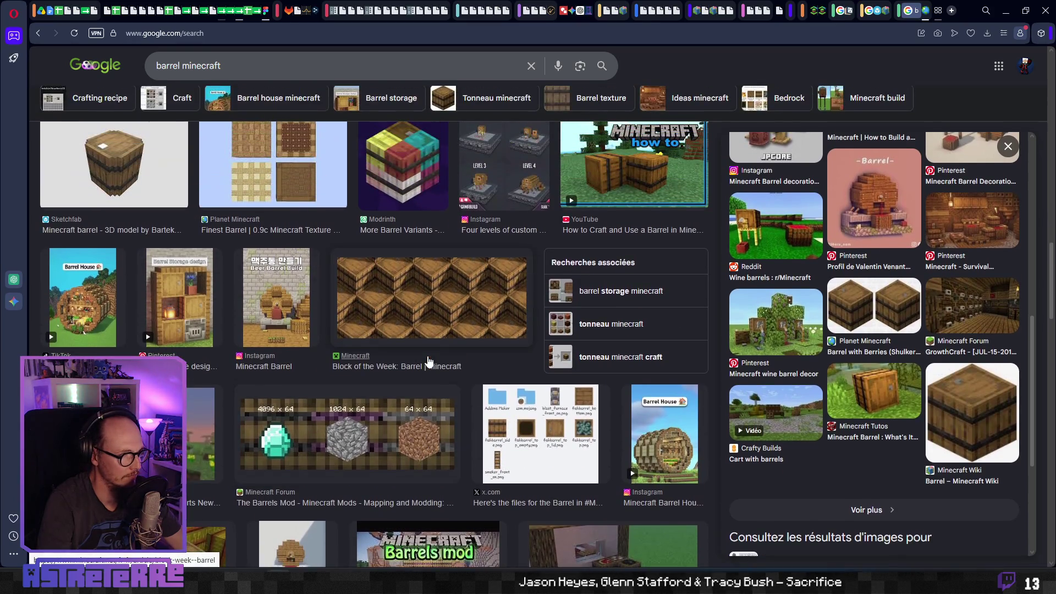
pyautogui.scroll(1, 430, 361)
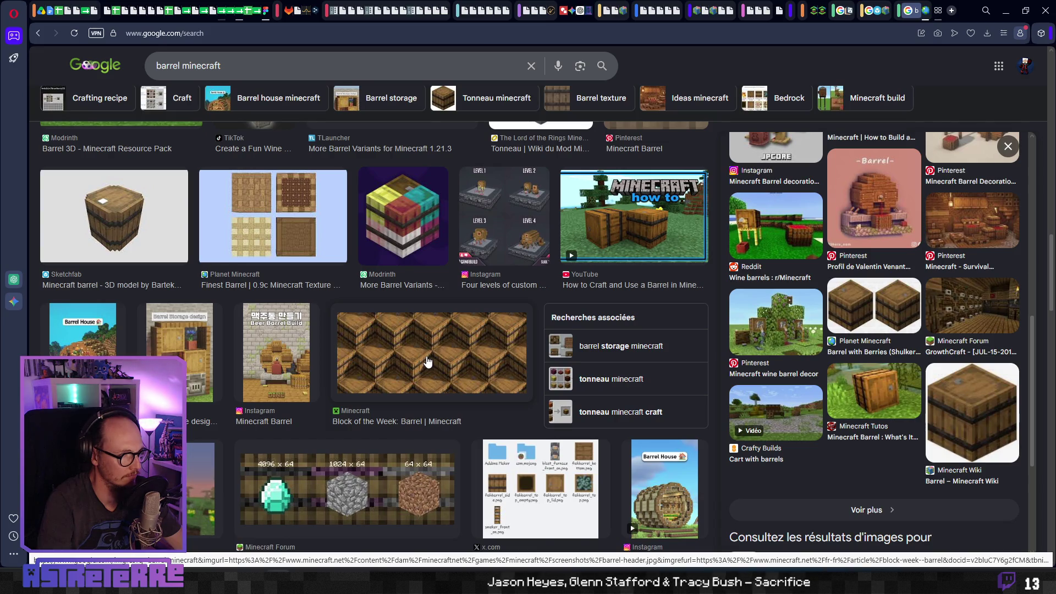
pyautogui.scroll(-3, 428, 362)
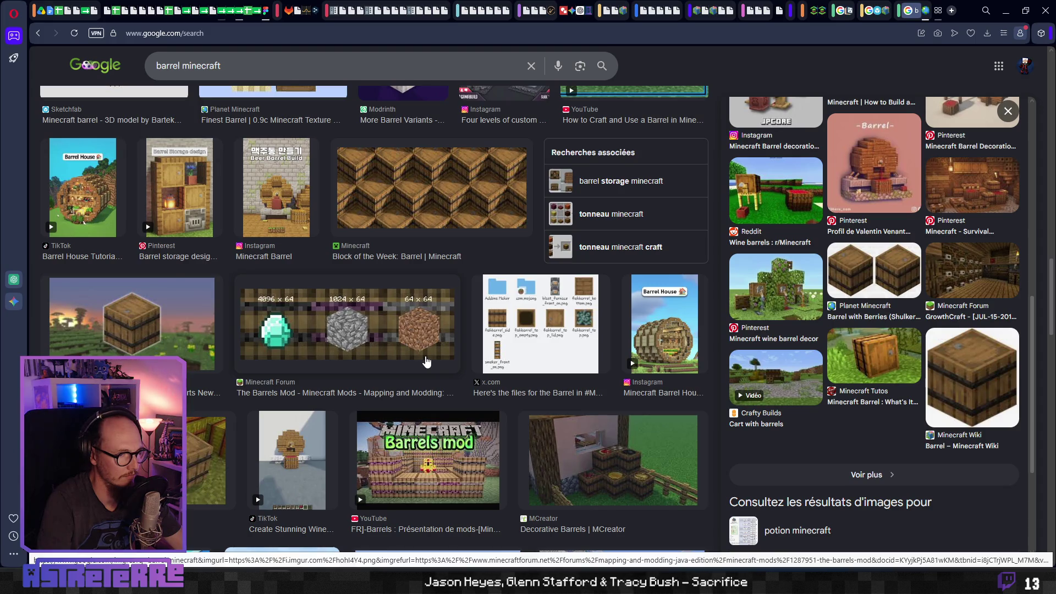
pyautogui.scroll(-4, 426, 361)
pyautogui.scroll(-4, 357, 352)
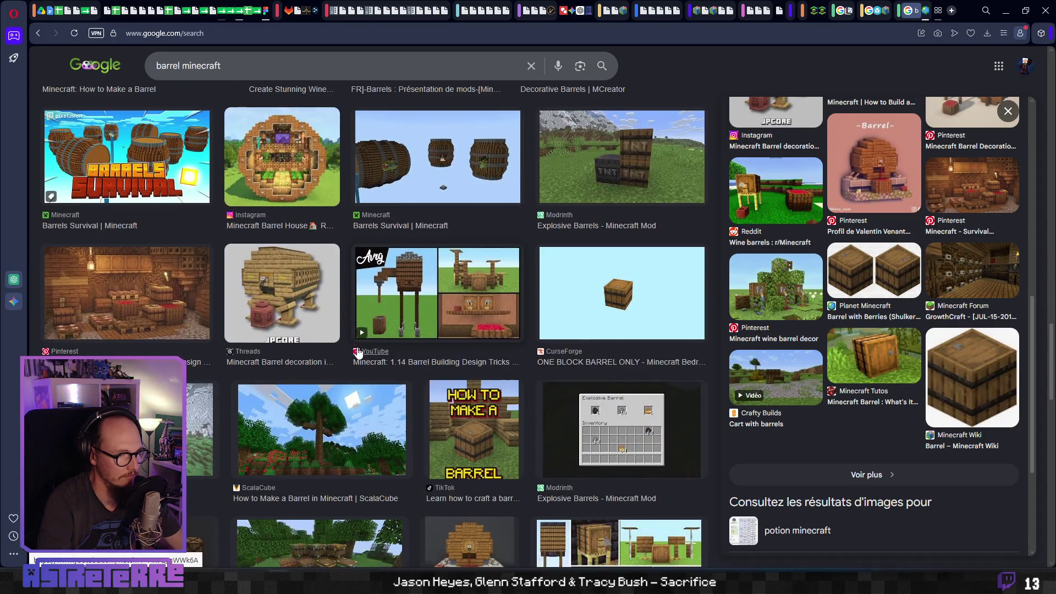
pyautogui.scroll(5, 357, 352)
pyautogui.doubleClick(167, 65)
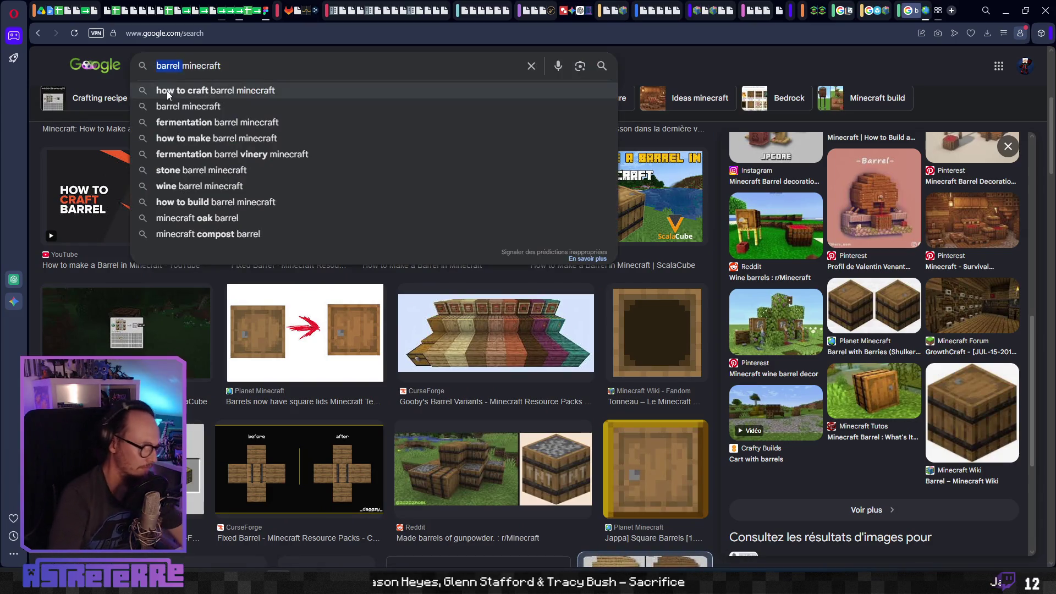
# Search Google Images for 'TNT minecraft' and scroll through the results.
pyautogui.write('TNT')
pyautogui.press('Return')
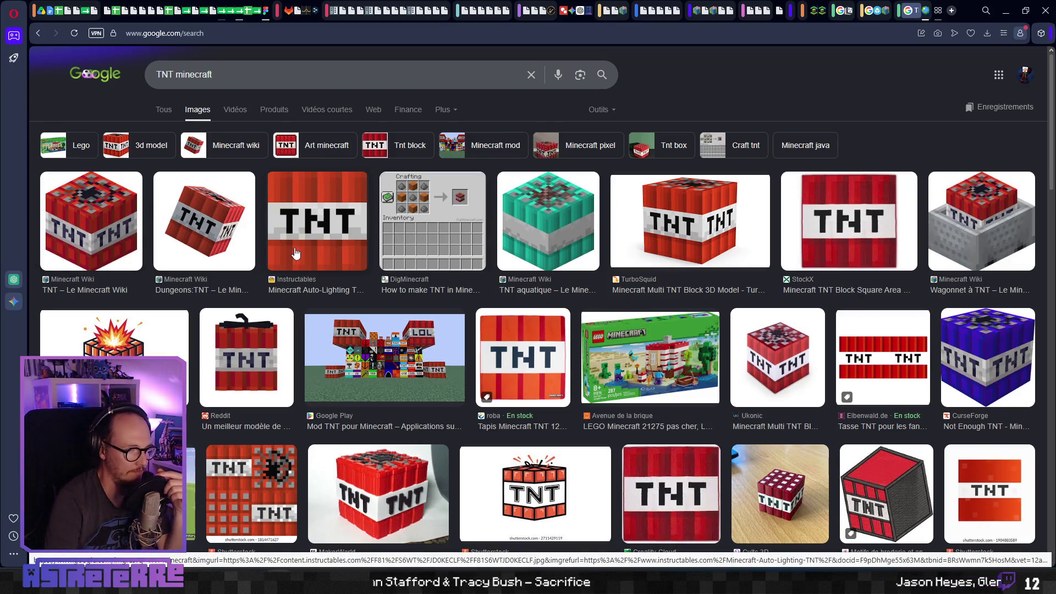
pyautogui.scroll(-1, 378, 290)
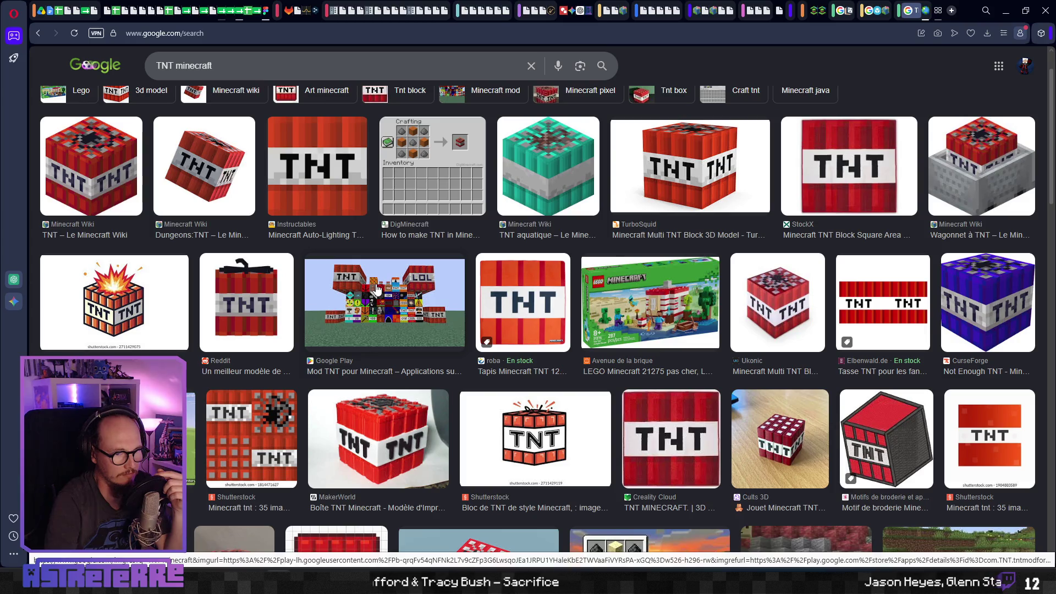
pyautogui.scroll(-5, 378, 289)
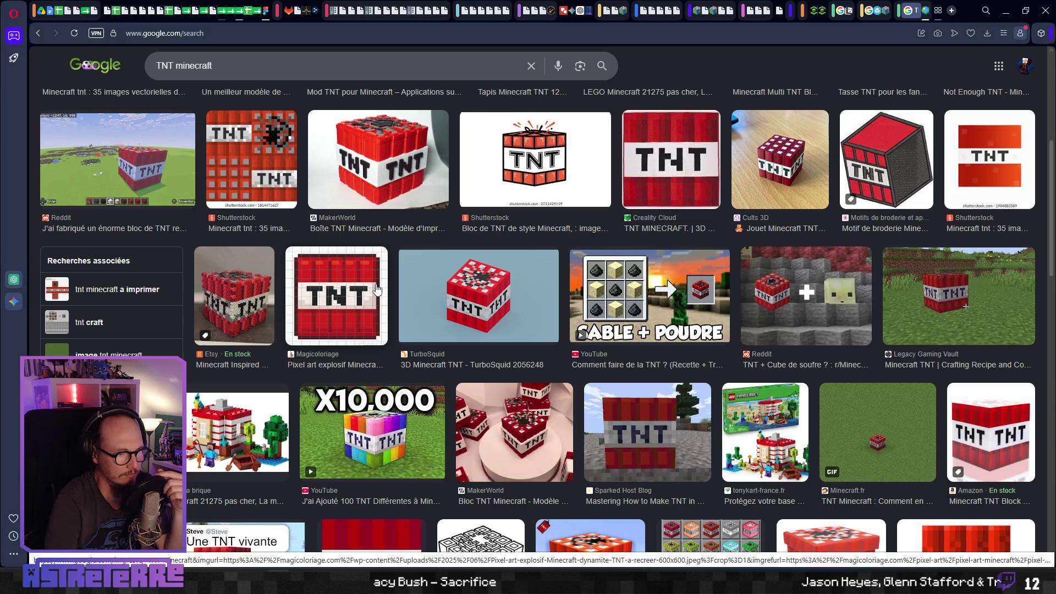
pyautogui.scroll(-1, 377, 290)
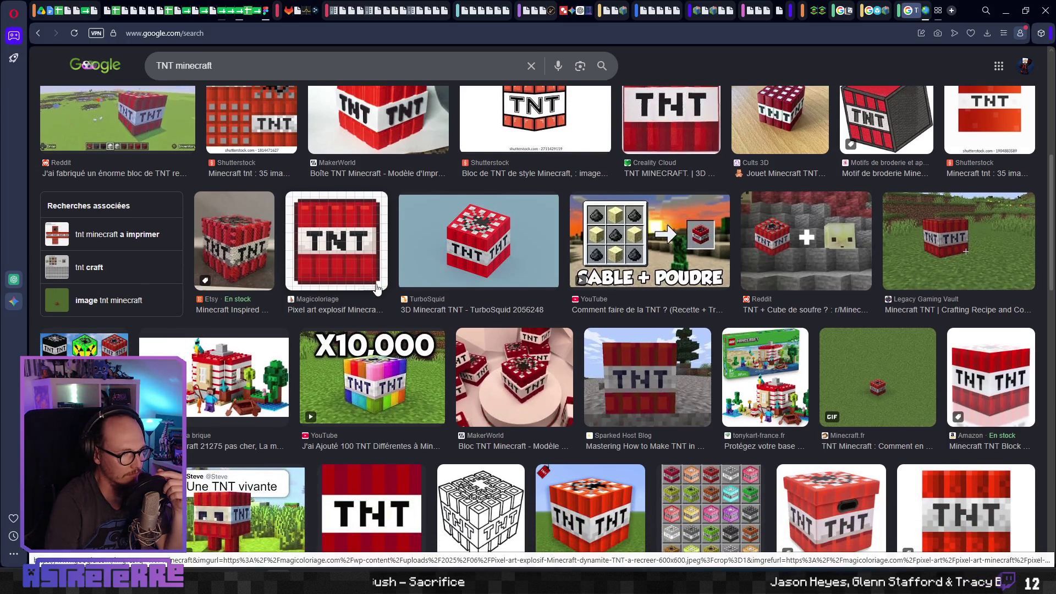
pyautogui.scroll(-5, 377, 290)
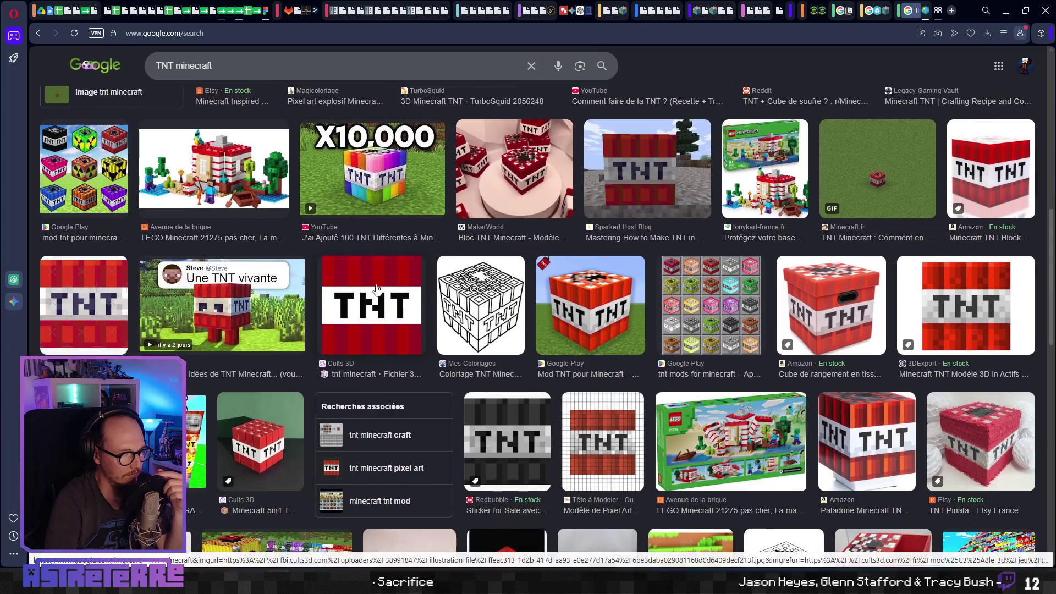
pyautogui.scroll(1, 377, 289)
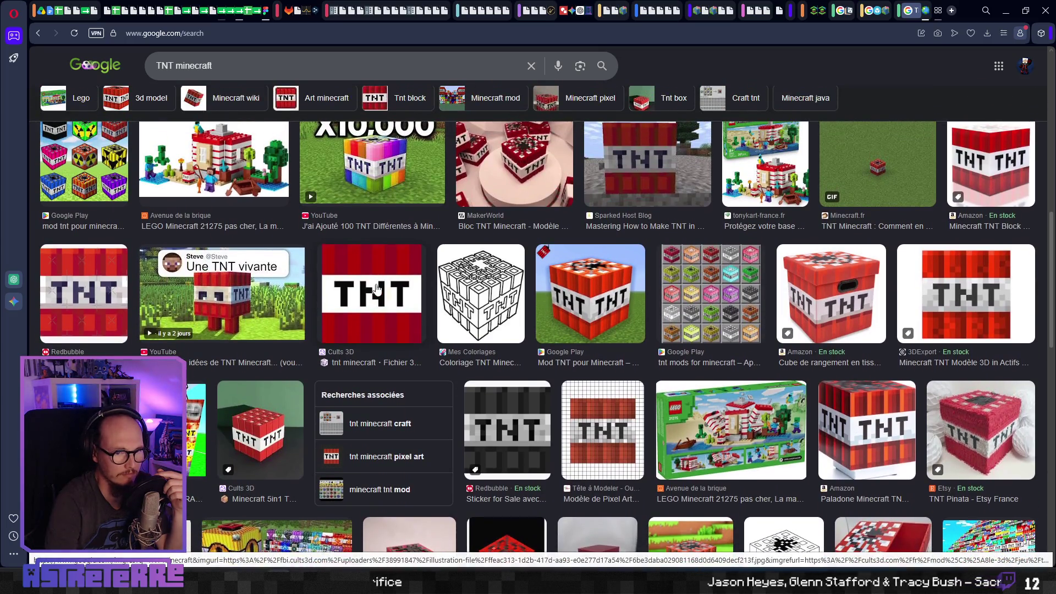
pyautogui.scroll(-1, 378, 289)
pyautogui.scroll(-1, 377, 289)
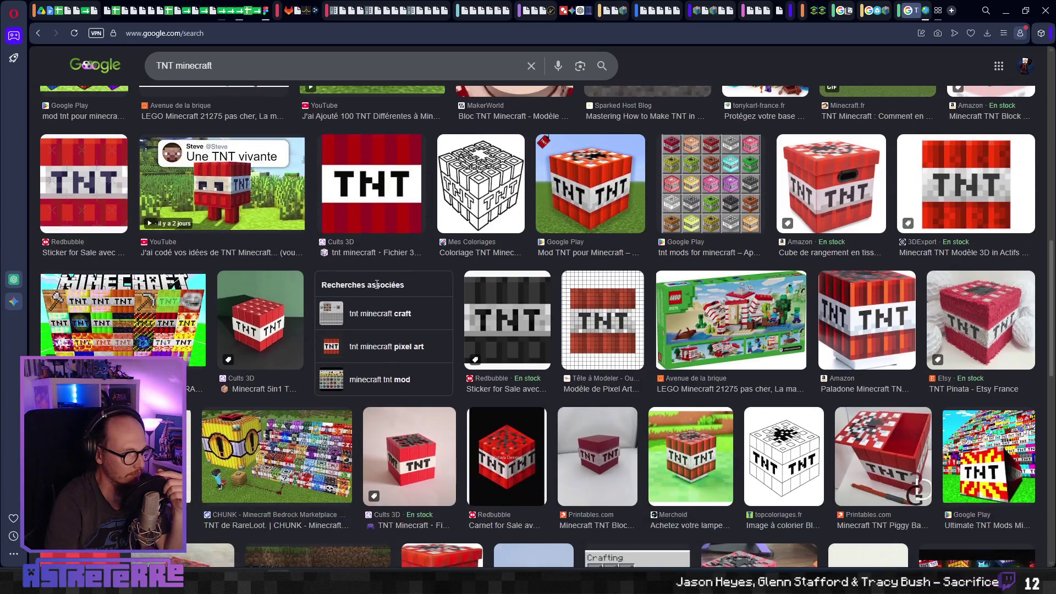
pyautogui.scroll(-1, 378, 284)
pyautogui.scroll(-1, 377, 287)
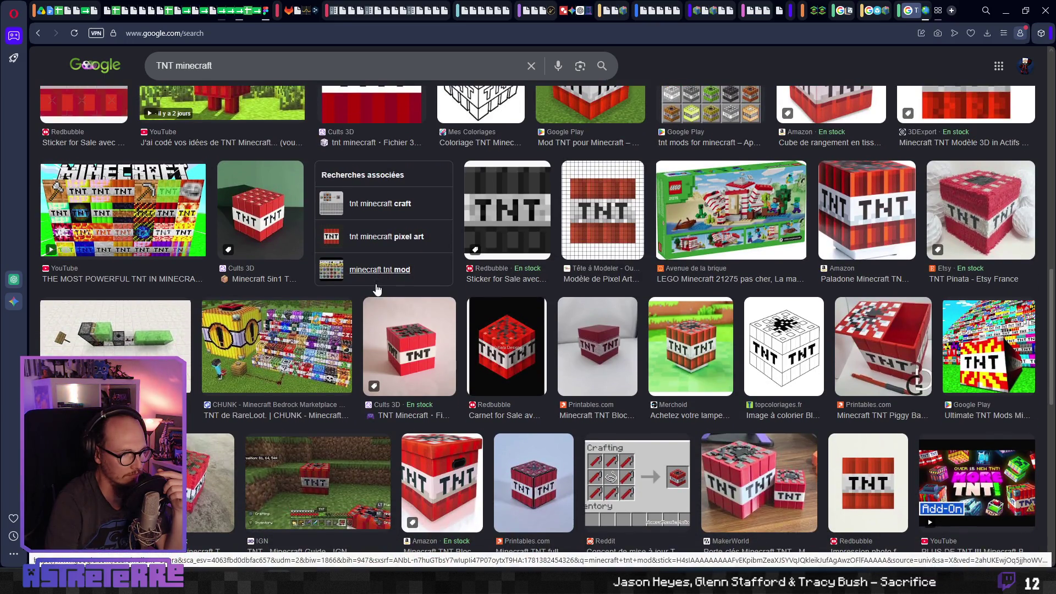
pyautogui.scroll(-7, 377, 289)
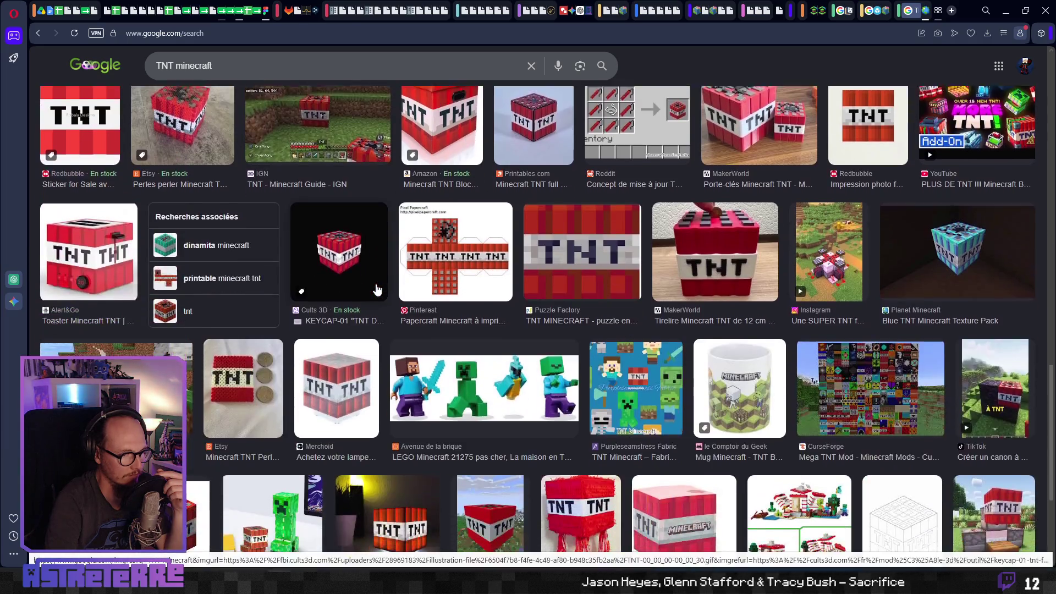
pyautogui.scroll(-3, 377, 289)
pyautogui.scroll(-1, 377, 289)
pyautogui.scroll(-2, 376, 289)
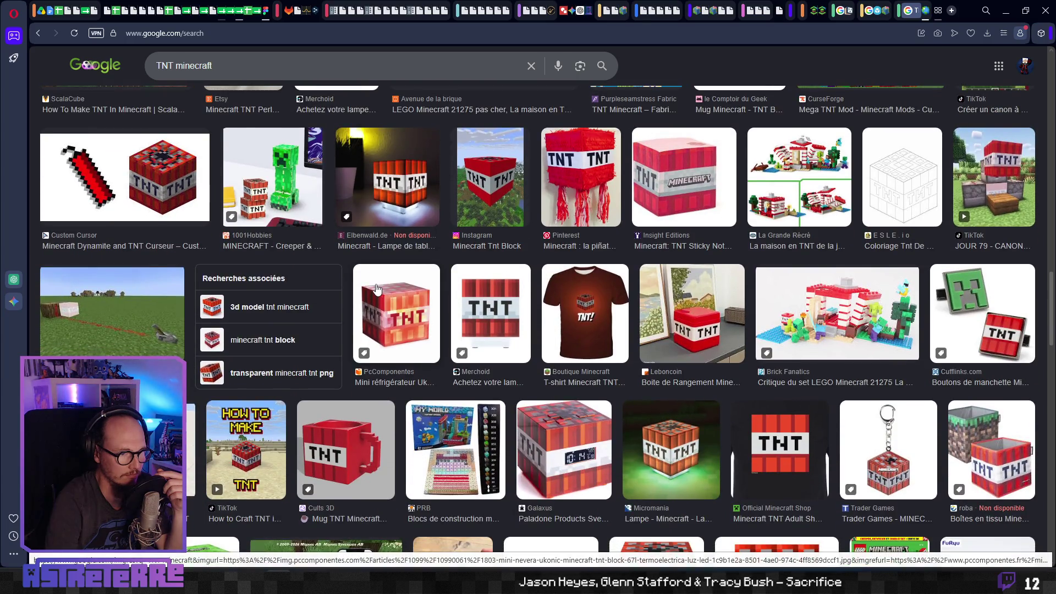
pyautogui.scroll(-8, 377, 289)
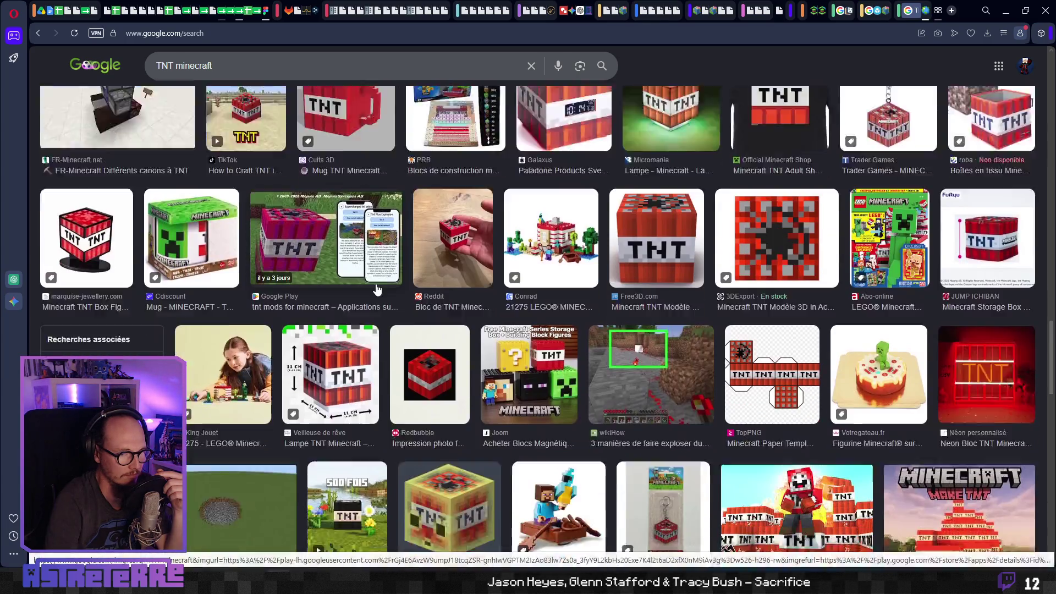
pyautogui.scroll(-4, 377, 288)
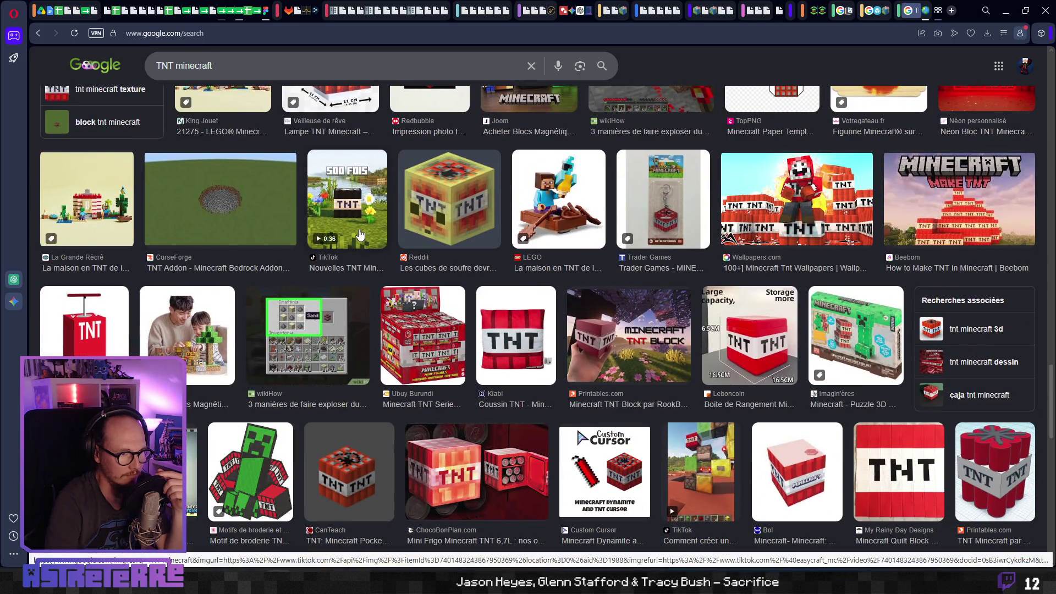
pyautogui.scroll(-6, 361, 317)
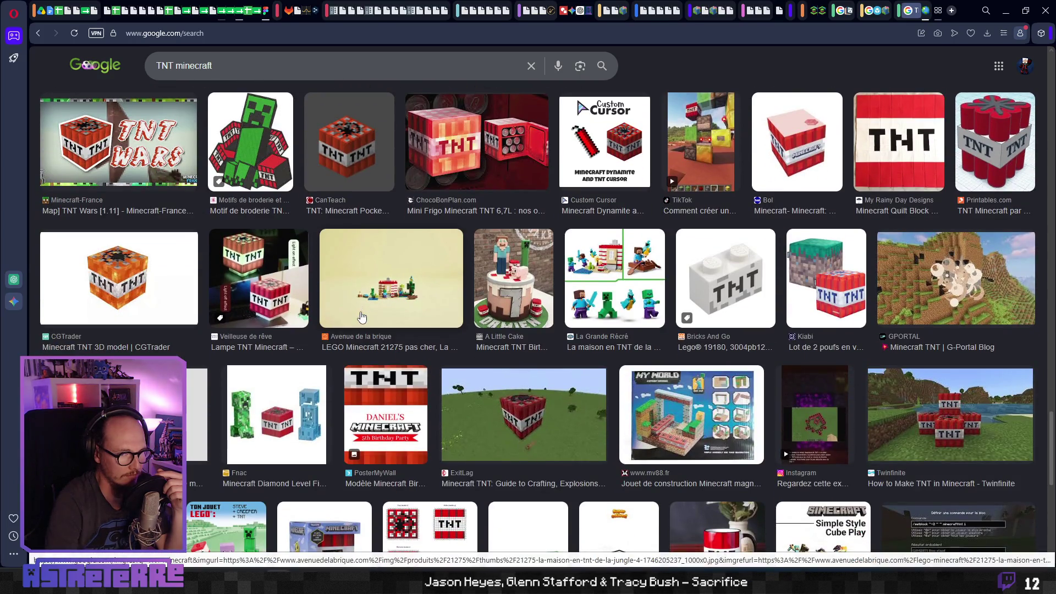
pyautogui.scroll(-9, 362, 317)
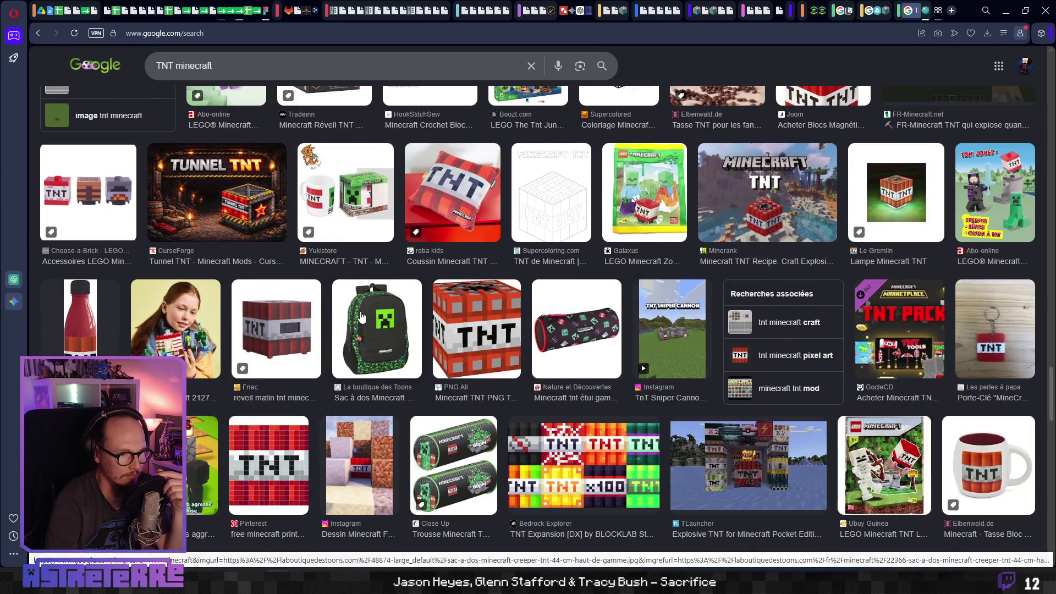
pyautogui.scroll(-5, 362, 317)
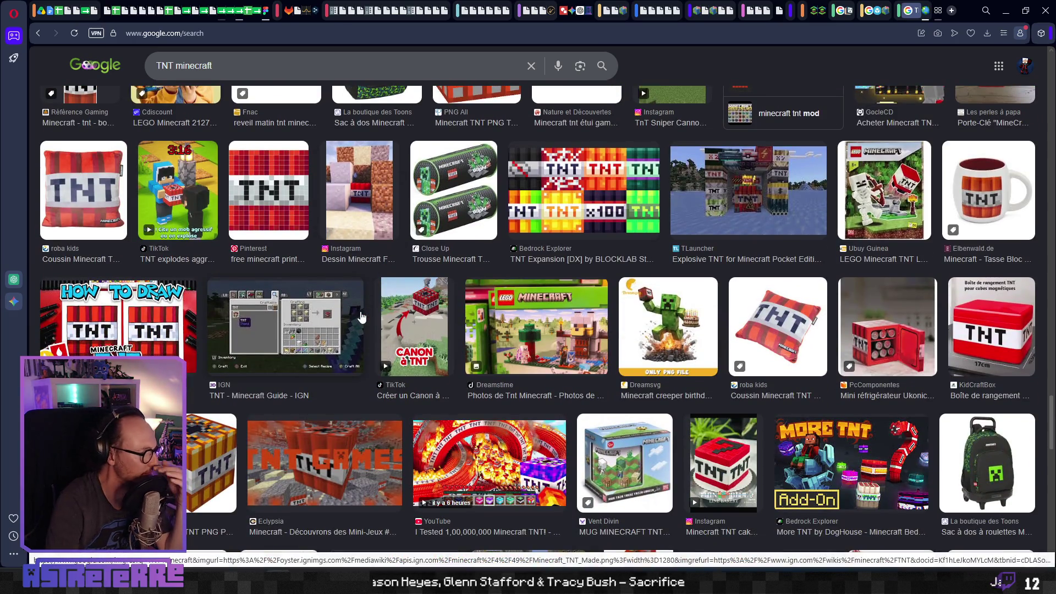
pyautogui.scroll(-4, 361, 318)
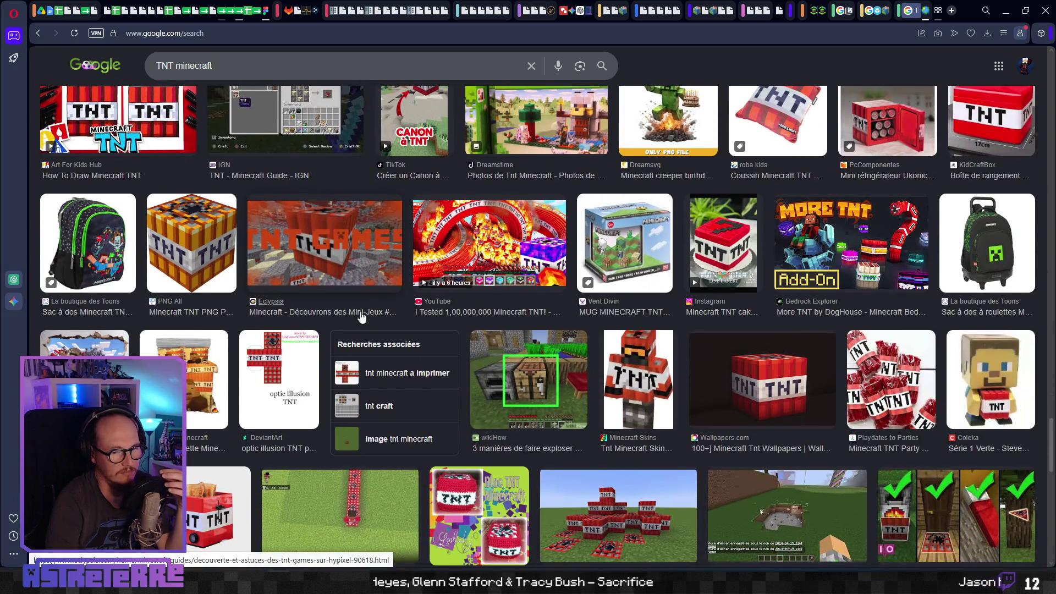
pyautogui.scroll(-20, 362, 317)
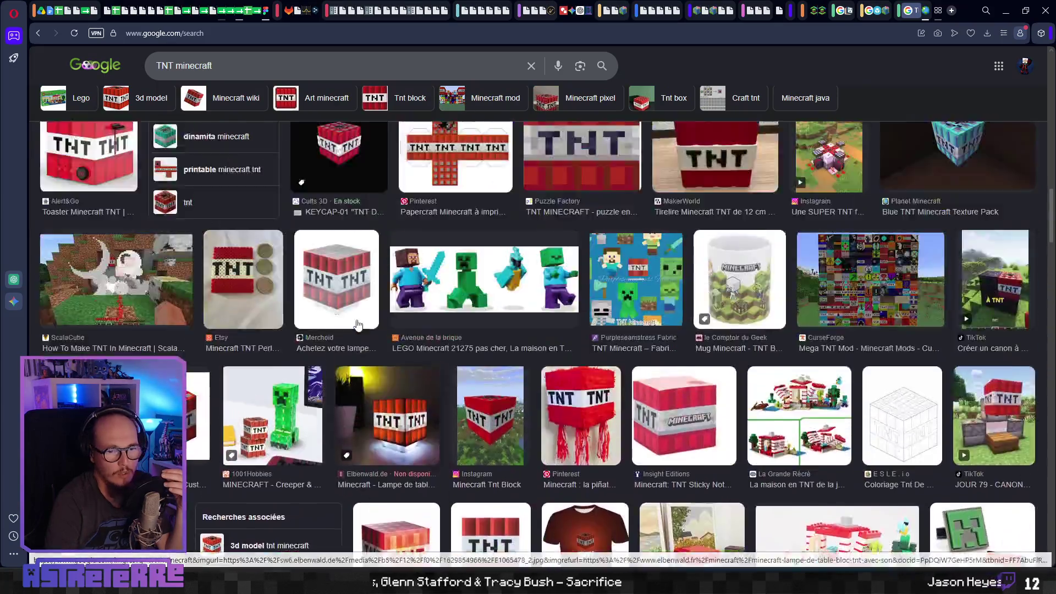
pyautogui.scroll(2, 357, 325)
pyautogui.hotkey('ctrl', 'Tab')
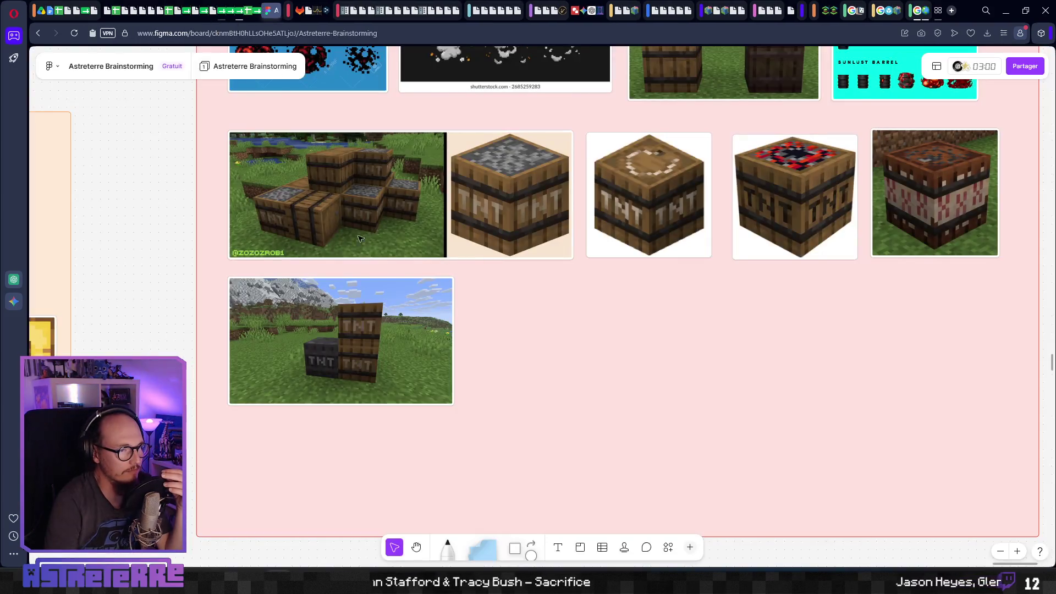
pyautogui.scroll(-3, 584, 286)
pyautogui.scroll(-2, 569, 296)
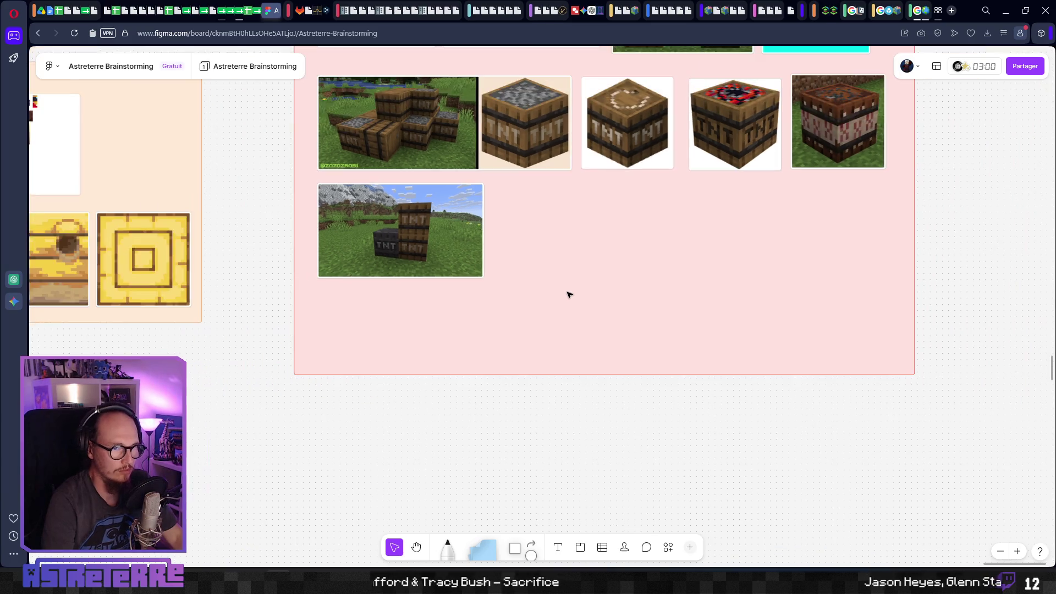
pyautogui.scroll(-1, 594, 286)
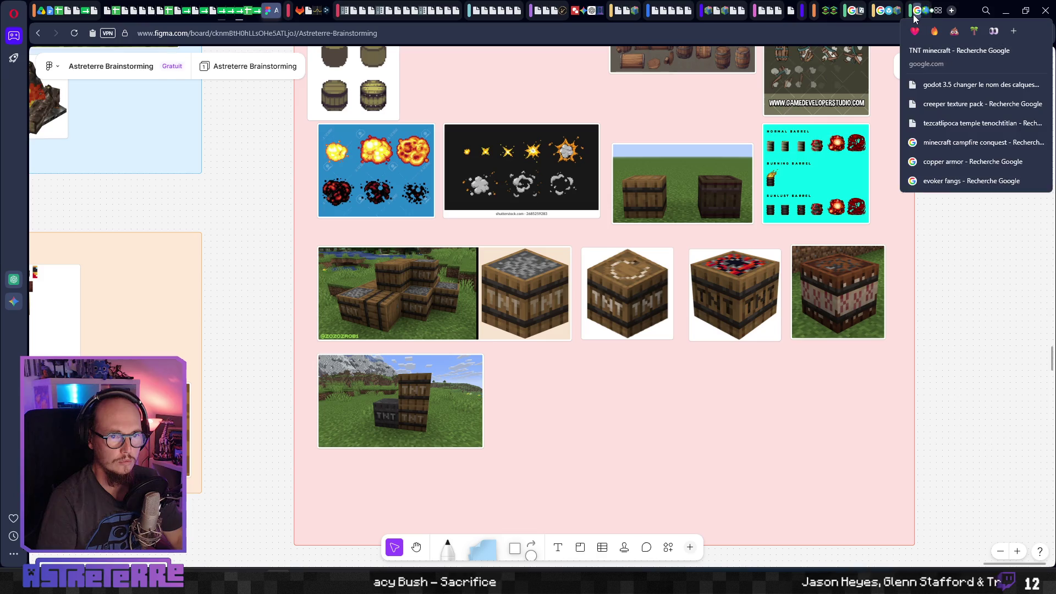
pyautogui.click(826, 13)
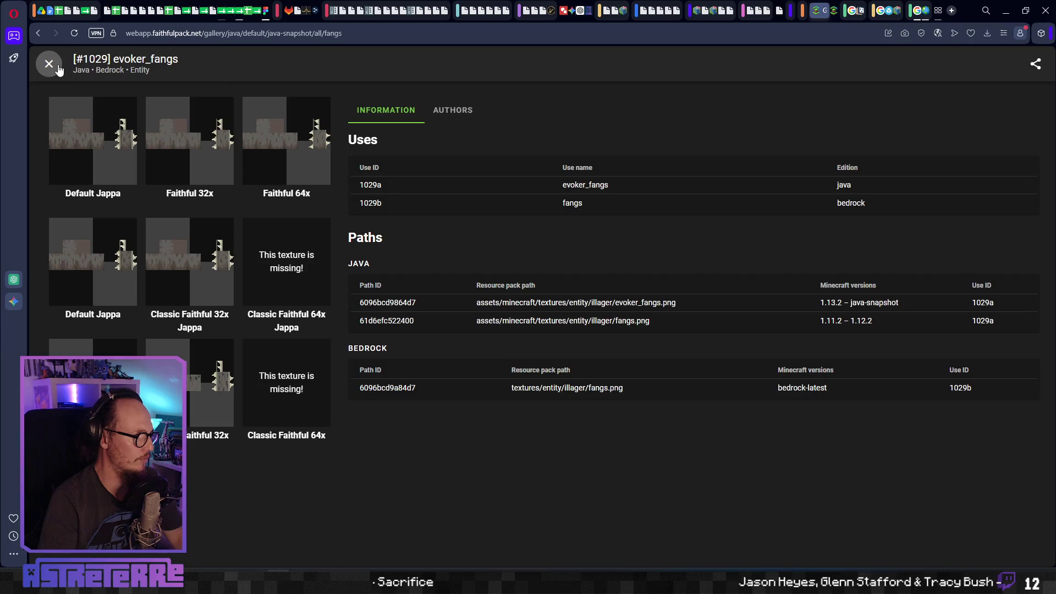
# Close the evoker_fangs details and search the gallery for 'tnt', then 'barrel'.
pyautogui.click(49, 64)
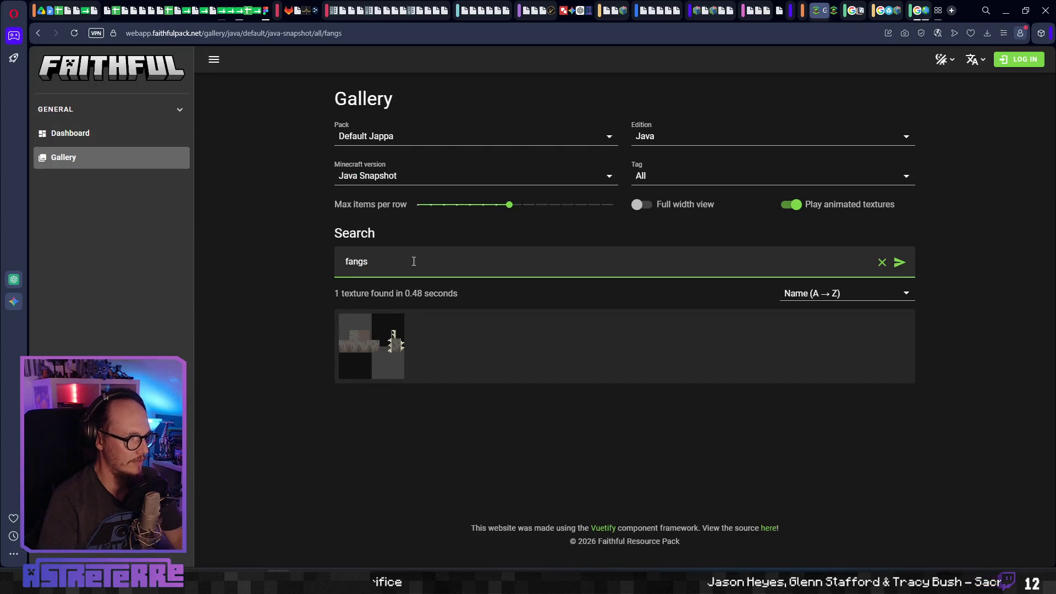
pyautogui.write('tnt')
pyautogui.press('Return')
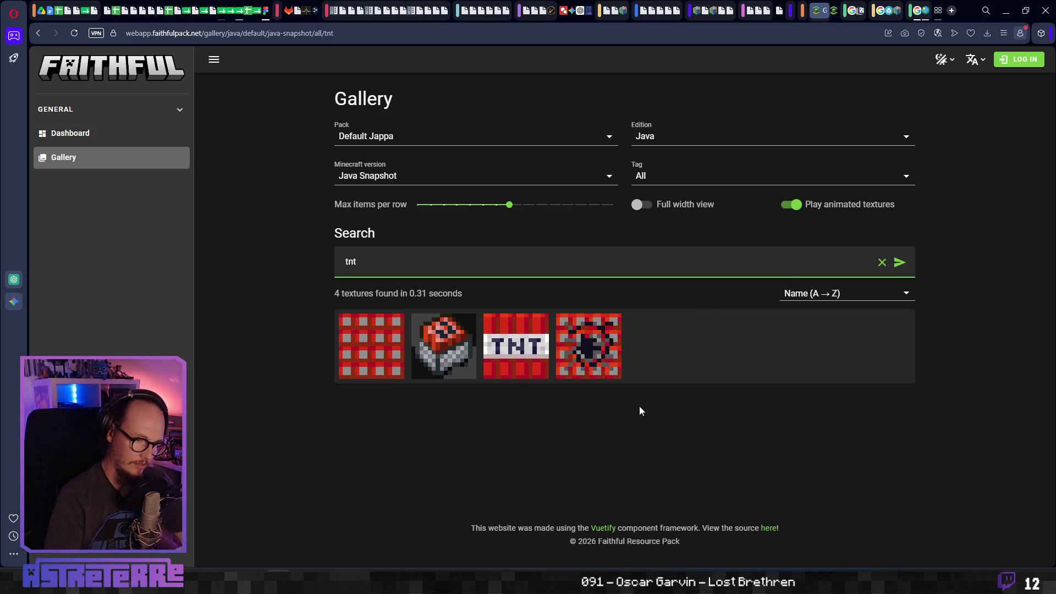
pyautogui.moveTo(393, 264); pyautogui.dragTo(242, 279)
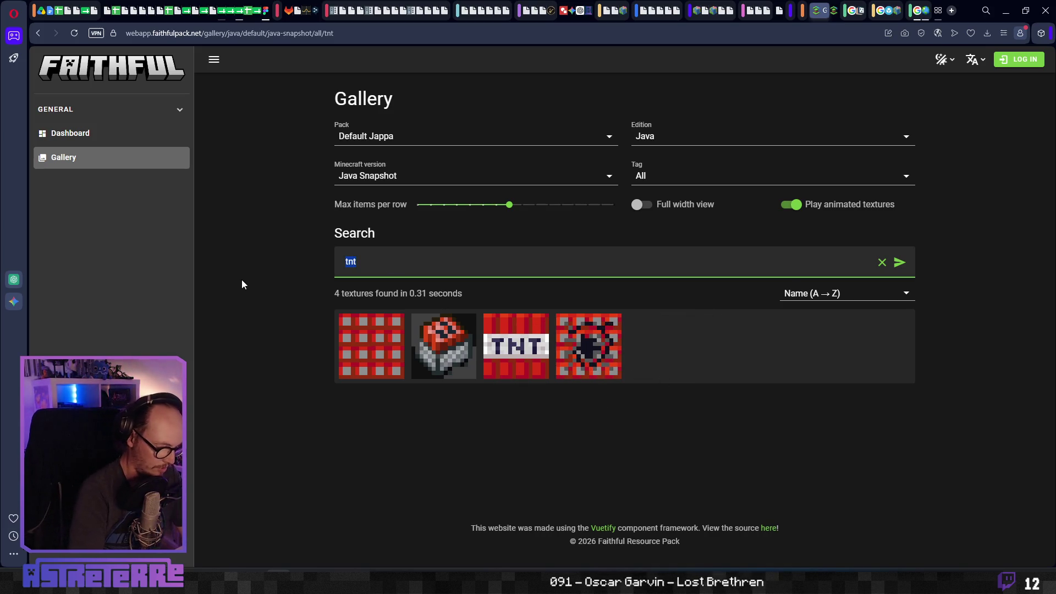
pyautogui.write('barrel')
pyautogui.press('Return')
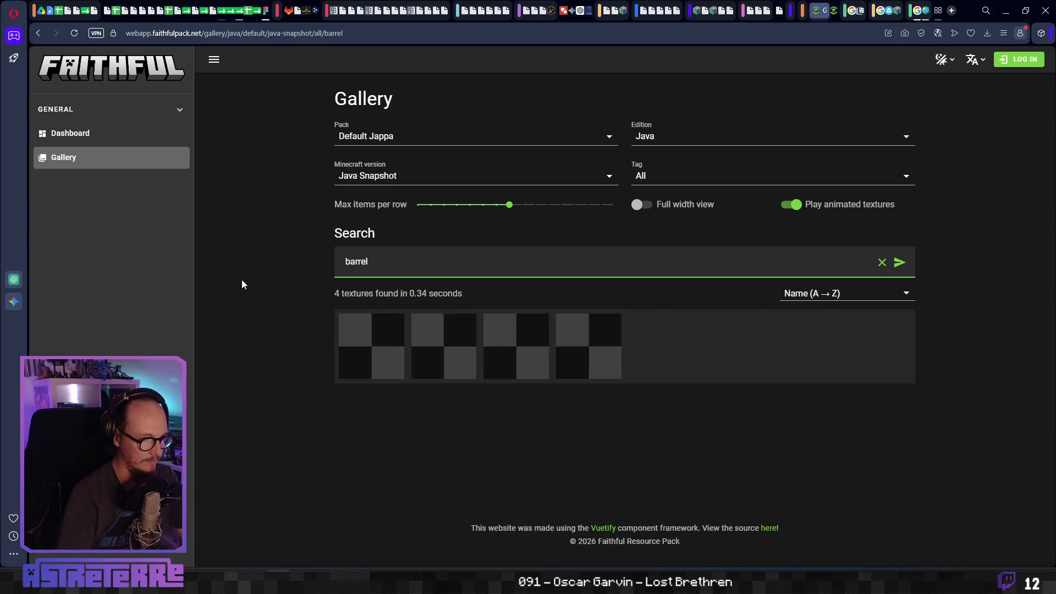
# Inspect barrel_bottom's enlarged Faithful 32x variant, then close it and the details.
pyautogui.moveTo(388, 378)
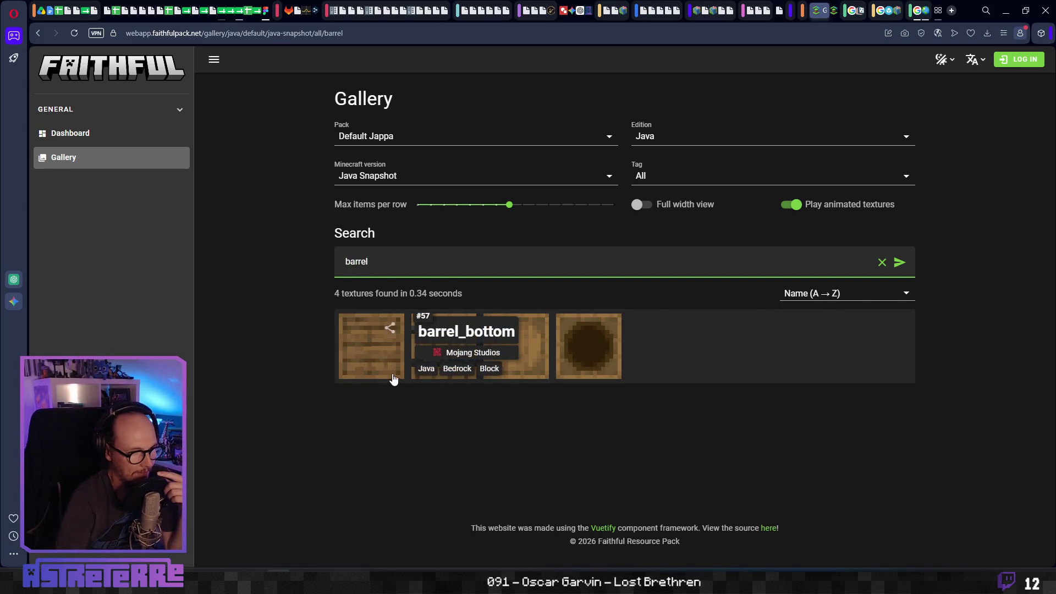
pyautogui.moveTo(605, 355)
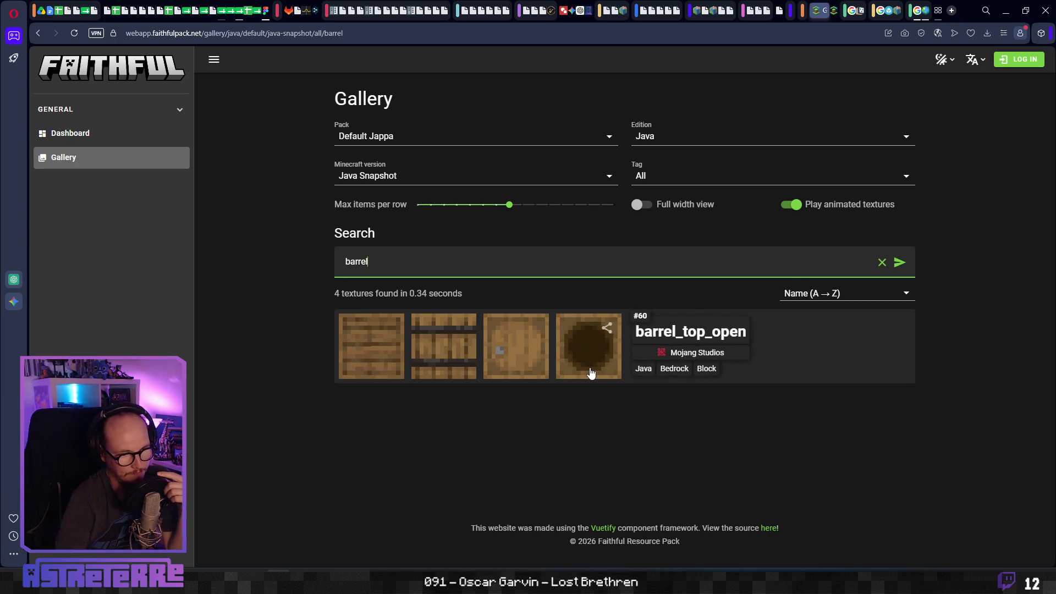
pyautogui.click(377, 357)
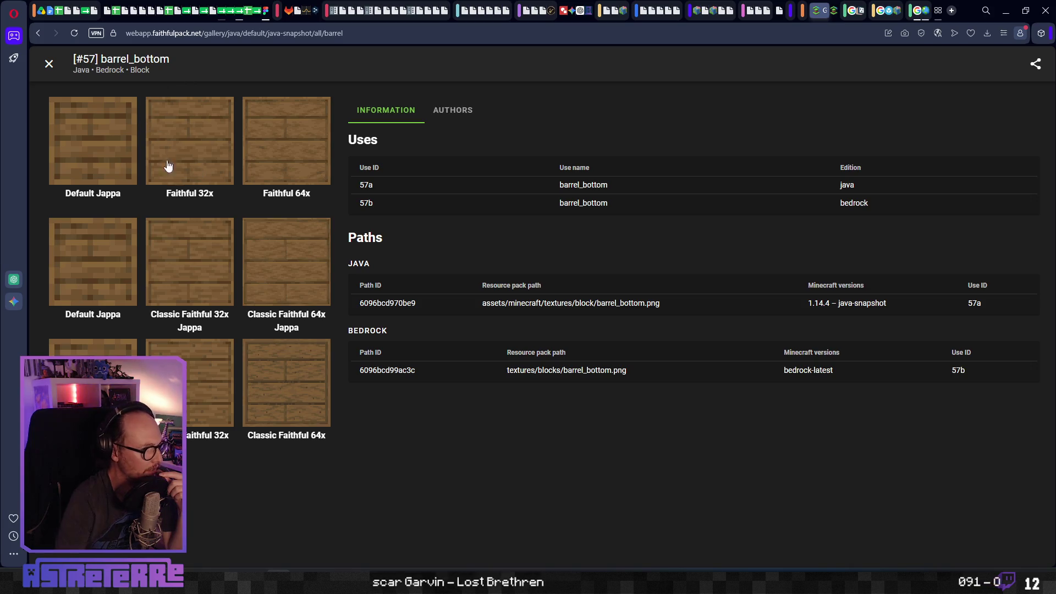
pyautogui.click(199, 179)
pyautogui.rightClick(551, 283)
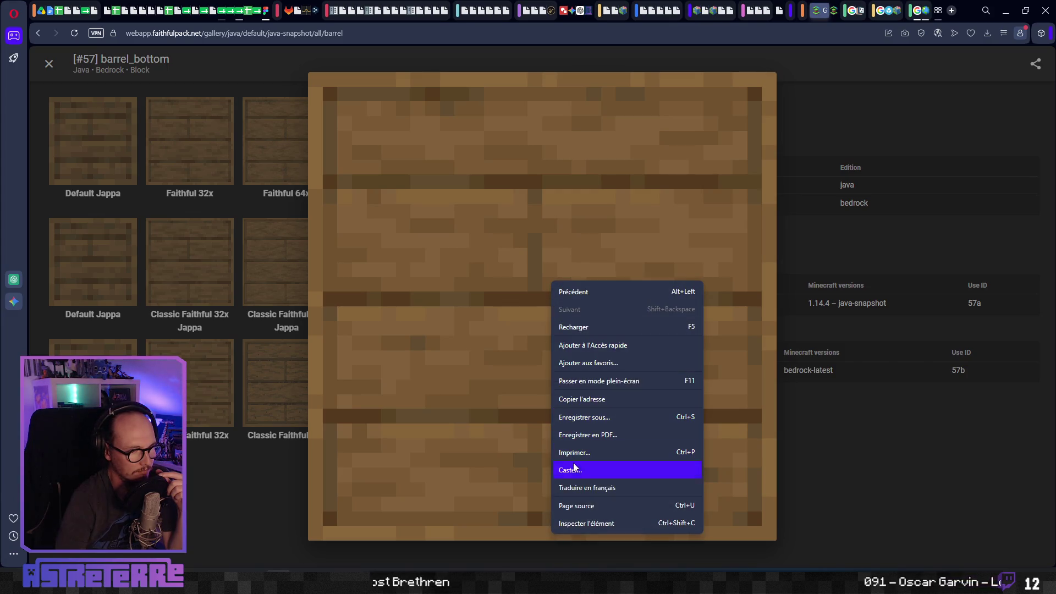
pyautogui.click(500, 355)
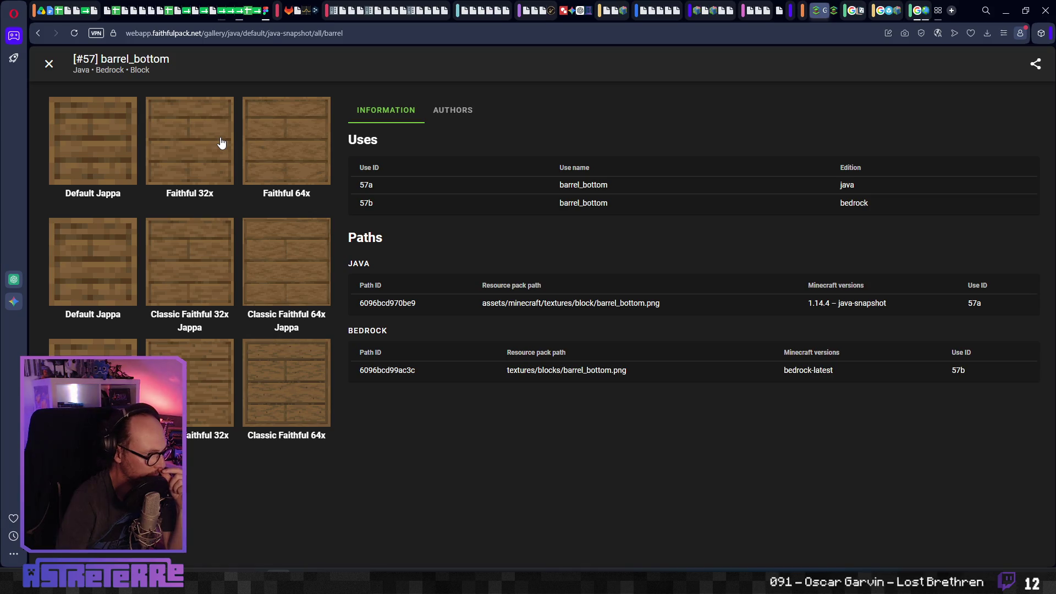
pyautogui.press('Escape')
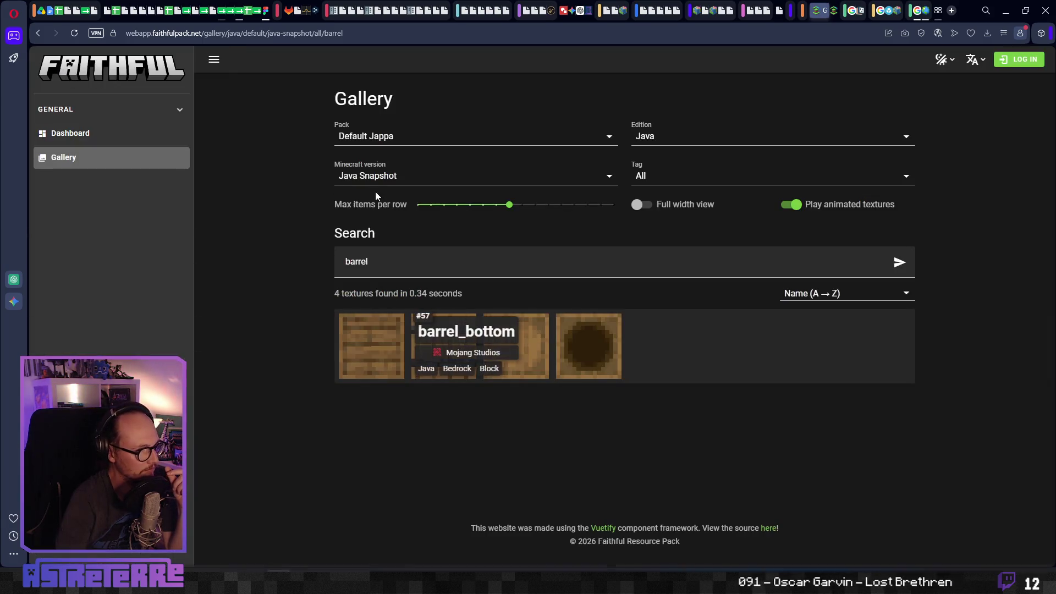
pyautogui.doubleClick(564, 253)
# Search the gallery for 'mangrove' and open the mangrove_planks (#5075) texture details.
pyautogui.write('ma')
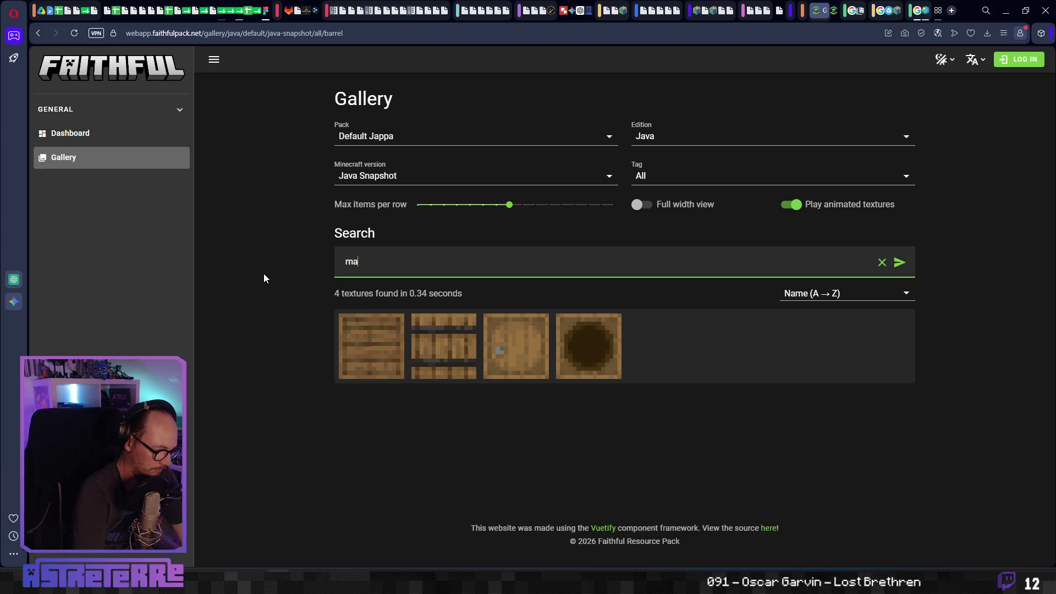
pyautogui.write('ngrove')
pyautogui.press('Return')
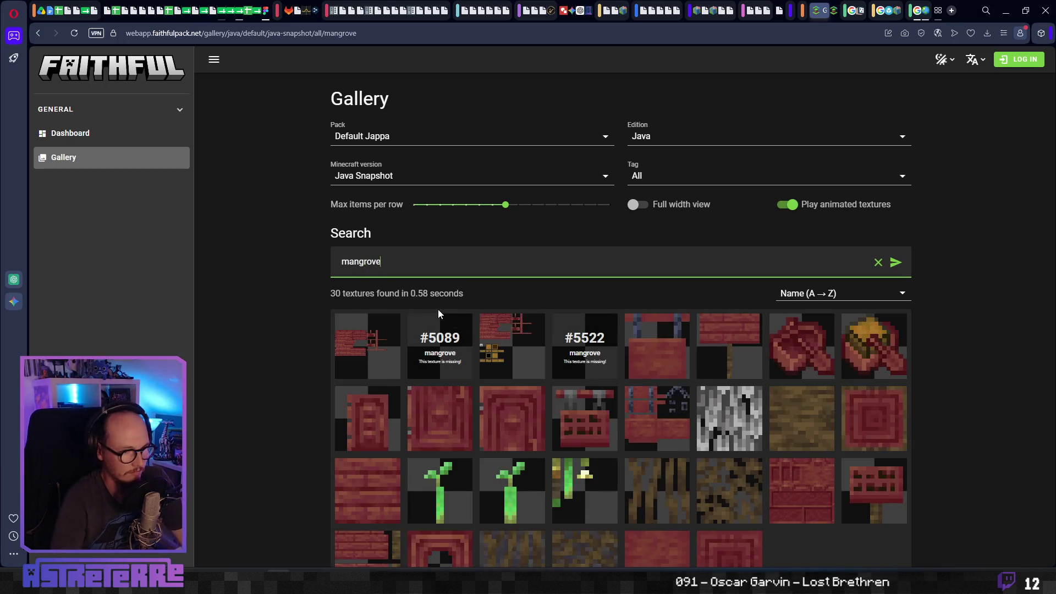
pyautogui.scroll(-2, 445, 315)
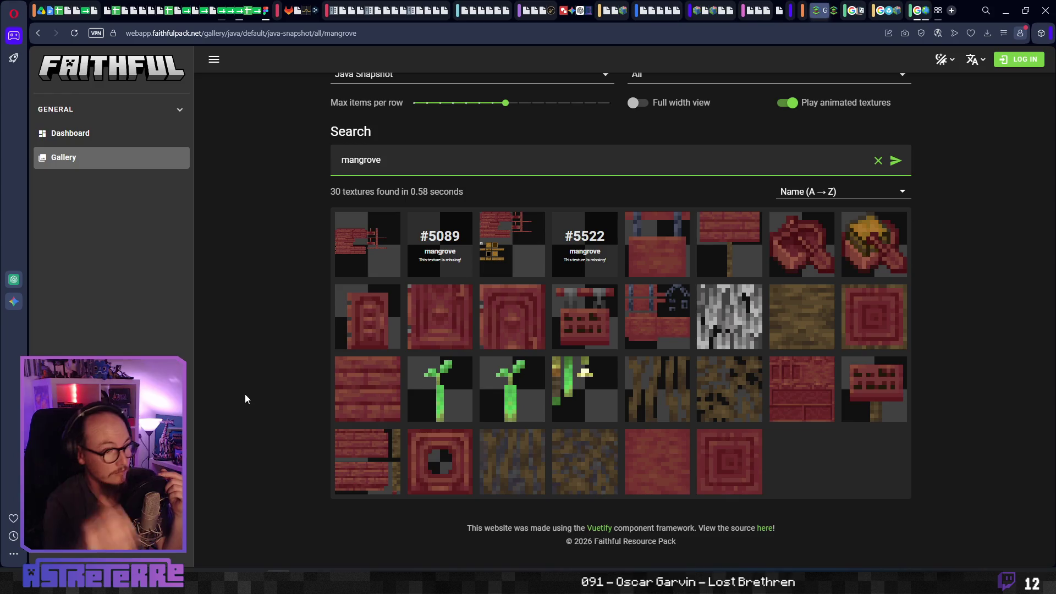
pyautogui.click(355, 391)
pyautogui.click(355, 391)
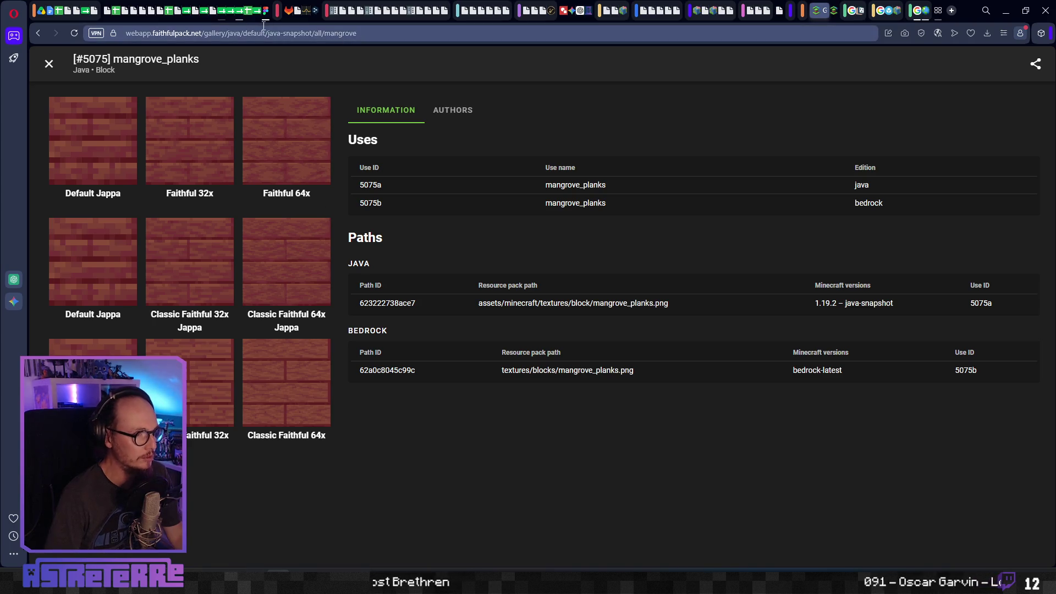
pyautogui.click(239, 16)
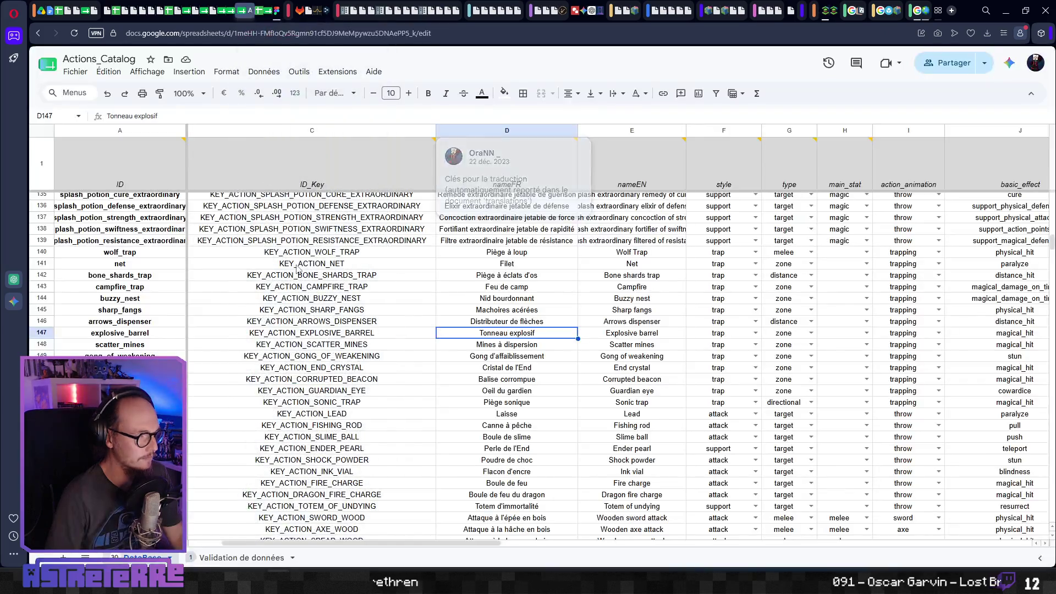
# Step through row 147's style, action_range, modulation and attack columns for explosive_barrel.
pyautogui.click(731, 334)
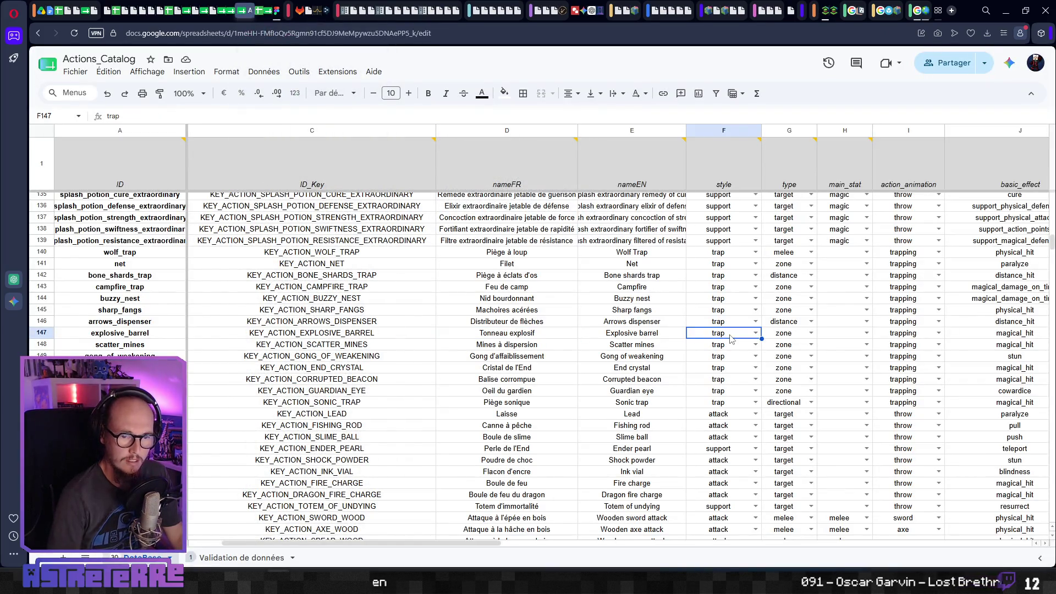
pyautogui.press('Right')
pyautogui.press('Right')
pyautogui.press('Right')
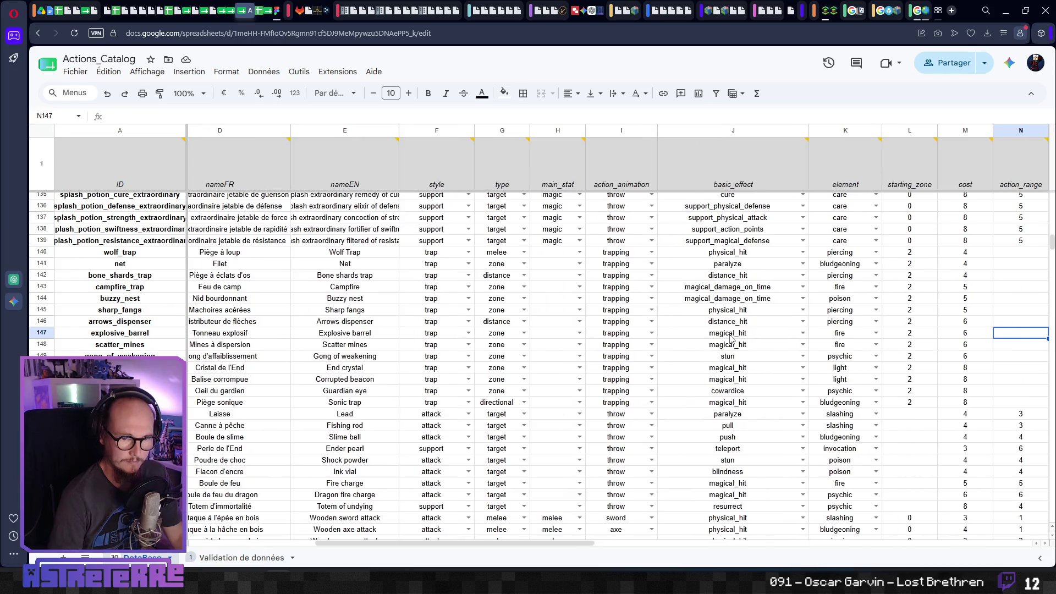
pyautogui.press('Right')
pyautogui.press('Left')
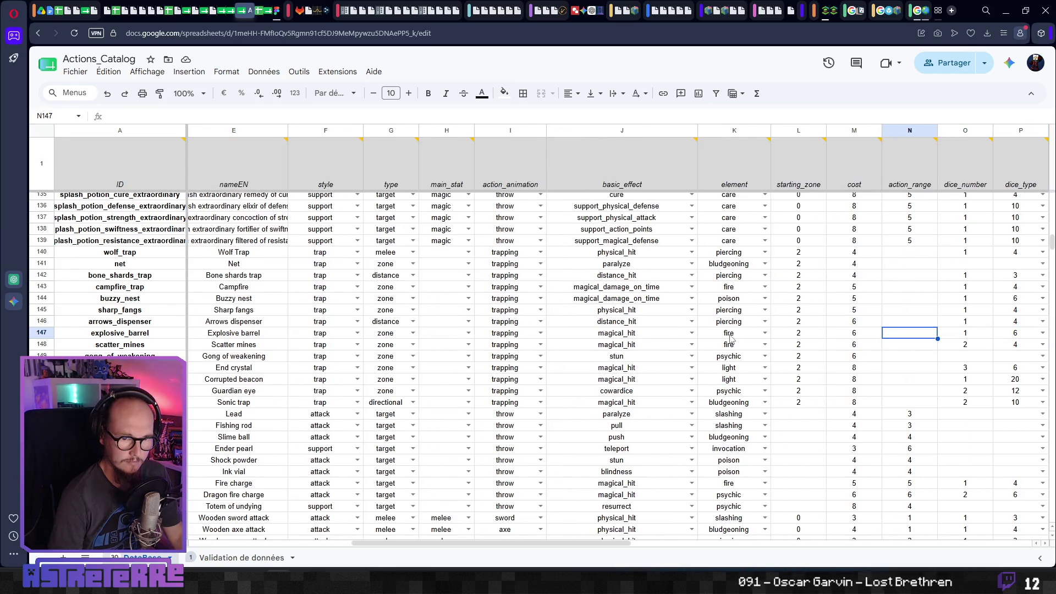
pyautogui.press('Right')
pyautogui.press('Right')
pyautogui.press('Left')
pyautogui.press('Left')
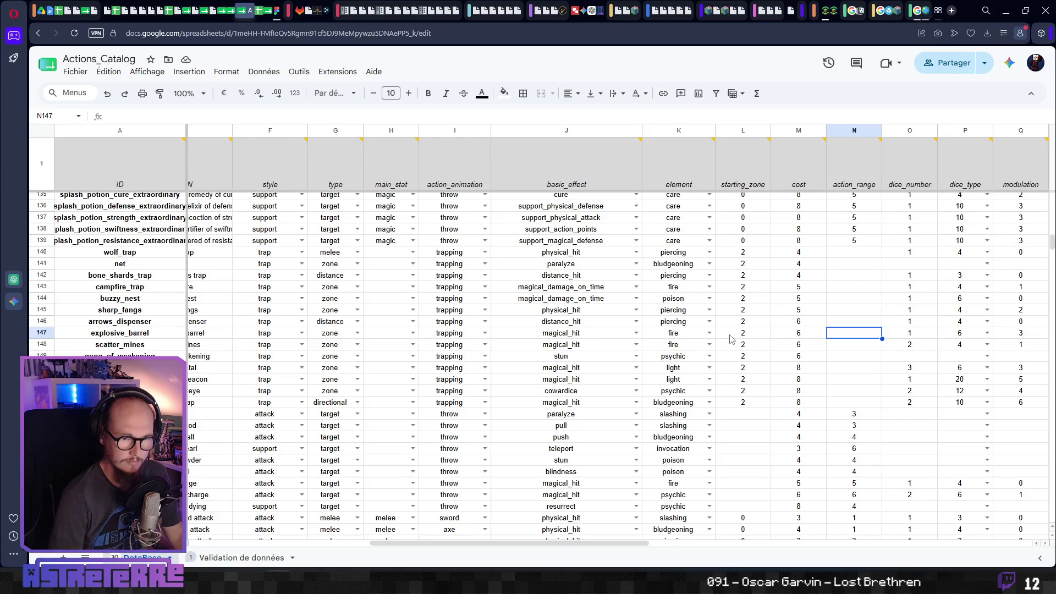
pyautogui.moveTo(846, 172)
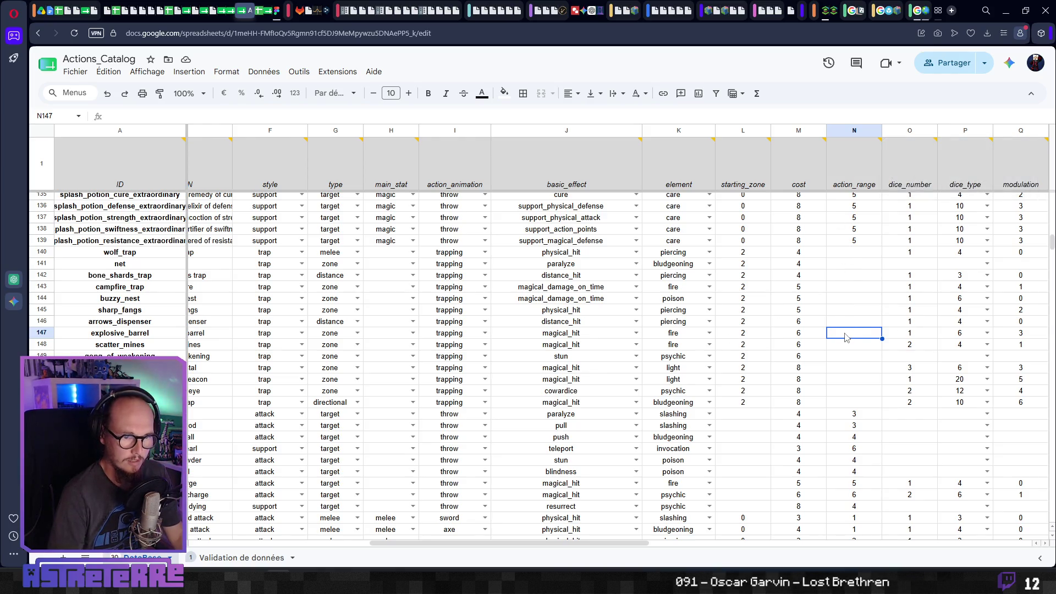
pyautogui.press('Right')
pyautogui.press('Right')
pyautogui.press('Right')
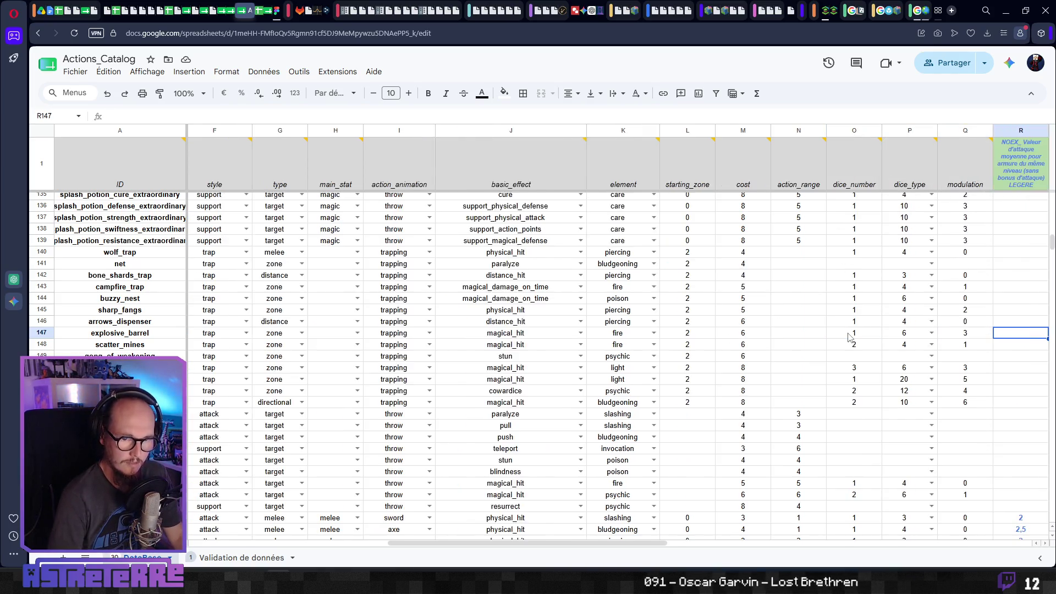
pyautogui.press('Left')
pyautogui.press('Left')
pyautogui.press('Left')
pyautogui.press('Left')
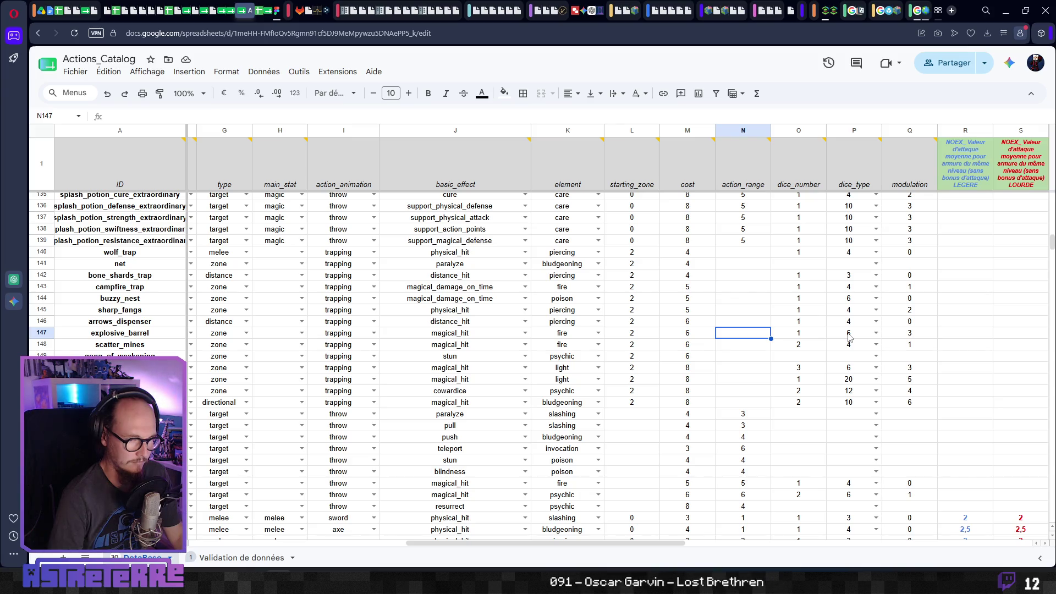
# Review row 147's element fire, starting_zone, effect_zone 3, cost 6 and shape sphere.
pyautogui.press('Left')
pyautogui.press('Left')
pyautogui.press('Left')
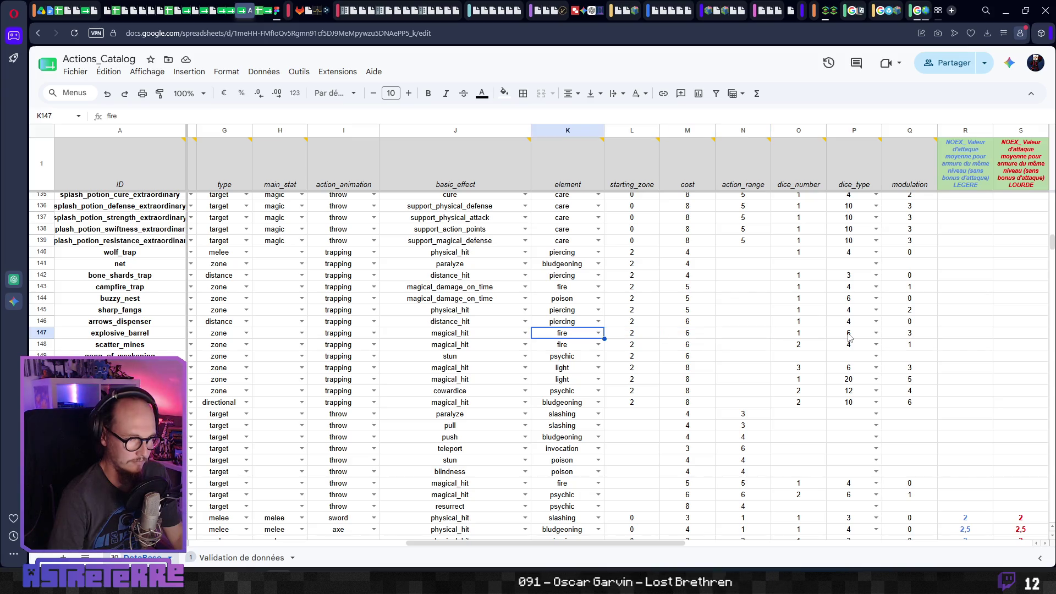
pyautogui.press('Right')
pyautogui.press('Right')
pyautogui.press('Right')
pyautogui.press('Left')
pyautogui.press('Left')
pyautogui.press('Left')
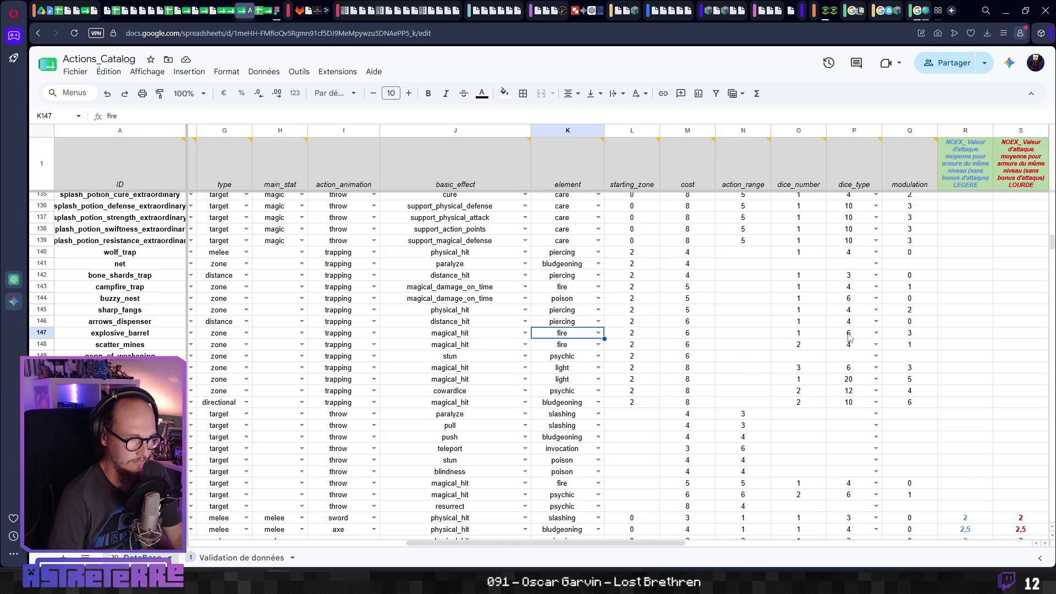
pyautogui.press('Left')
pyautogui.press('Left')
pyautogui.press('Right')
pyautogui.press('Right')
pyautogui.press('Right')
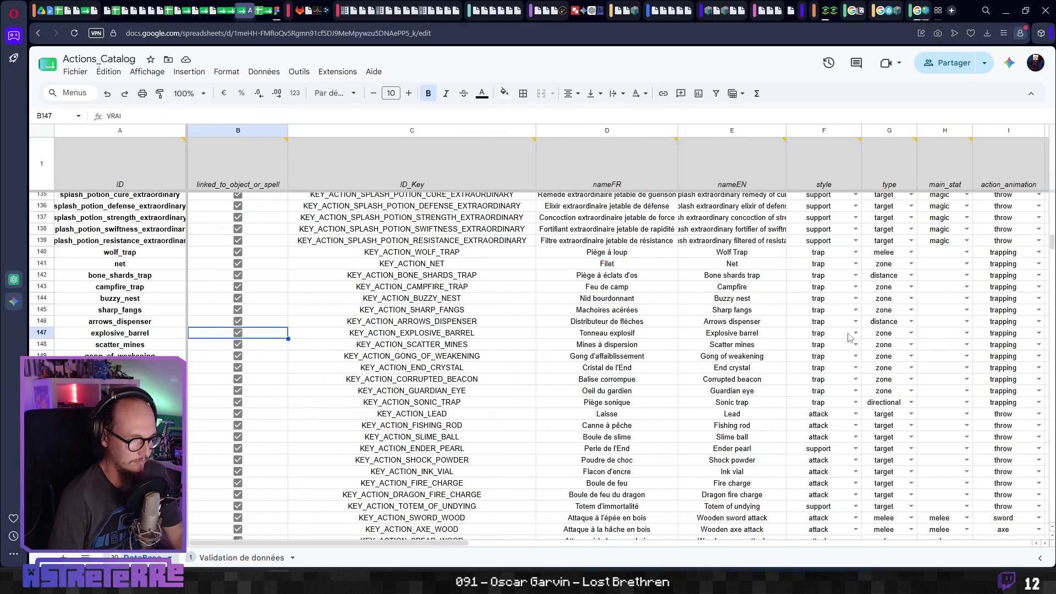
pyautogui.press('Right')
pyautogui.press('Right')
pyautogui.press('Right')
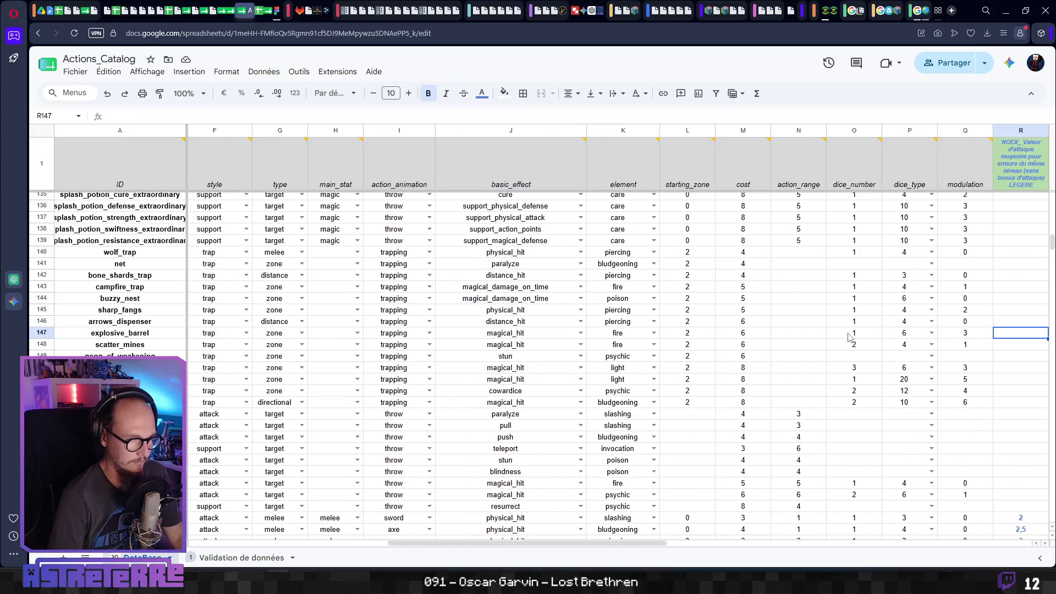
pyautogui.hscroll(3, 849, 337)
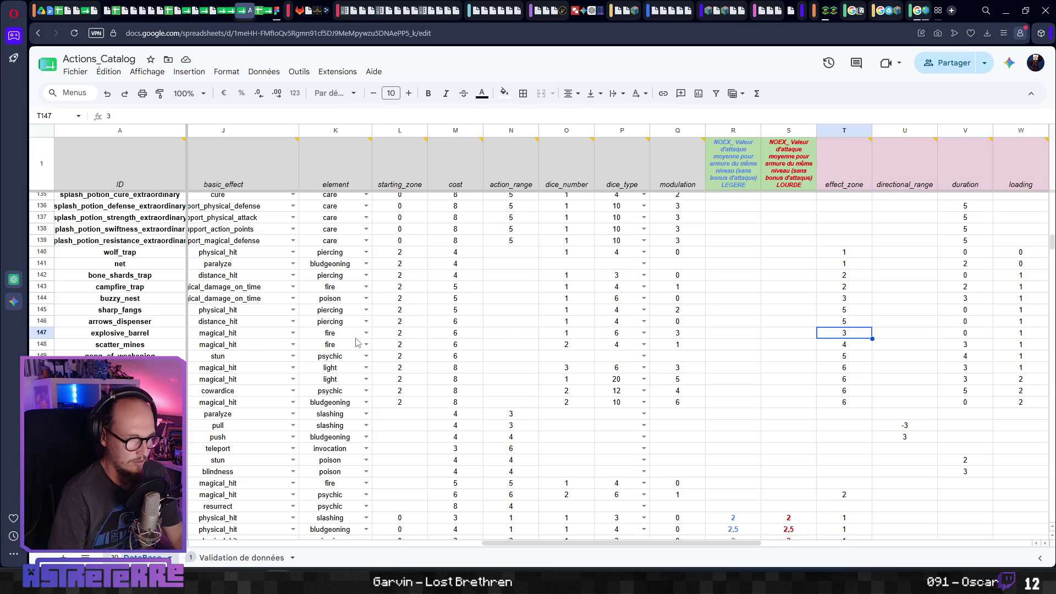
pyautogui.press('Left')
pyautogui.press('Left')
pyautogui.press('Left')
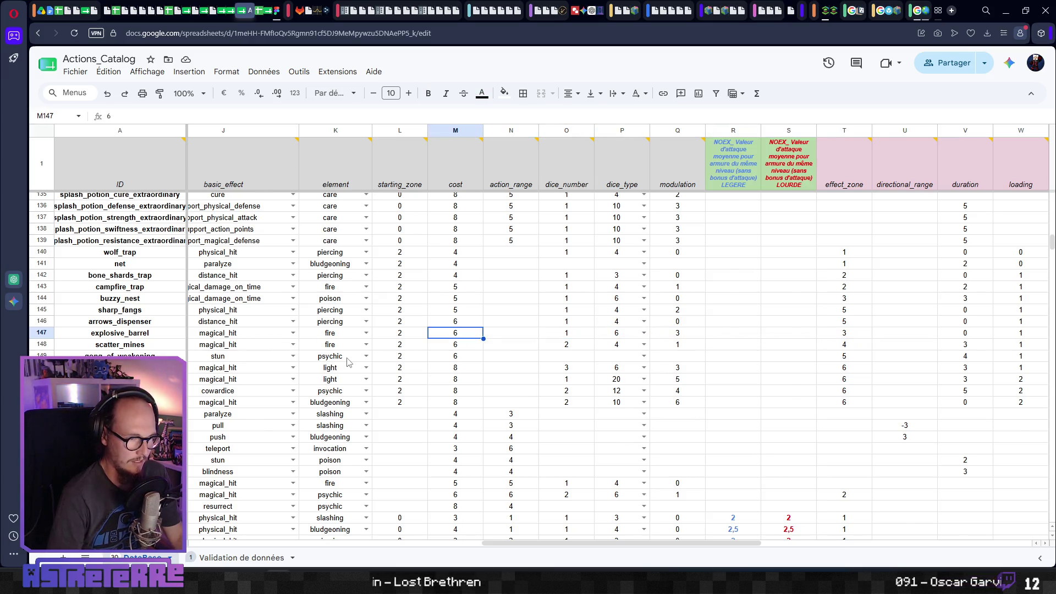
pyautogui.press('Left')
pyautogui.press('Left')
pyautogui.press('Left')
pyautogui.press('Right')
pyautogui.press('Right')
pyautogui.press('Right')
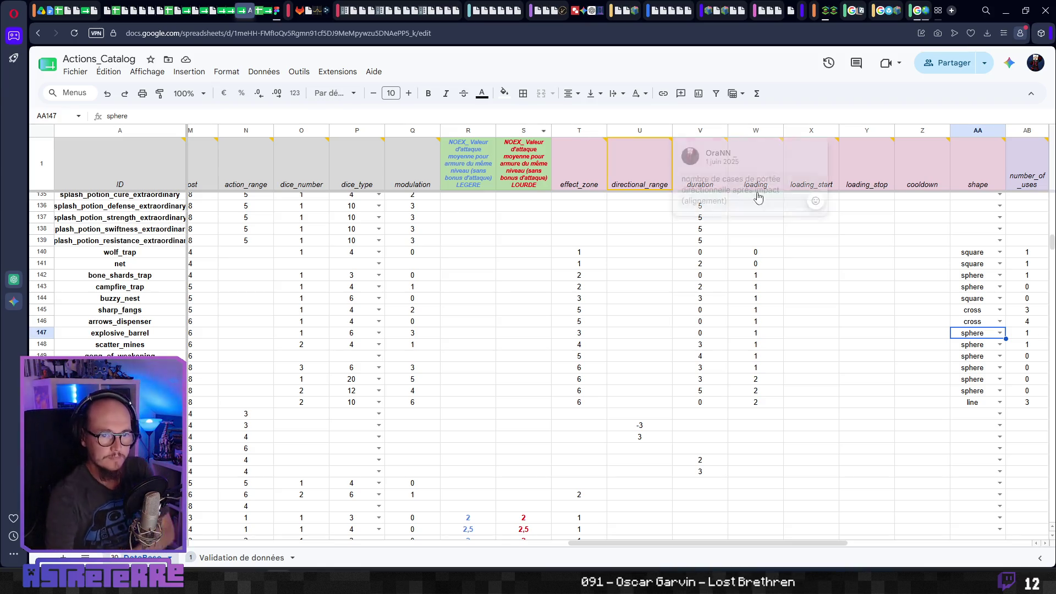
# Check the effect_zone values of explosive_barrel (3) and campfire_trap (2), then return to Godot.
pyautogui.moveTo(958, 164)
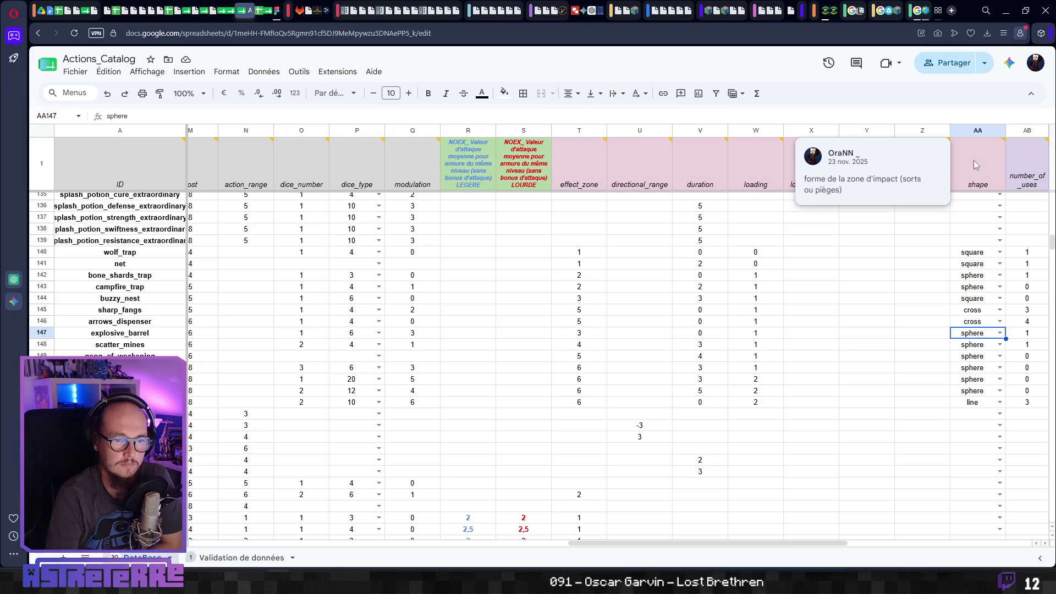
pyautogui.moveTo(608, 182)
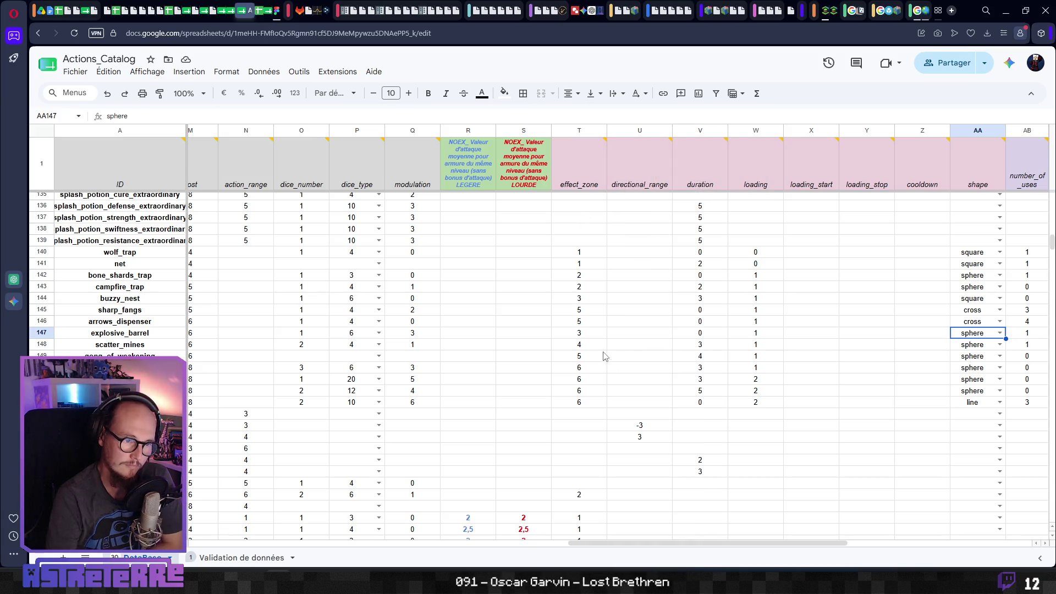
pyautogui.click(585, 337)
pyautogui.click(580, 292)
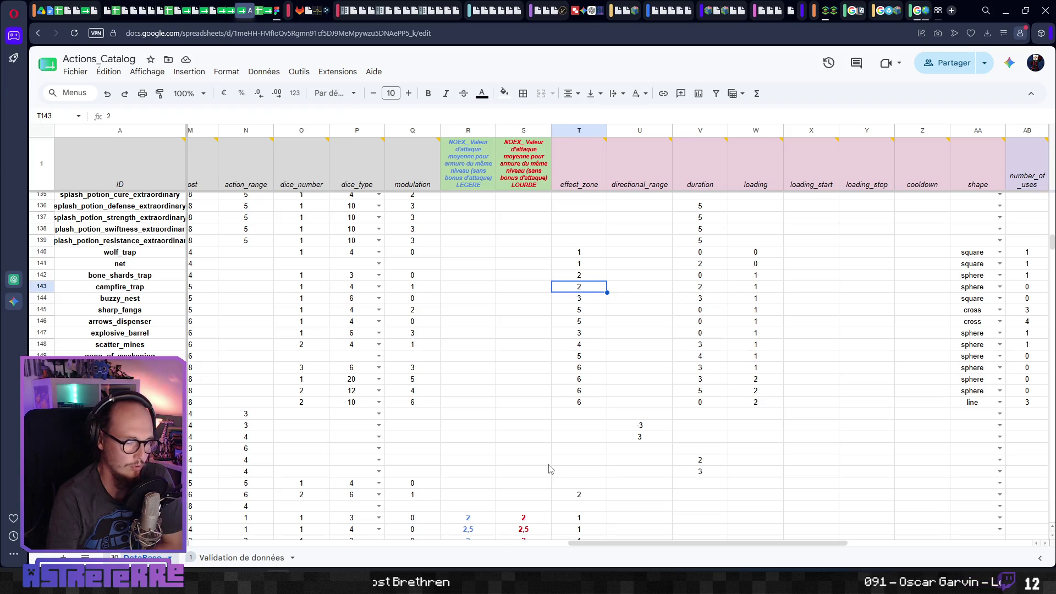
pyautogui.hotkey('alt', 'Tab')
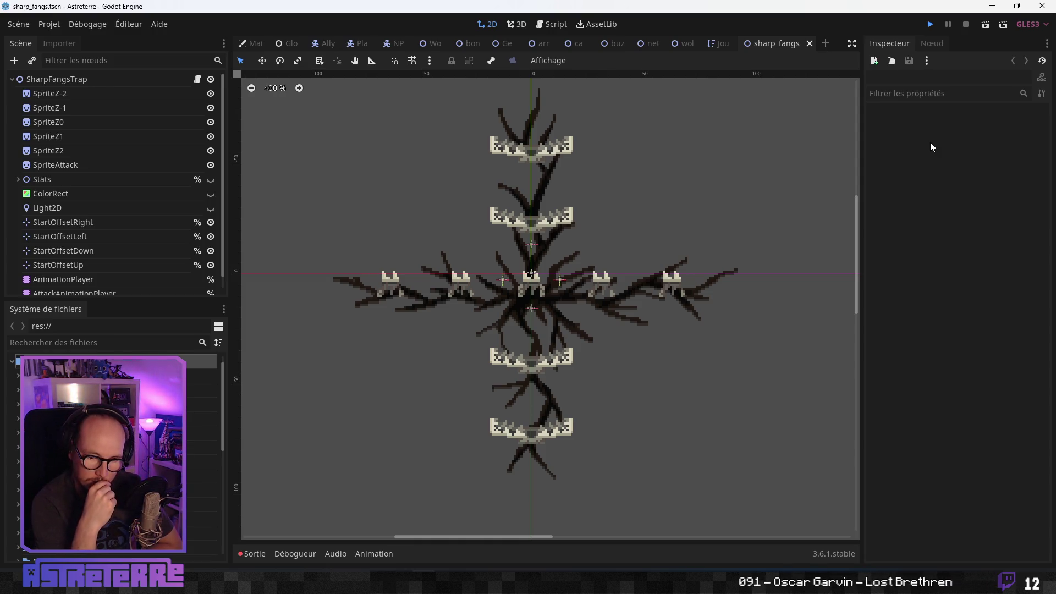
# Save the sharp_fangs scene and launch the Astreterre game with F5.
pyautogui.press('F5')
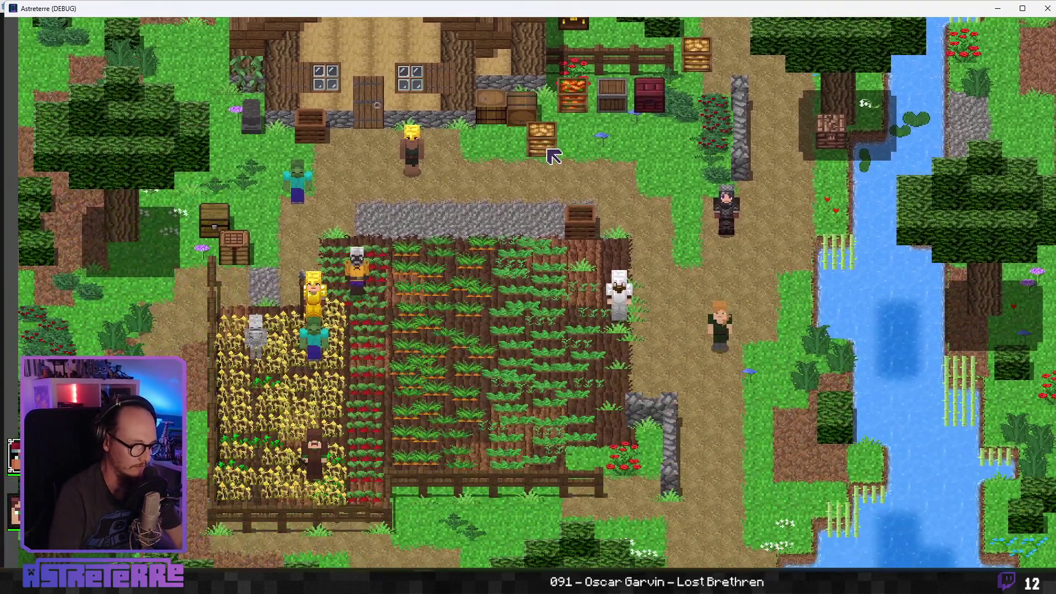
# Maximize the game window and unequip the three gold armour pieces in the inventory.
pyautogui.press('`')
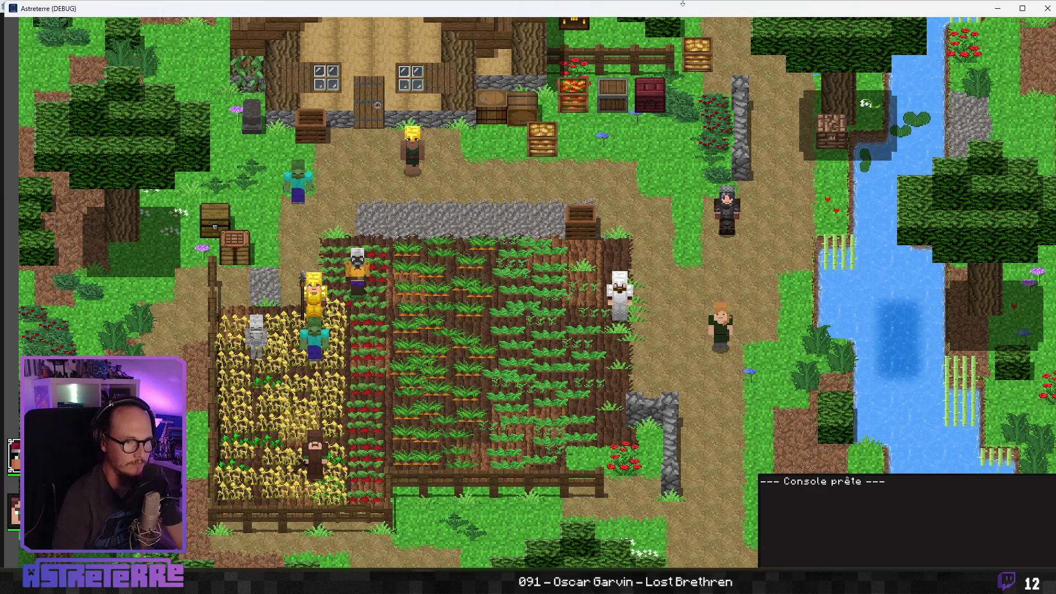
pyautogui.press('super+Up')
pyautogui.press('`')
pyautogui.press('i')
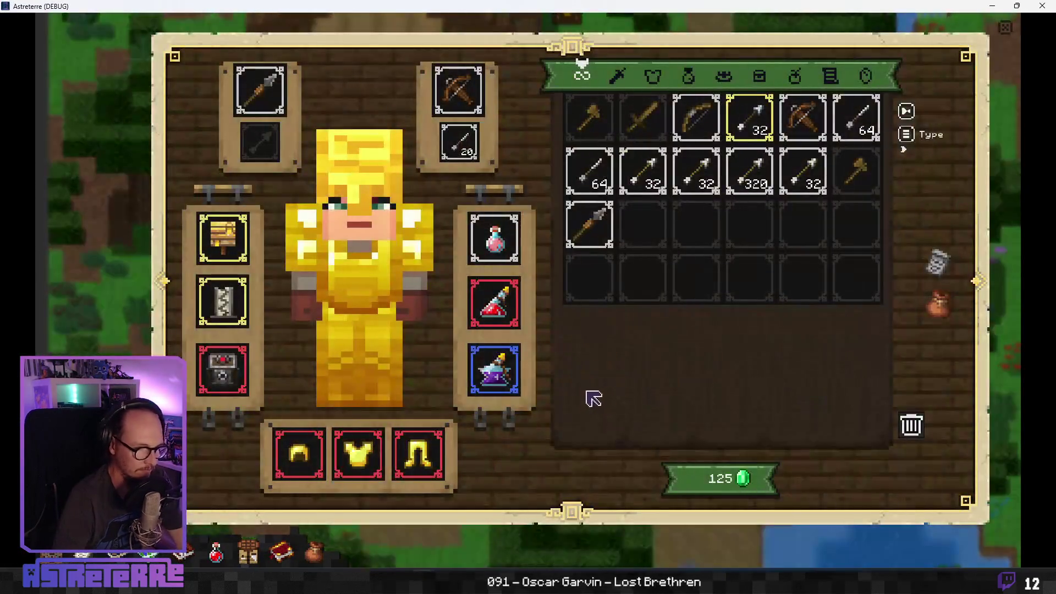
pyautogui.click(299, 454)
pyautogui.click(358, 454)
pyautogui.click(418, 454)
pyautogui.press('i')
# Add one campfire_trap through the debug console and confirm it appears in the inventory.
pyautogui.press('`')
pyautogui.write('additem campf')
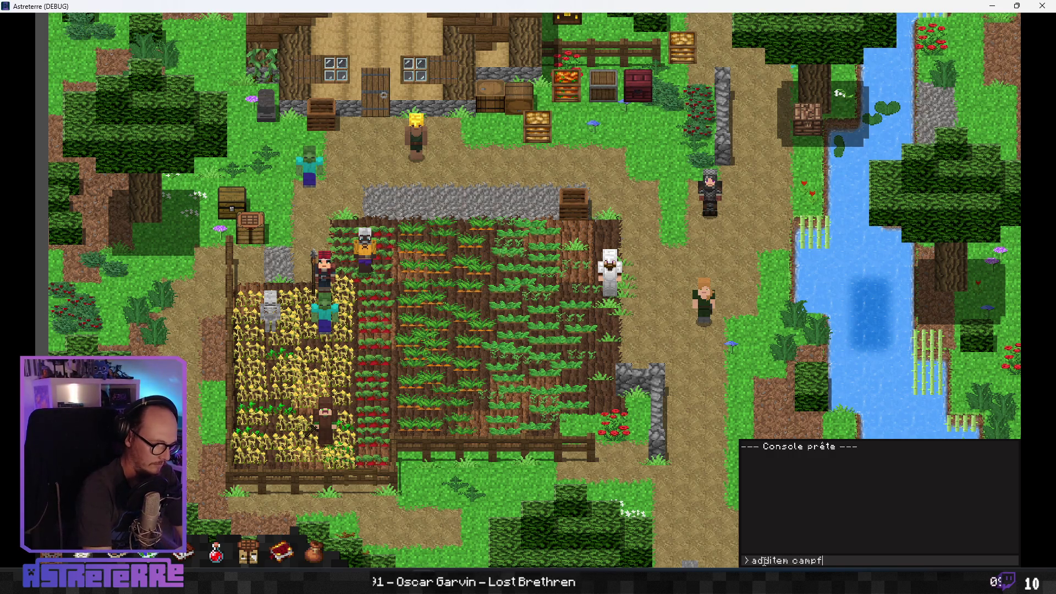
pyautogui.write(' 1')
pyautogui.press('Return')
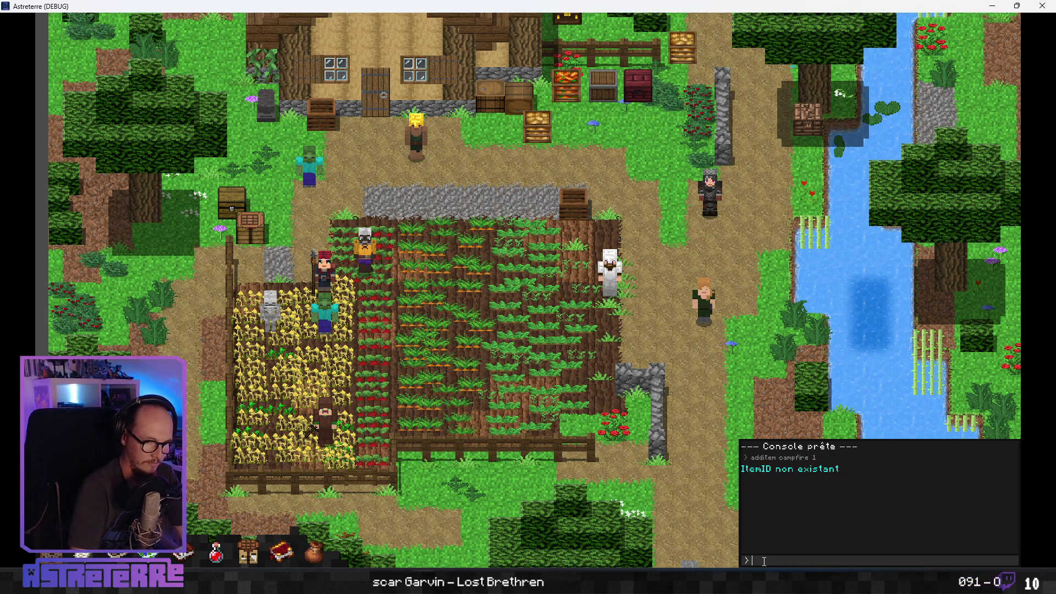
pyautogui.press('Up')
pyautogui.write('_tra')
pyautogui.press('Return')
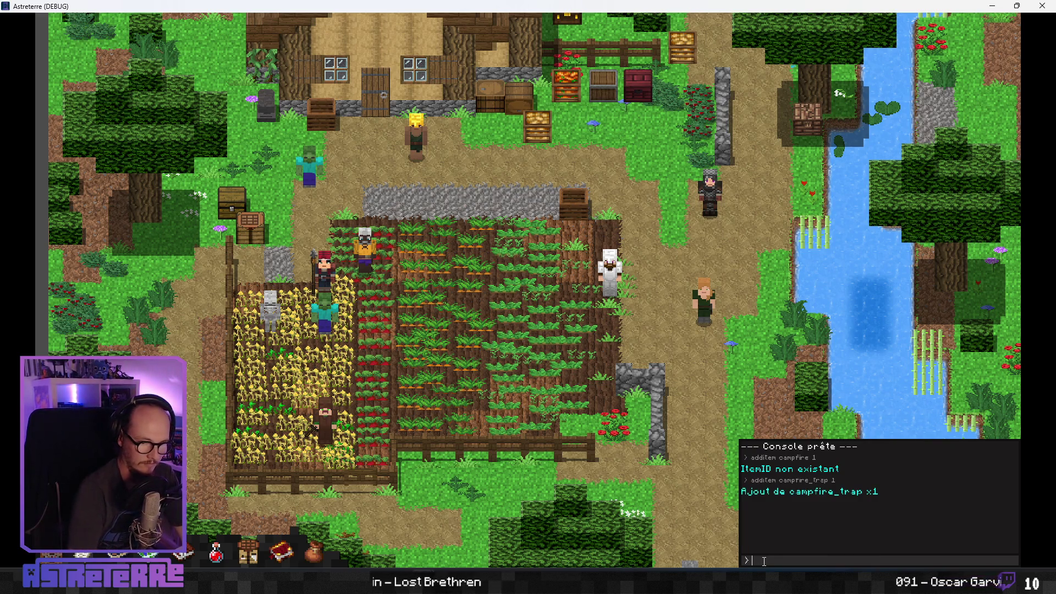
pyautogui.press('Escape')
pyautogui.press('i')
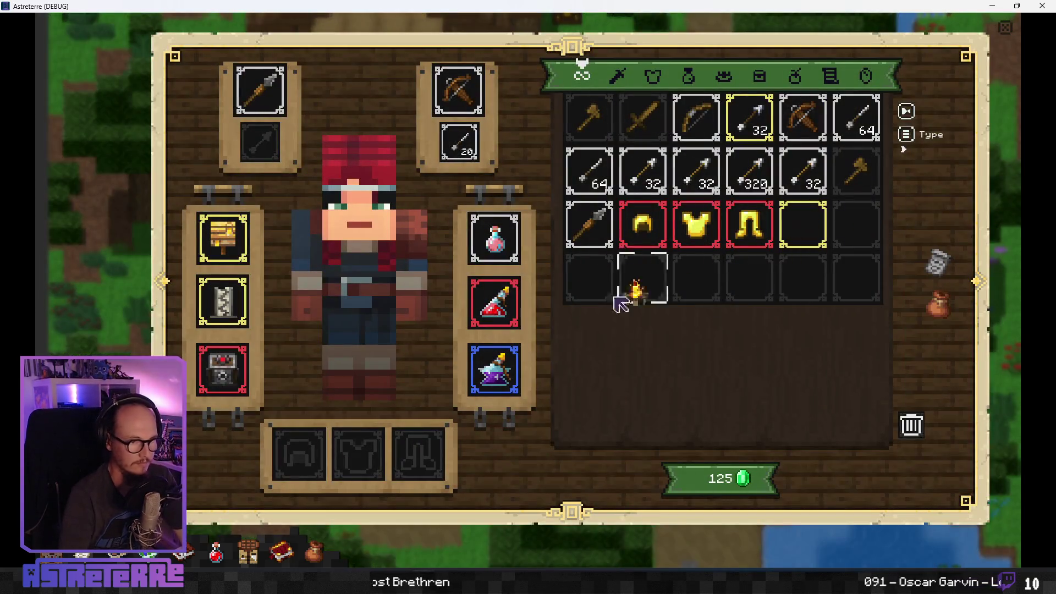
pyautogui.press('Escape')
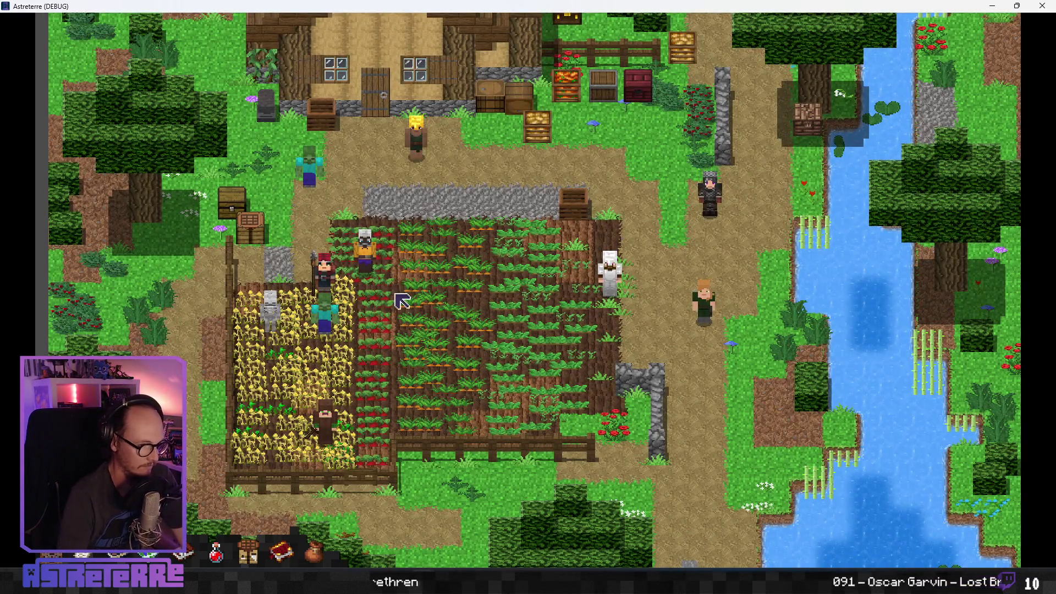
# Start the combat placement phase.
pyautogui.press('p')
pyautogui.press('Escape')
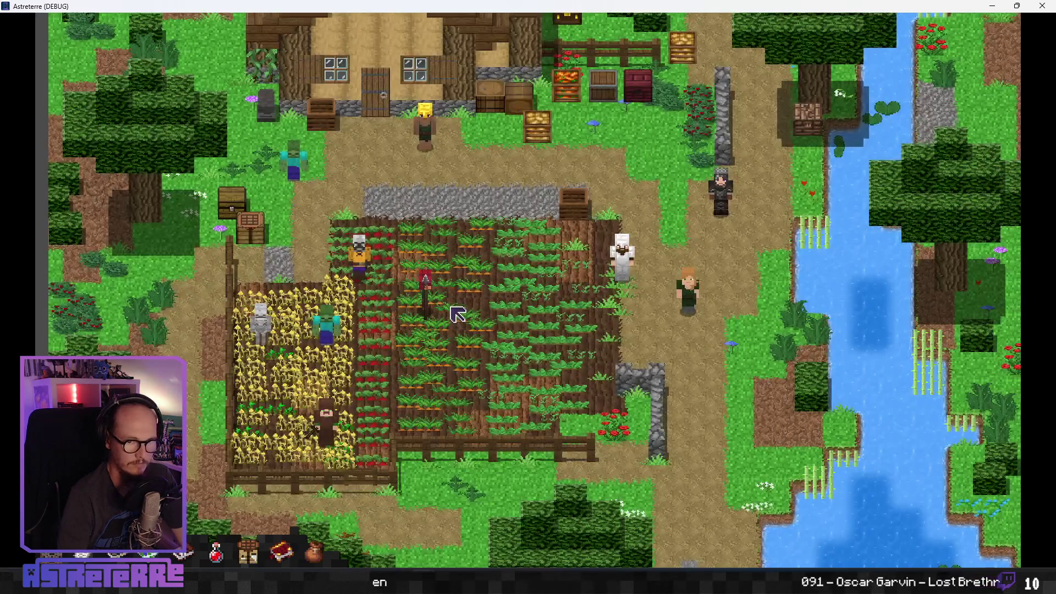
pyautogui.press('p')
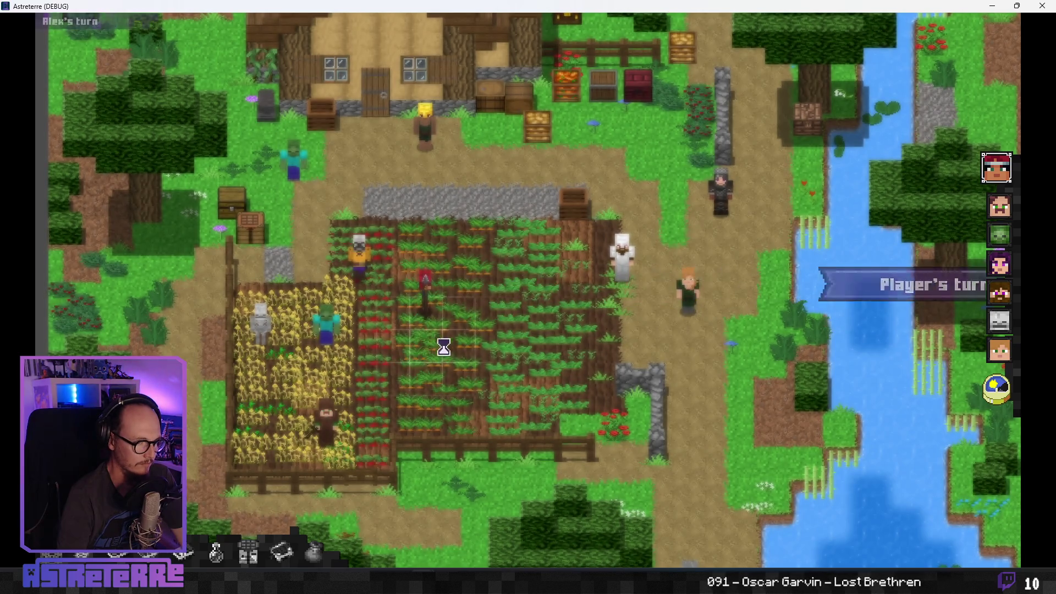
# Ready the campfire trap from the hotbar and place it on the targeted crop tiles.
pyautogui.click(615, 519)
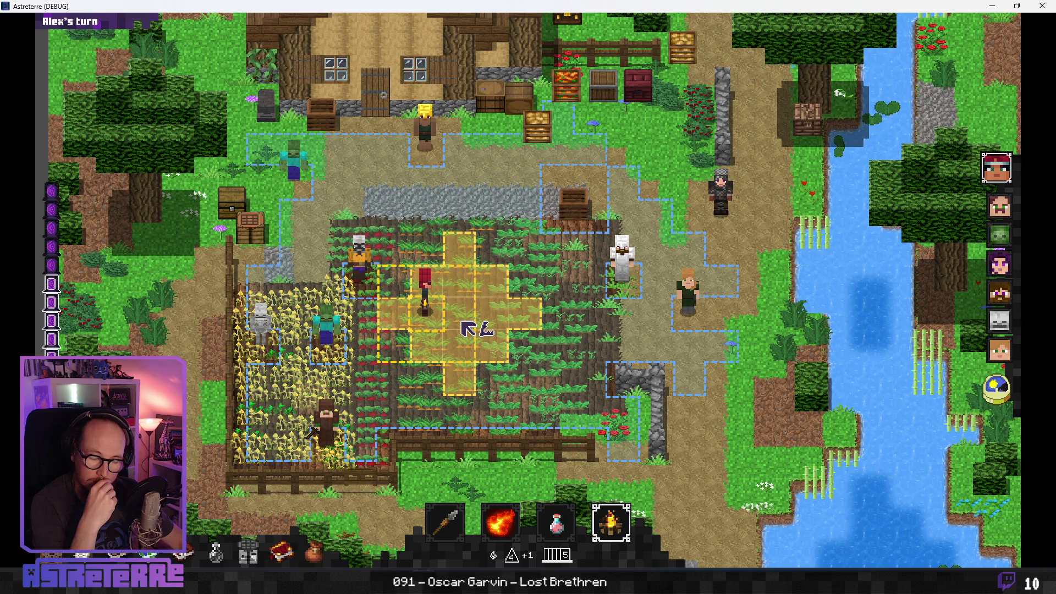
pyautogui.hotkey('alt', 'Tab')
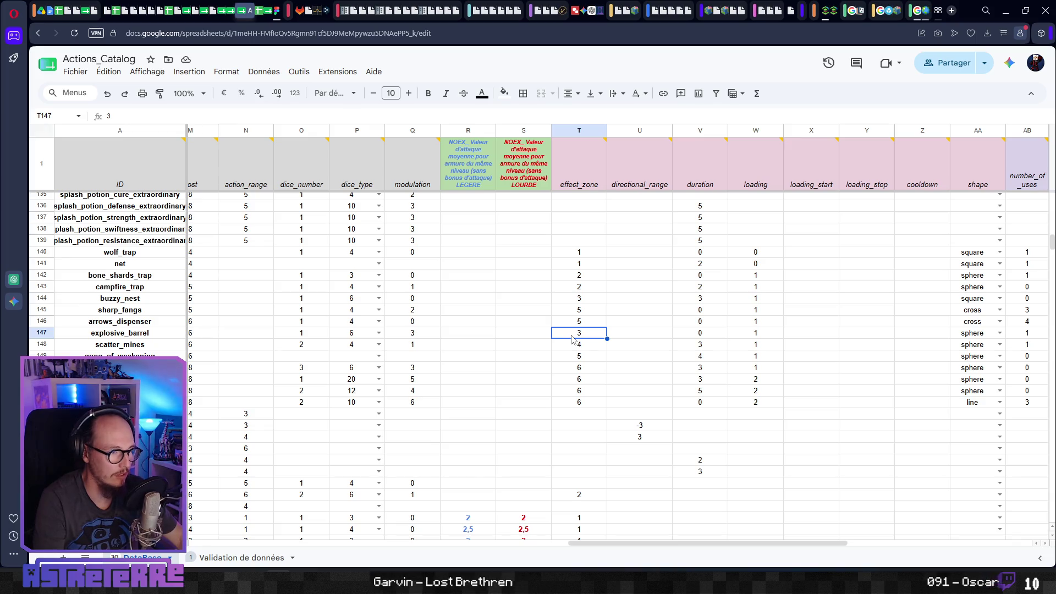
pyautogui.hotkey('alt', 'Tab')
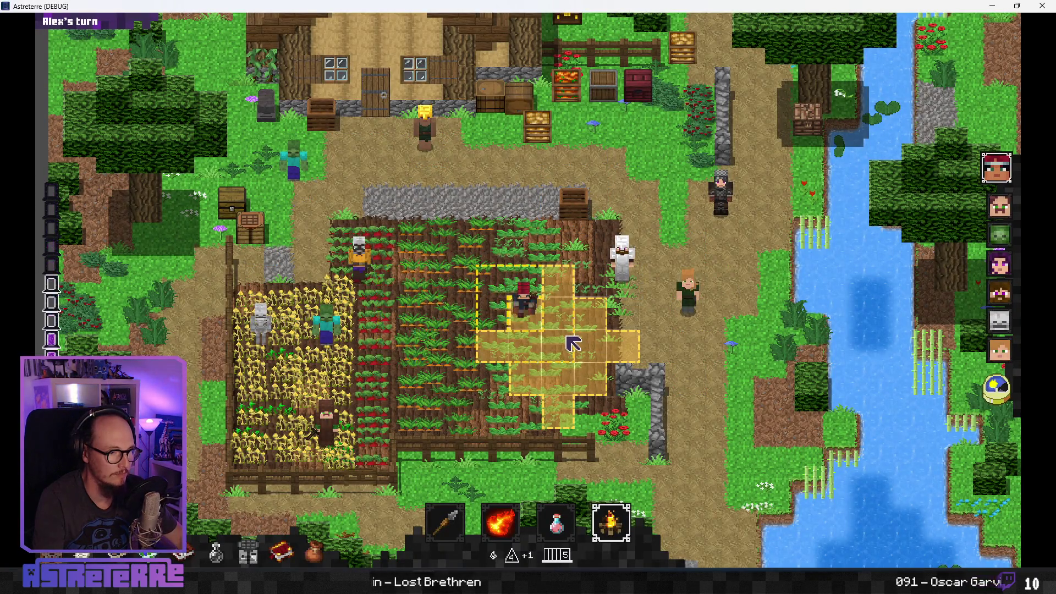
pyautogui.click(572, 346)
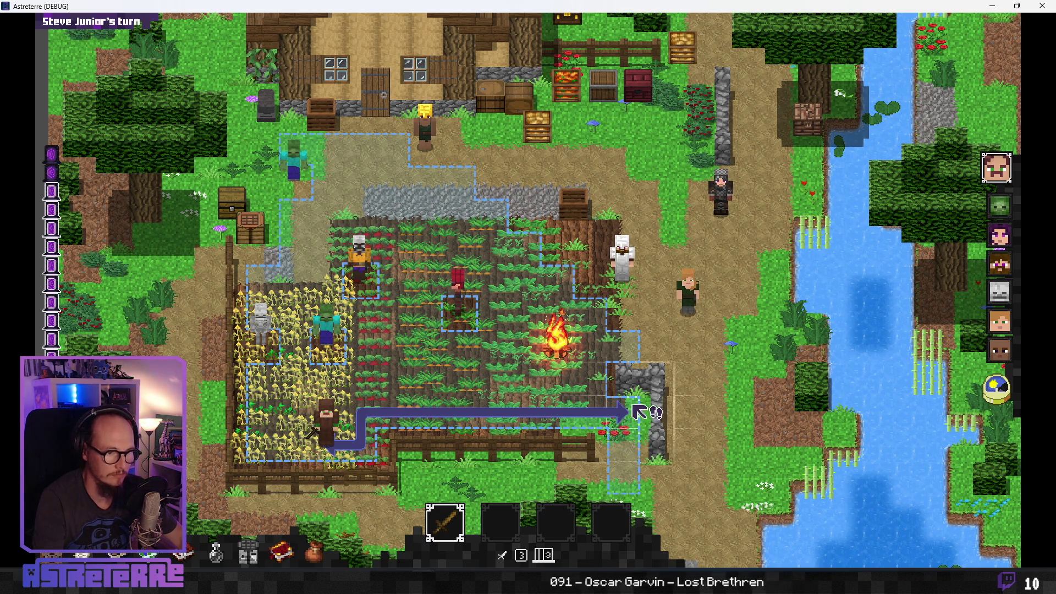
# Move the brown-robed unit into the crop field, onto the burning tile and off again.
pyautogui.press('alt')
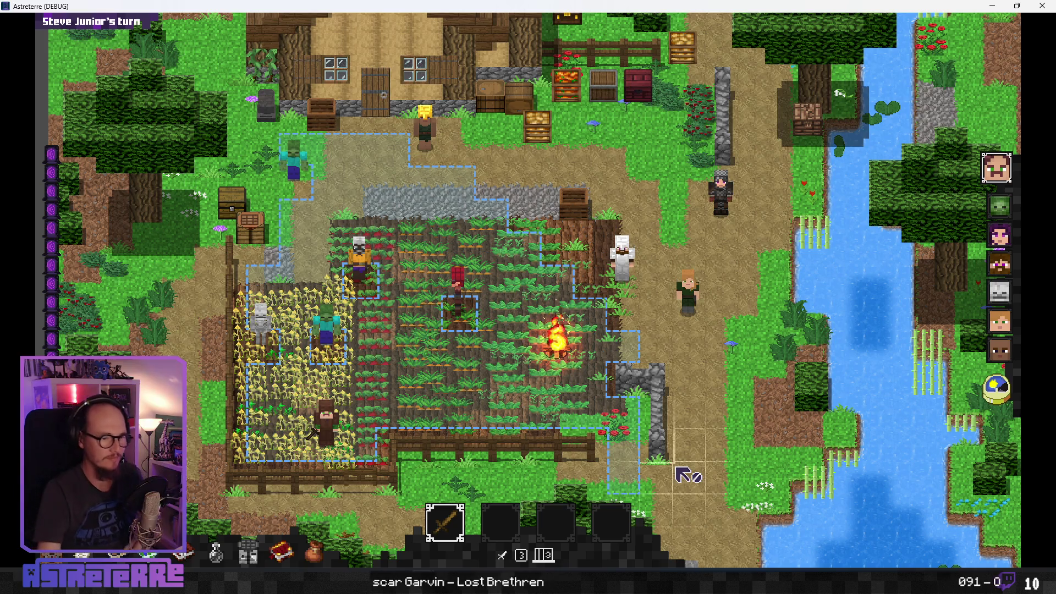
pyautogui.click(520, 391)
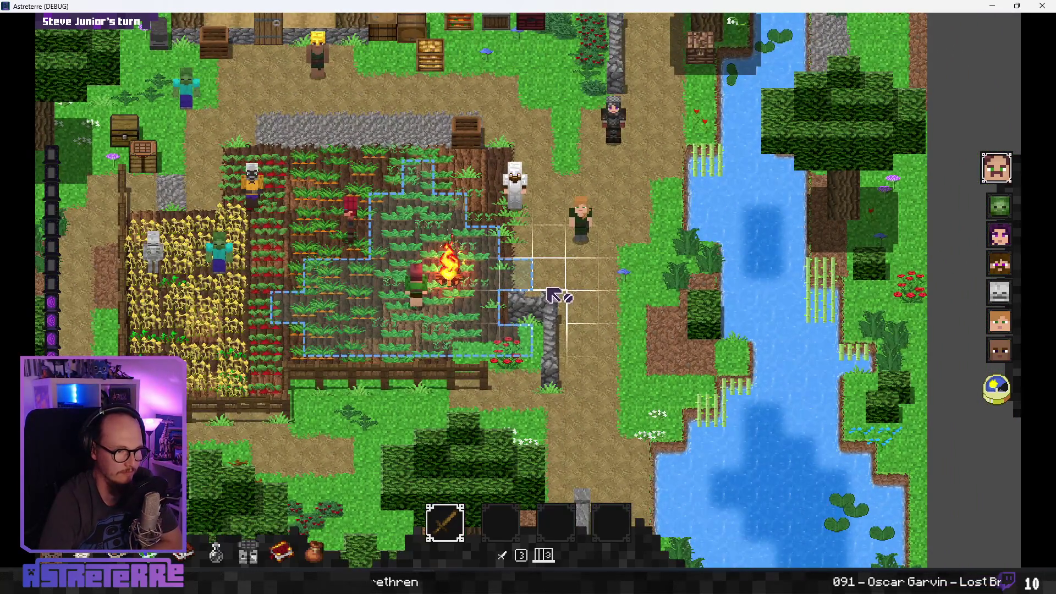
pyautogui.click(457, 324)
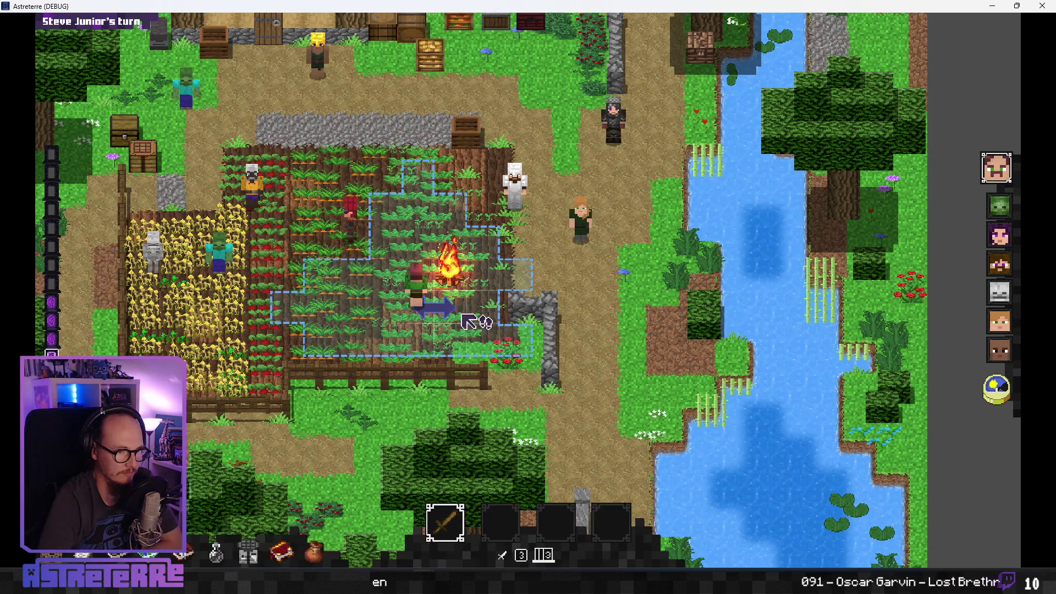
pyautogui.click(385, 335)
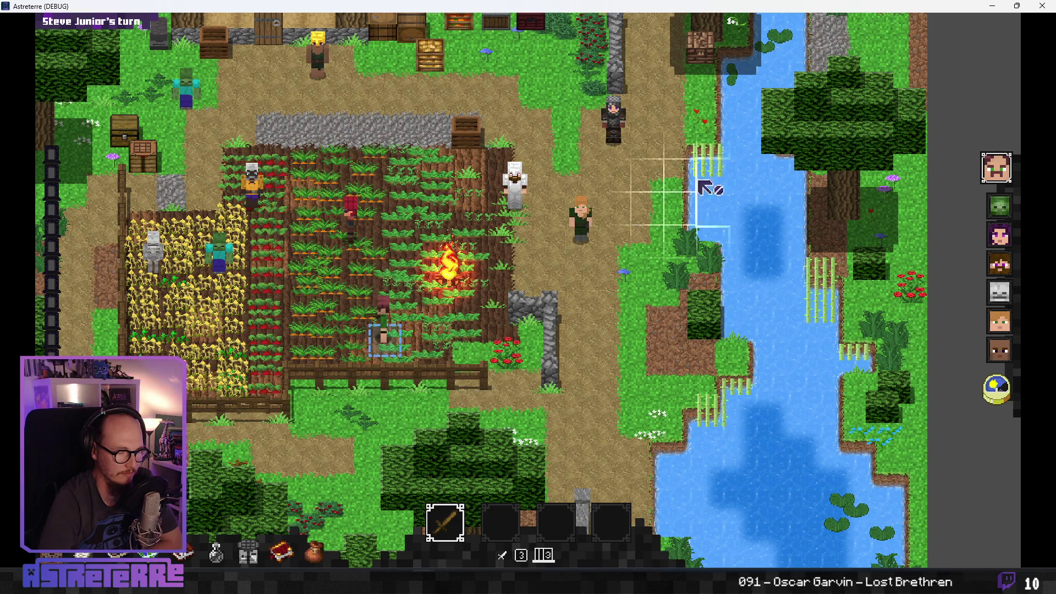
# Deselect cell T147 in the Actions_Catalog spreadsheet and bring up the Aseprite start screen.
pyautogui.hotkey('alt', 'Tab')
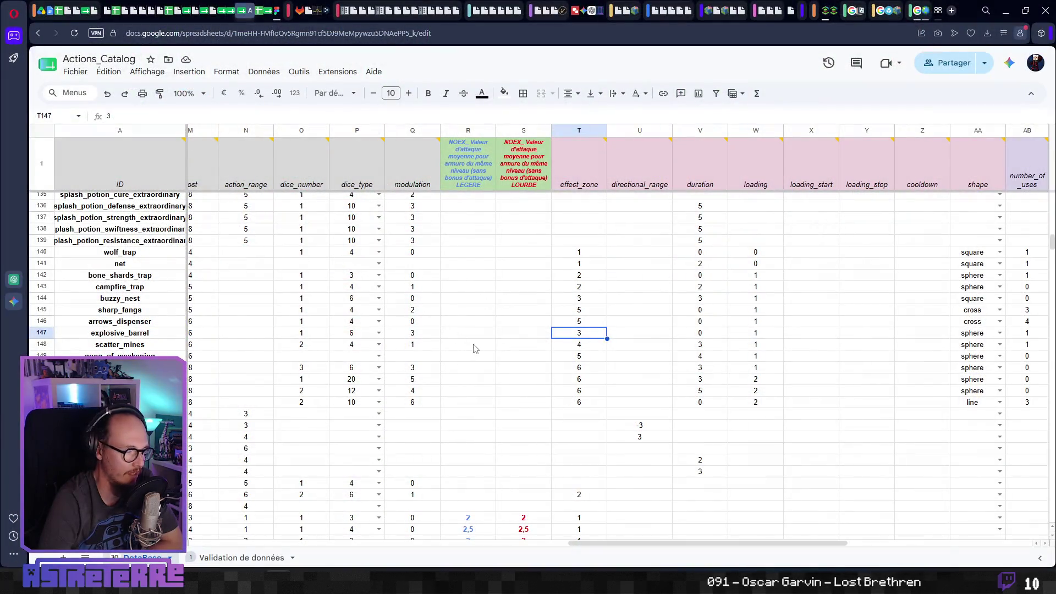
pyautogui.click(472, 345)
pyautogui.hotkey('alt', 'Tab')
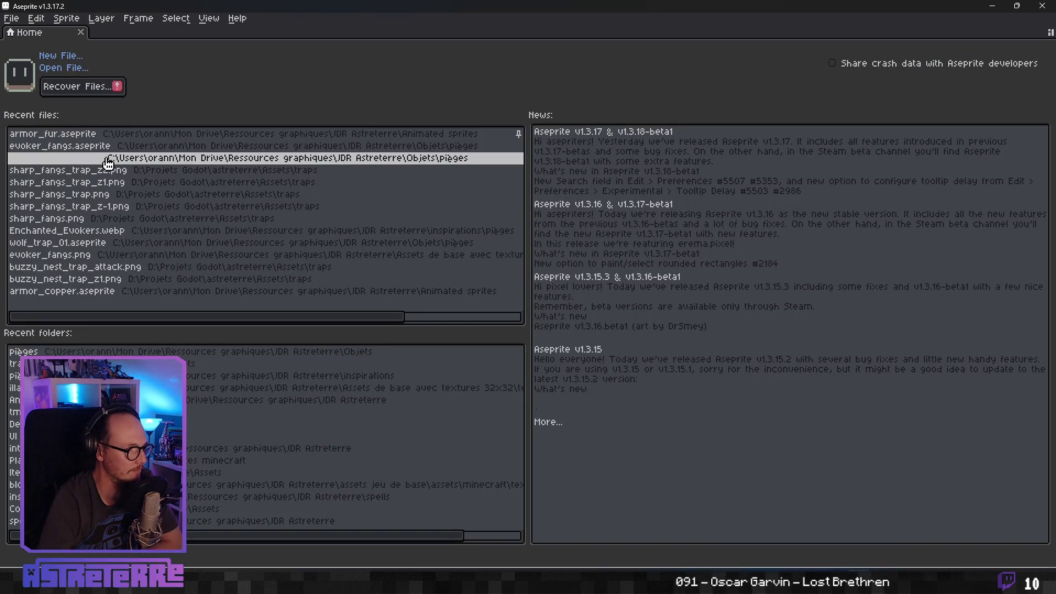
# Open buzzy_nest.aseprite from recent files and select its later frames for the frame actions menu.
pyautogui.click(156, 161)
pyautogui.moveTo(614, 237)
pyautogui.mouseDown()
pyautogui.moveTo(662, 224)
pyautogui.moveTo(650, 198)
pyautogui.mouseUp()
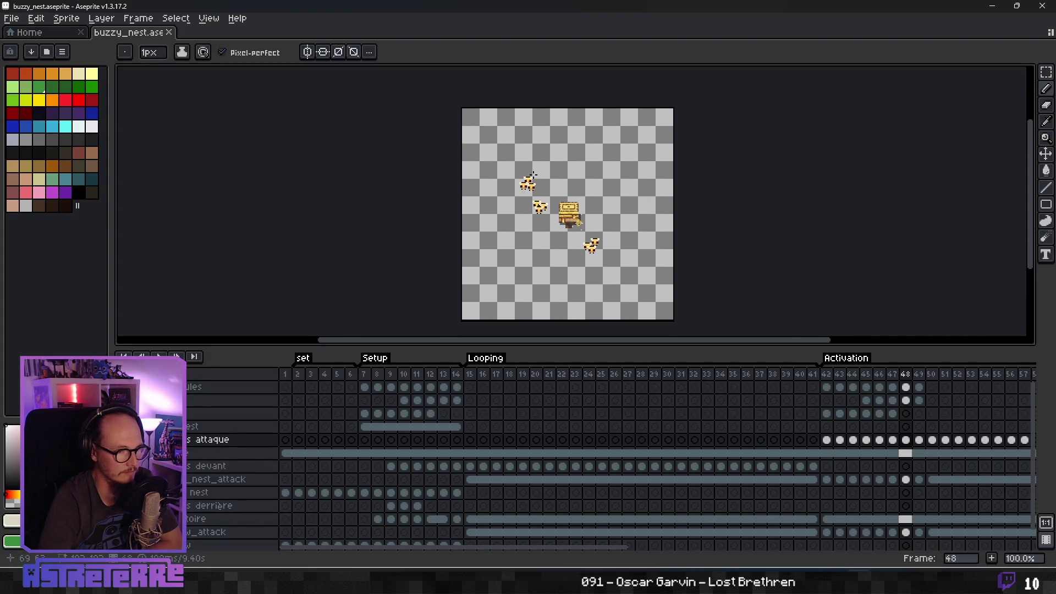
pyautogui.scroll(-3, 317, 410)
pyautogui.scroll(3, 317, 422)
pyautogui.moveTo(287, 384); pyautogui.dragTo(862, 391)
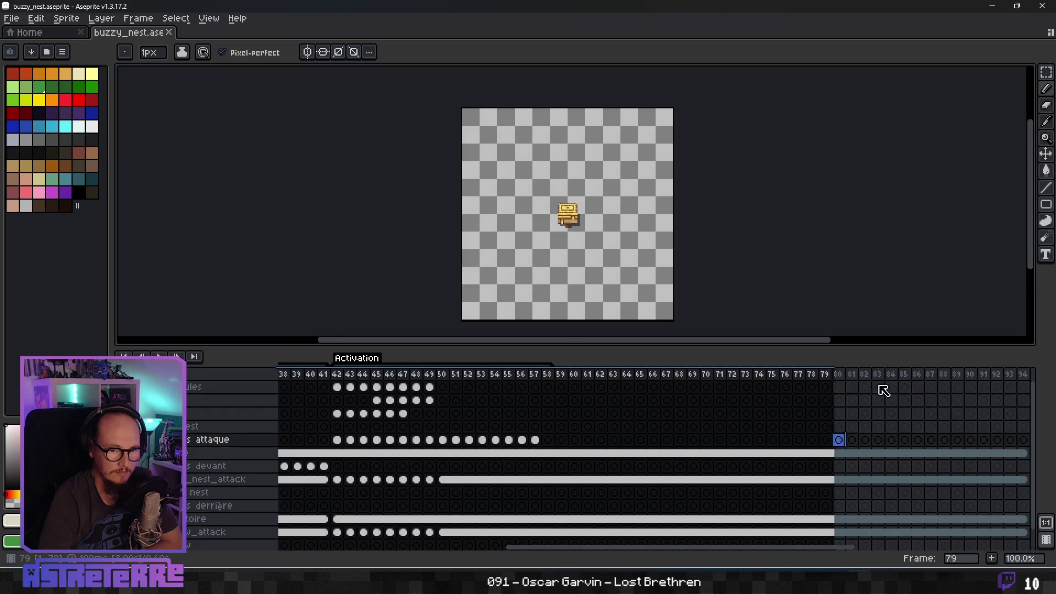
pyautogui.rightClick(1023, 374)
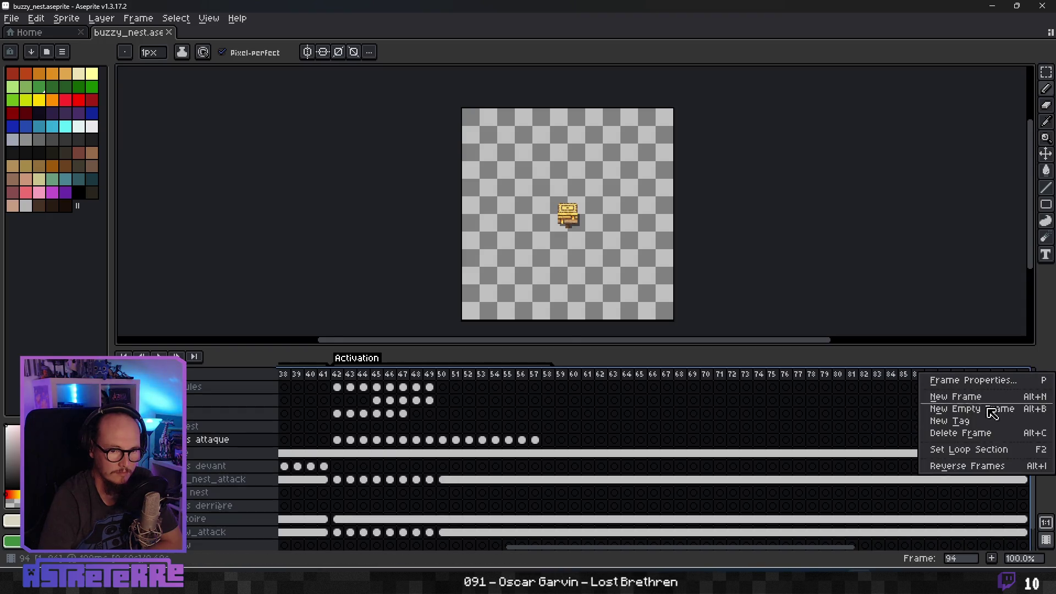
# Delete every frame except the first and review the layer list.
pyautogui.click(968, 433)
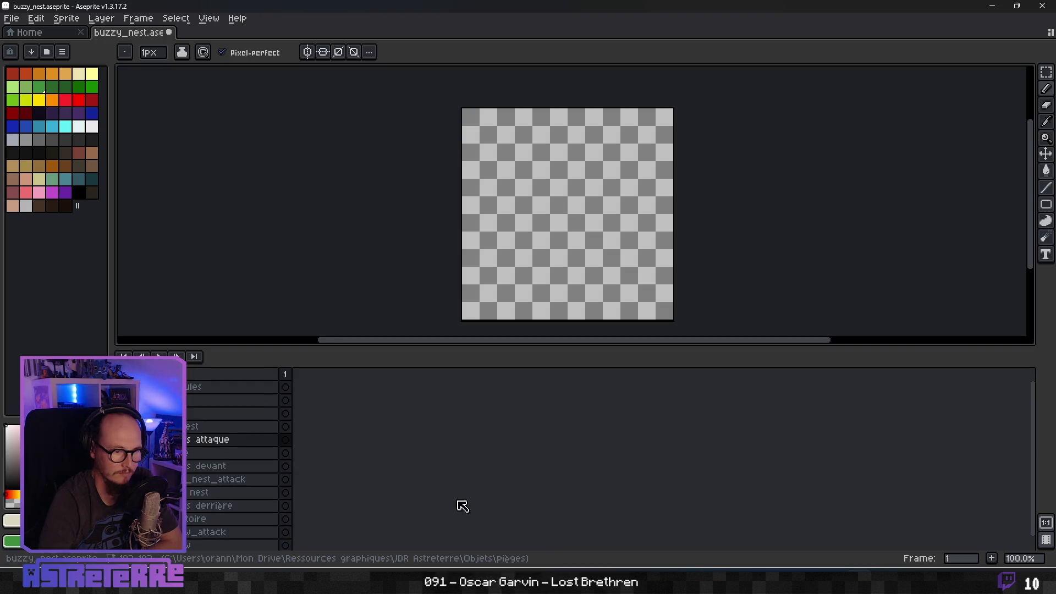
pyautogui.click(190, 387)
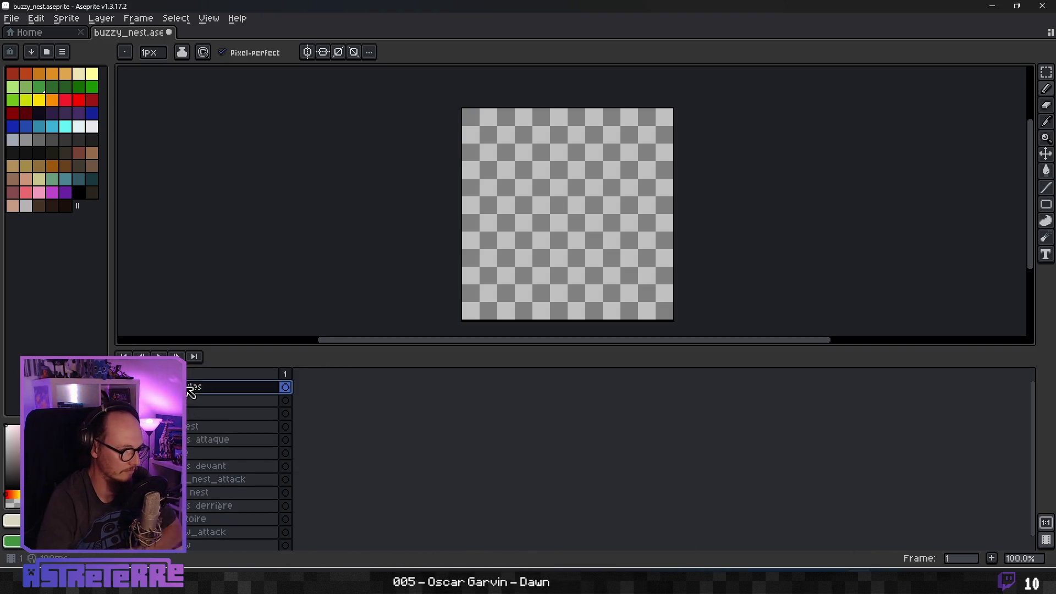
pyautogui.scroll(-1, 209, 452)
pyautogui.click(194, 517)
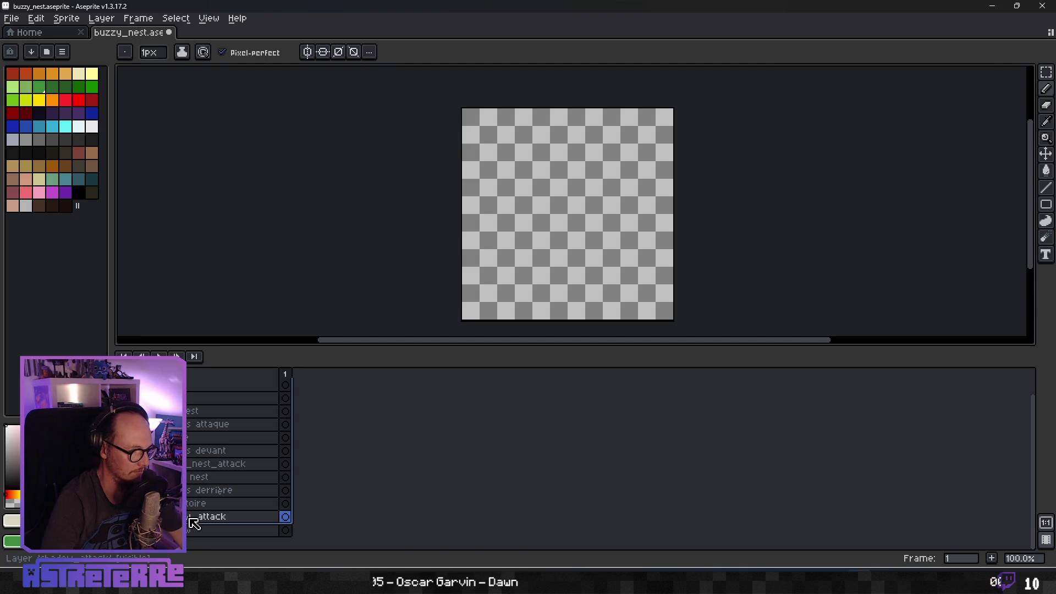
pyautogui.click(193, 530)
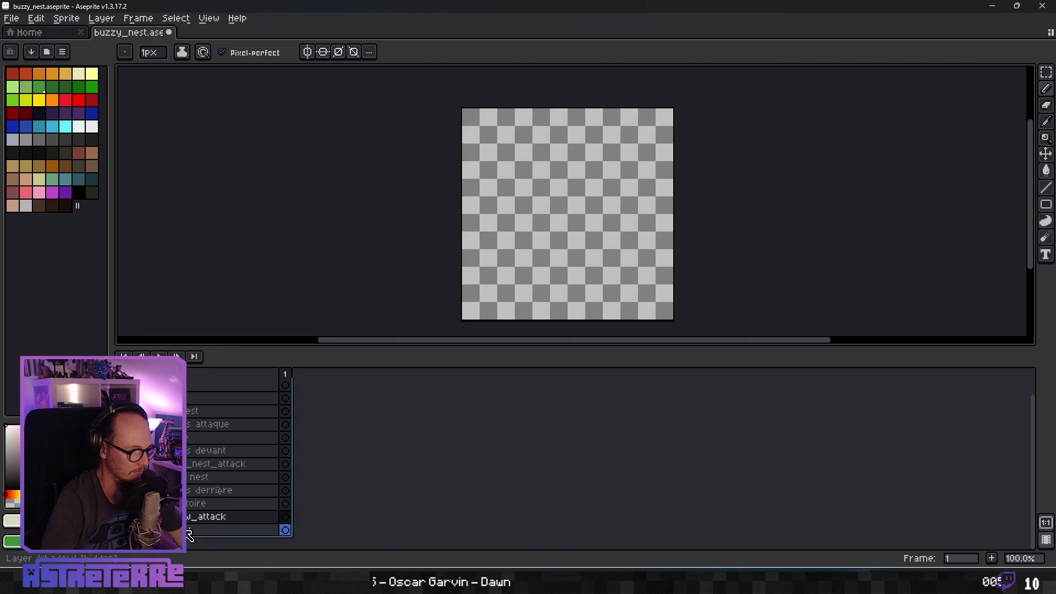
pyautogui.rightClick(204, 386)
pyautogui.press('Escape')
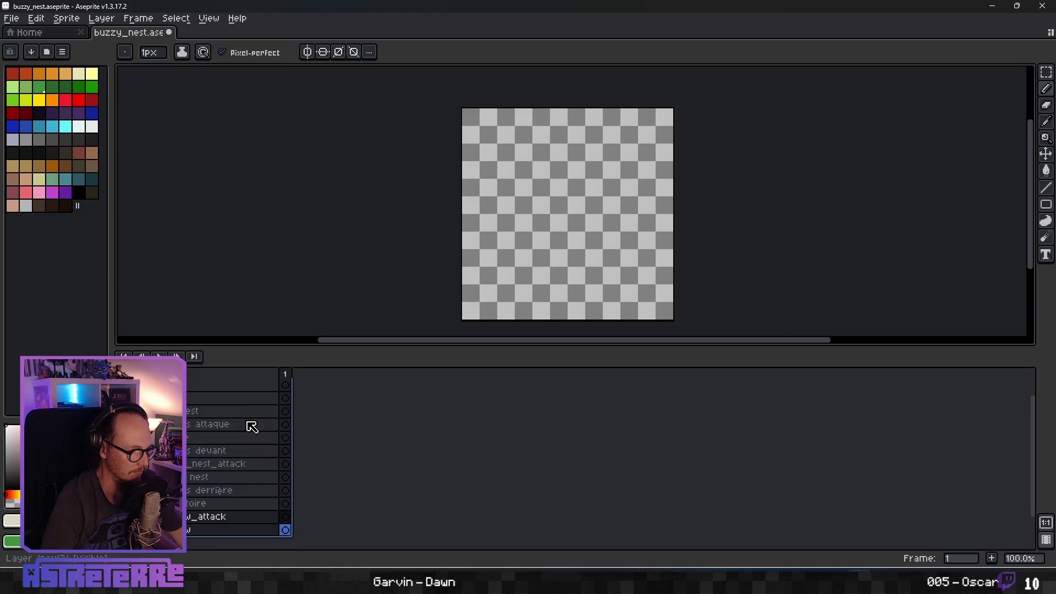
# Delete the bottom layer and then the unneeded top layers one by one.
pyautogui.click(190, 389)
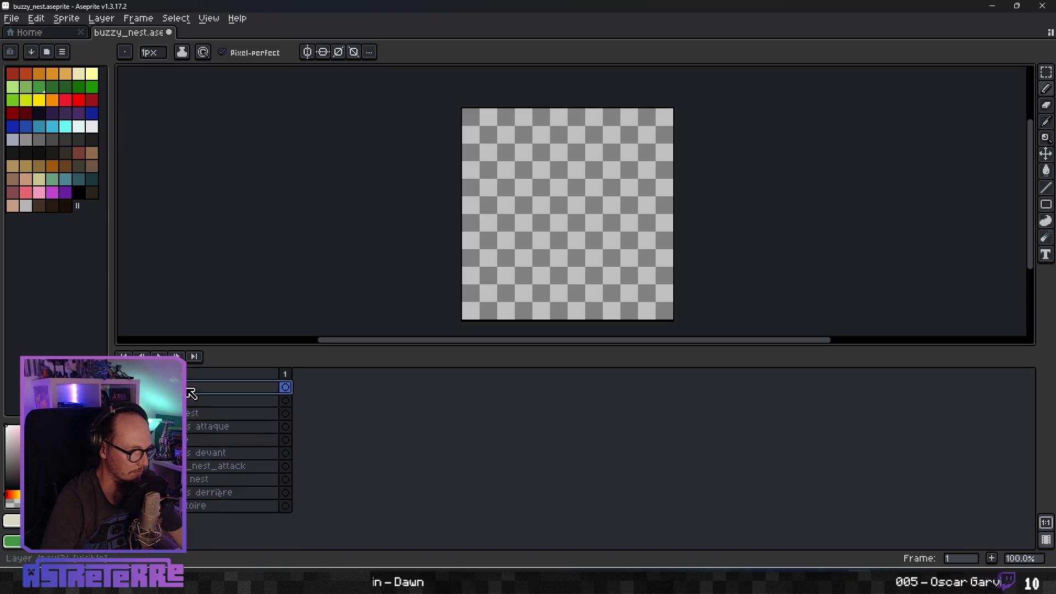
pyautogui.click(205, 505)
pyautogui.rightClick(204, 506)
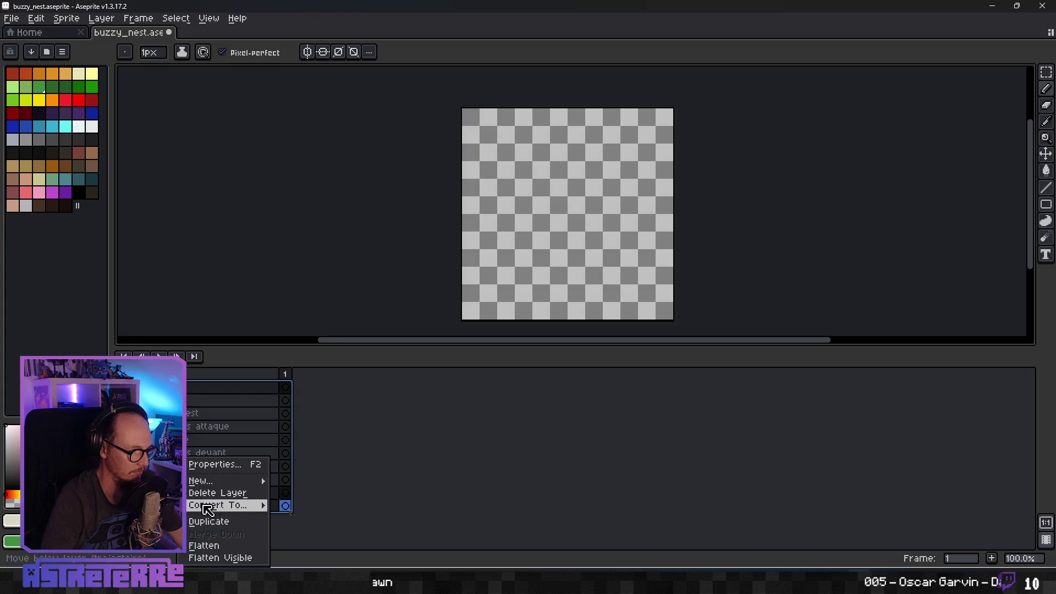
pyautogui.click(218, 493)
pyautogui.rightClick(195, 388)
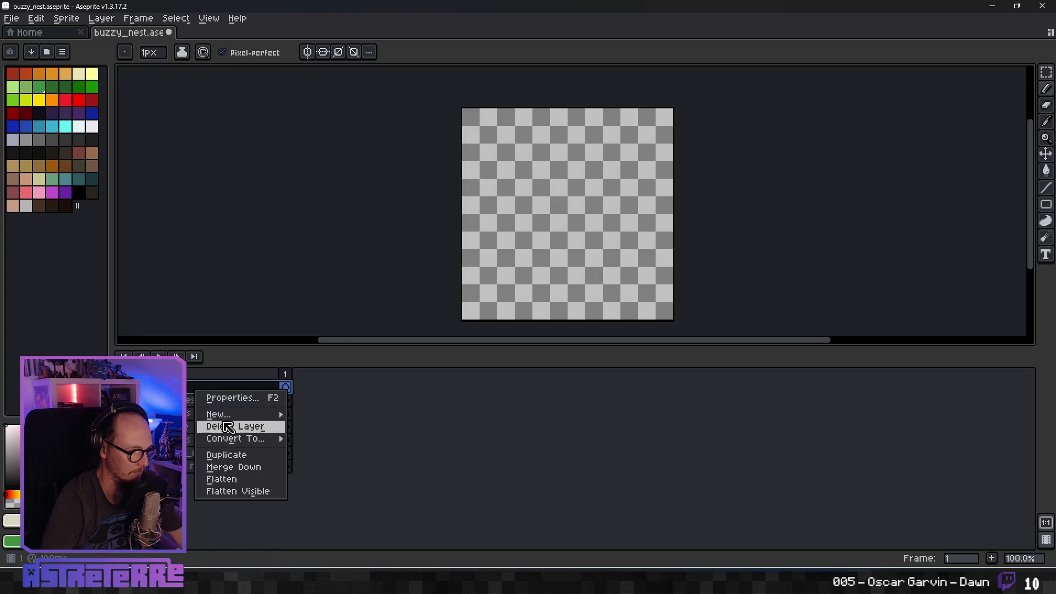
pyautogui.click(228, 427)
pyautogui.rightClick(207, 392)
pyautogui.click(236, 420)
pyautogui.rightClick(208, 386)
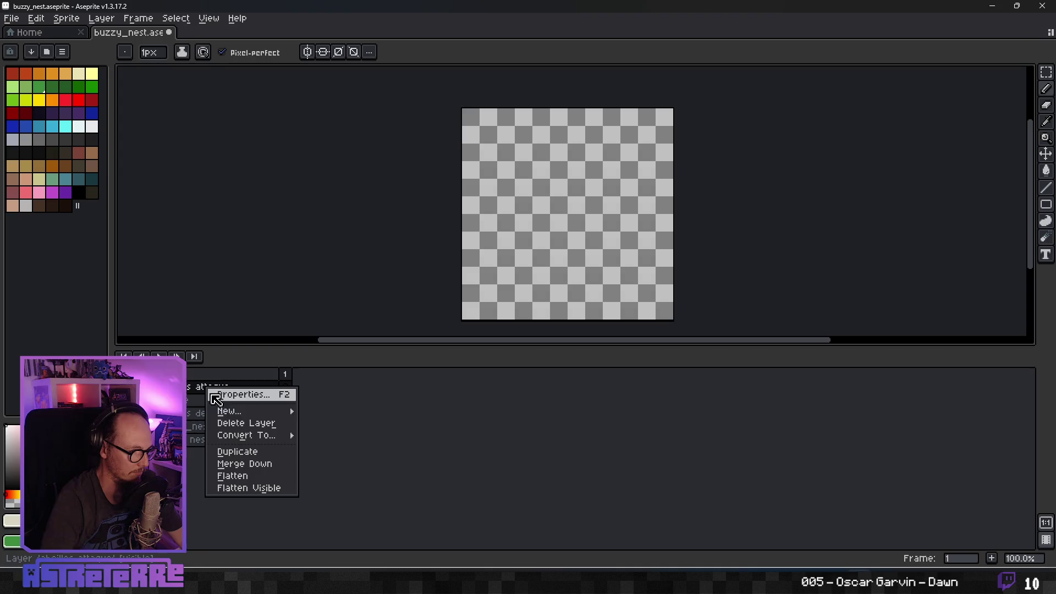
pyautogui.click(237, 423)
# Delete the remaining extra layers including _nest_attack, then open the last layer's properties.
pyautogui.rightClick(223, 397)
pyautogui.click(228, 426)
pyautogui.rightClick(220, 391)
pyautogui.click(237, 419)
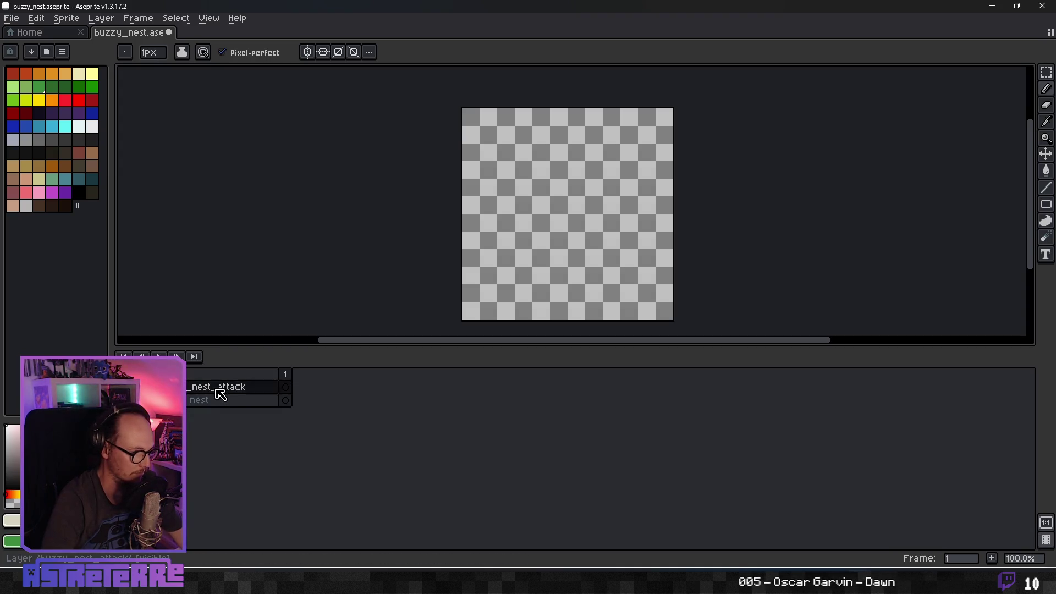
pyautogui.rightClick(220, 391)
pyautogui.click(237, 419)
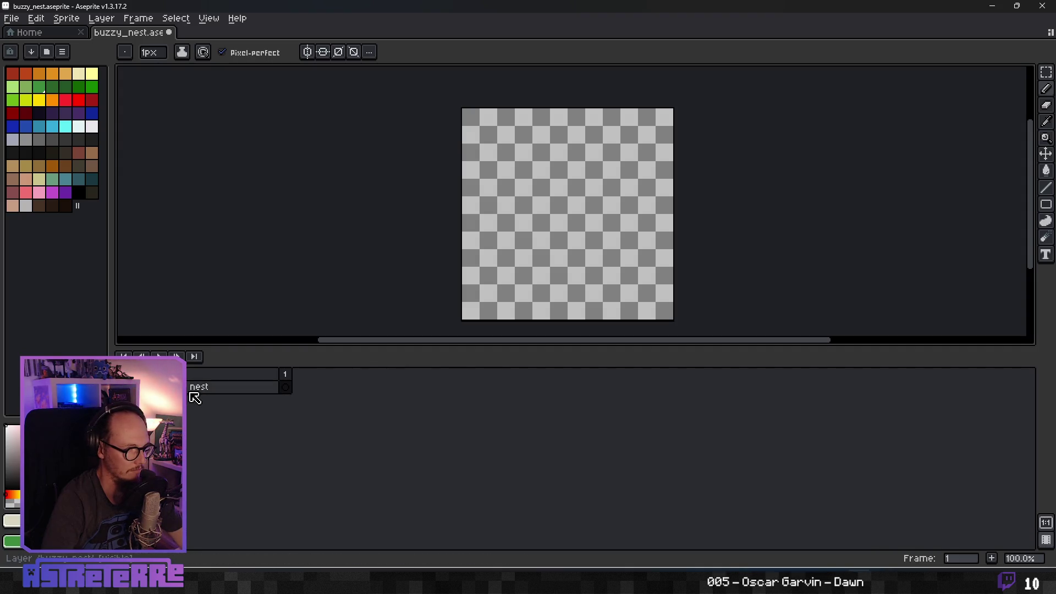
pyautogui.doubleClick(233, 392)
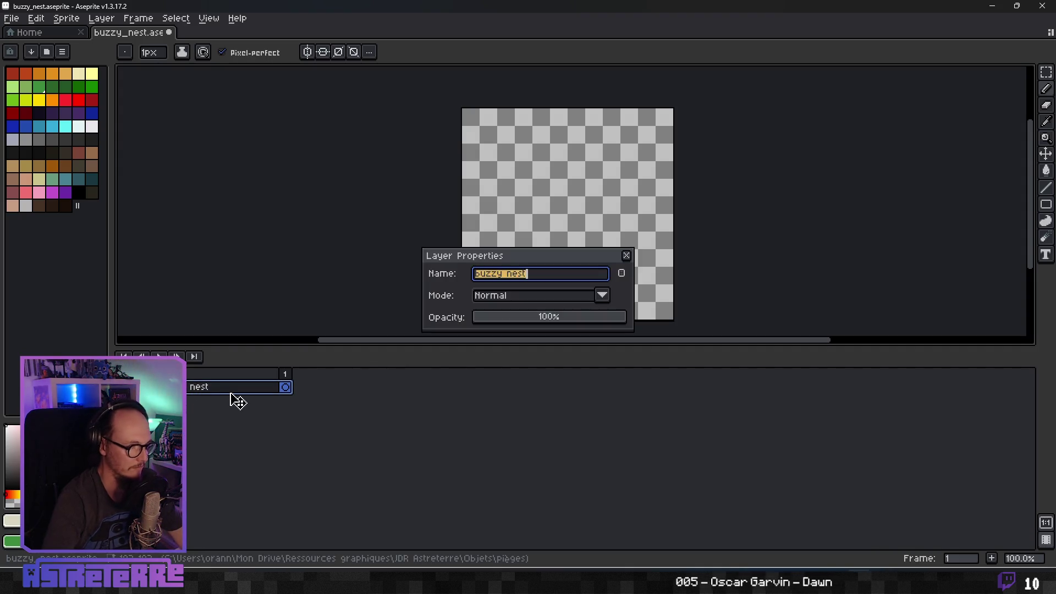
# Rename the remaining layer to 'buzzy'.
pyautogui.write('buzzy')
pyautogui.press('Return')
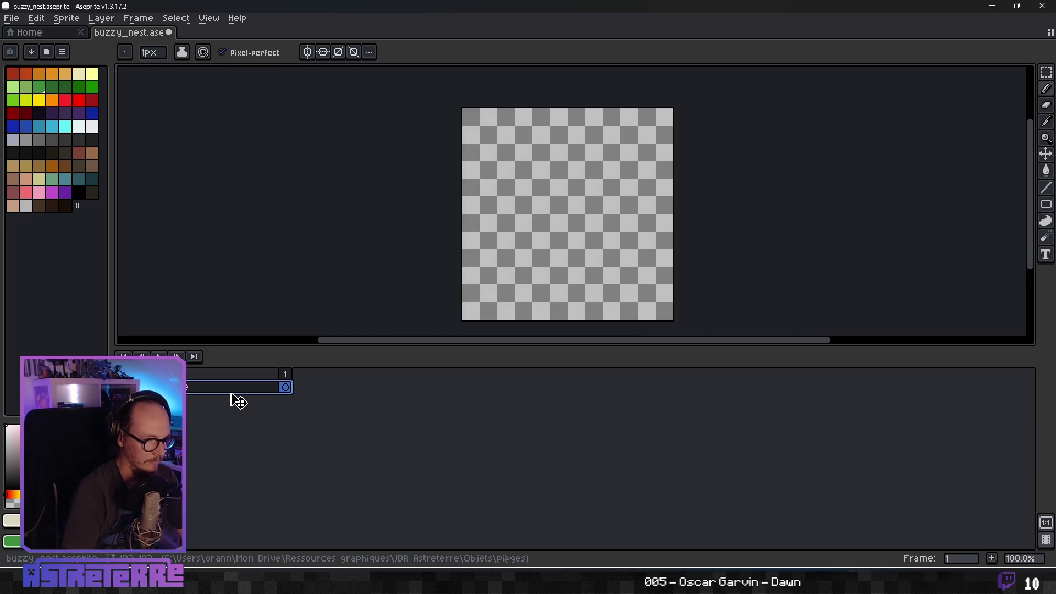
pyautogui.scroll(1, 566, 219)
pyautogui.scroll(-1, 565, 219)
pyautogui.scroll(1, 613, 215)
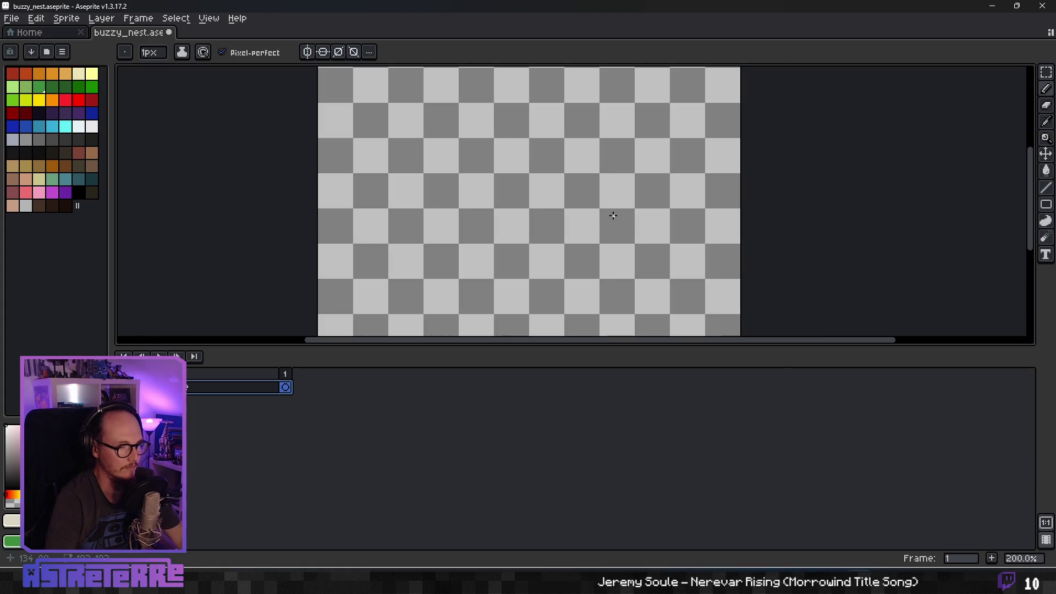
# Add a new layer and name it 'cadre'.
pyautogui.rightClick(187, 388)
pyautogui.moveTo(223, 415)
pyautogui.click(307, 421)
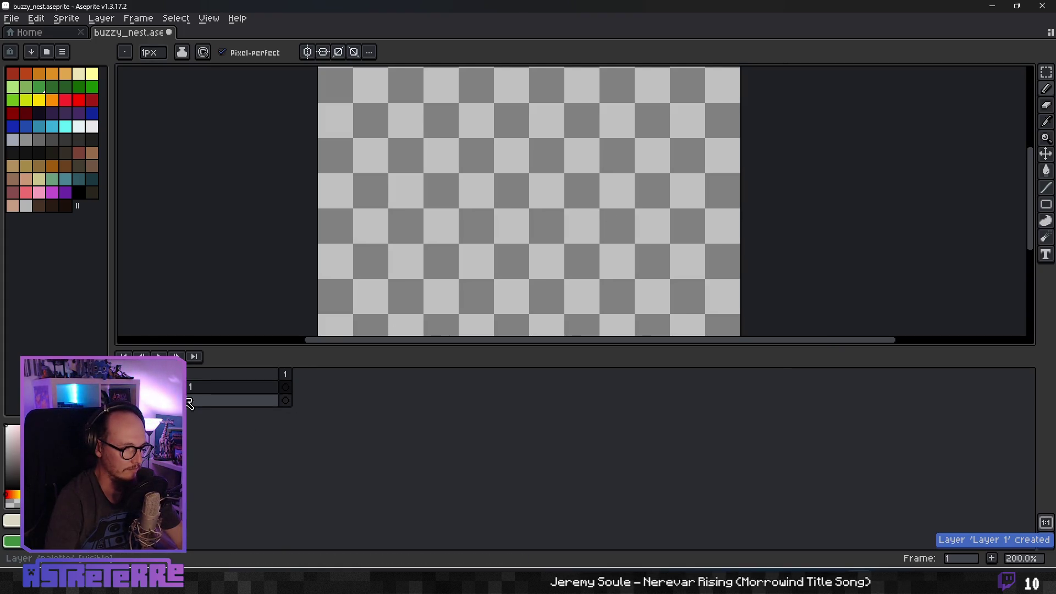
pyautogui.press('F2')
pyautogui.write('ca')
pyautogui.press('Return')
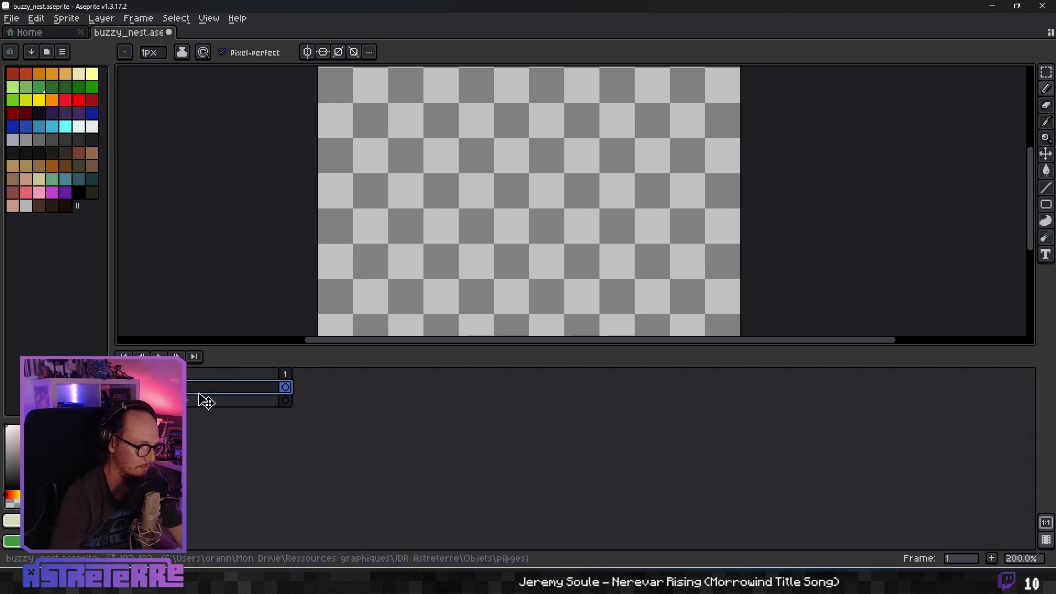
# Pick pale yellow as the drawing colour and choose the Rectangle tool.
pyautogui.click(1046, 72)
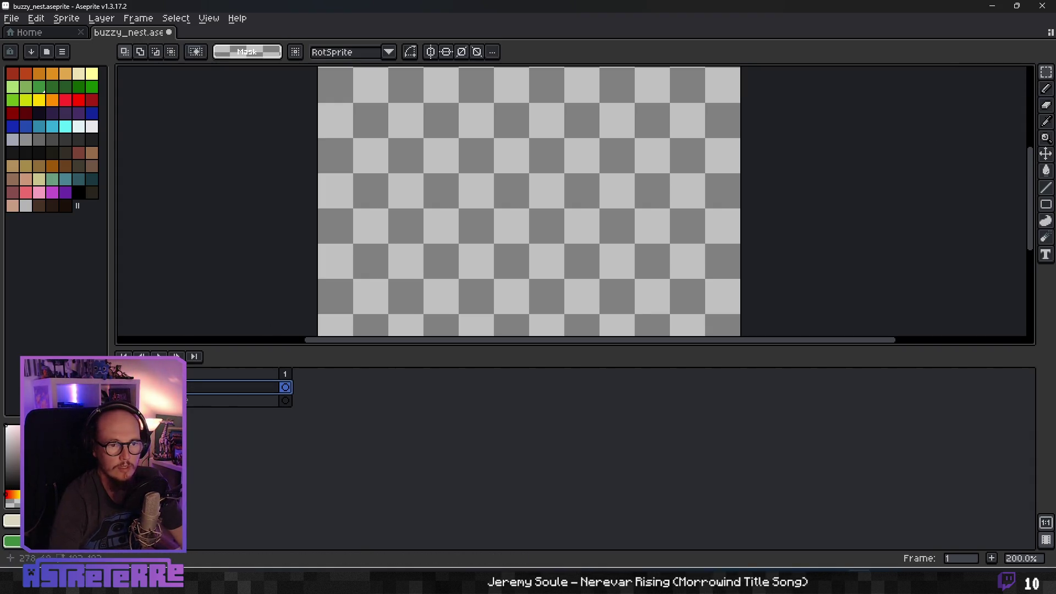
pyautogui.click(93, 73)
pyautogui.click(1046, 204)
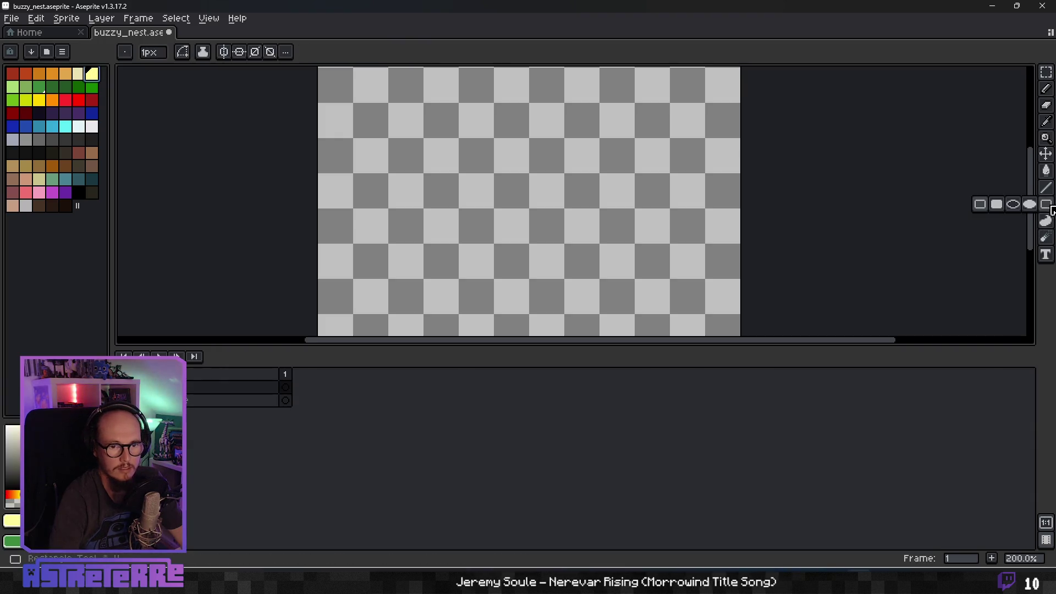
# Draw a small yellow rectangle at the canvas centre and a larger yellow square around it.
pyautogui.scroll(-1, 483, 182)
pyautogui.moveTo(473, 184); pyautogui.dragTo(486, 191)
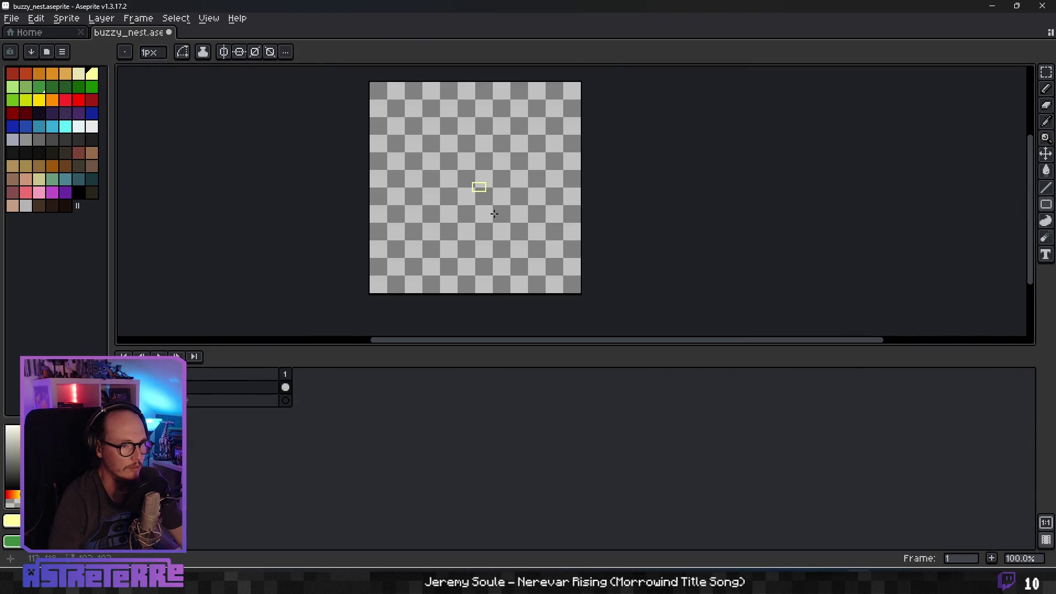
pyautogui.scroll(-1, 489, 191)
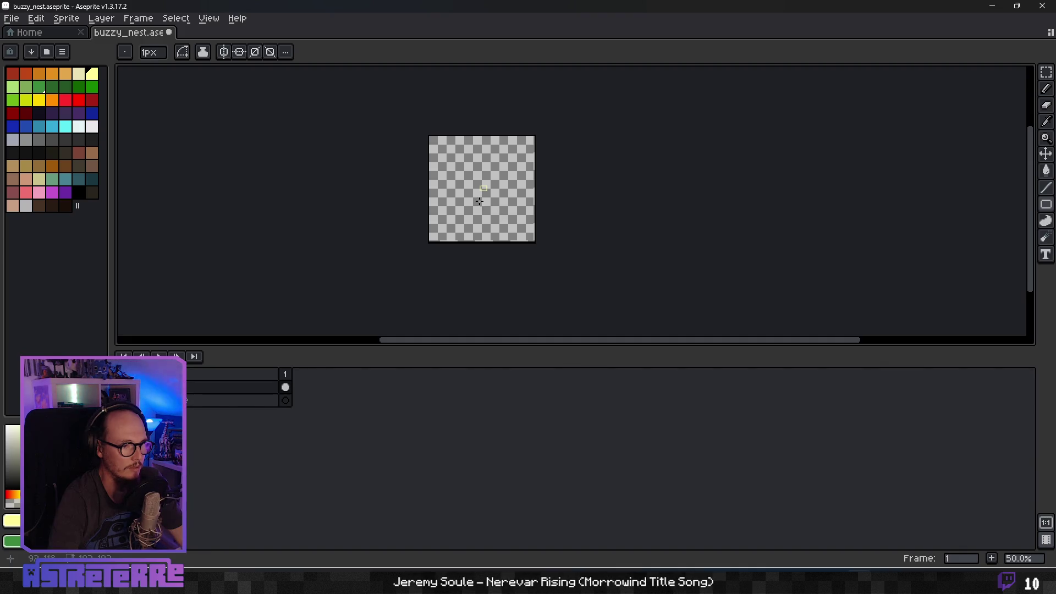
pyautogui.scroll(3, 480, 202)
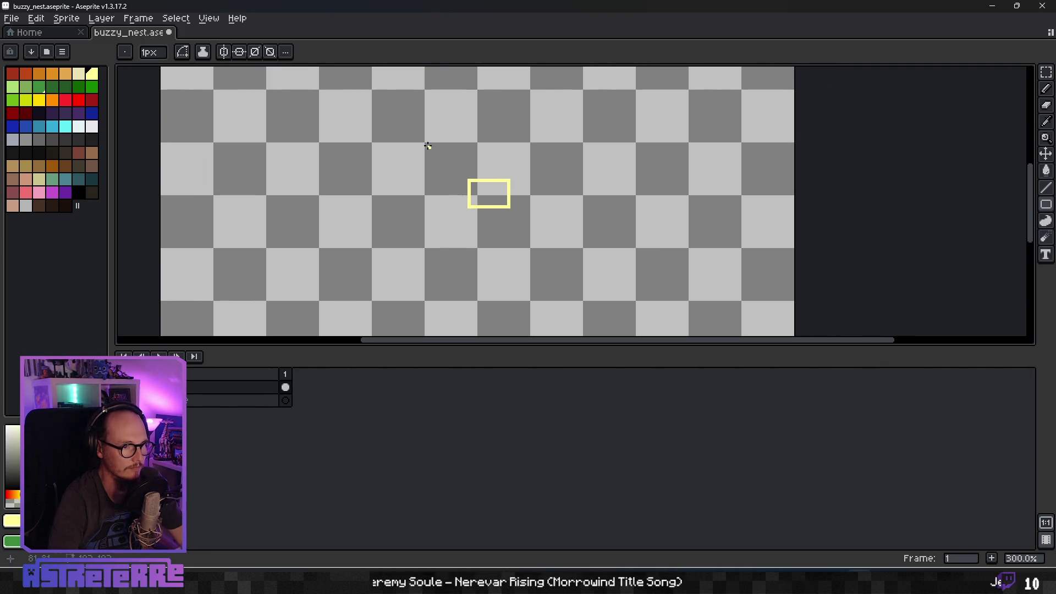
pyautogui.moveTo(423, 142); pyautogui.dragTo(532, 248)
pyautogui.scroll(-5, 590, 237)
pyautogui.scroll(2, 606, 231)
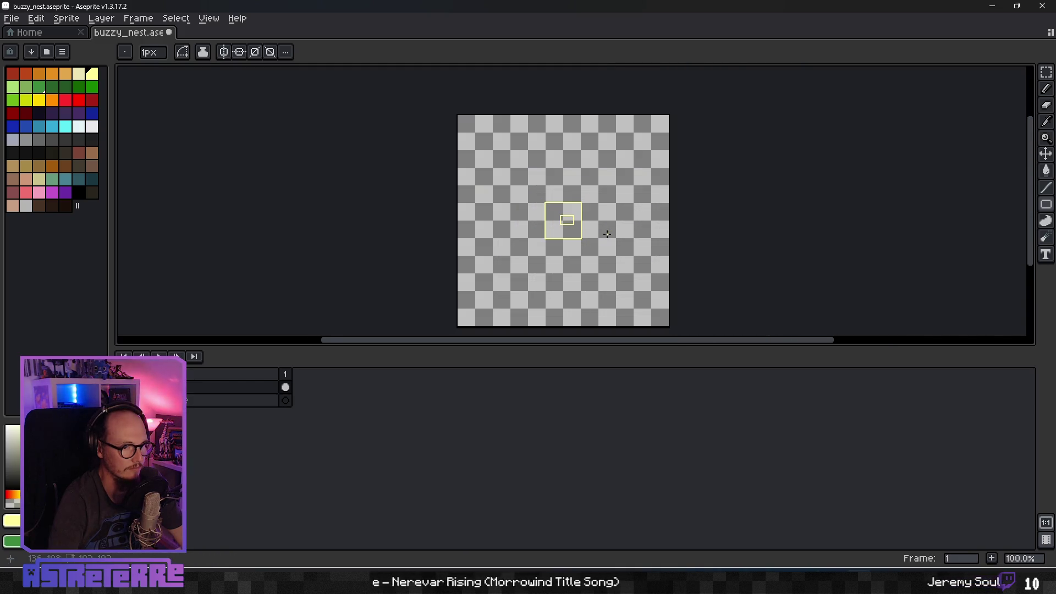
pyautogui.scroll(1, 608, 234)
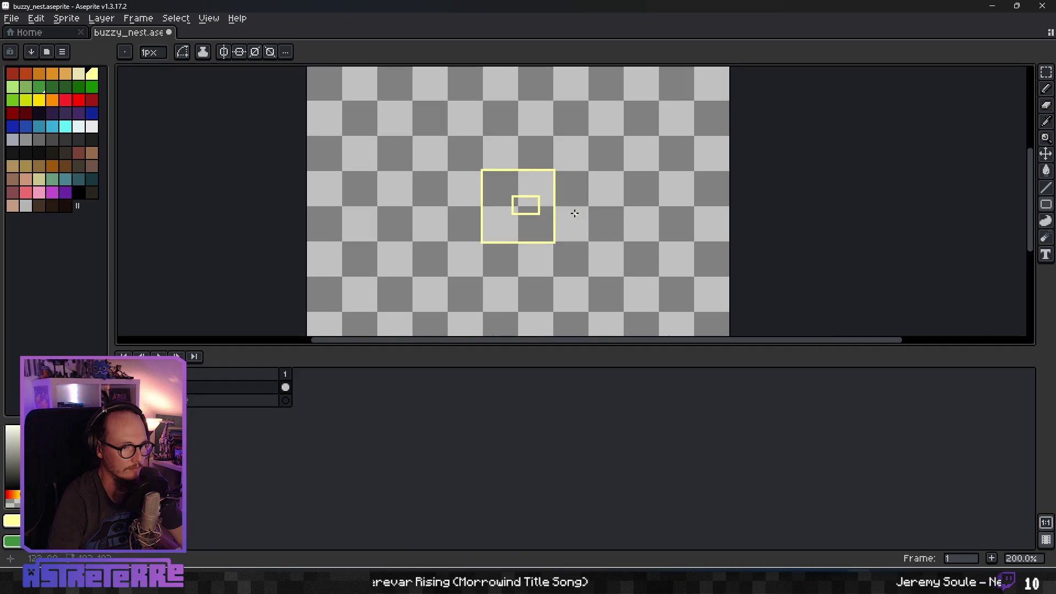
# Select the small inner rectangle with the Rectangular Marquee.
pyautogui.click(1046, 72)
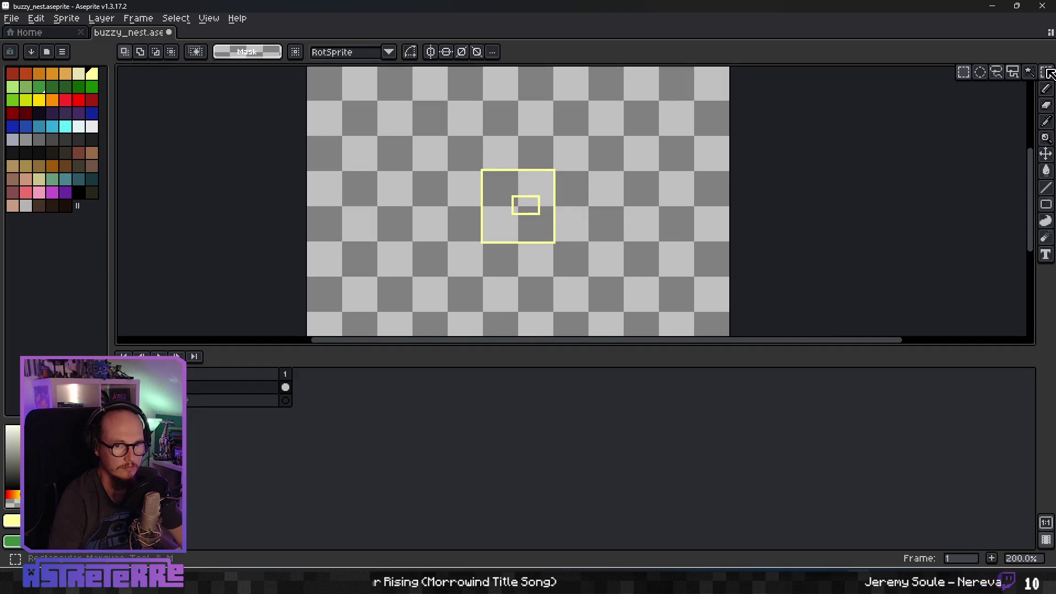
pyautogui.moveTo(495, 190); pyautogui.dragTo(534, 220)
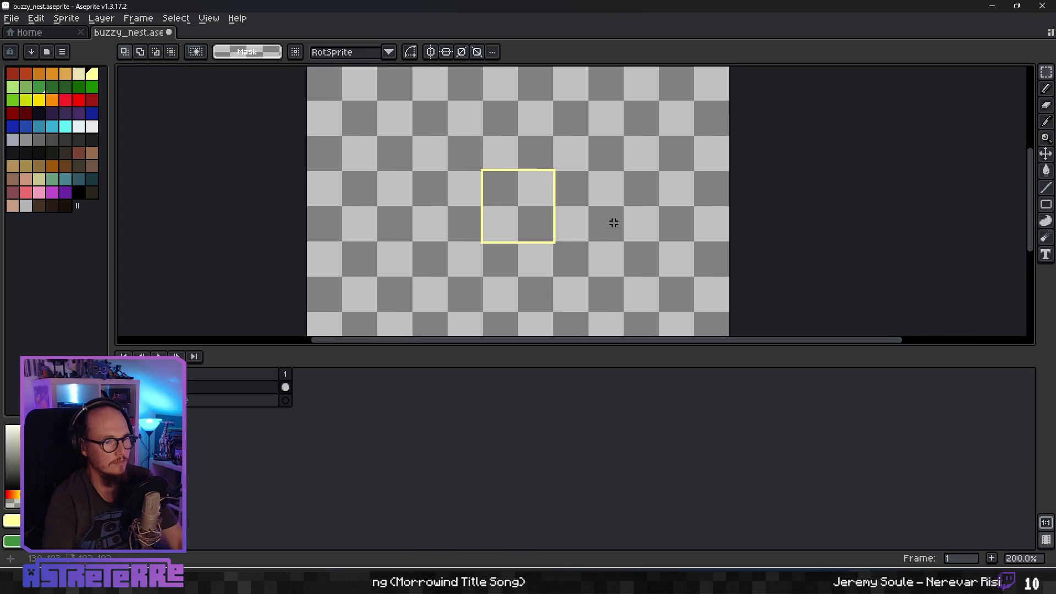
pyautogui.scroll(-5, 614, 223)
pyautogui.scroll(3, 613, 226)
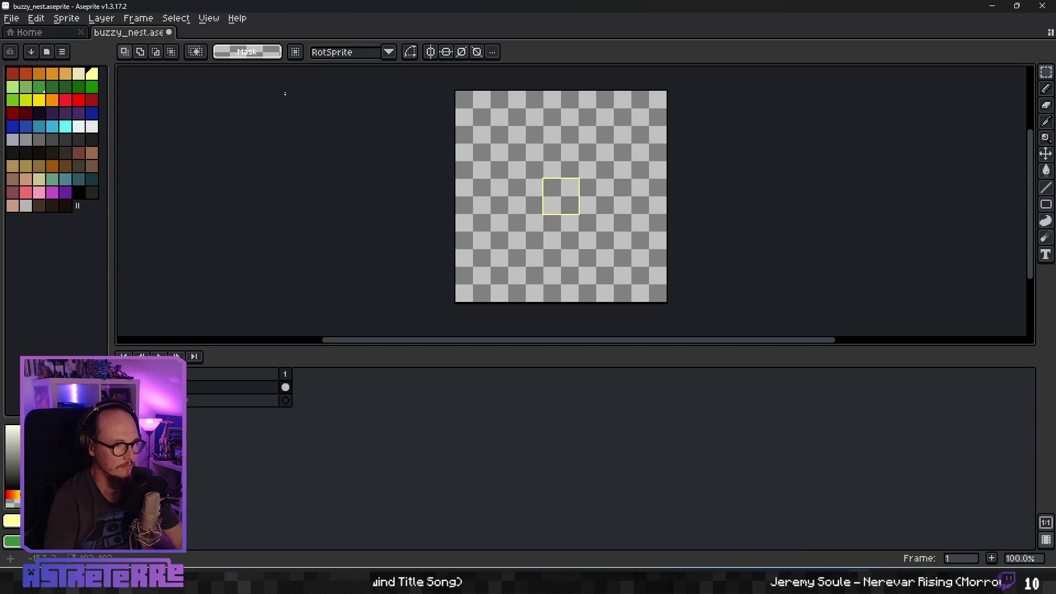
# Change the canvas dimensions via Sprite > Sprite Size and apply the resize.
pyautogui.click(66, 19)
pyautogui.moveTo(90, 44)
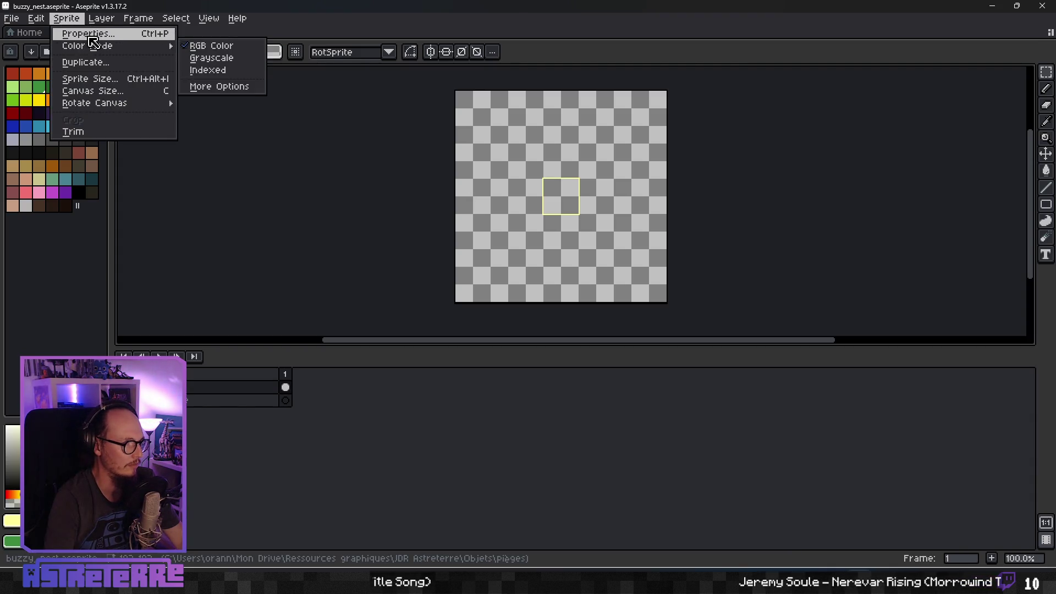
pyautogui.click(94, 79)
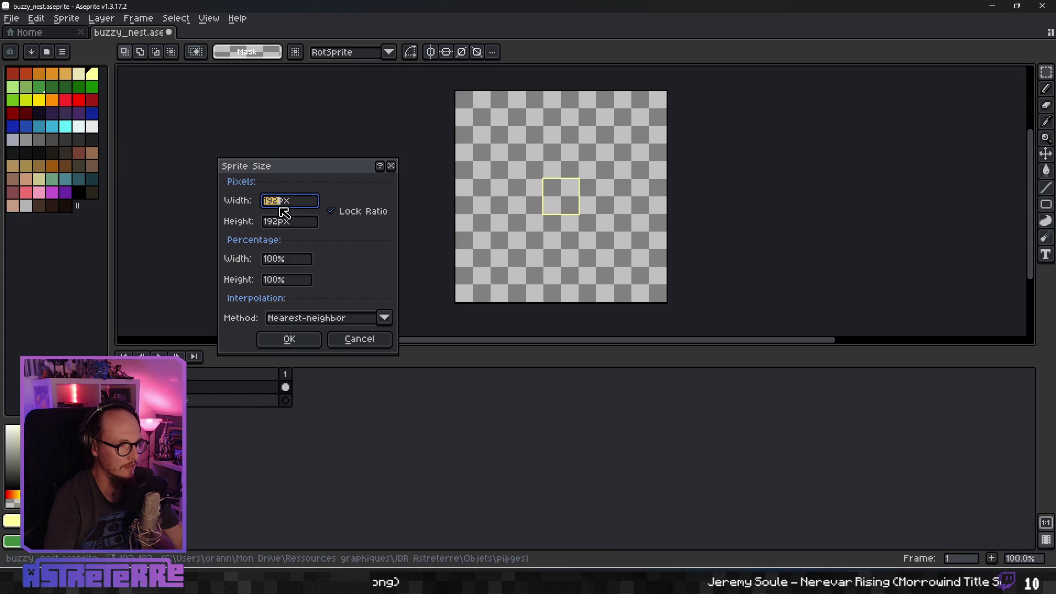
pyautogui.press('Left')
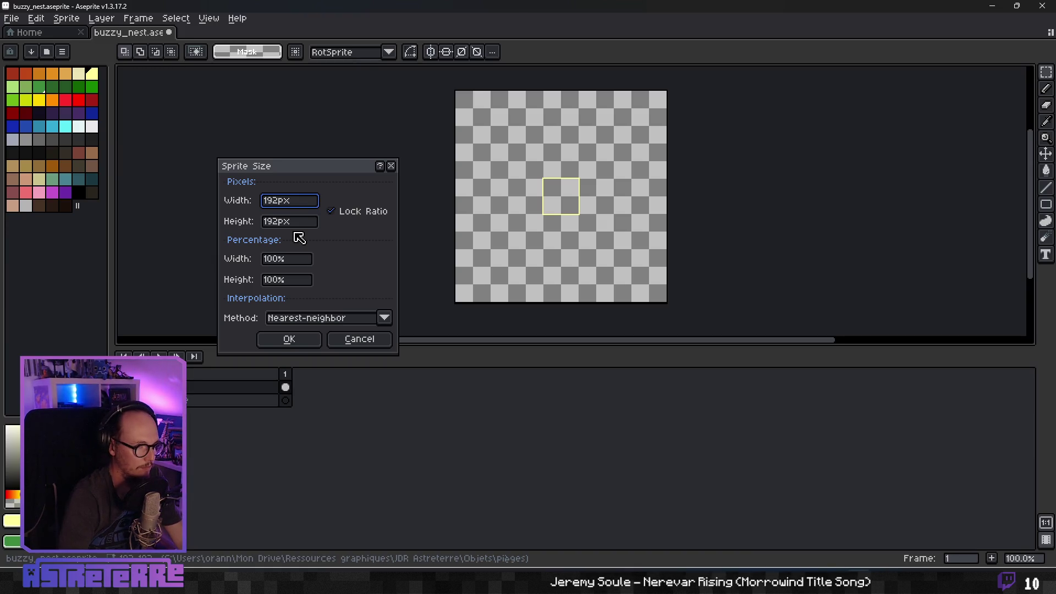
pyautogui.press('Return')
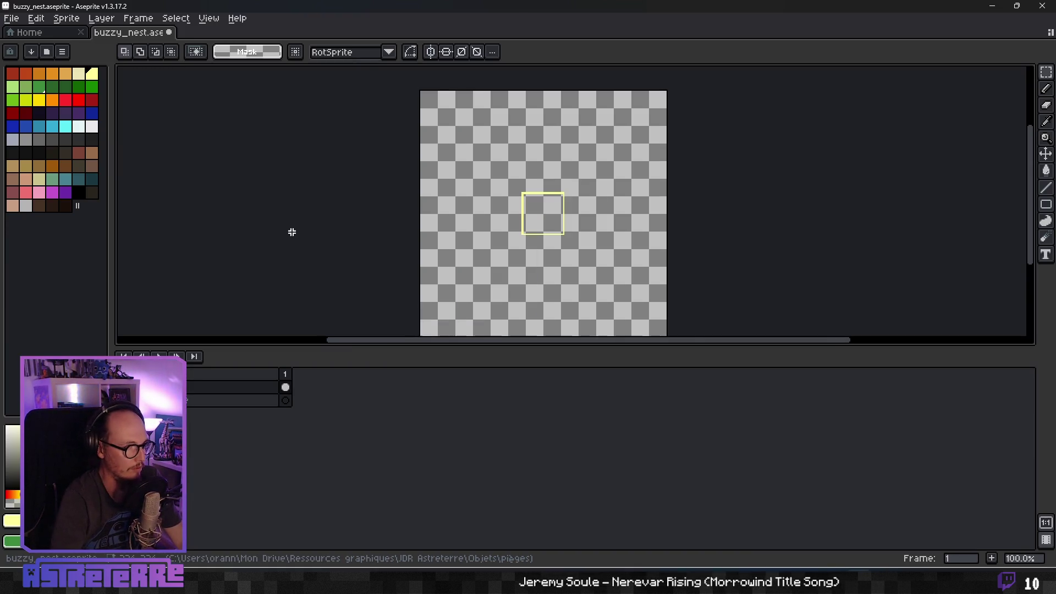
pyautogui.scroll(3, 568, 231)
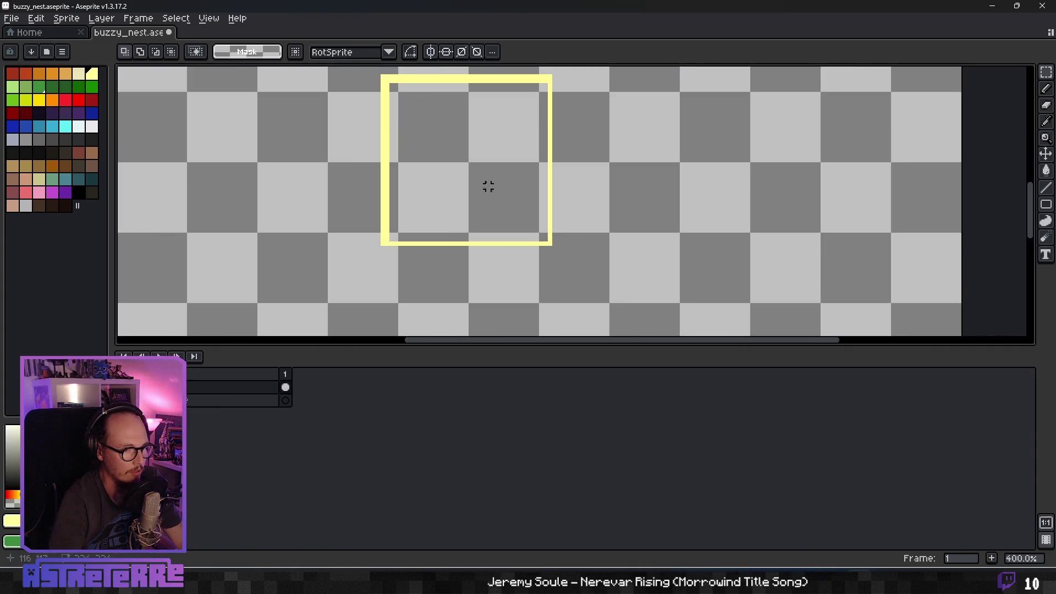
pyautogui.scroll(-2, 485, 199)
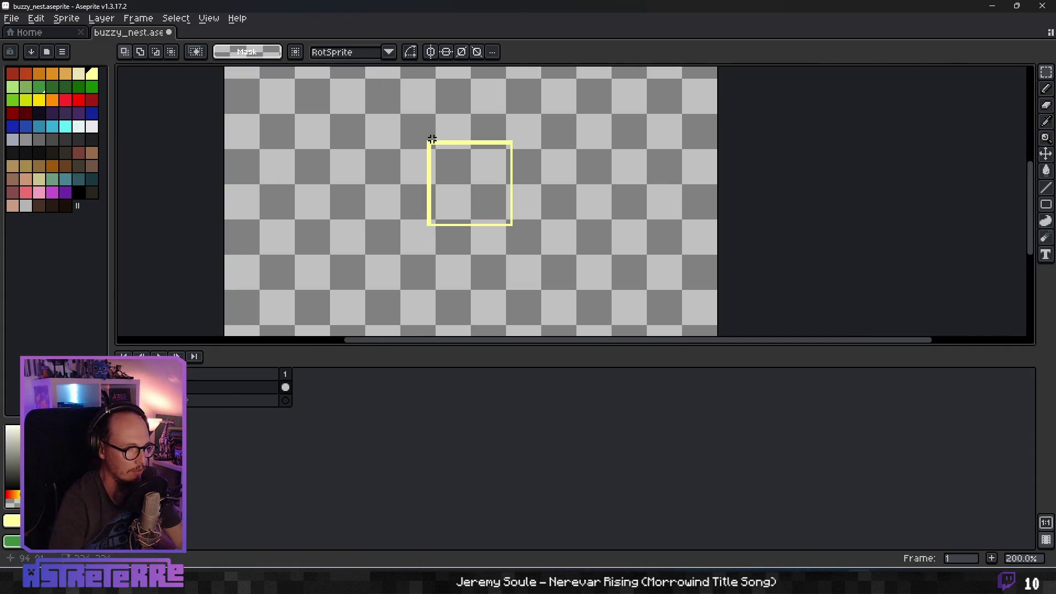
# Select and delete the yellow square, then undo to restore it.
pyautogui.moveTo(417, 133); pyautogui.dragTo(527, 249)
pyautogui.press('Delete')
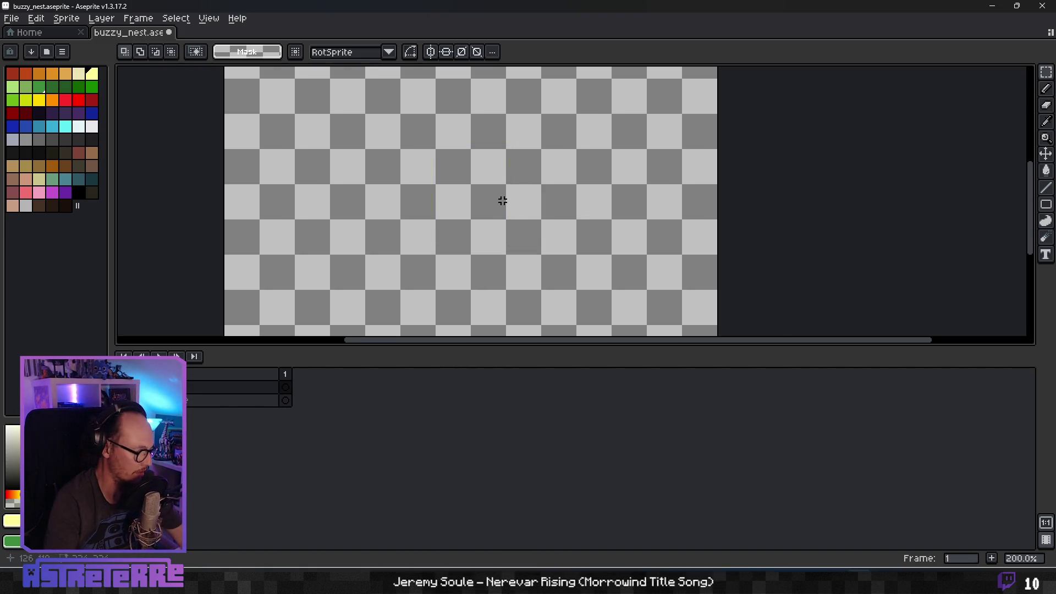
pyautogui.hotkey('ctrl', 'z')
pyautogui.hotkey('ctrl', 'z')
pyautogui.hotkey('ctrl', 'z')
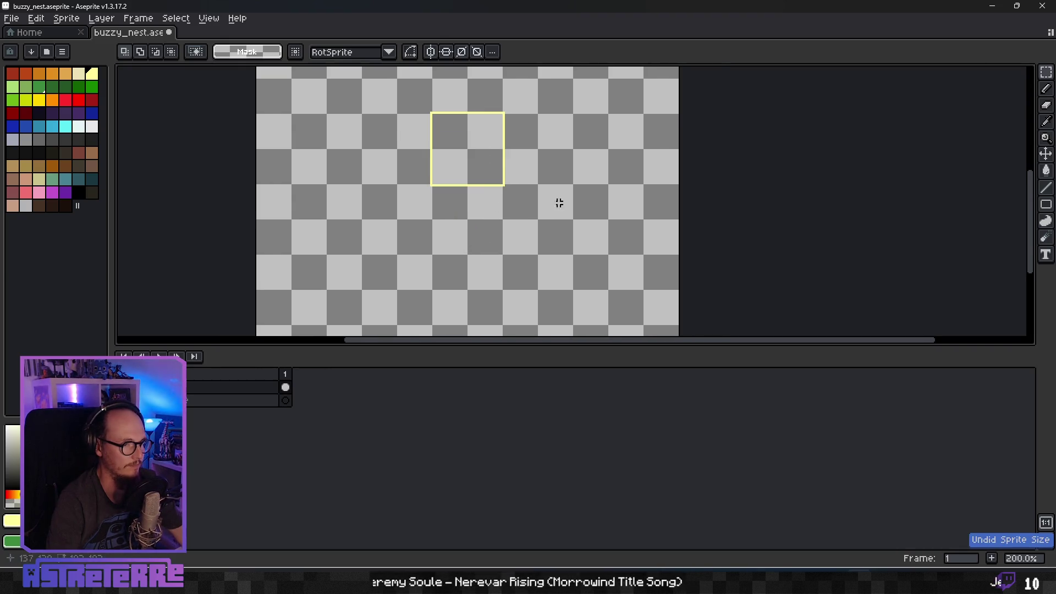
pyautogui.click(66, 18)
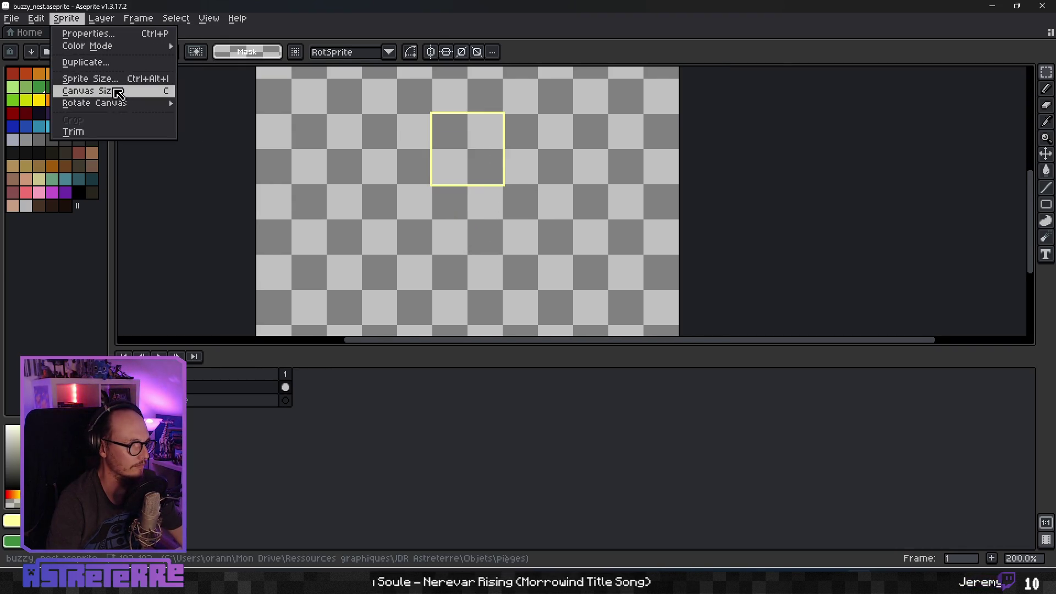
# Enlarge the canvas by 32 px to 224 × 224 px, adding 16 px borders around the square.
pyautogui.click(112, 90)
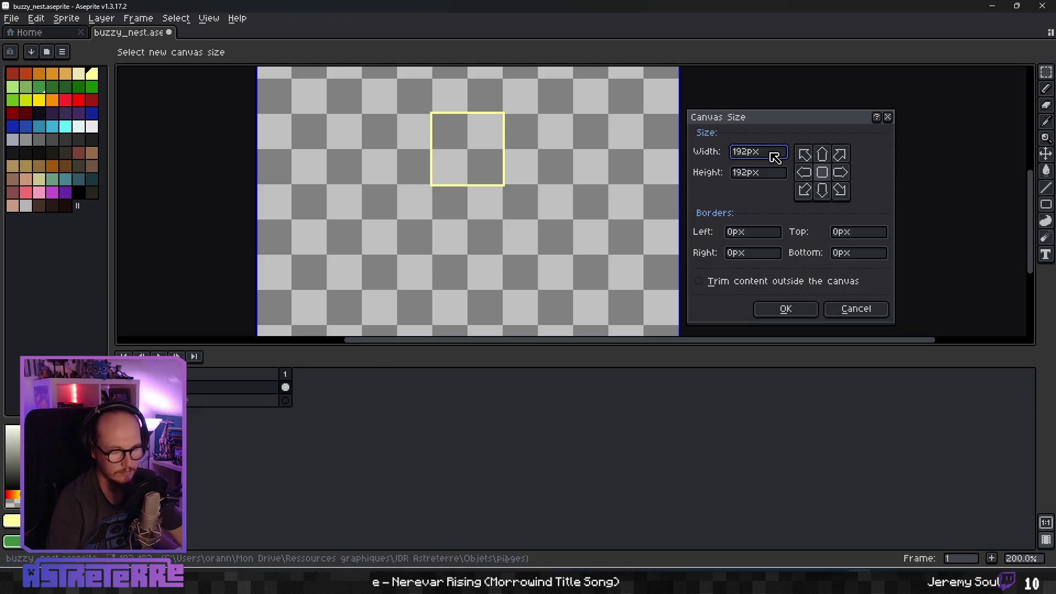
pyautogui.write('32')
pyautogui.click(781, 175)
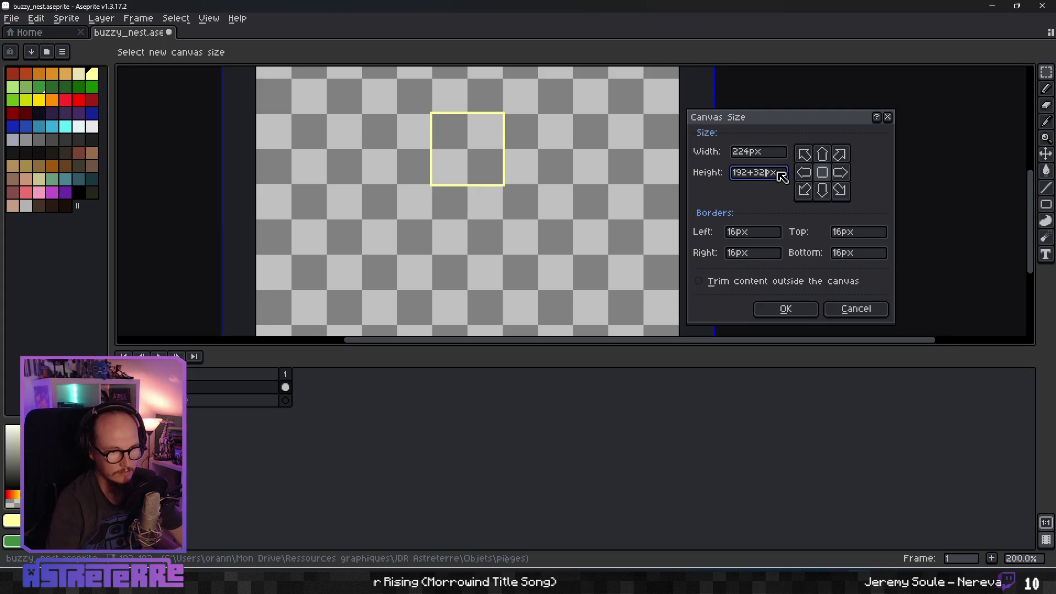
pyautogui.click(780, 315)
# Recentre the canvas, heighten the canvas pane over the timeline, and open a file browser off to the side.
pyautogui.scroll(-2, 538, 259)
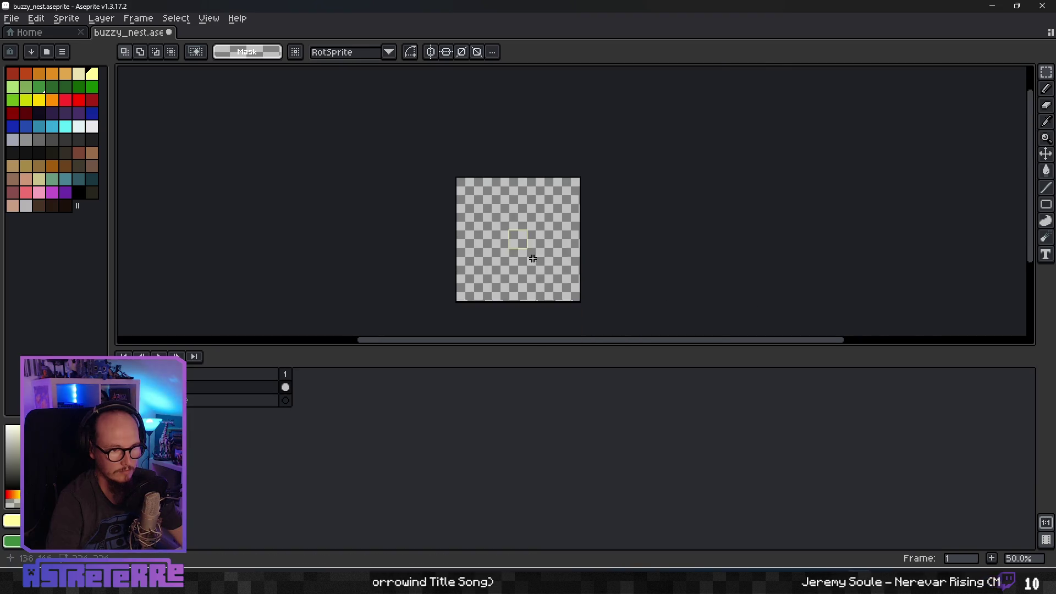
pyautogui.scroll(3, 531, 255)
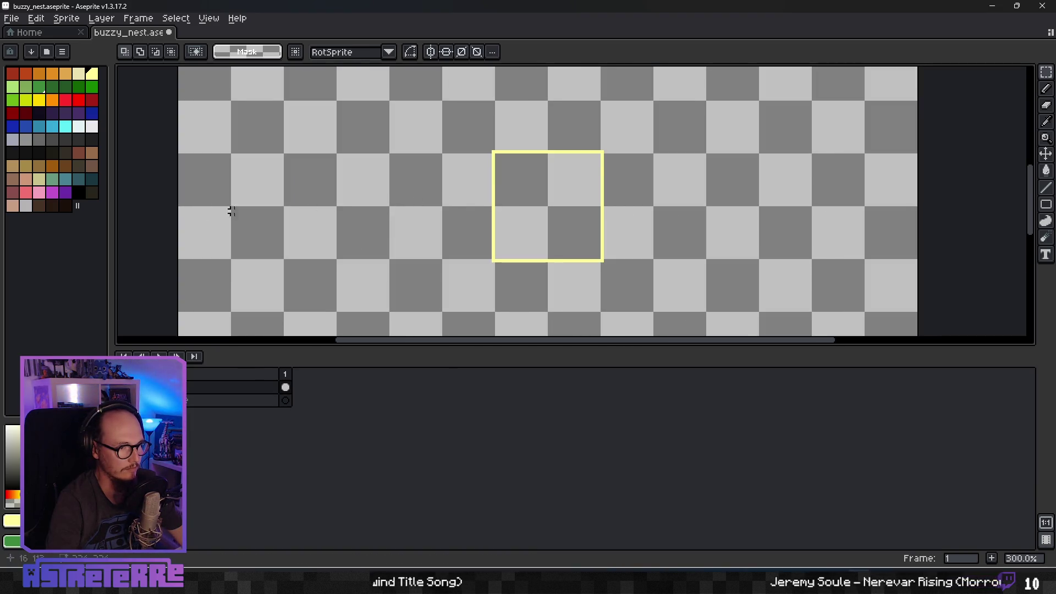
pyautogui.scroll(-2, 515, 195)
pyautogui.scroll(1, 504, 203)
pyautogui.moveTo(592, 167)
pyautogui.mouseDown()
pyautogui.moveTo(568, 191)
pyautogui.moveTo(585, 210)
pyautogui.moveTo(545, 191)
pyautogui.moveTo(558, 213)
pyautogui.moveTo(585, 203)
pyautogui.mouseUp()
pyautogui.moveTo(497, 348)
pyautogui.mouseDown()
pyautogui.moveTo(472, 505)
pyautogui.moveTo(497, 490)
pyautogui.mouseUp()
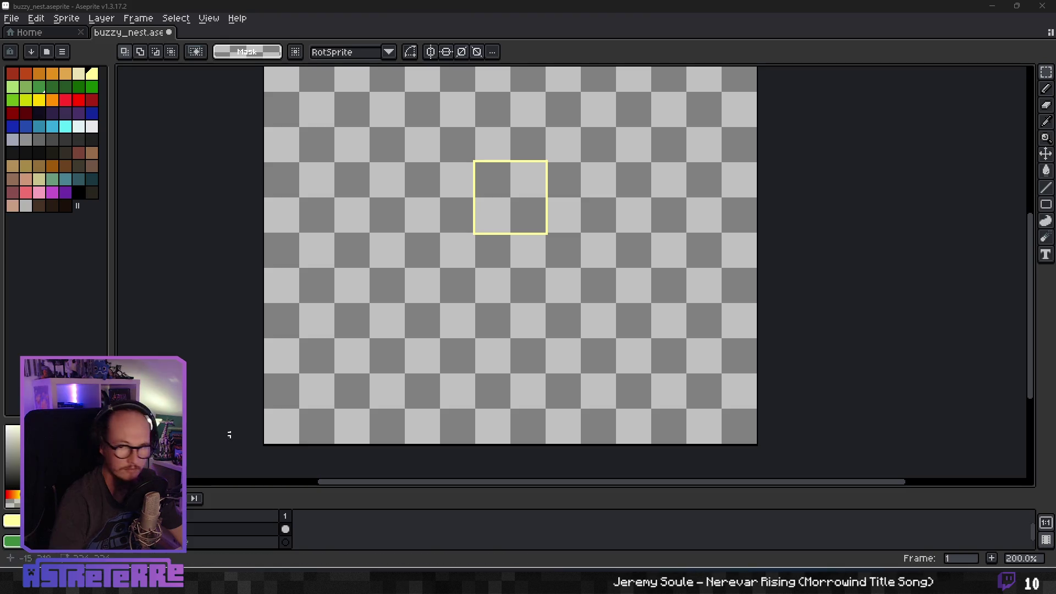
pyautogui.press('super+e')
pyautogui.moveTo(493, 97); pyautogui.dragTo(0, 96)
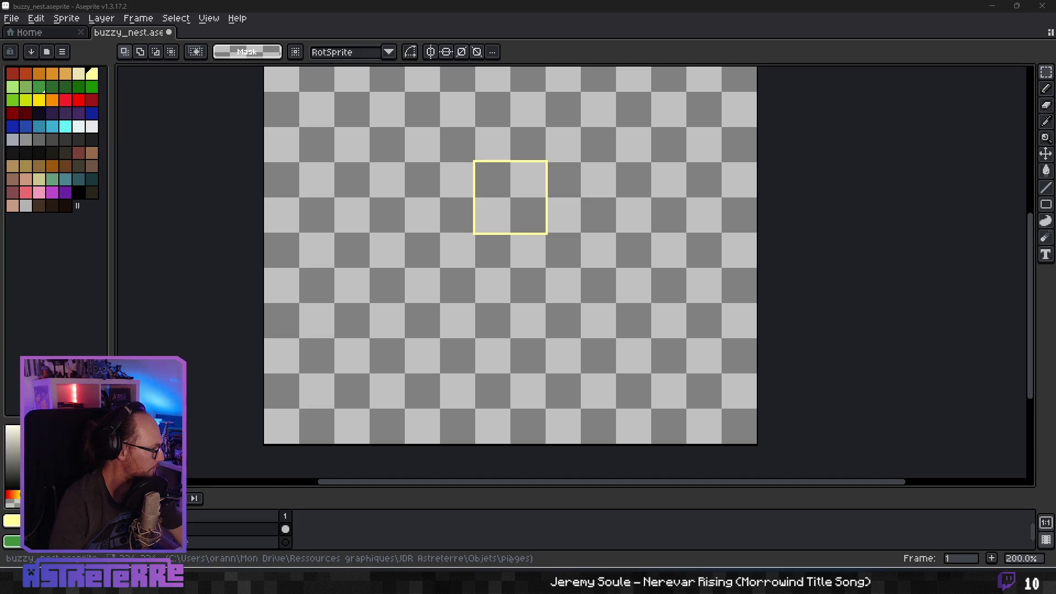
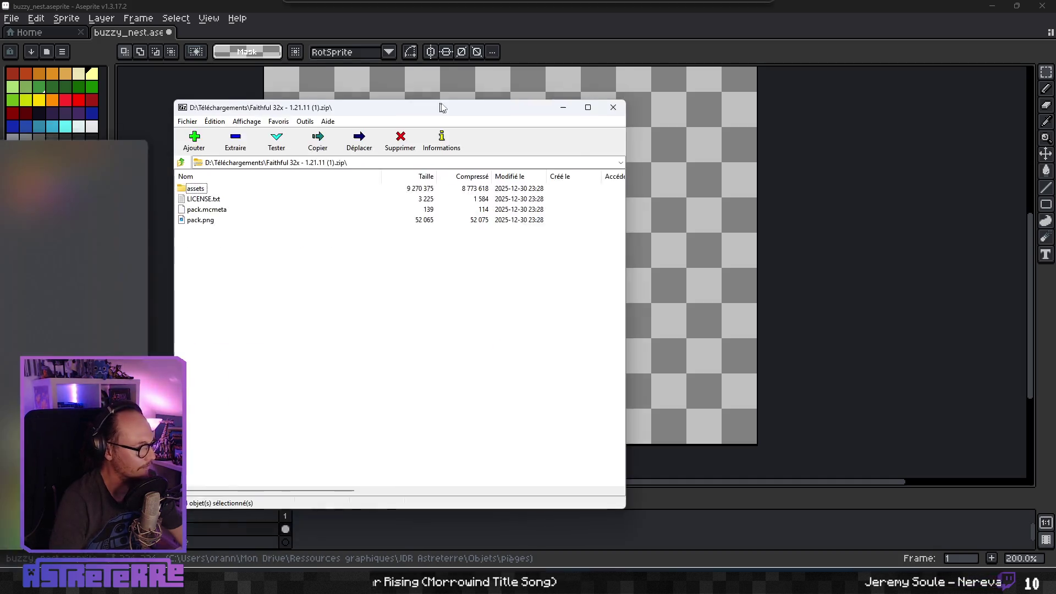
# Browse the archive to assets\minecraft\textures\block and open mangrove_planks.png in Aseprite.
pyautogui.moveTo(440, 108); pyautogui.dragTo(744, 129)
pyautogui.doubleClick(508, 206)
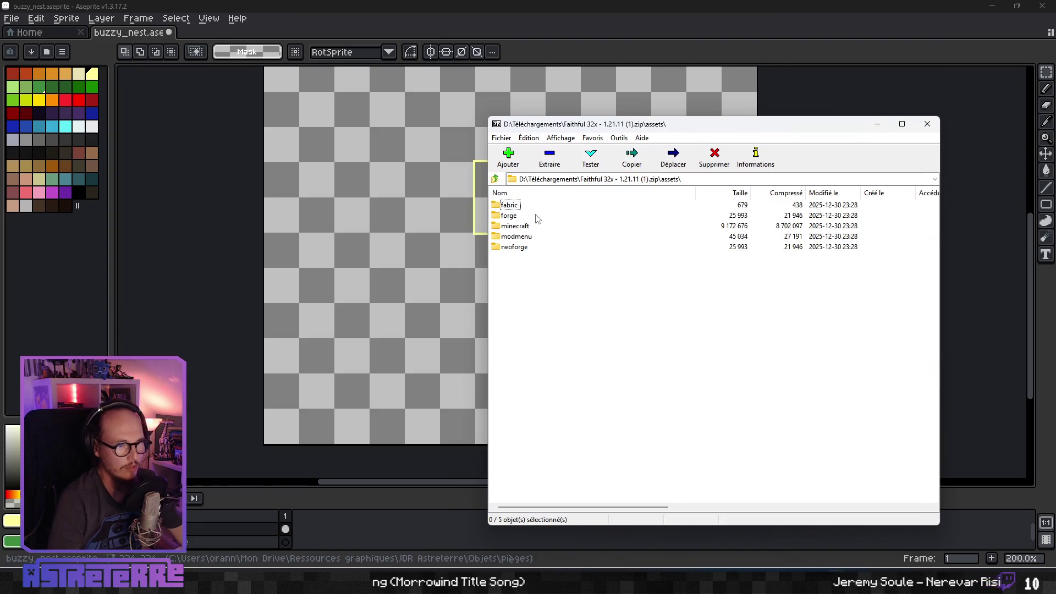
pyautogui.doubleClick(517, 227)
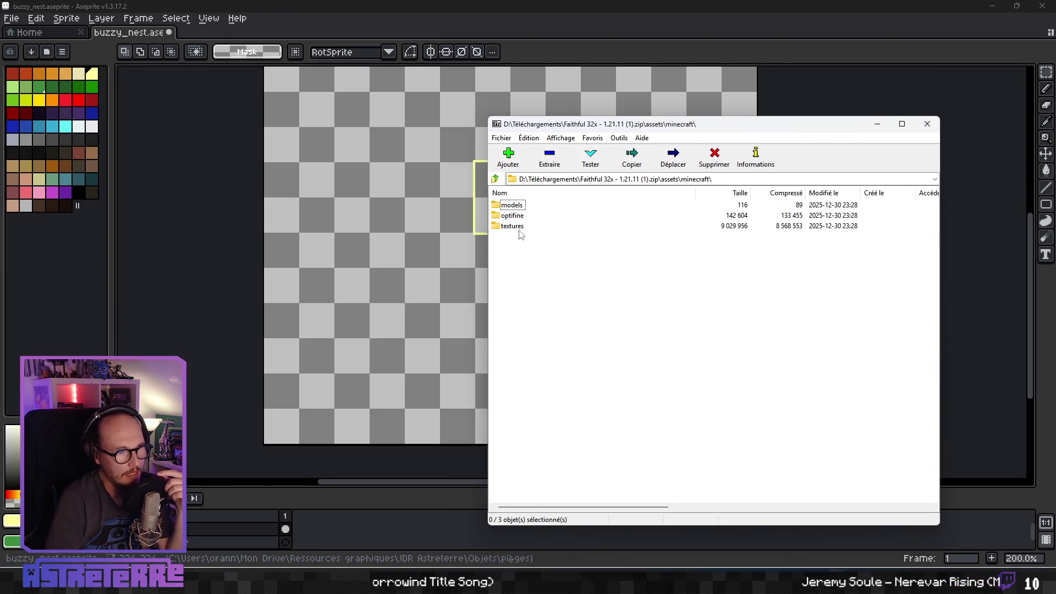
pyautogui.doubleClick(520, 230)
pyautogui.doubleClick(511, 207)
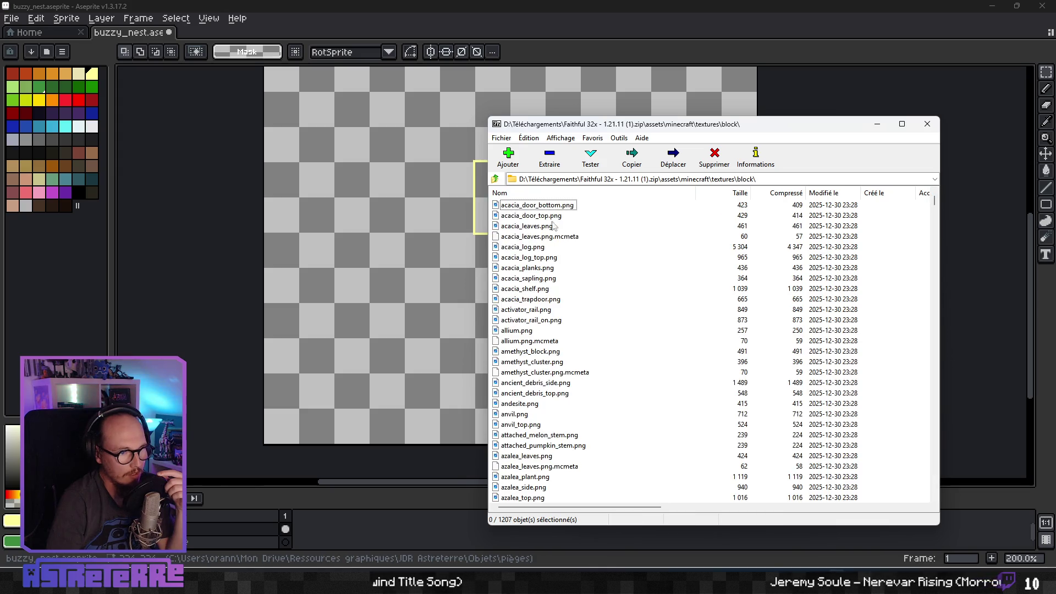
pyautogui.click(539, 257)
pyautogui.write('man')
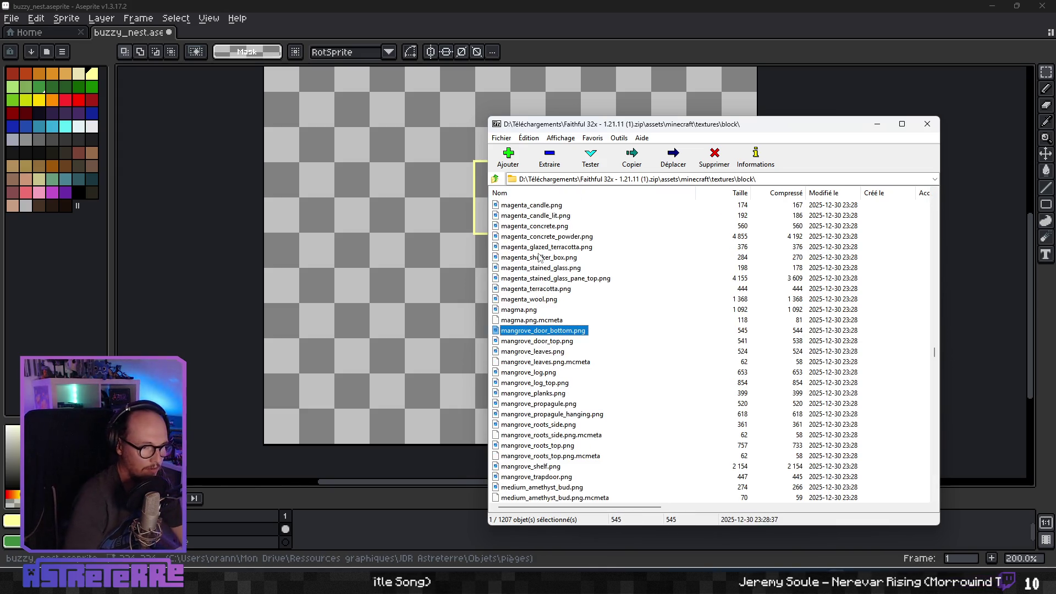
pyautogui.click(552, 394)
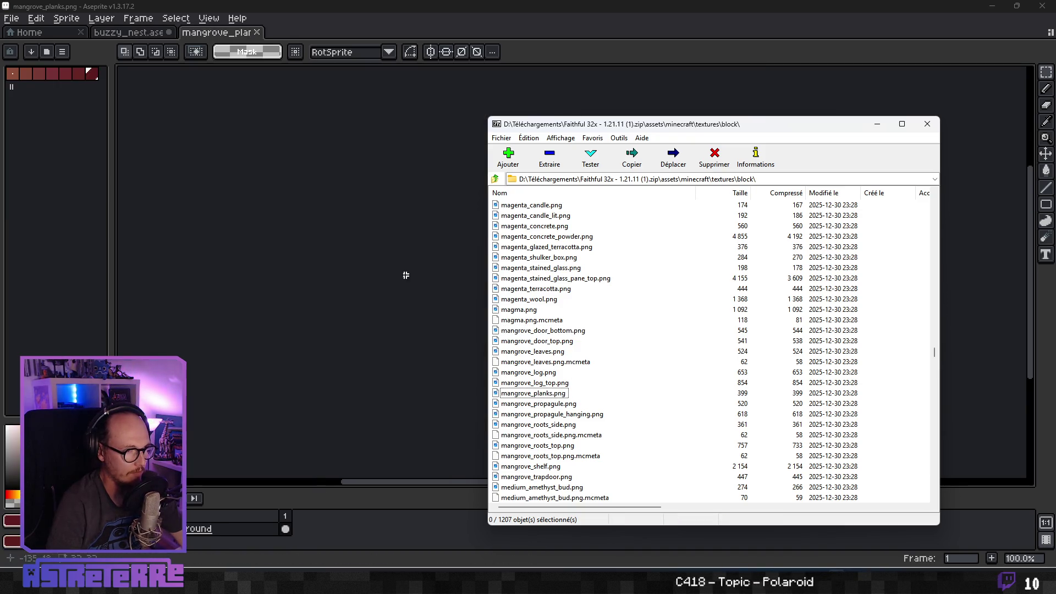
# Open barrel_side.png in Aseprite as a sprite.
pyautogui.moveTo(637, 127)
pyautogui.mouseDown()
pyautogui.moveTo(83, 359)
pyautogui.moveTo(537, 132)
pyautogui.moveTo(516, 137)
pyautogui.mouseUp()
pyautogui.click(409, 354)
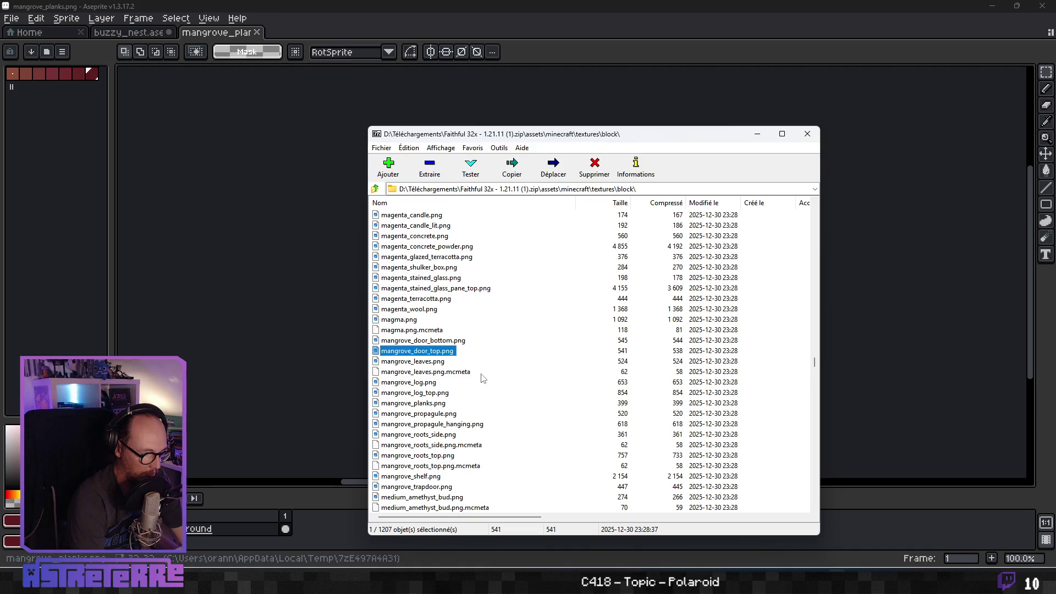
pyautogui.write('bar')
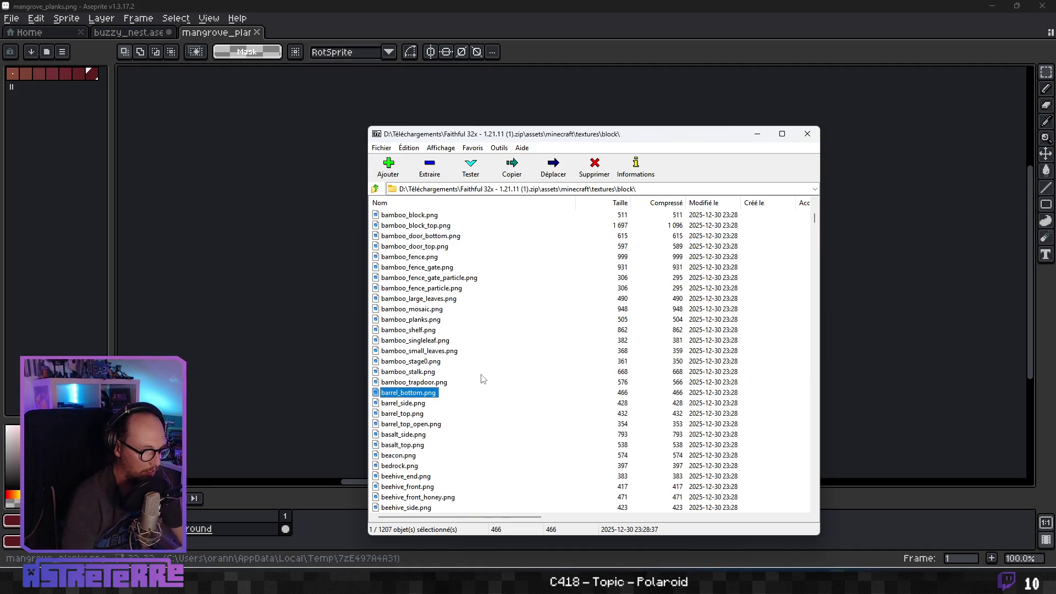
pyautogui.click(418, 404)
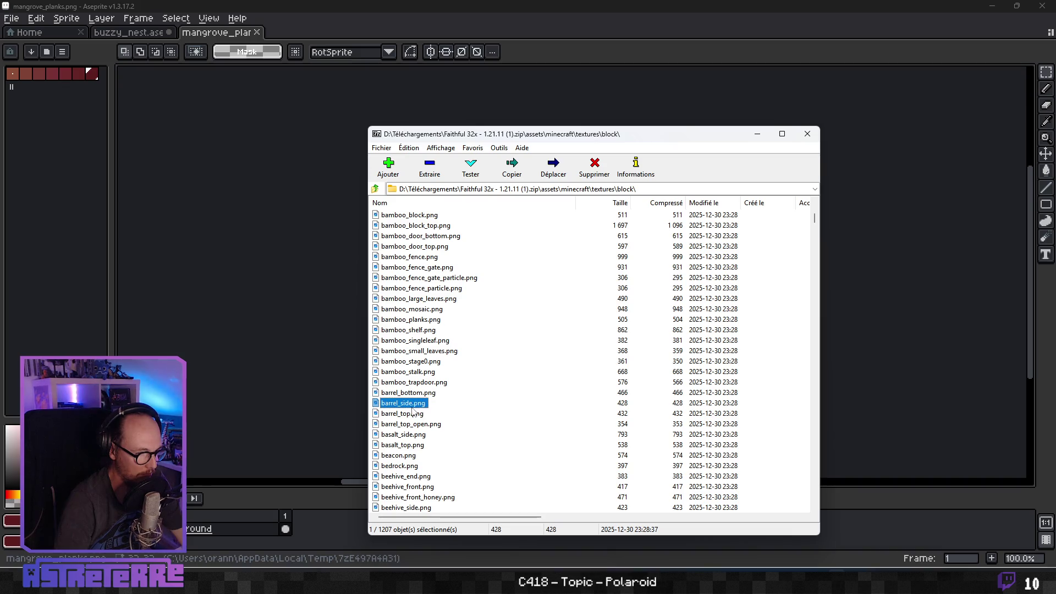
pyautogui.moveTo(275, 350); pyautogui.dragTo(276, 350)
pyautogui.moveTo(517, 135)
pyautogui.mouseDown()
pyautogui.moveTo(337, 502)
pyautogui.moveTo(459, 153)
pyautogui.moveTo(454, 138)
pyautogui.mouseUp()
# Open barrel_top_open.png in Aseprite and close the 7-Zip window.
pyautogui.click(378, 426)
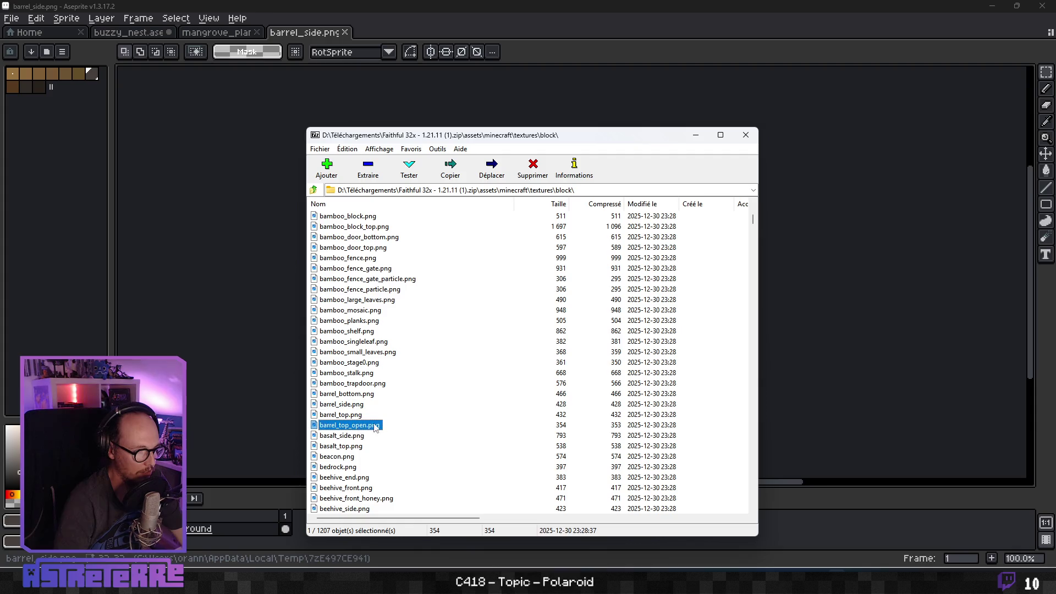
pyautogui.moveTo(246, 340); pyautogui.dragTo(246, 339)
pyautogui.moveTo(455, 146)
pyautogui.mouseDown()
pyautogui.moveTo(333, 423)
pyautogui.moveTo(335, 307)
pyautogui.moveTo(493, 91)
pyautogui.moveTo(469, 144)
pyautogui.mouseUp()
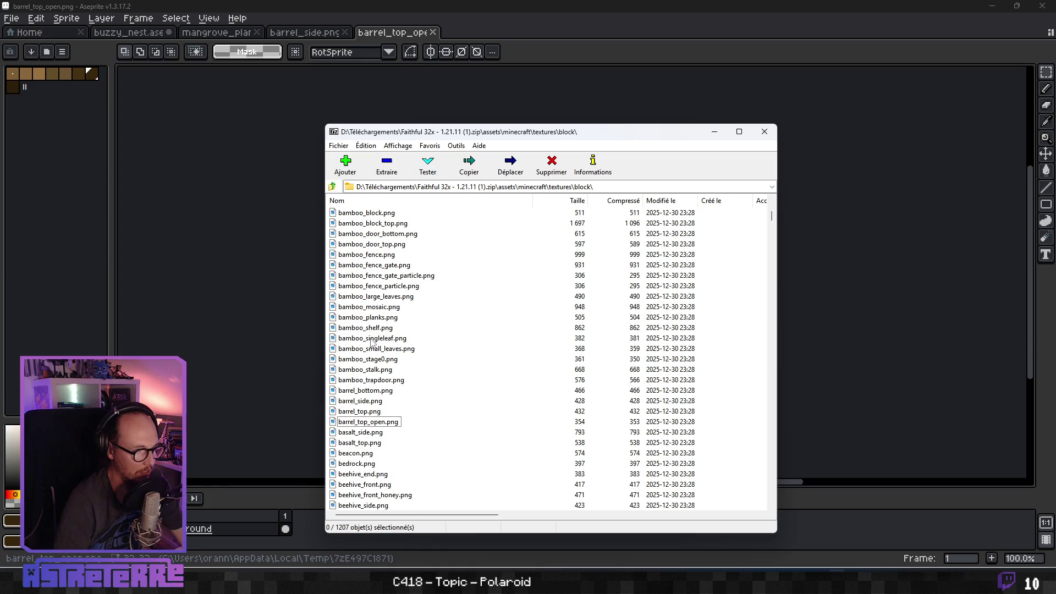
pyautogui.click(714, 131)
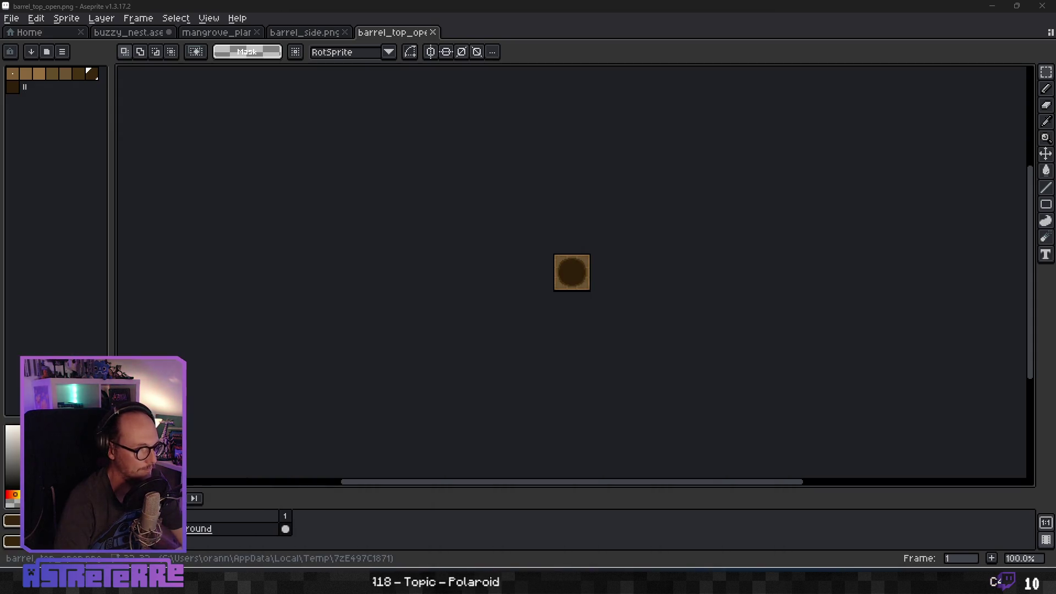
# Select all of barrel_side and compare it with the mangrove_planks tab.
pyautogui.click(303, 31)
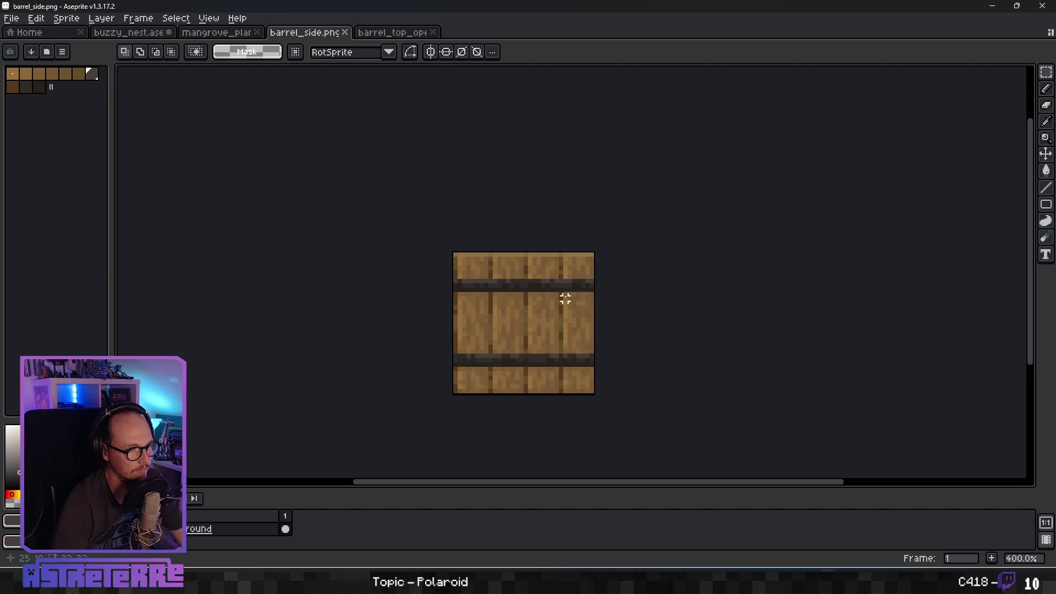
pyautogui.scroll(-1, 568, 295)
pyautogui.hotkey('ctrl', 'a')
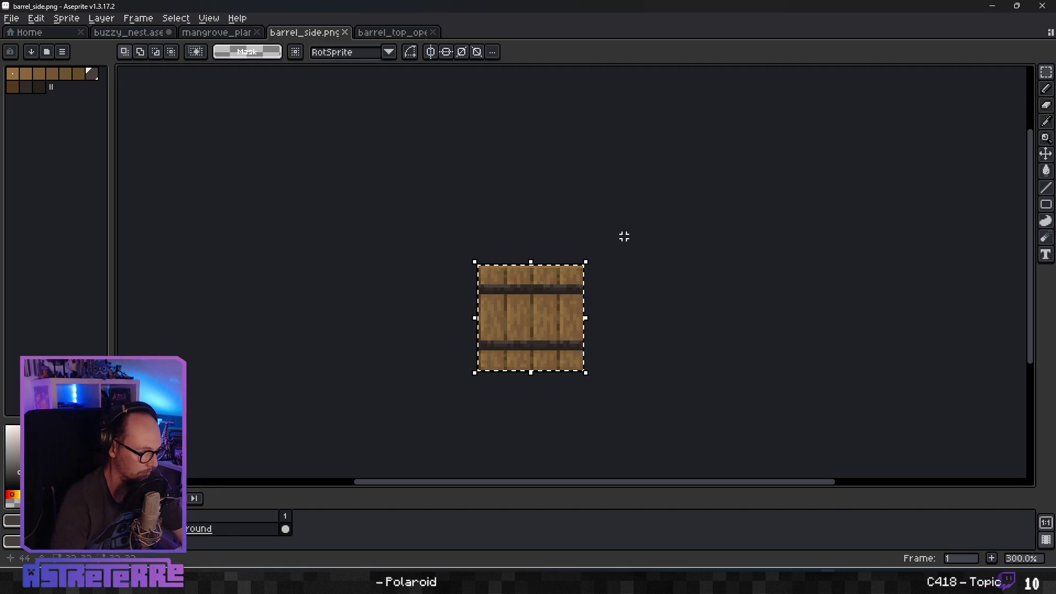
pyautogui.click(217, 32)
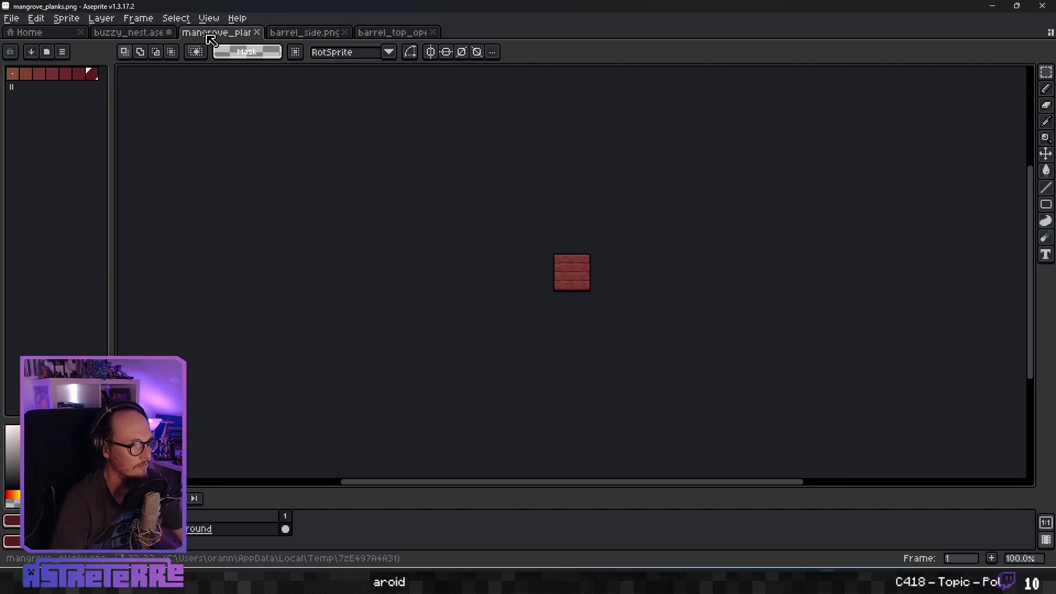
pyautogui.scroll(4, 613, 264)
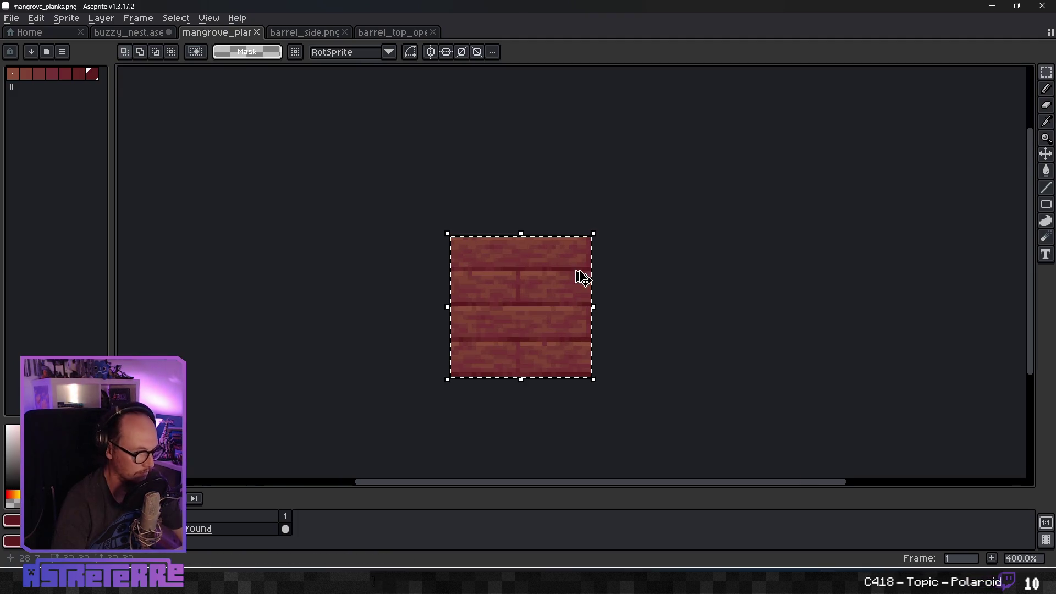
pyautogui.click(304, 32)
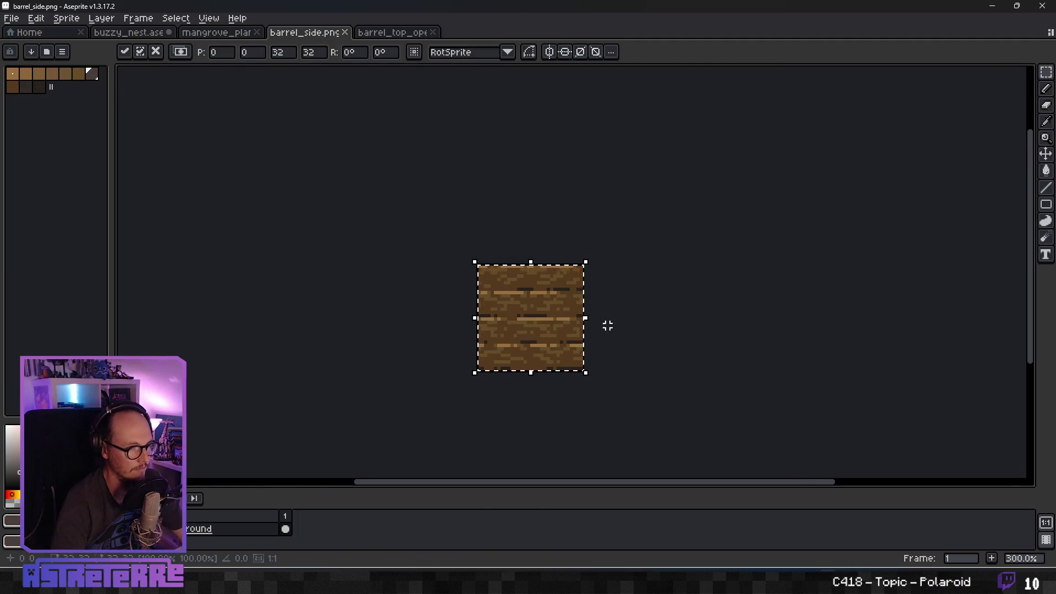
pyautogui.press('Escape')
# Test-paste the red planks over barrel_side, commit, then undo the paste.
pyautogui.click(102, 18)
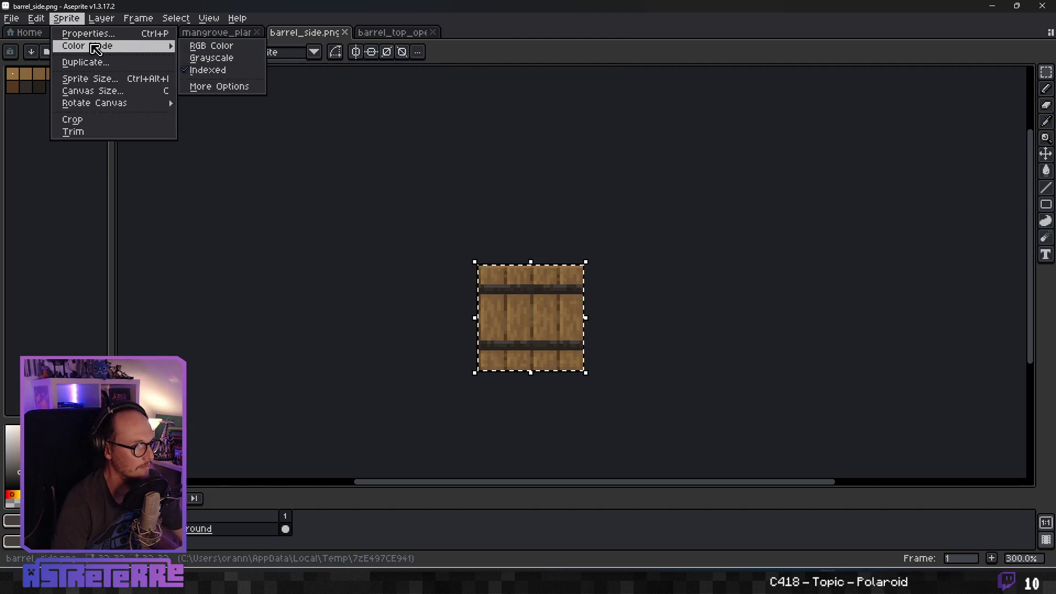
pyautogui.press('Escape')
pyautogui.hotkey('ctrl', 'v')
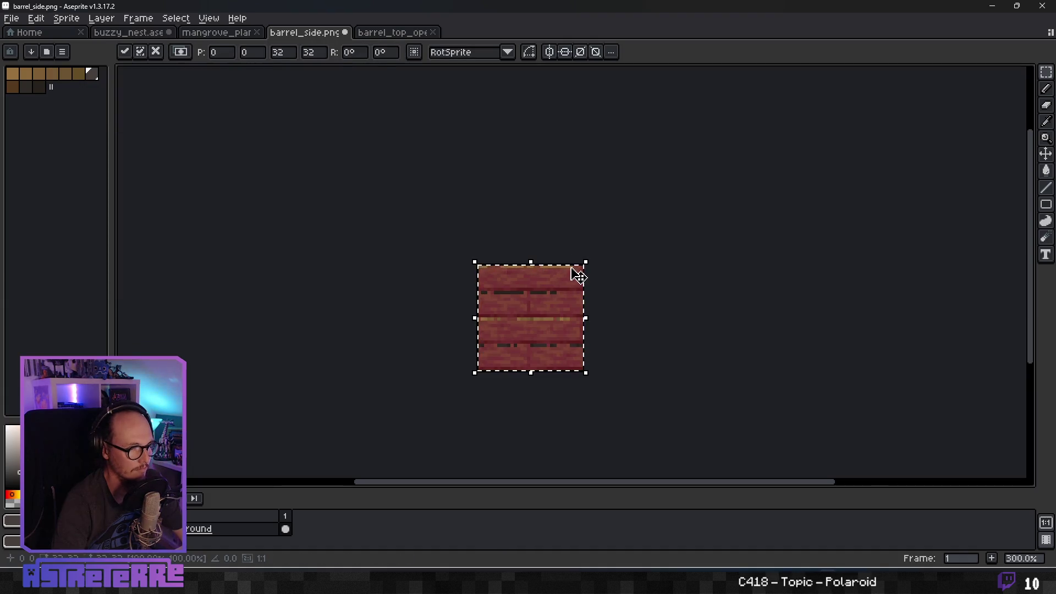
pyautogui.scroll(3, 549, 300)
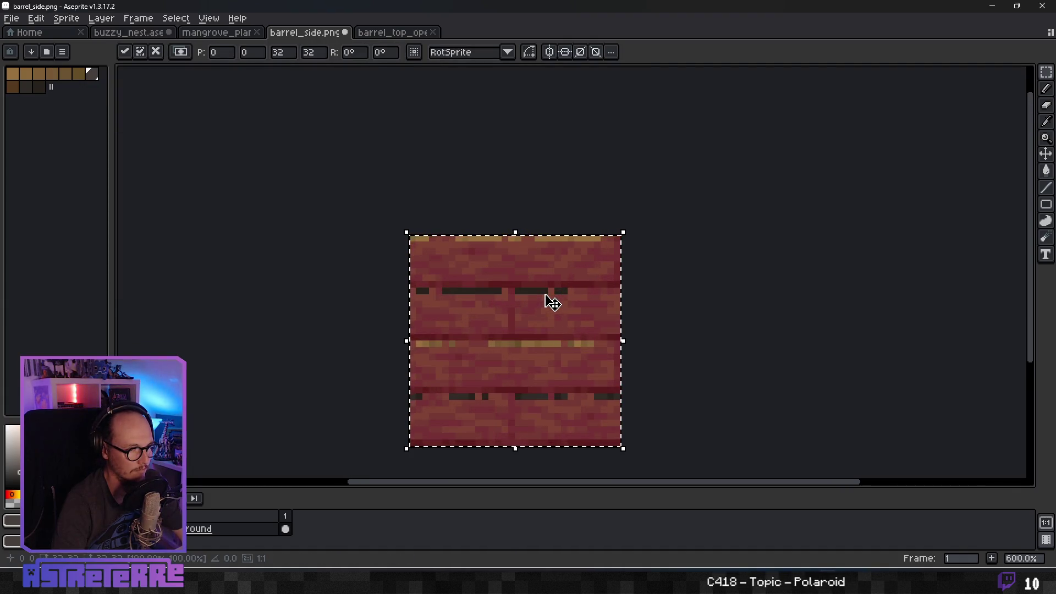
pyautogui.click(235, 34)
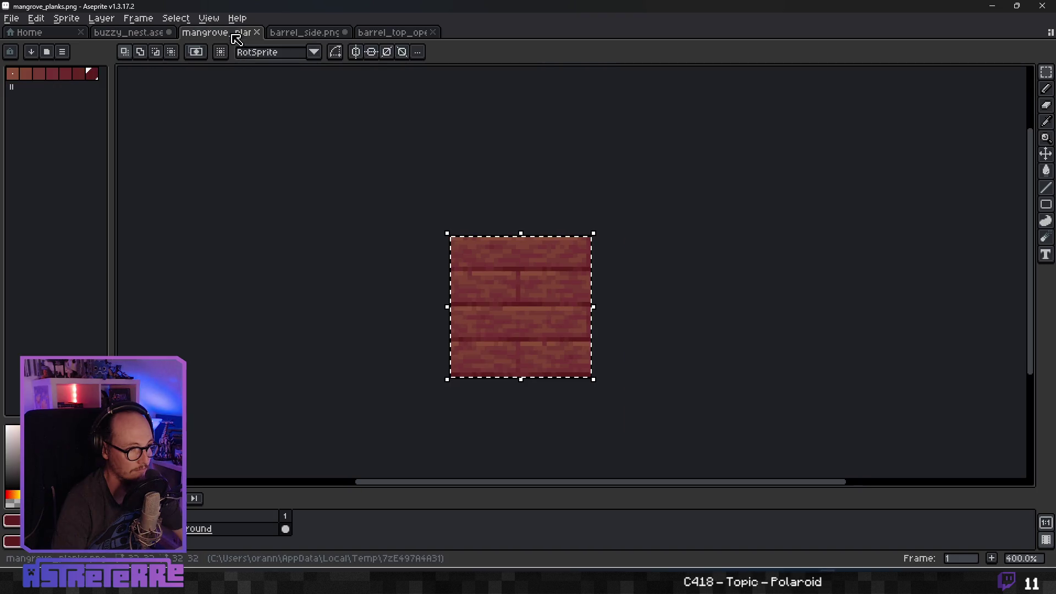
pyautogui.click(300, 35)
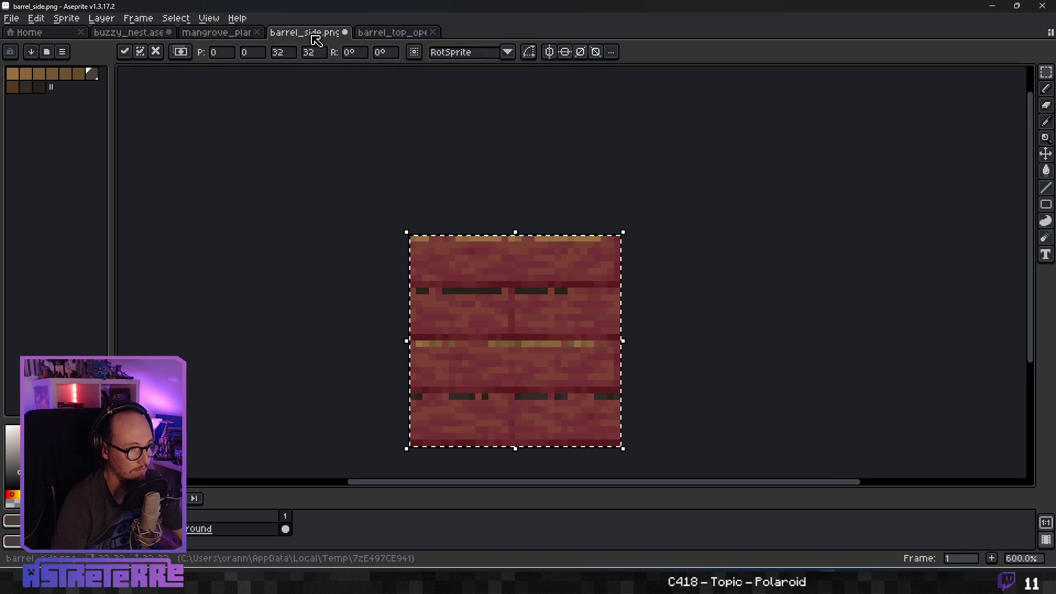
pyautogui.click(585, 198)
pyautogui.scroll(5, 568, 253)
pyautogui.scroll(-6, 532, 330)
pyautogui.hotkey('ctrl', 'z')
pyautogui.hotkey('ctrl', 'z')
# Convert mangrove_planks to RGB Color mode and select the whole sprite.
pyautogui.click(215, 34)
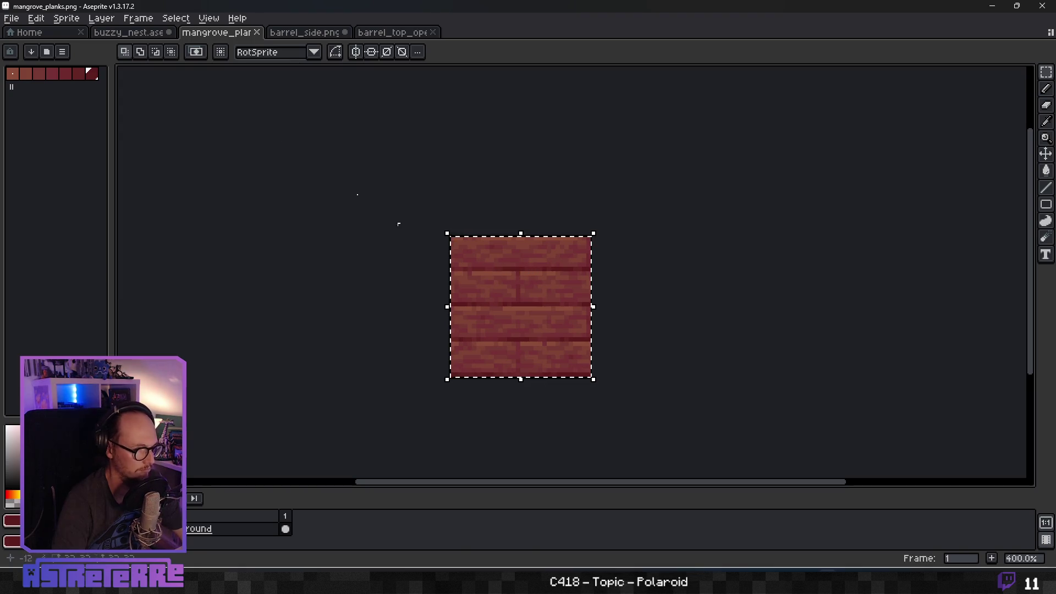
pyautogui.click(101, 18)
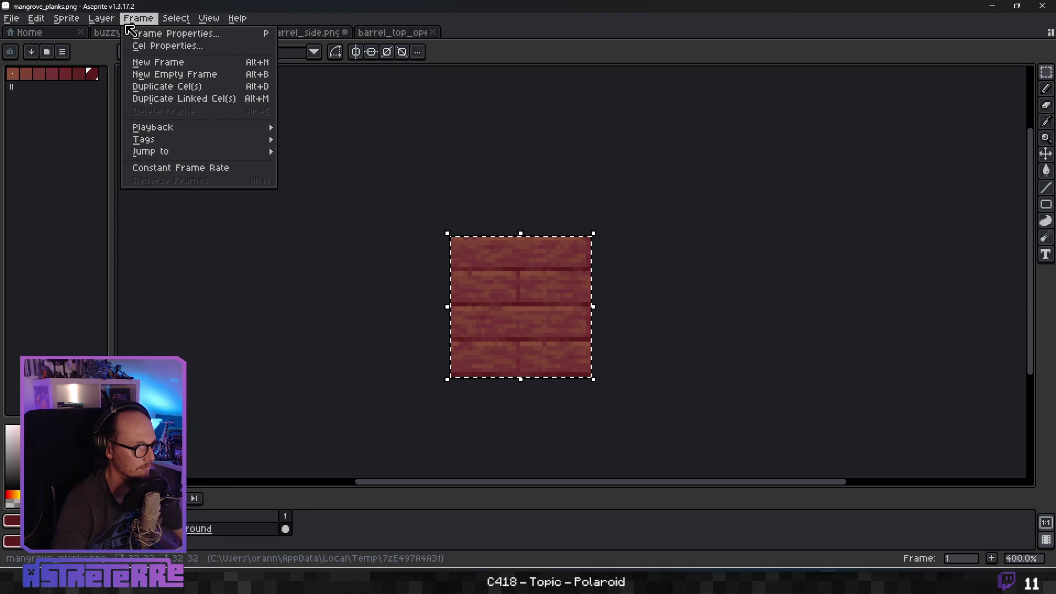
pyautogui.click(189, 44)
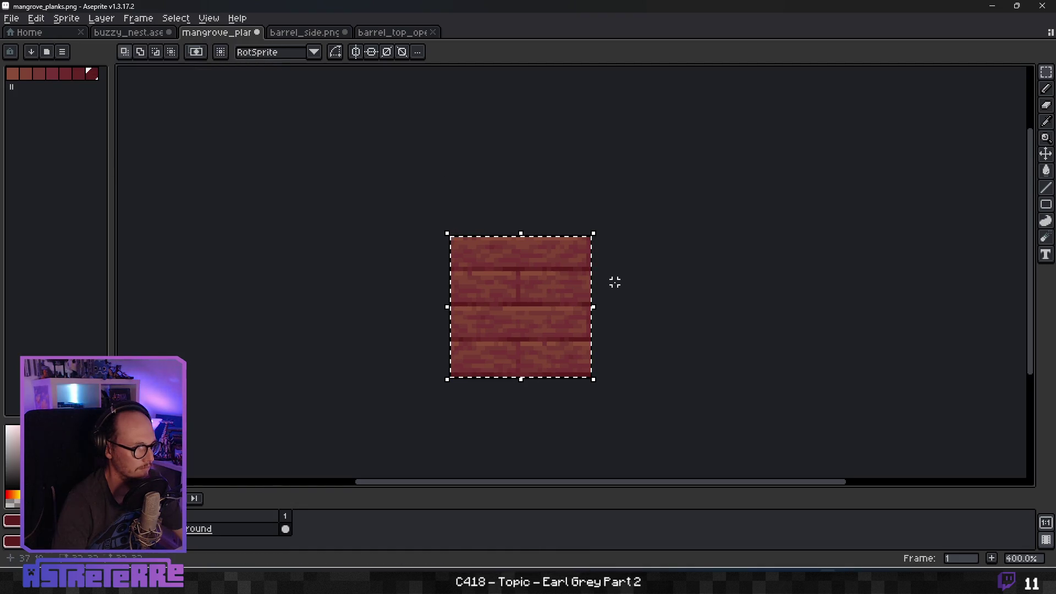
pyautogui.hotkey('ctrl', 'd')
pyautogui.hotkey('ctrl', 'a')
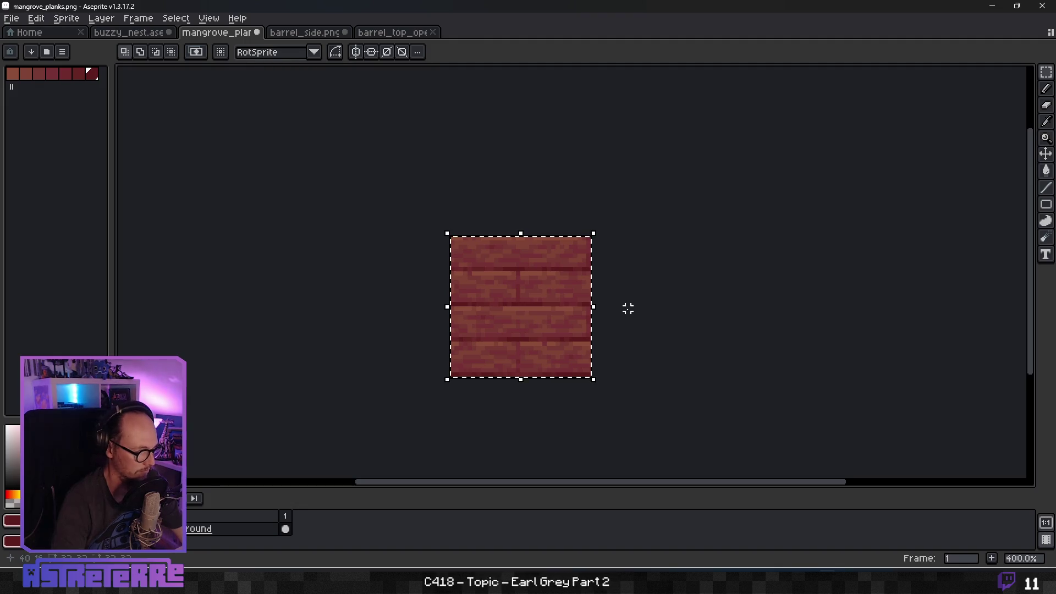
# Paste the planks onto barrel_side again, then undo to restore the brown barrel art.
pyautogui.click(302, 32)
pyautogui.hotkey('ctrl', 'v')
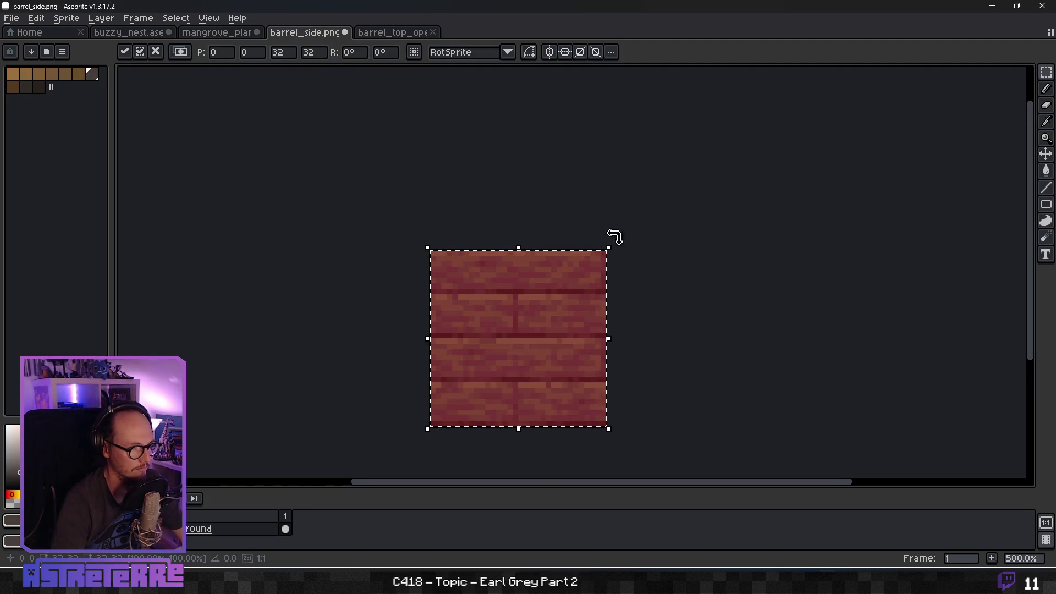
pyautogui.press('Return')
pyautogui.hotkey('ctrl', 'z')
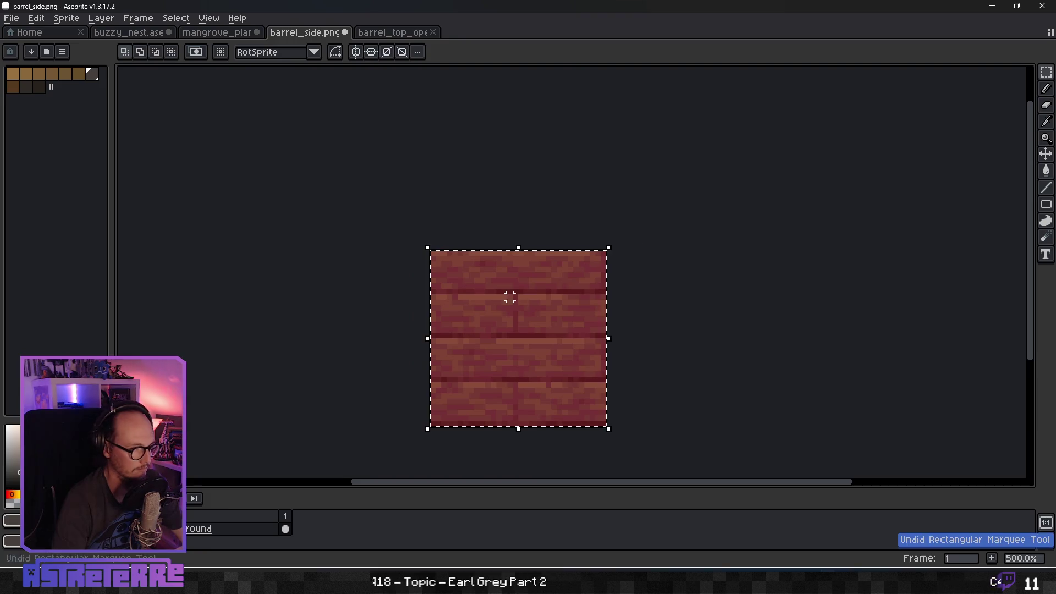
pyautogui.hotkey('ctrl', 'z')
pyautogui.rightClick(234, 529)
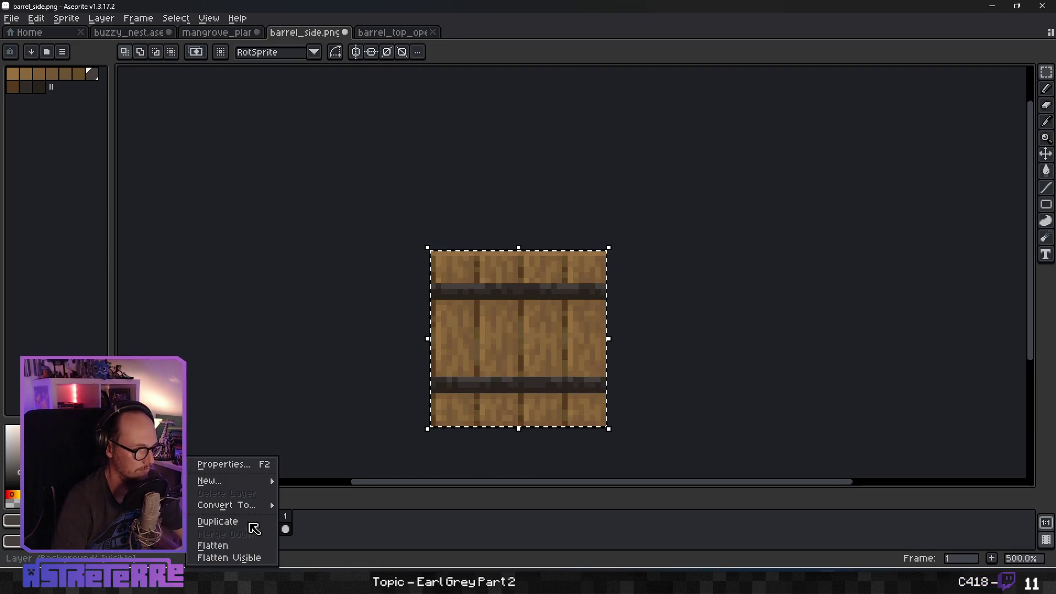
# Add a new layer above the background and paste the red planks into it.
pyautogui.moveTo(261, 485)
pyautogui.click(314, 480)
pyautogui.hotkey('ctrl', 'v')
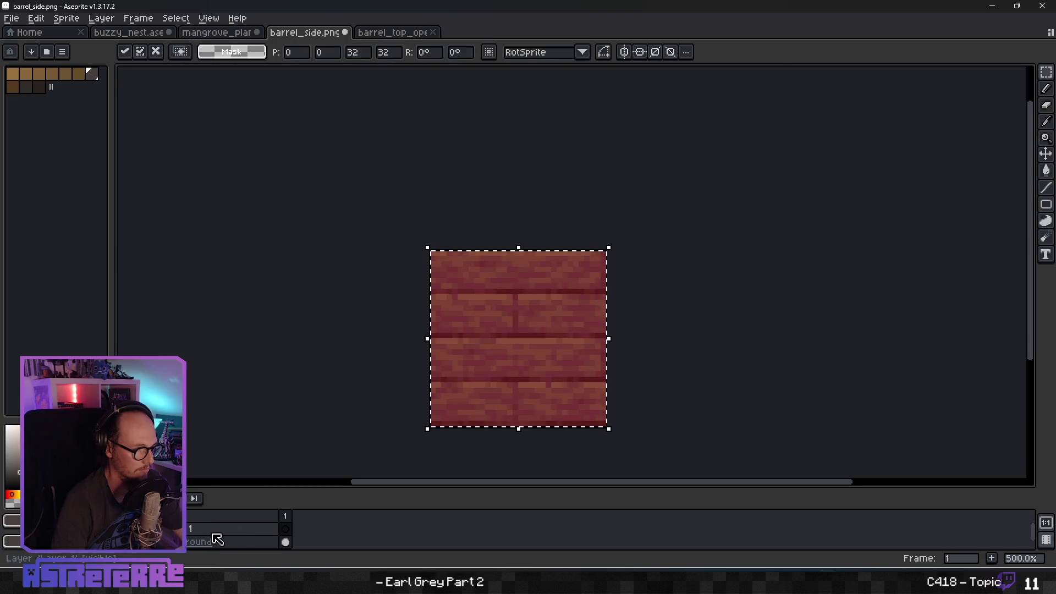
pyautogui.click(233, 542)
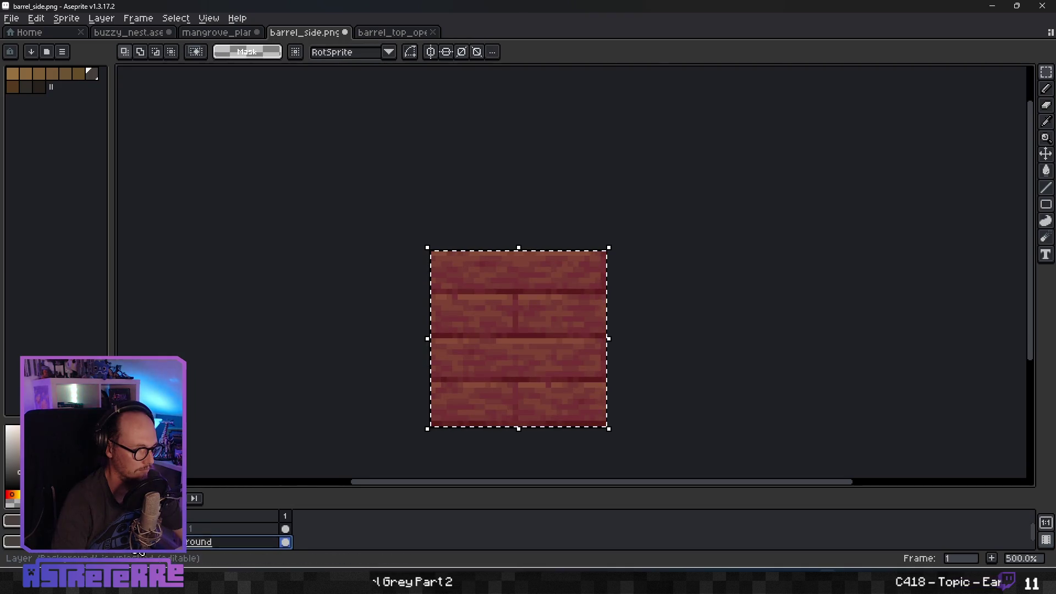
pyautogui.hotkey('ctrl', 'z')
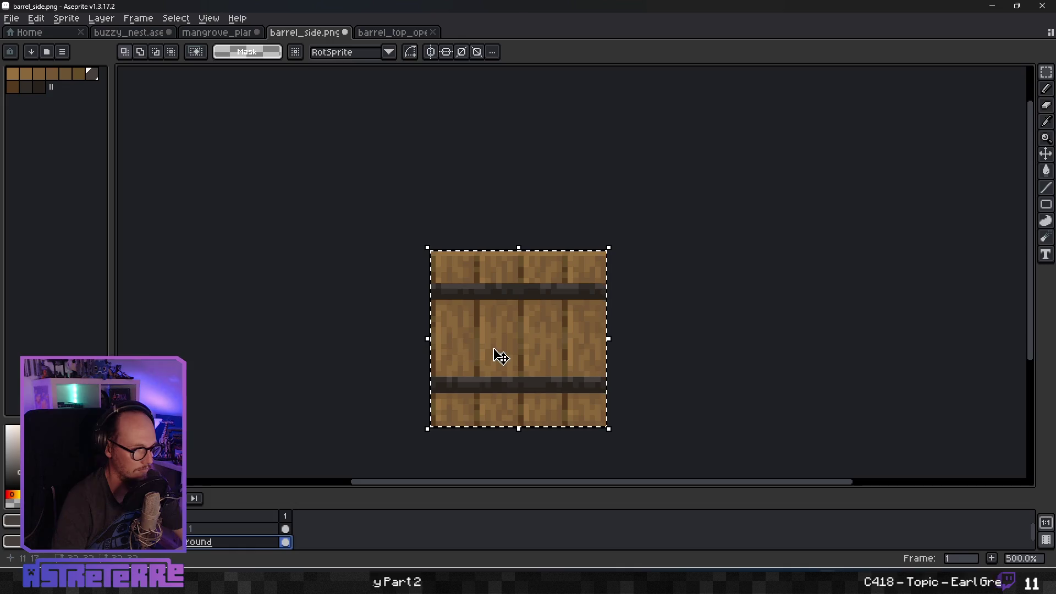
# Hide the red planks, select both dark hoop bands, and show the planks with bands through.
pyautogui.click(435, 286)
pyautogui.scroll(4, 434, 286)
pyautogui.moveTo(425, 276); pyautogui.dragTo(836, 300)
pyautogui.scroll(-4, 880, 365)
pyautogui.scroll(2, 722, 425)
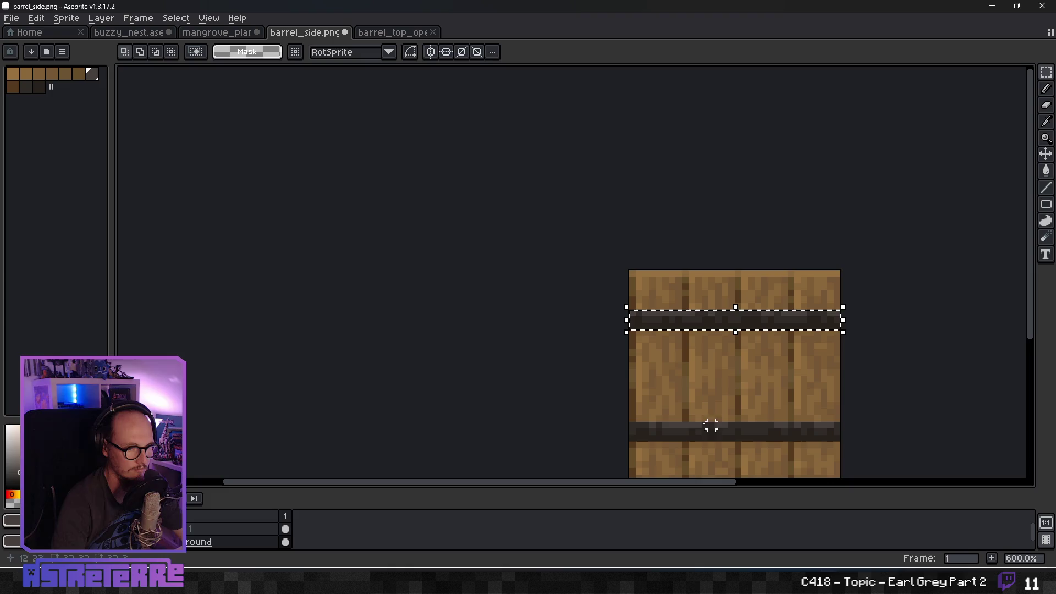
pyautogui.moveTo(627, 425); pyautogui.dragTo(841, 443)
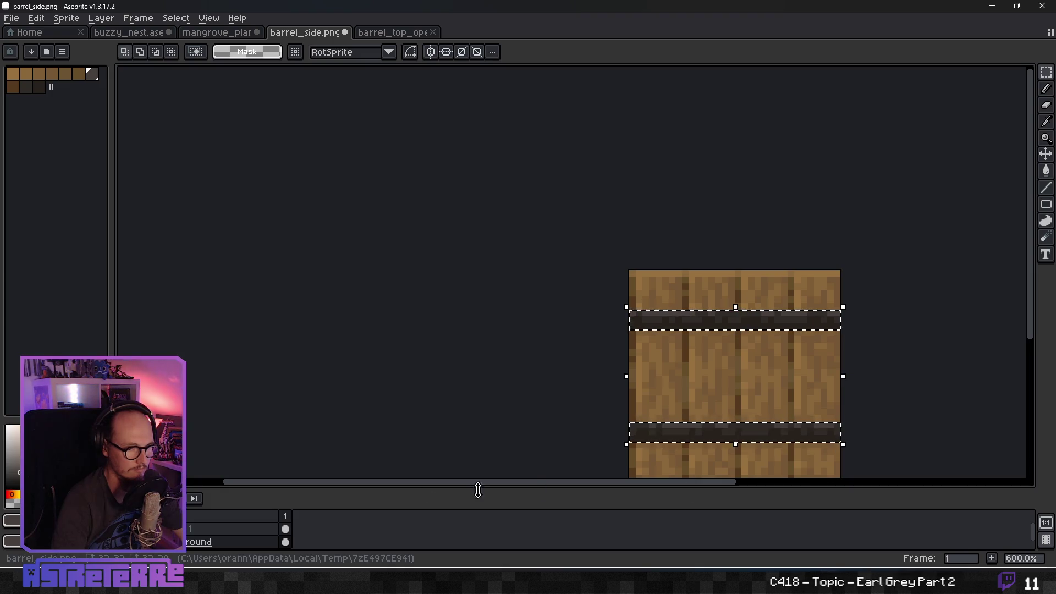
pyautogui.click(197, 532)
pyautogui.click(541, 399)
# Copy the whole red barrel sprite and switch to buzzy_nest.
pyautogui.scroll(-3, 550, 399)
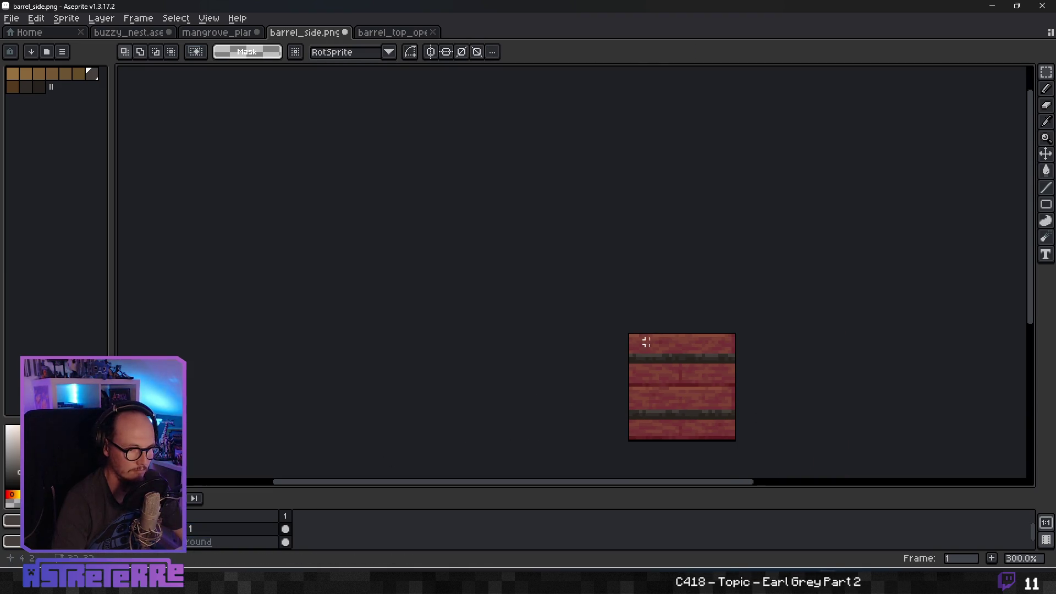
pyautogui.moveTo(624, 355)
pyautogui.mouseDown()
pyautogui.moveTo(500, 335)
pyautogui.moveTo(500, 257)
pyautogui.moveTo(468, 301)
pyautogui.mouseUp()
pyautogui.moveTo(554, 291)
pyautogui.mouseDown()
pyautogui.moveTo(469, 241)
pyautogui.moveTo(582, 391)
pyautogui.moveTo(651, 352)
pyautogui.moveTo(631, 293)
pyautogui.moveTo(715, 373)
pyautogui.moveTo(675, 334)
pyautogui.mouseUp()
pyautogui.hotkey('ctrl', 'a')
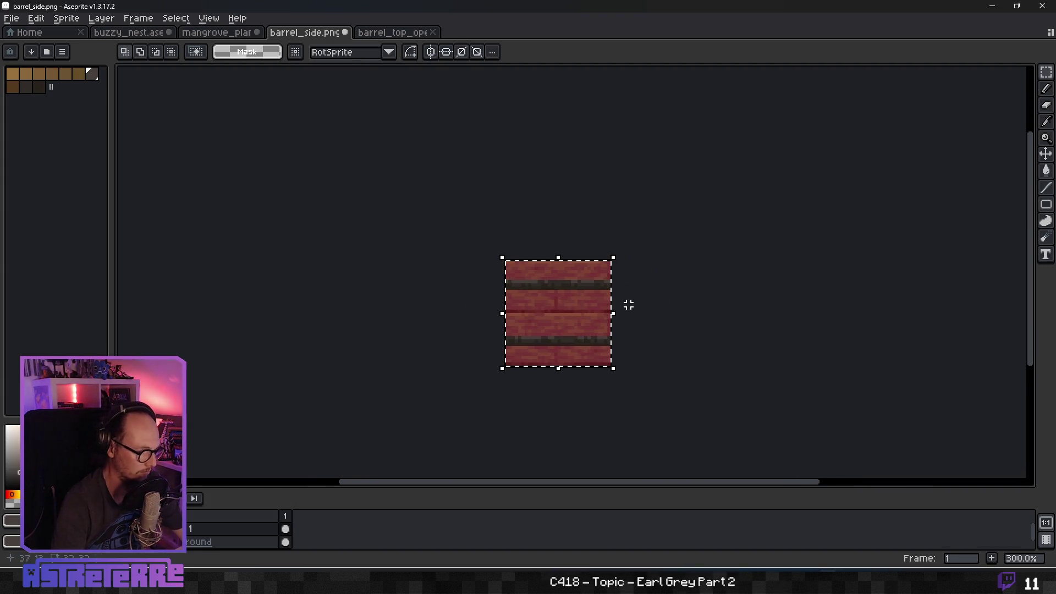
pyautogui.hotkey('ctrl', 'c')
pyautogui.click(146, 35)
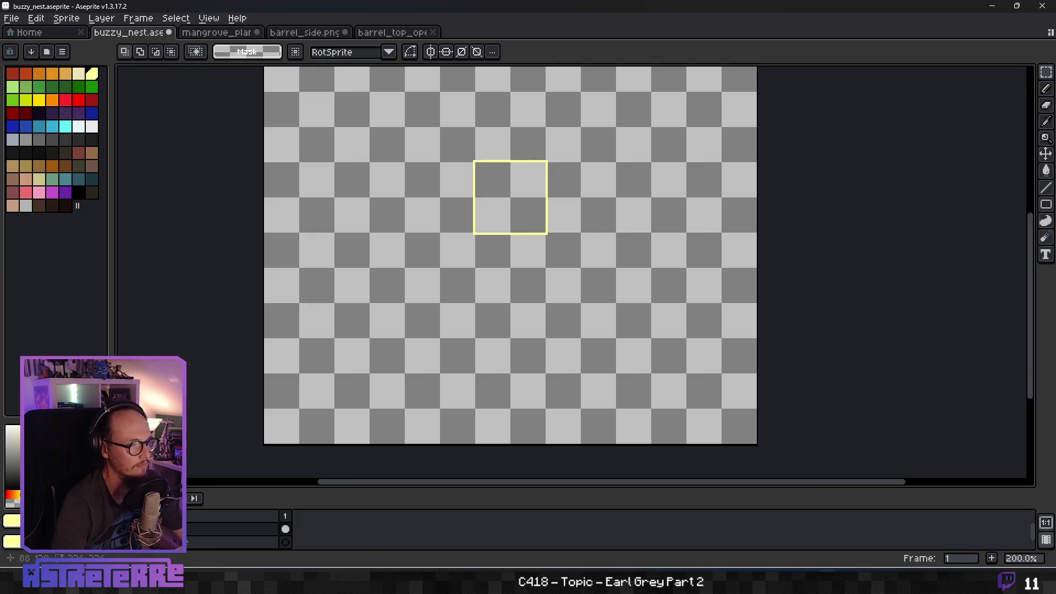
# Paste the red barrel into buzzy_nest's yellow frame and resize it to about 22×18 pixels.
pyautogui.hotkey('ctrl', 'v')
pyautogui.moveTo(316, 283)
pyautogui.mouseDown()
pyautogui.moveTo(529, 213)
pyautogui.moveTo(534, 272)
pyautogui.moveTo(524, 253)
pyautogui.mouseUp()
pyautogui.scroll(2, 524, 252)
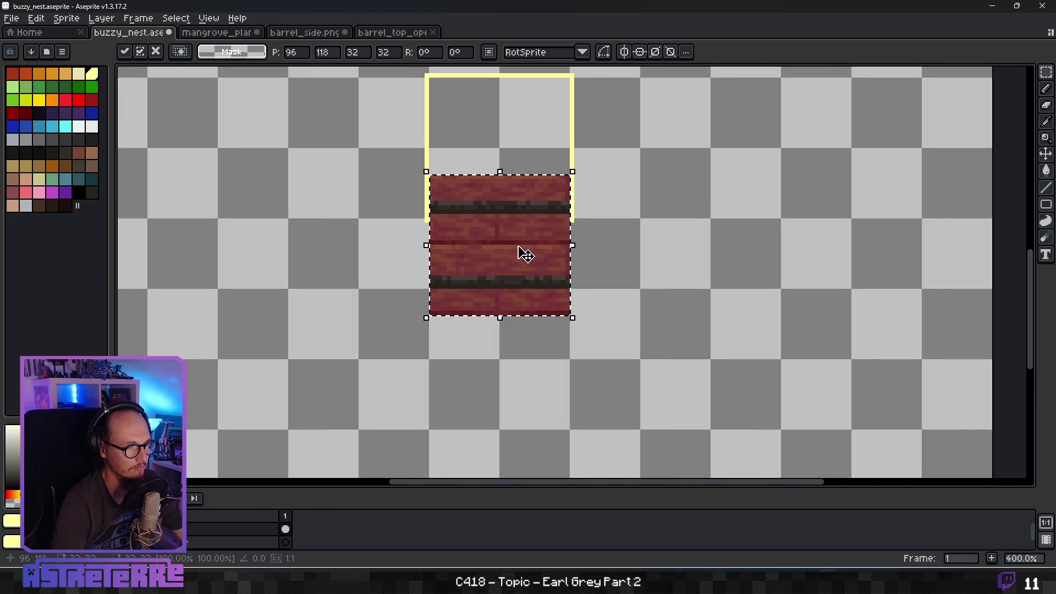
pyautogui.moveTo(573, 172); pyautogui.dragTo(549, 213)
pyautogui.moveTo(513, 261); pyautogui.dragTo(523, 172)
pyautogui.moveTo(497, 111); pyautogui.dragTo(498, 139)
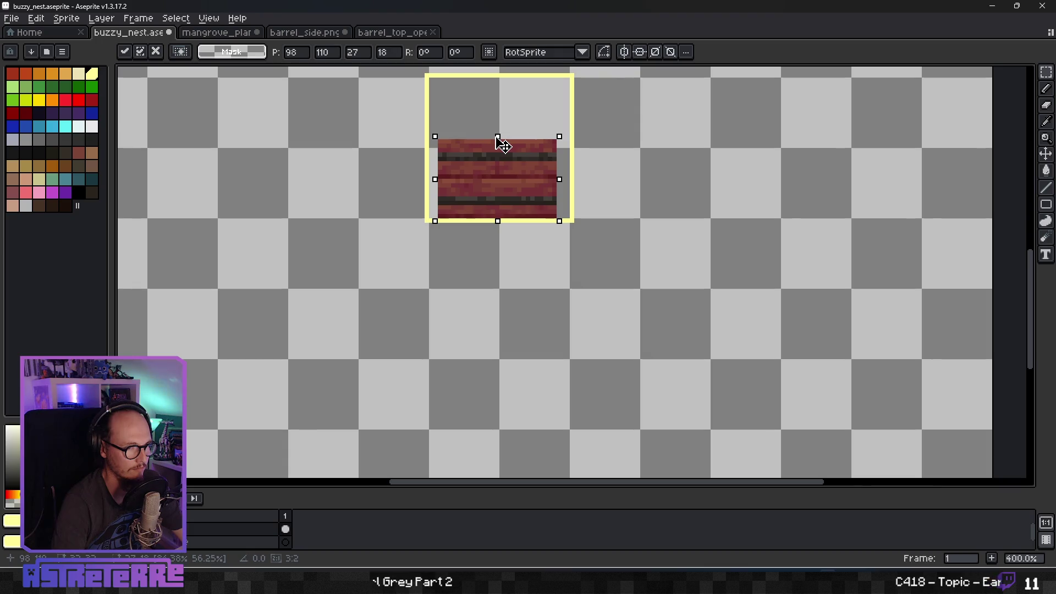
pyautogui.moveTo(559, 184)
pyautogui.mouseDown()
pyautogui.moveTo(513, 176)
pyautogui.moveTo(554, 186)
pyautogui.mouseUp()
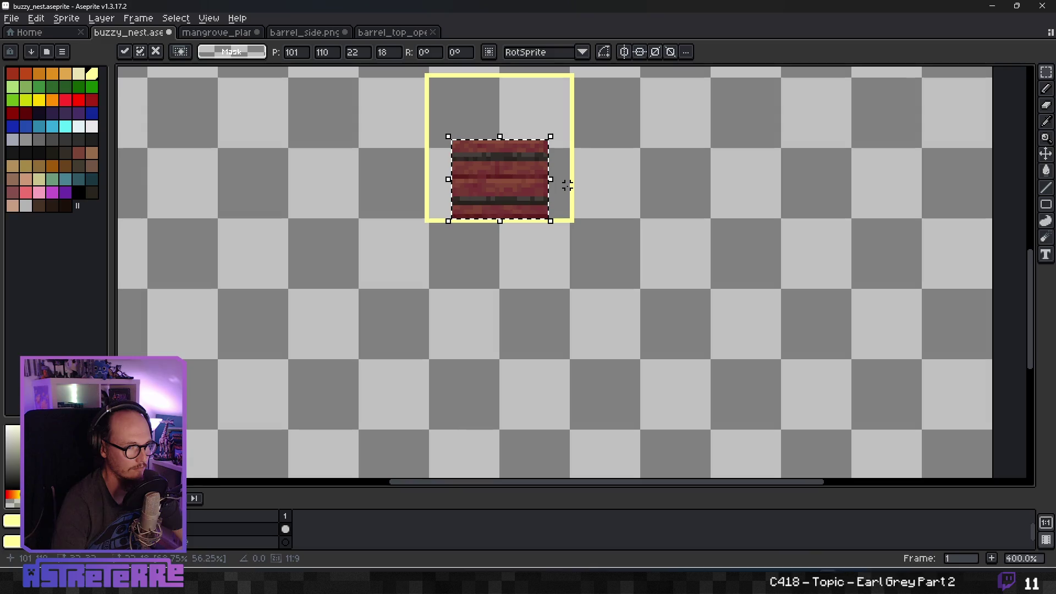
pyautogui.press('Return')
pyautogui.hotkey('ctrl', 'Tab')
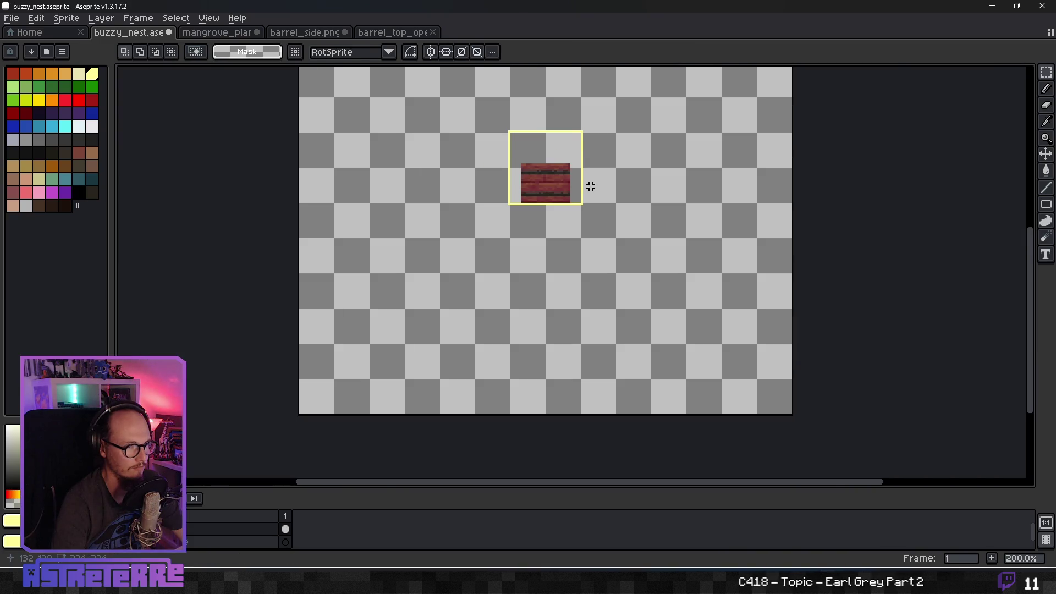
# Select the entire barrel_top_open sprite, then return to buzzy_nest.
pyautogui.scroll(5, 545, 270)
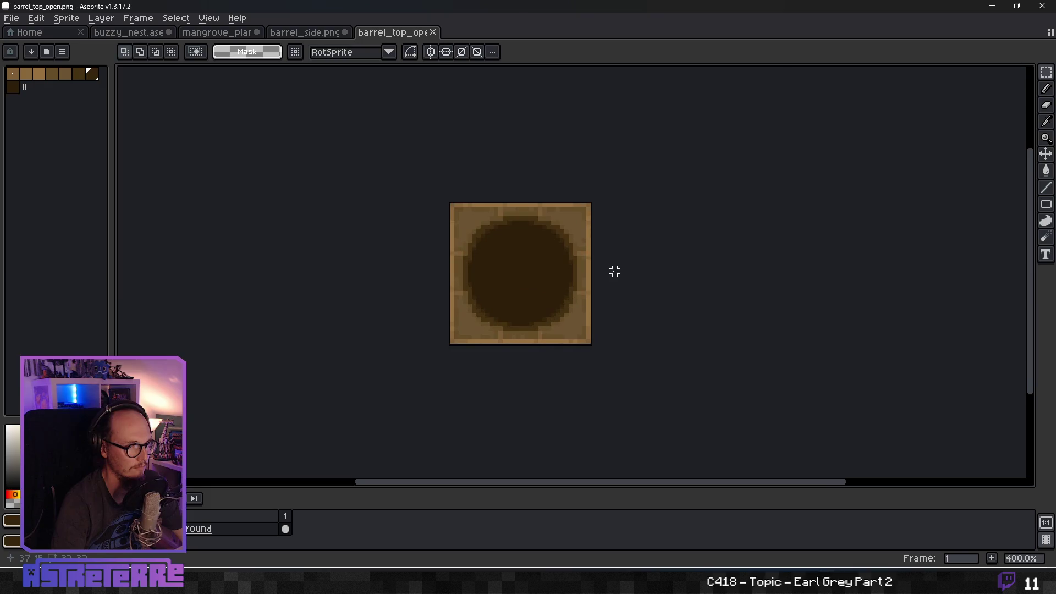
pyautogui.scroll(-1, 533, 263)
pyautogui.moveTo(431, 189); pyautogui.dragTo(608, 366)
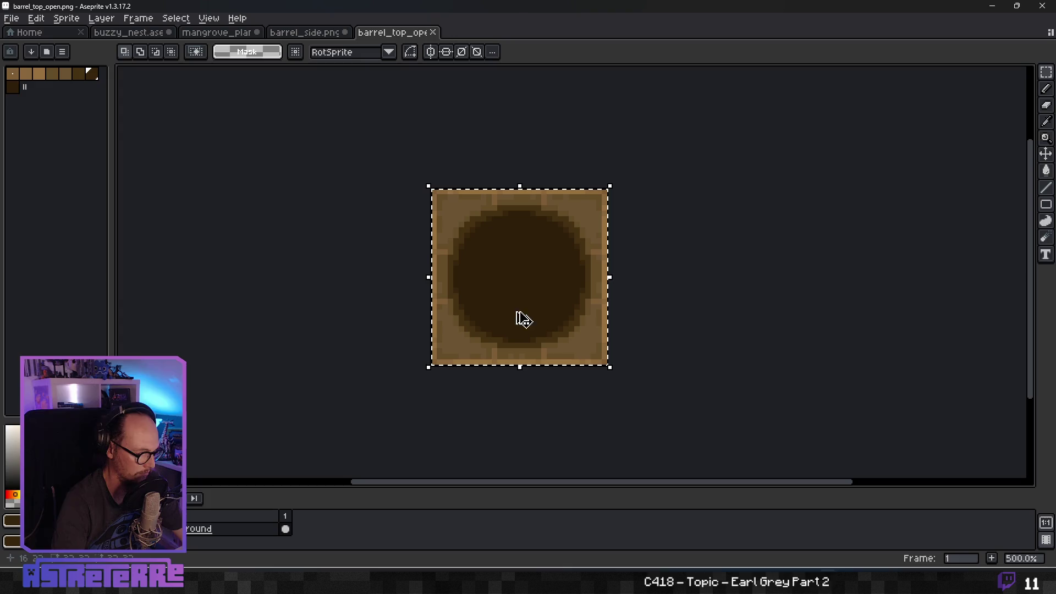
pyautogui.click(217, 33)
pyautogui.click(162, 33)
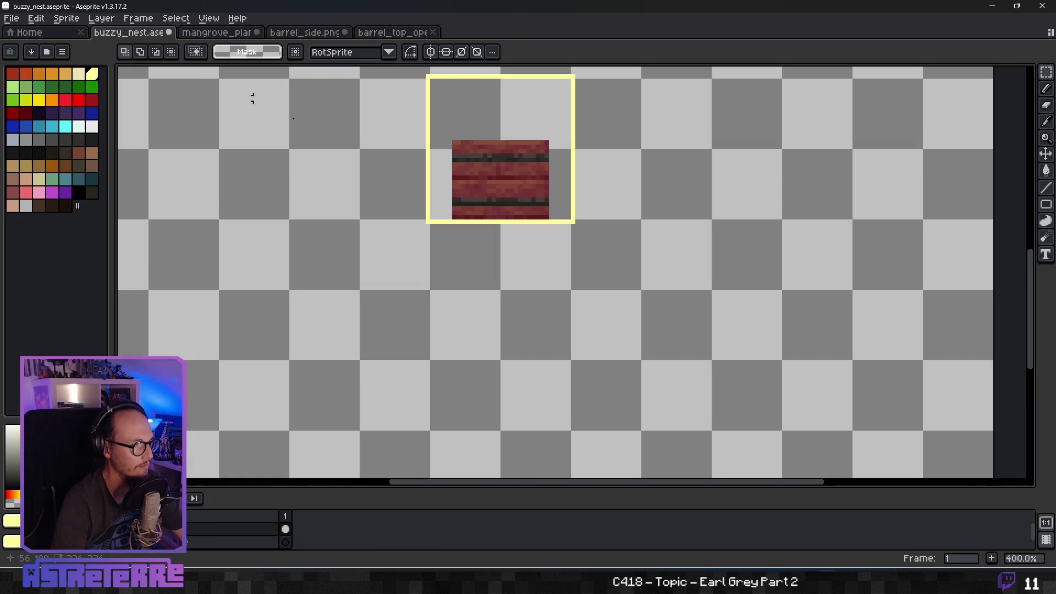
pyautogui.scroll(2, 559, 231)
pyautogui.scroll(-1, 597, 165)
pyautogui.moveTo(597, 165)
pyautogui.mouseDown()
pyautogui.moveTo(623, 260)
pyautogui.moveTo(556, 295)
pyautogui.mouseUp()
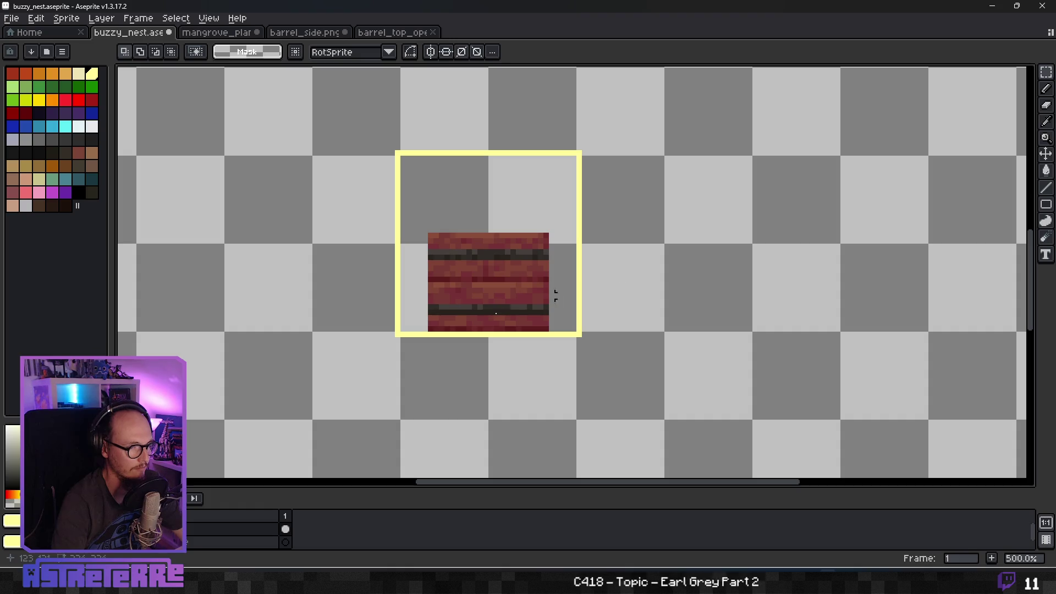
# Add a new Layer 1 in buzzy_nest, test-paste the barrel top, then cancel it.
pyautogui.rightClick(244, 529)
pyautogui.moveTo(319, 481)
pyautogui.click(379, 479)
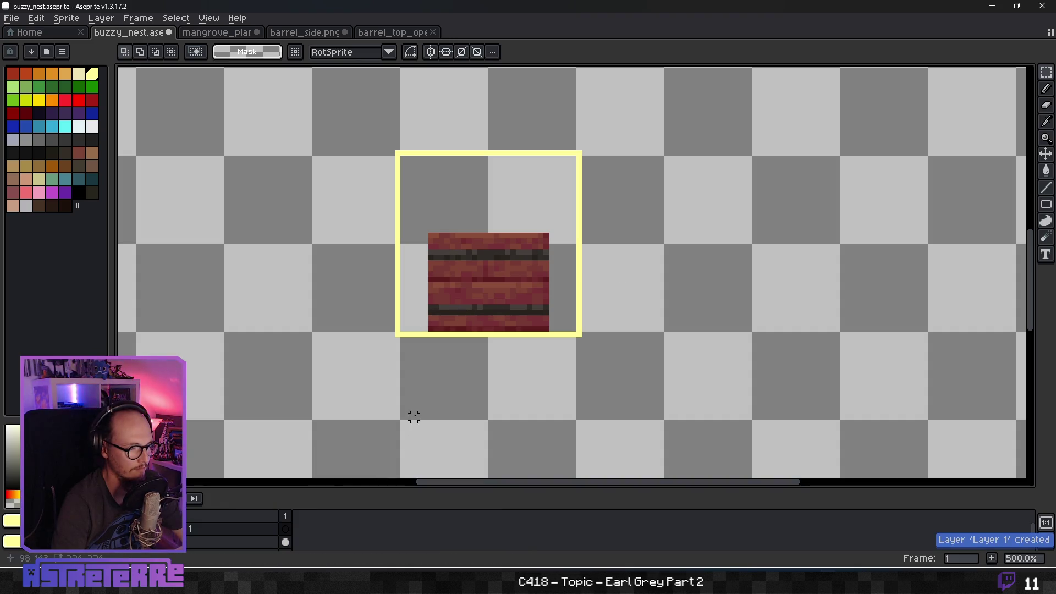
pyautogui.hotkey('ctrl', 'v')
pyautogui.moveTo(561, 253)
pyautogui.mouseDown()
pyautogui.moveTo(561, 286)
pyautogui.moveTo(761, 253)
pyautogui.moveTo(720, 239)
pyautogui.moveTo(722, 272)
pyautogui.mouseUp()
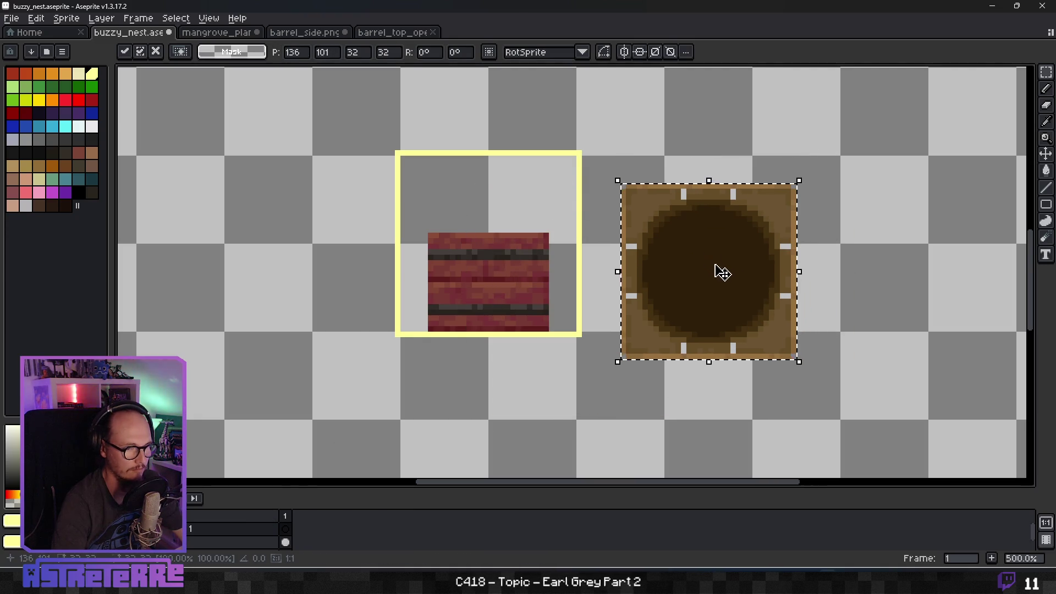
pyautogui.press('Escape')
# Change the barrel_top_open colour mode via Sprite > Color Mode.
pyautogui.click(394, 33)
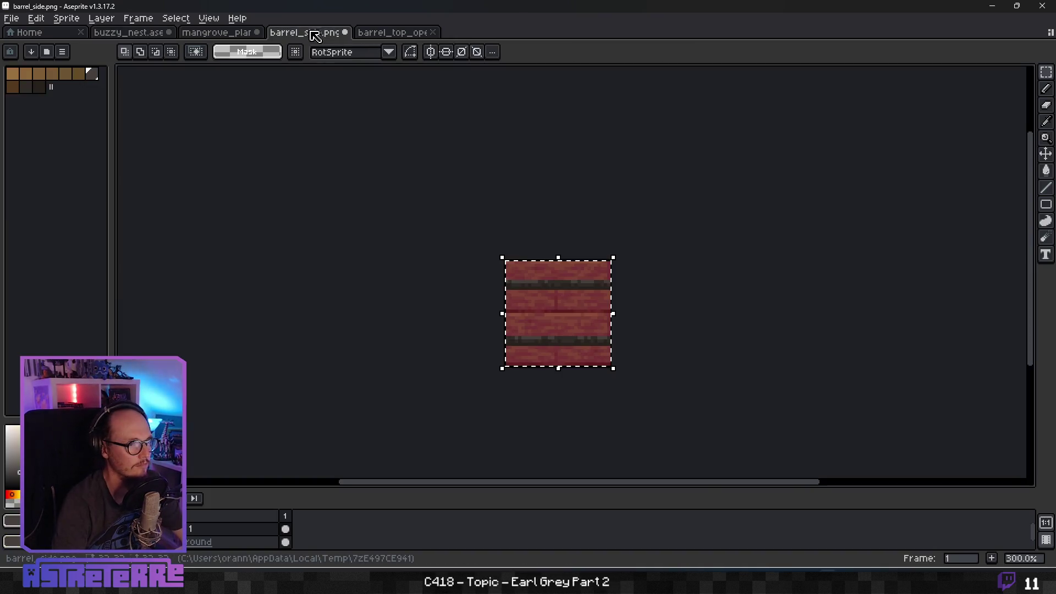
pyautogui.click(66, 18)
pyautogui.moveTo(110, 45)
pyautogui.click(258, 70)
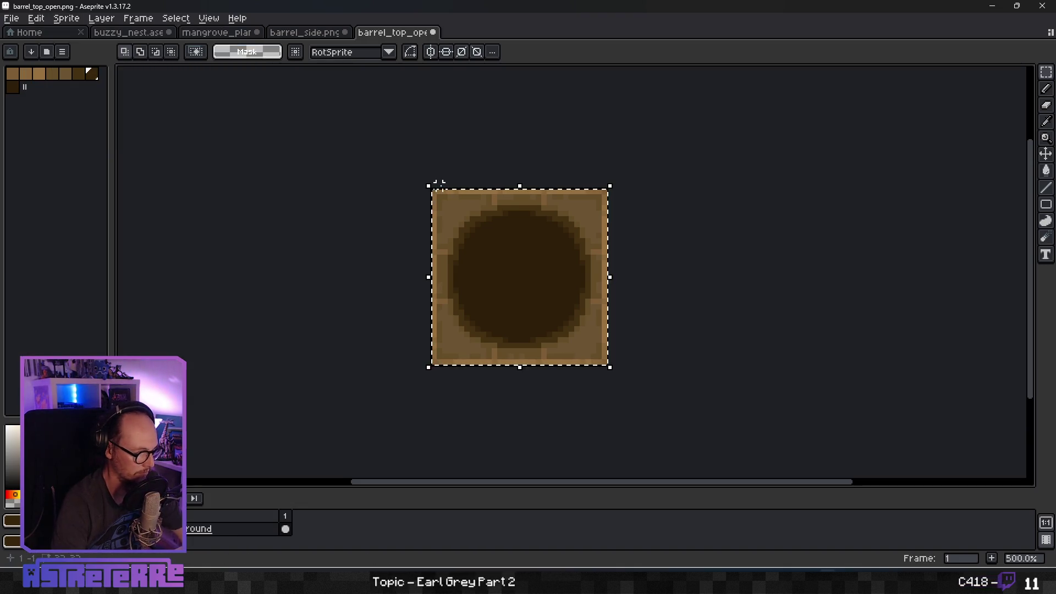
pyautogui.click(124, 33)
pyautogui.click(363, 34)
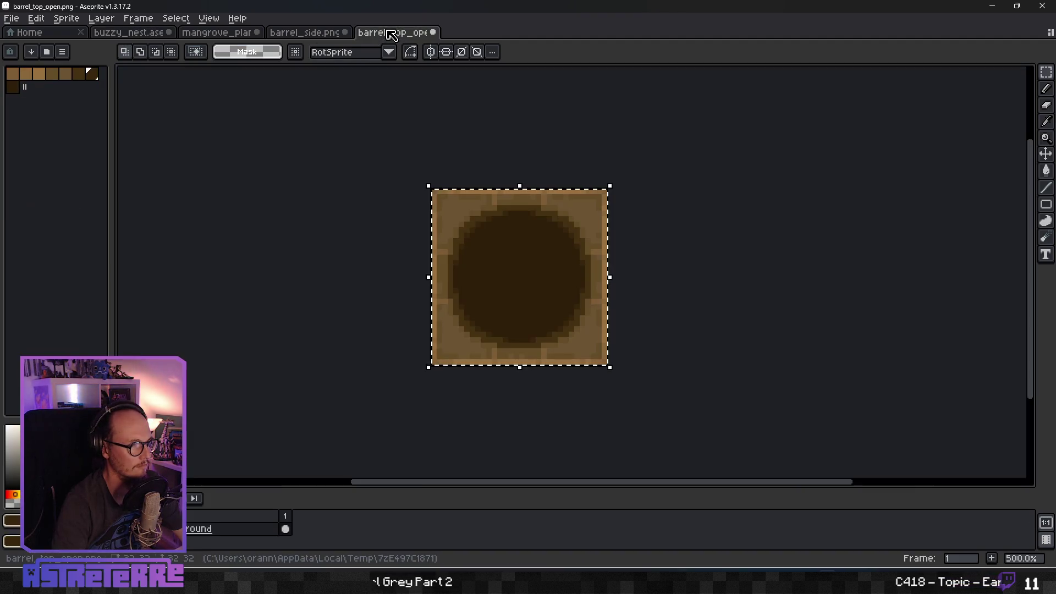
pyautogui.click(66, 18)
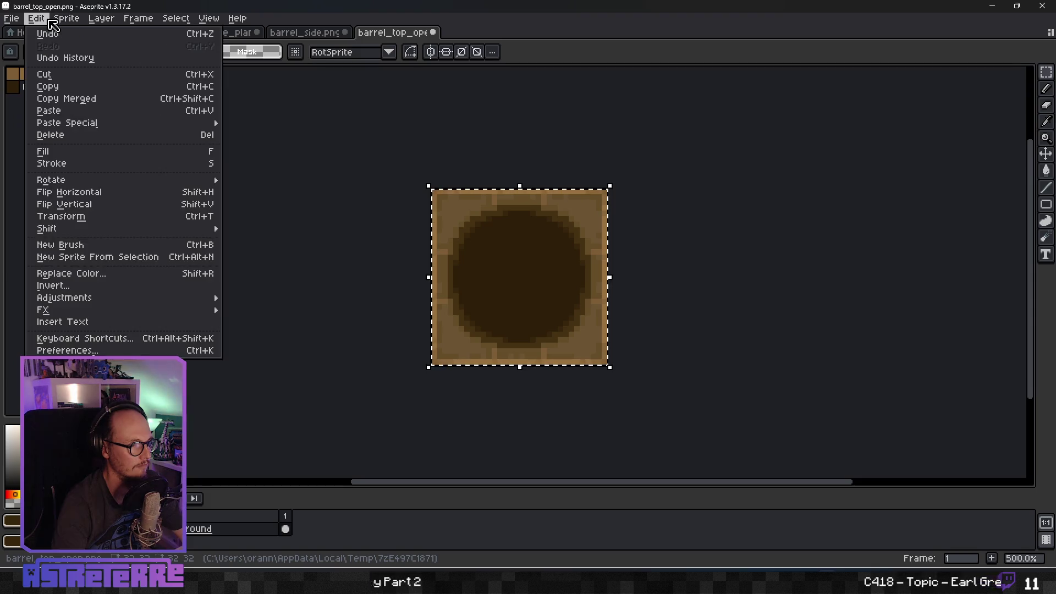
pyautogui.click(446, 401)
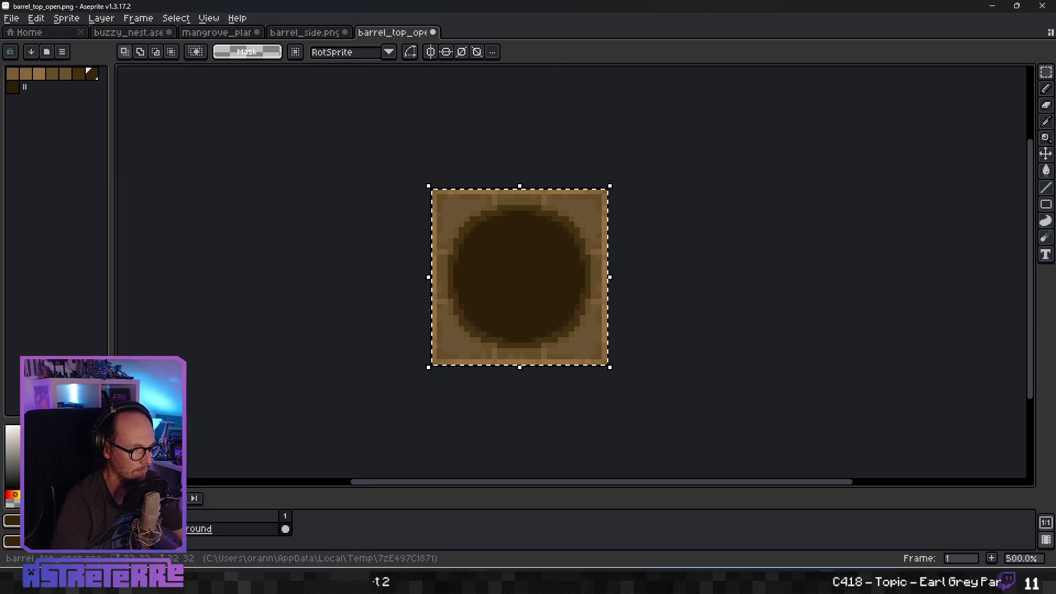
pyautogui.hotkey('alt', 'Tab')
# Paste the barrel top image into Photopea.
pyautogui.hotkey('ctrl', 'v')
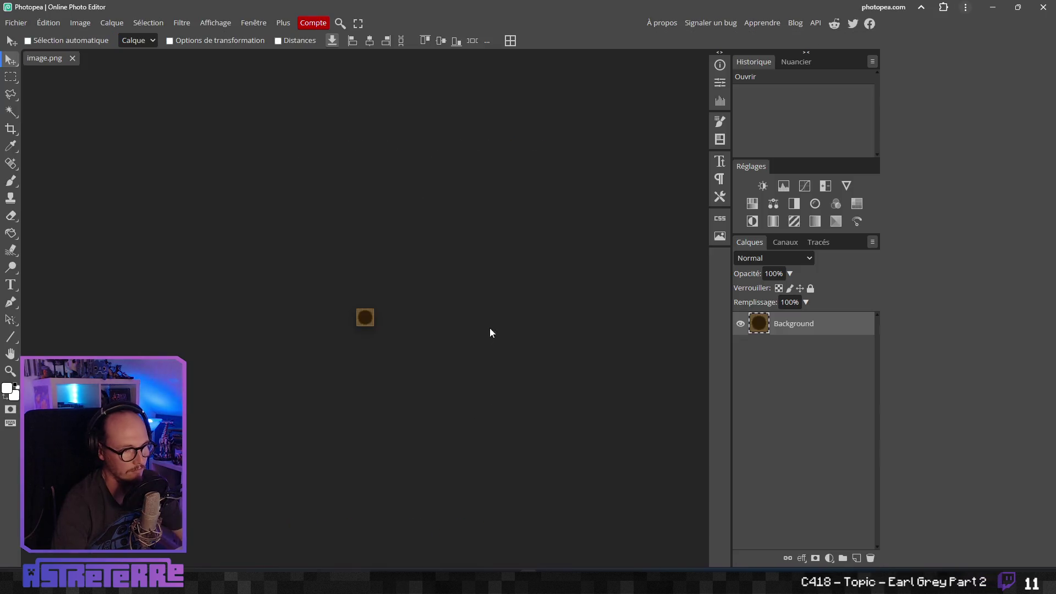
pyautogui.scroll(3, 358, 338)
pyautogui.scroll(-4, 345, 335)
pyautogui.scroll(5, 344, 334)
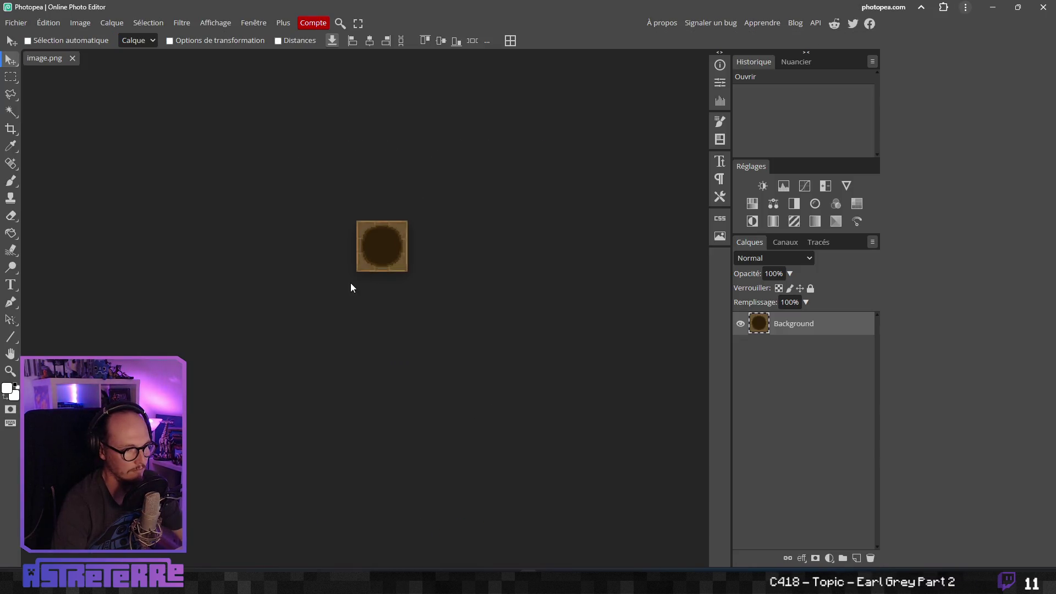
pyautogui.scroll(1, 351, 296)
# Recolour it with Hue/Saturation: hue -28, saturation -19, lightness -11, then select all.
pyautogui.click(49, 23)
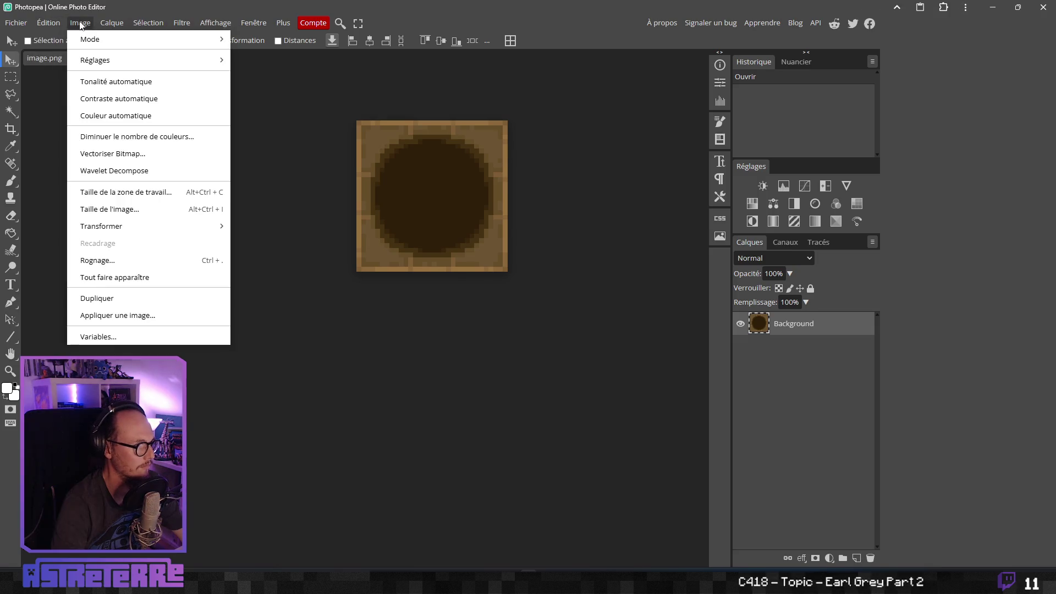
pyautogui.moveTo(105, 63)
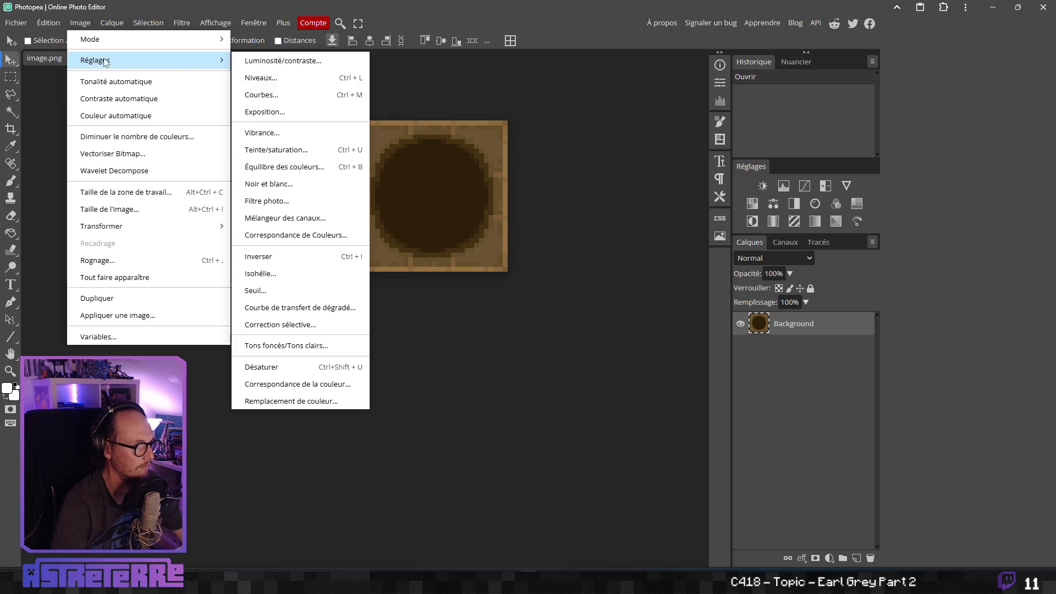
pyautogui.click(291, 156)
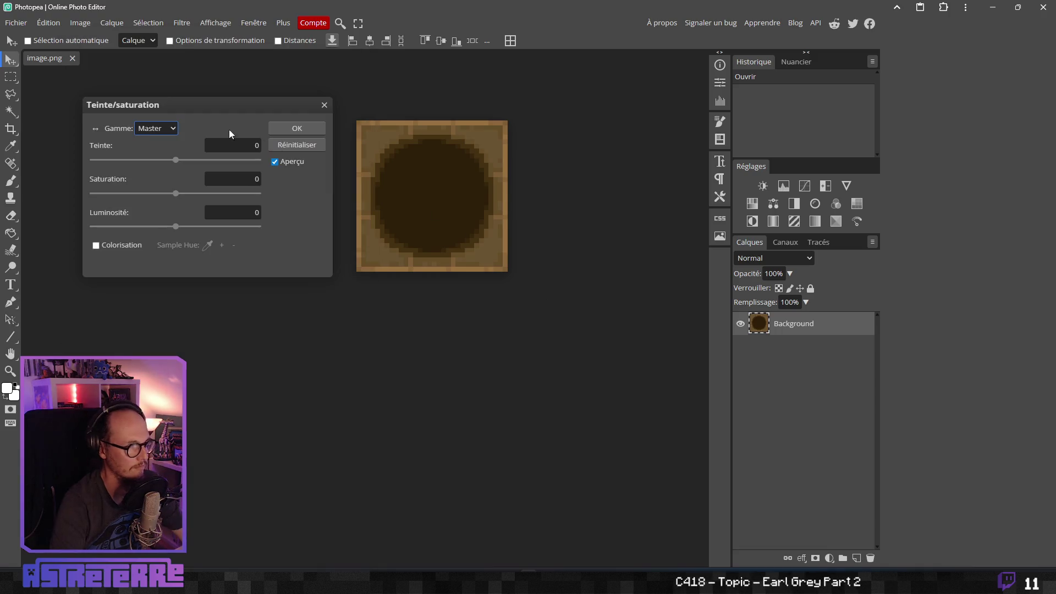
pyautogui.moveTo(174, 161)
pyautogui.mouseDown()
pyautogui.moveTo(260, 164)
pyautogui.moveTo(107, 161)
pyautogui.moveTo(165, 163)
pyautogui.mouseUp()
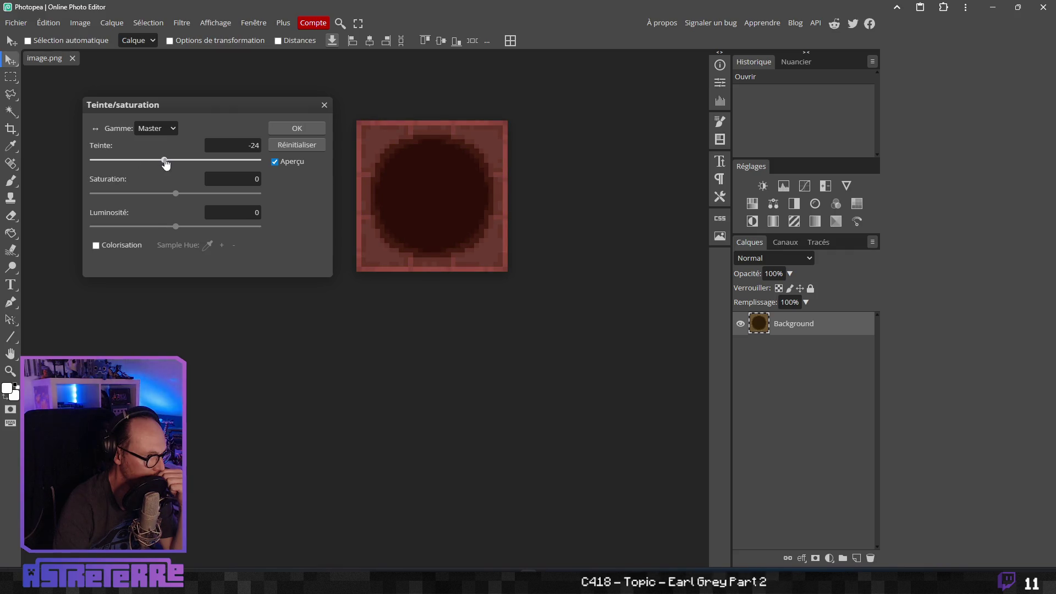
pyautogui.moveTo(178, 197)
pyautogui.mouseDown()
pyautogui.moveTo(164, 196)
pyautogui.moveTo(178, 198)
pyautogui.moveTo(161, 168)
pyautogui.moveTo(167, 228)
pyautogui.mouseUp()
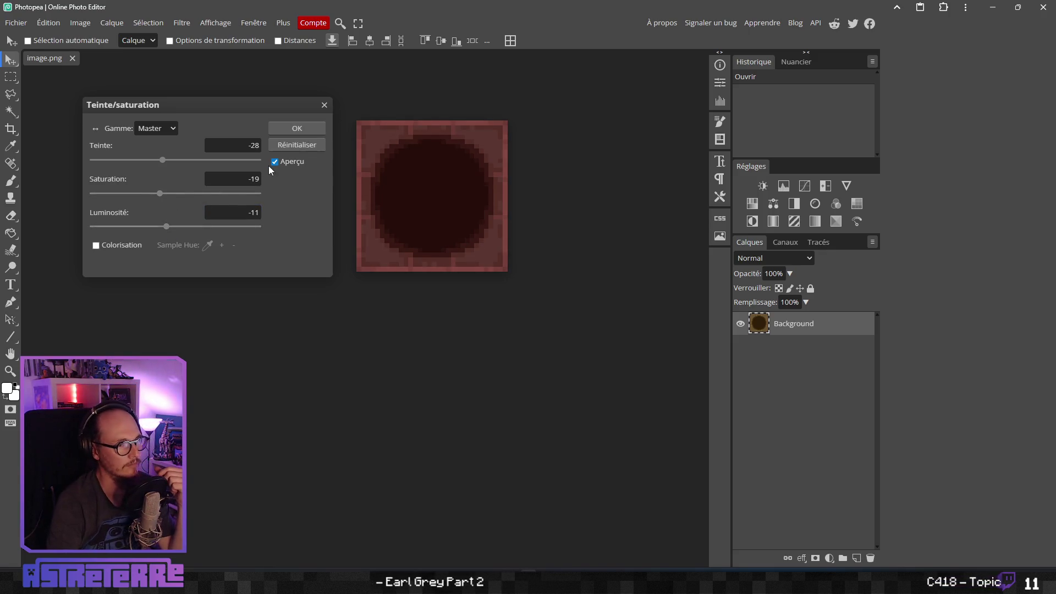
pyautogui.click(286, 128)
pyautogui.hotkey('ctrl', 'a')
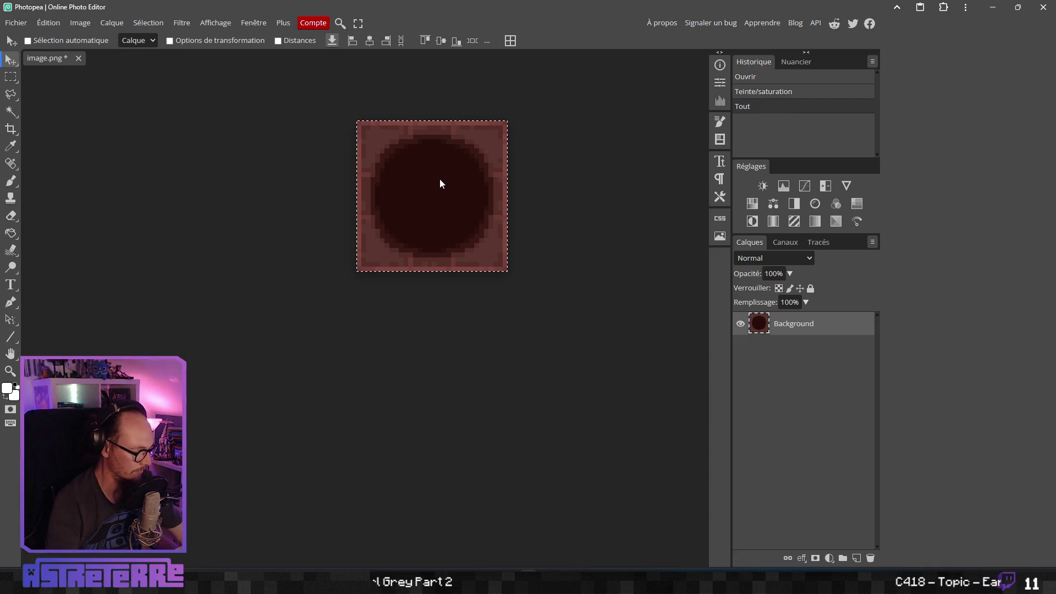
pyautogui.hotkey('alt', 'Tab')
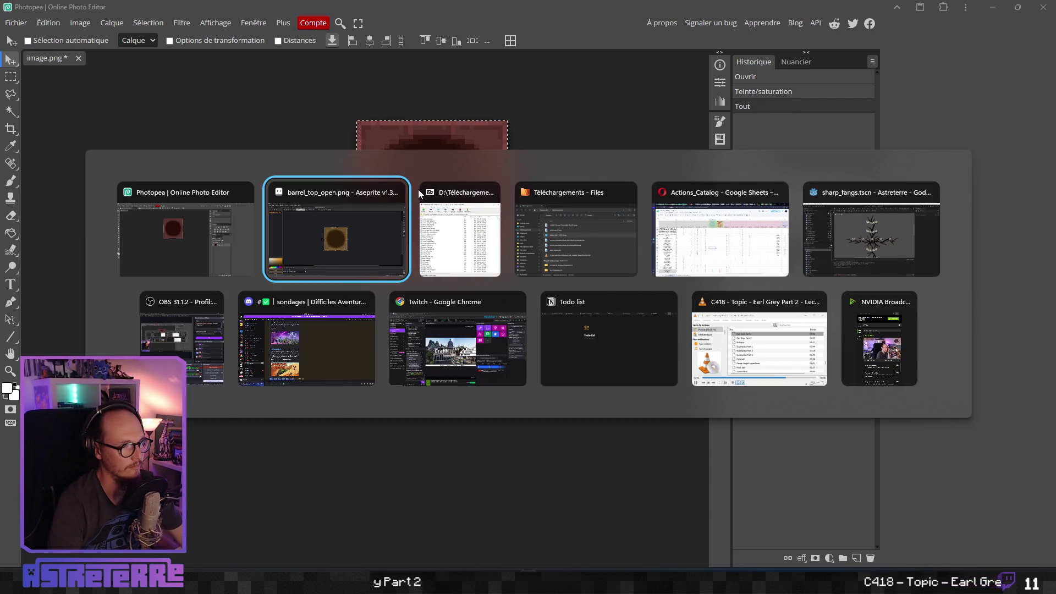
# Paste the dark circle into buzzy_nest and shrink it over the barrel top.
pyautogui.hotkey('ctrl', 'shift', 'Tab')
pyautogui.hotkey('ctrl', 'shift', 'Tab')
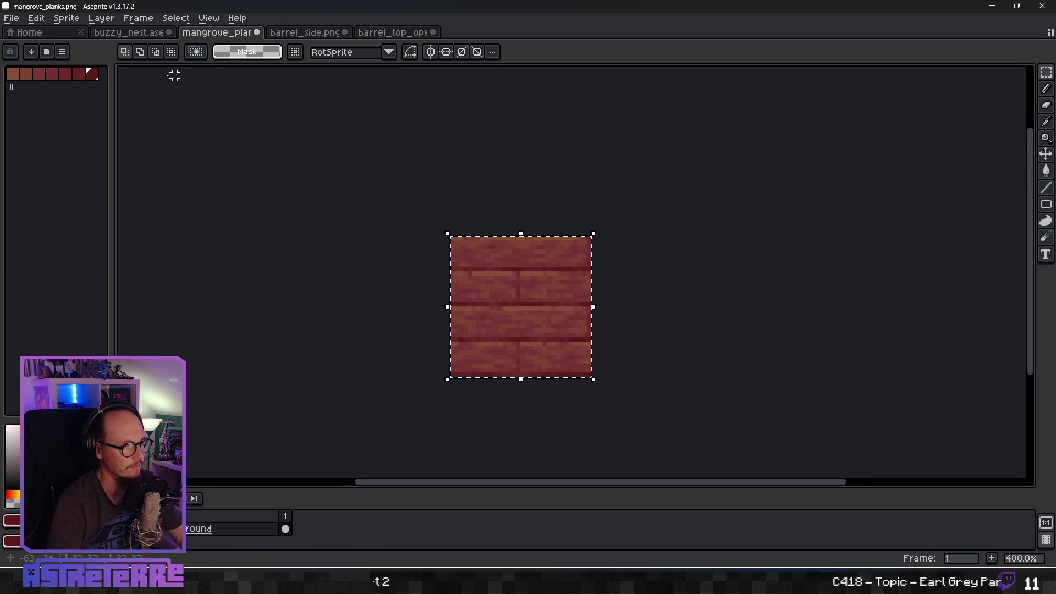
pyautogui.hotkey('ctrl', 'shift', 'Tab')
pyautogui.hotkey('ctrl', 'v')
pyautogui.moveTo(566, 273)
pyautogui.mouseDown()
pyautogui.moveTo(498, 158)
pyautogui.moveTo(518, 146)
pyautogui.moveTo(506, 152)
pyautogui.mouseUp()
pyautogui.scroll(3, 699, 160)
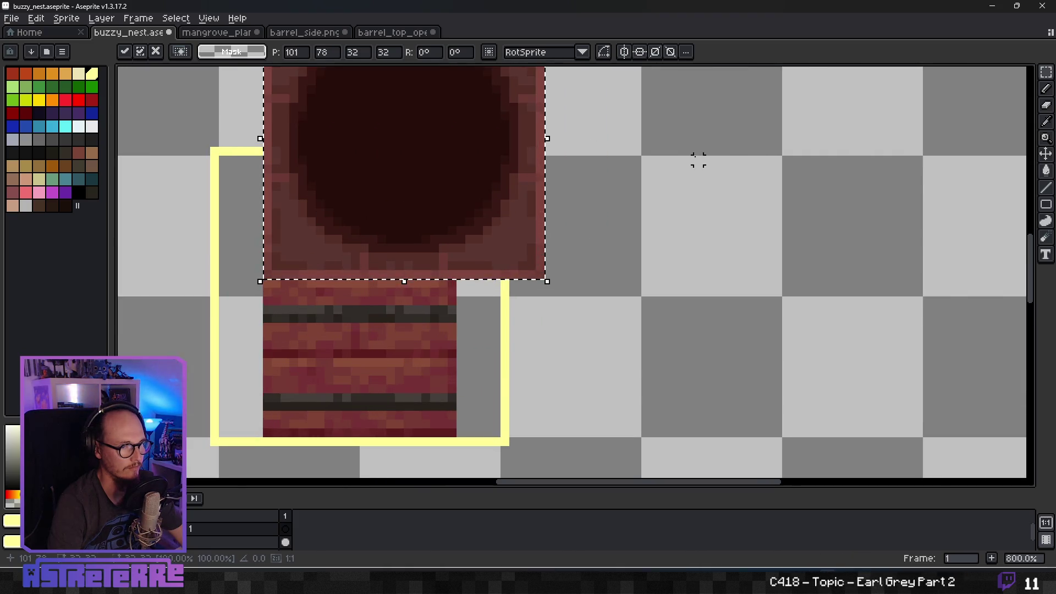
pyautogui.scroll(-3, 699, 160)
pyautogui.scroll(2, 647, 209)
pyautogui.moveTo(600, 132)
pyautogui.mouseDown()
pyautogui.moveTo(552, 229)
pyautogui.moveTo(559, 234)
pyautogui.mouseUp()
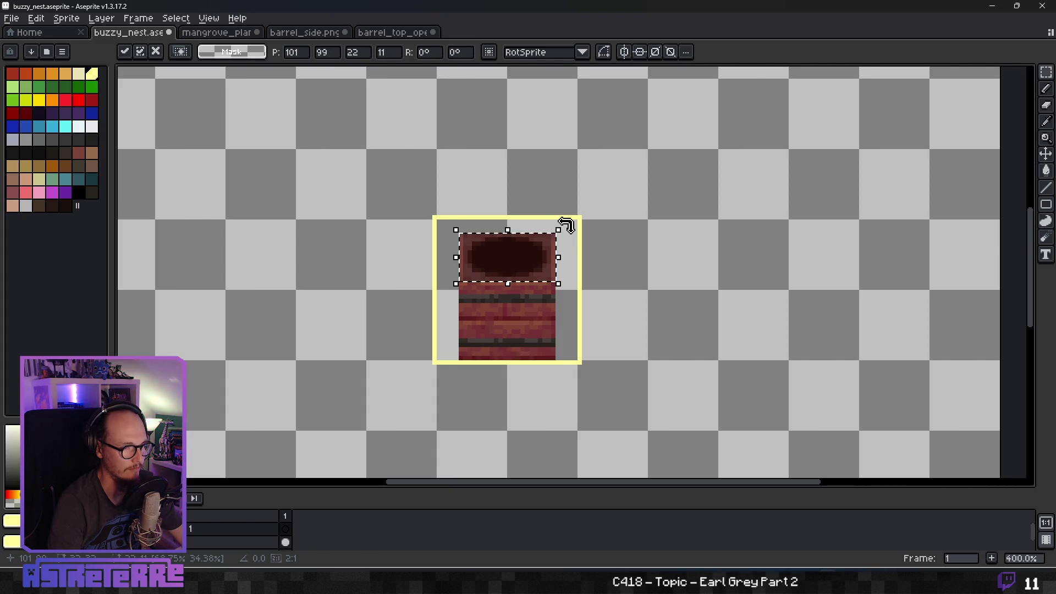
pyautogui.click(613, 244)
# Narrow the barrel's top, then undo the transforms and the circle paste.
pyautogui.scroll(-2, 613, 243)
pyautogui.scroll(4, 618, 256)
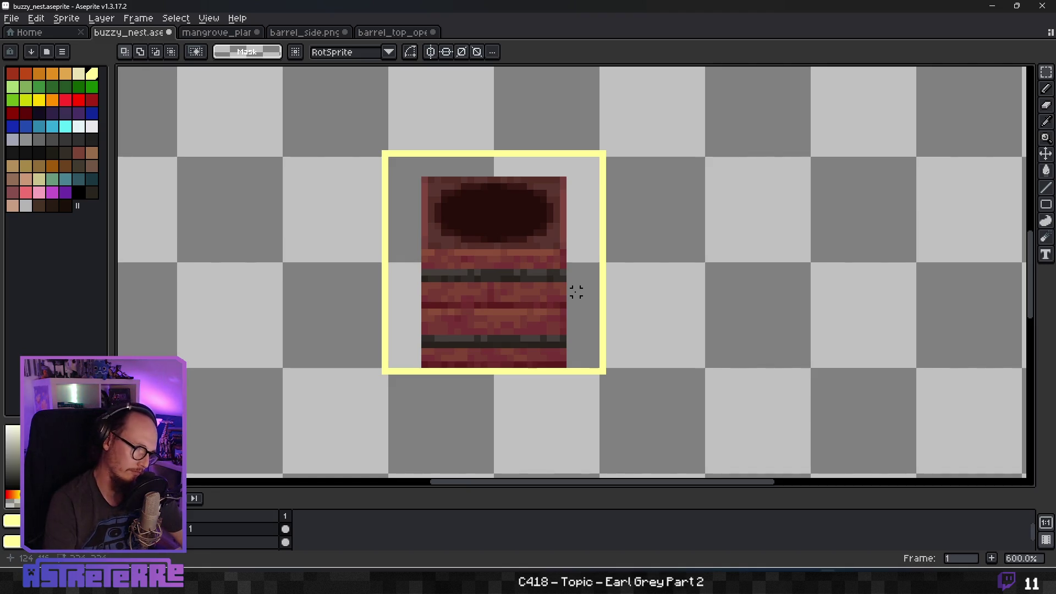
pyautogui.moveTo(422, 177); pyautogui.dragTo(569, 370)
pyautogui.moveTo(569, 174)
pyautogui.mouseDown()
pyautogui.moveTo(561, 182)
pyautogui.moveTo(571, 170)
pyautogui.mouseUp()
pyautogui.press('Return')
pyautogui.scroll(-2, 649, 200)
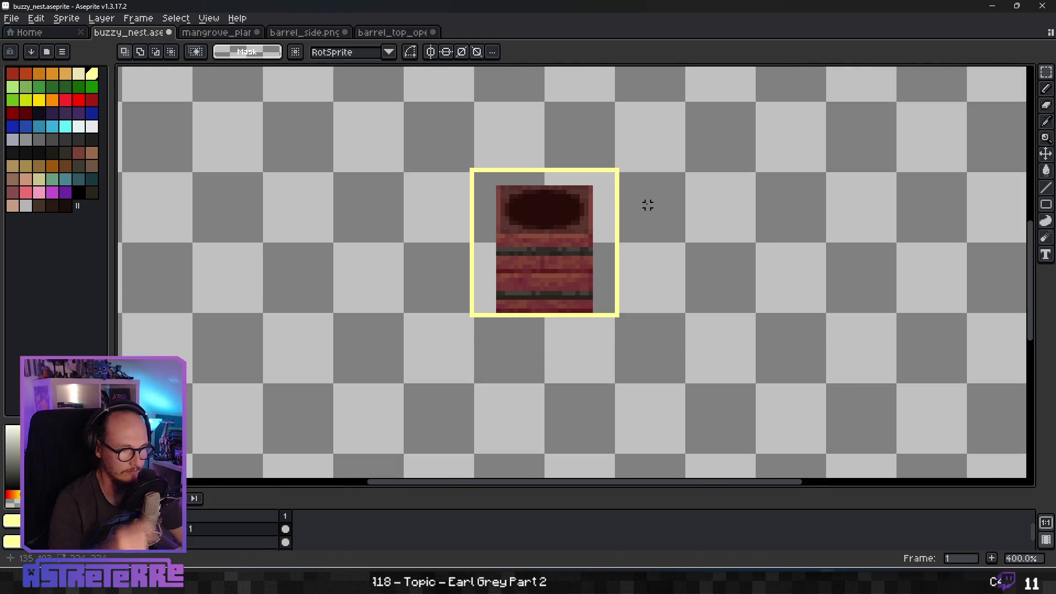
pyautogui.hotkey('ctrl', 'z')
pyautogui.hotkey('ctrl', 'z')
pyautogui.hotkey('ctrl', 'z')
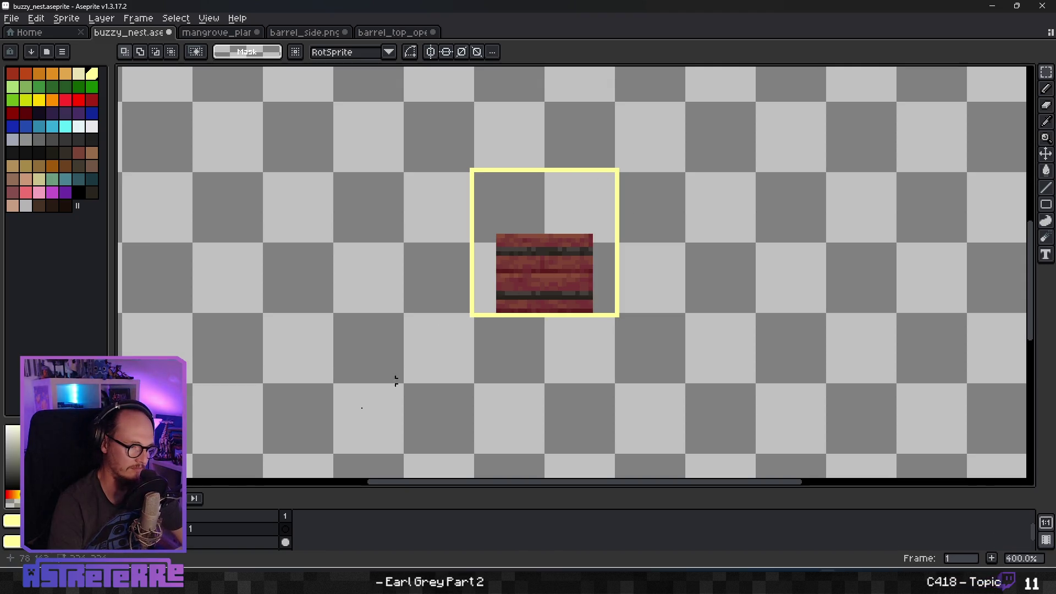
# Add a new empty Layer 2 above Layer 1.
pyautogui.click(276, 531)
pyautogui.rightClick(276, 531)
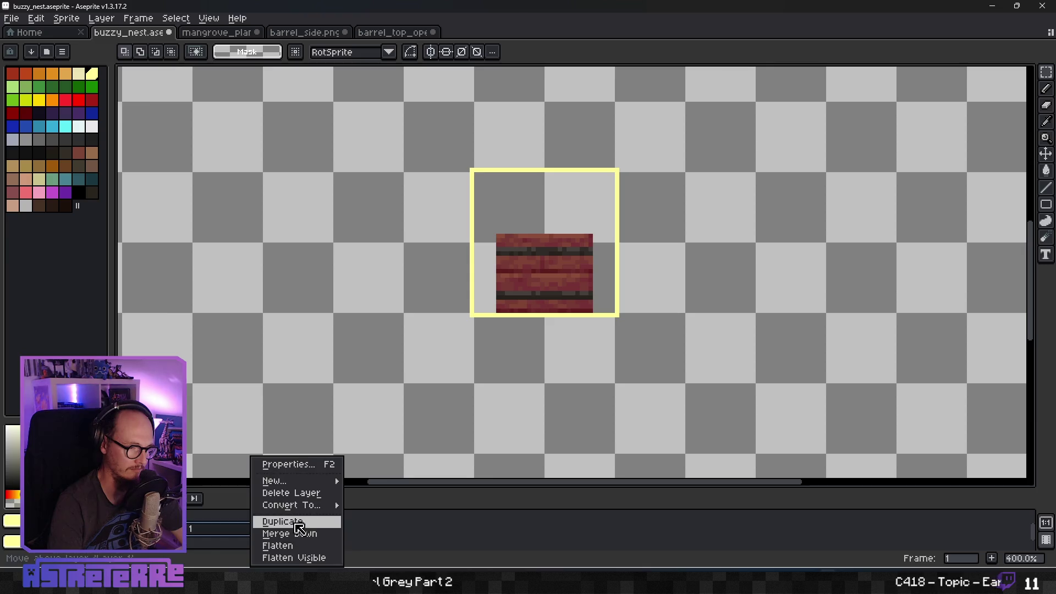
pyautogui.moveTo(287, 479)
pyautogui.click(374, 479)
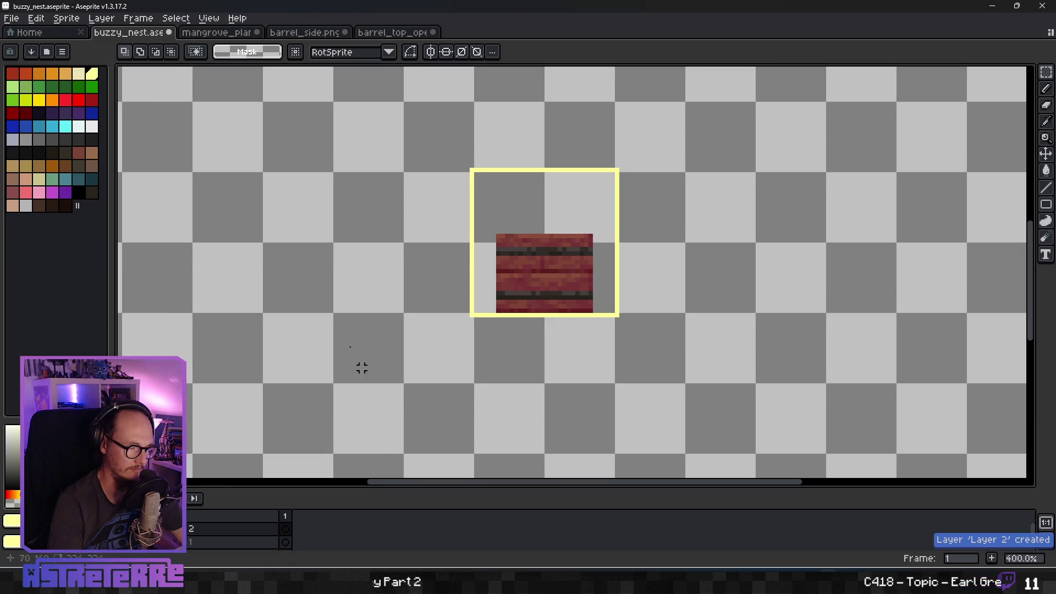
# Select and copy a rectangle of planks from barrel_side.png, returning to Photopea.
pyautogui.click(306, 31)
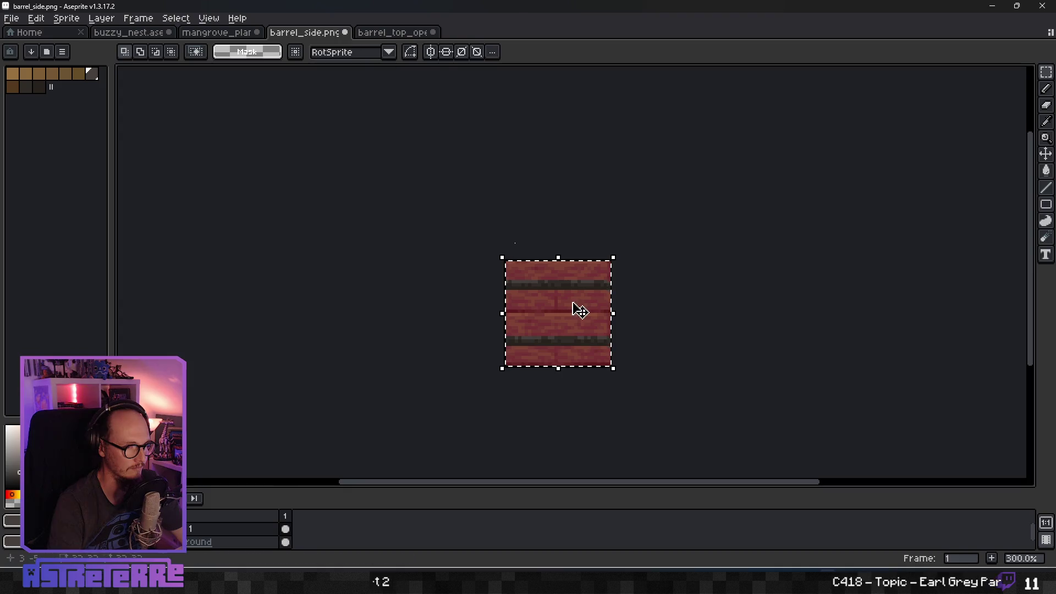
pyautogui.moveTo(532, 286); pyautogui.dragTo(576, 334)
pyautogui.hotkey('alt', 'Tab')
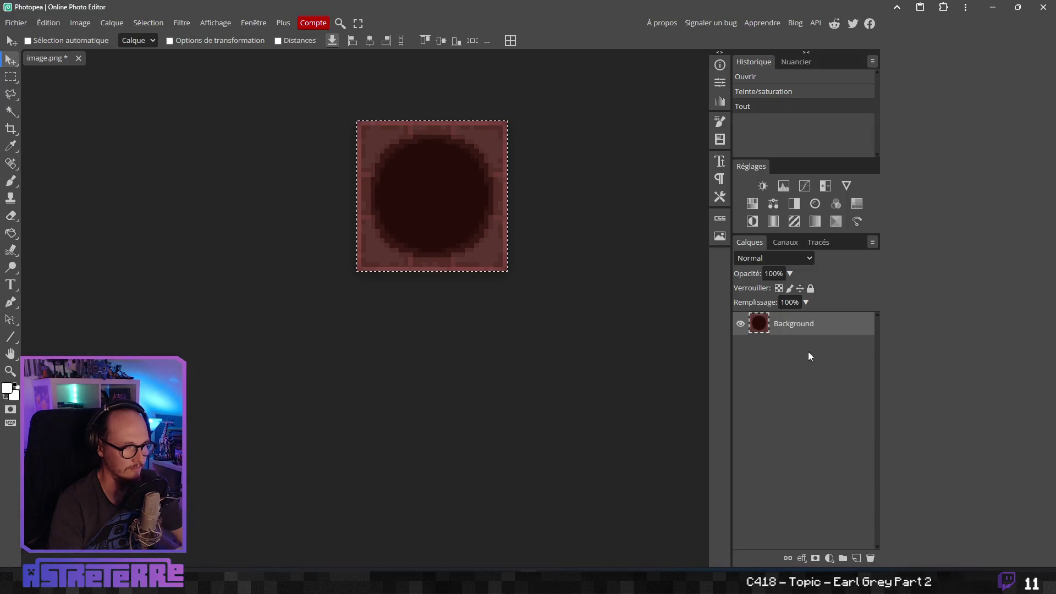
pyautogui.rightClick(770, 329)
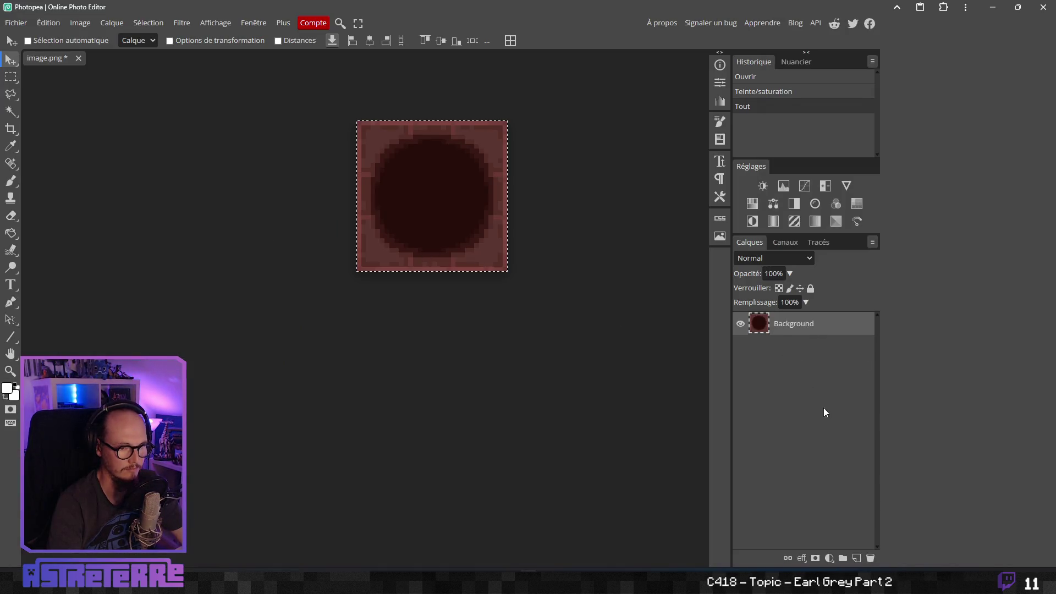
# Paste the planks onto a new layer, Calque 1, and move them over the circle's lower left.
pyautogui.click(857, 558)
pyautogui.hotkey('ctrl', 'v')
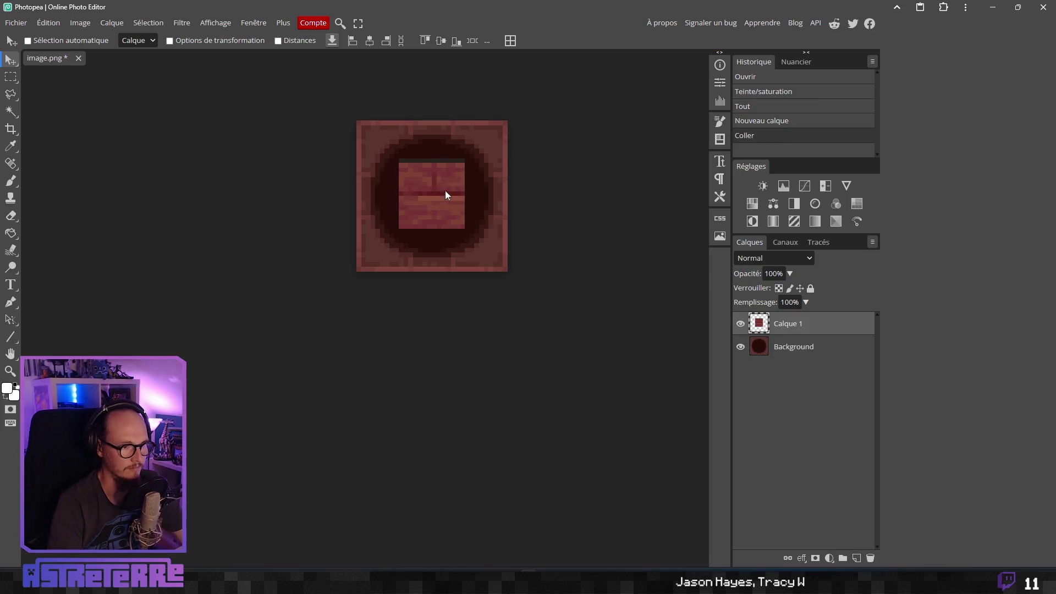
pyautogui.click(798, 349)
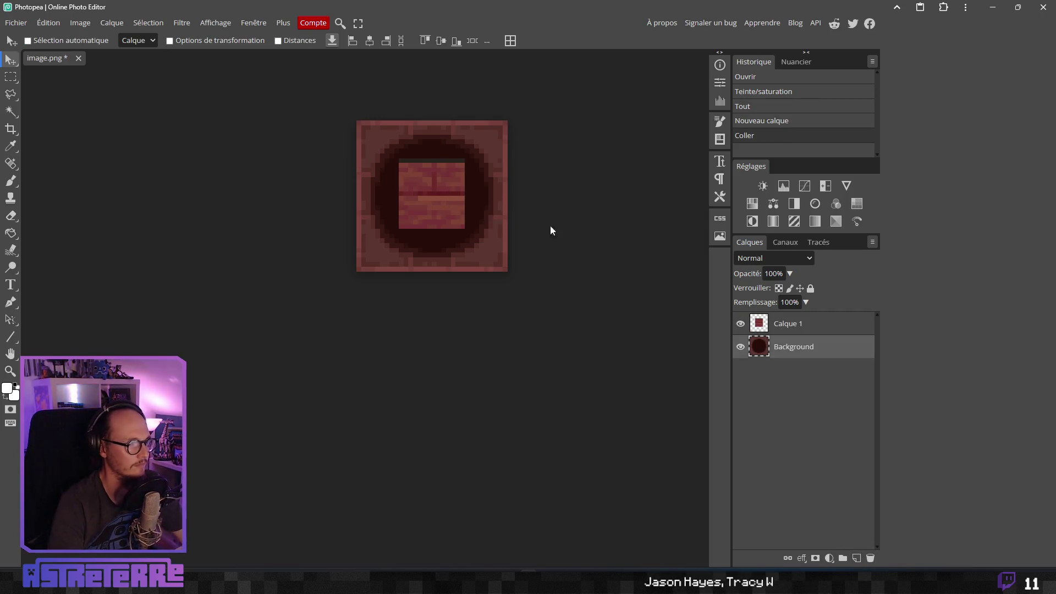
pyautogui.click(782, 323)
pyautogui.scroll(3, 434, 200)
pyautogui.scroll(-3, 435, 260)
pyautogui.keyDown('alt'); pyautogui.scroll(4, 421, 210); pyautogui.keyUp('alt')
pyautogui.moveTo(421, 199)
pyautogui.mouseDown()
pyautogui.moveTo(373, 250)
pyautogui.moveTo(359, 248)
pyautogui.mouseUp()
pyautogui.keyDown('alt'); pyautogui.scroll(-5, 397, 233); pyautogui.keyUp('alt')
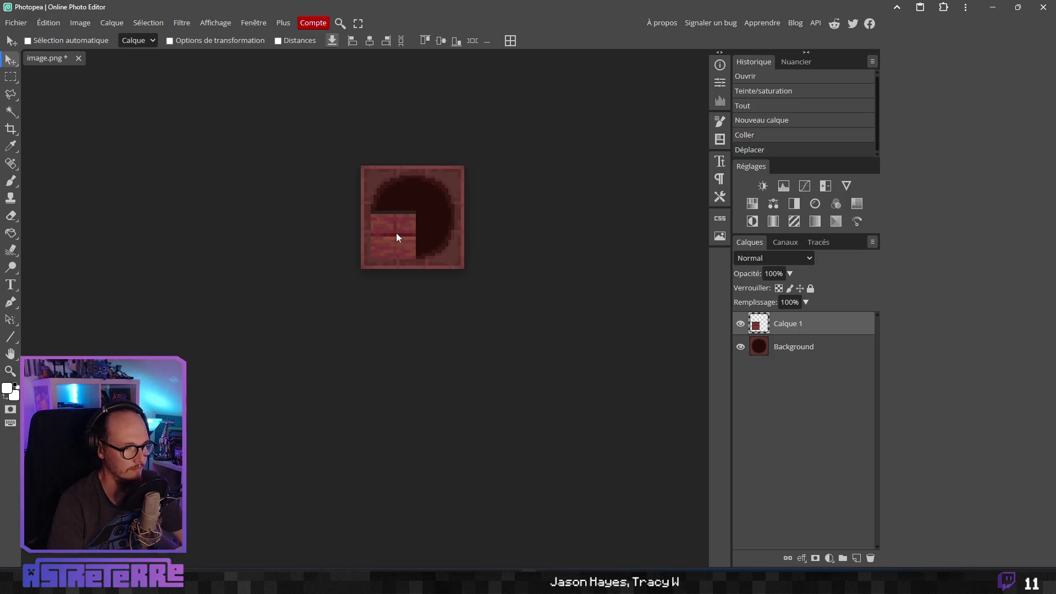
pyautogui.keyDown('alt'); pyautogui.scroll(1, 397, 233); pyautogui.keyUp('alt')
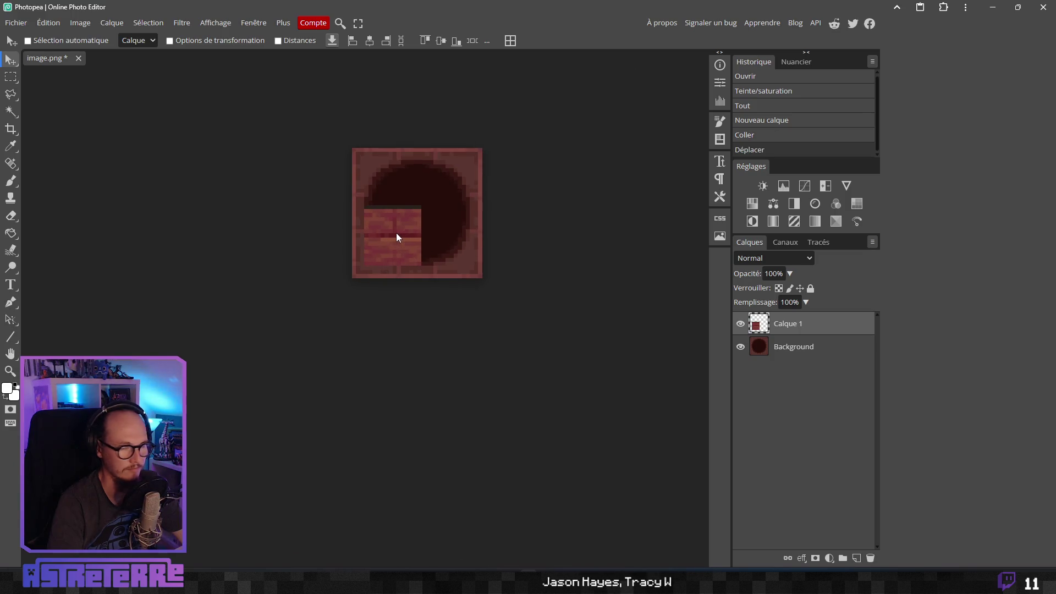
# Give the Background circle a Hue/Saturation adjustment with saturation 27 and lightness -2.
pyautogui.click(795, 356)
pyautogui.click(79, 22)
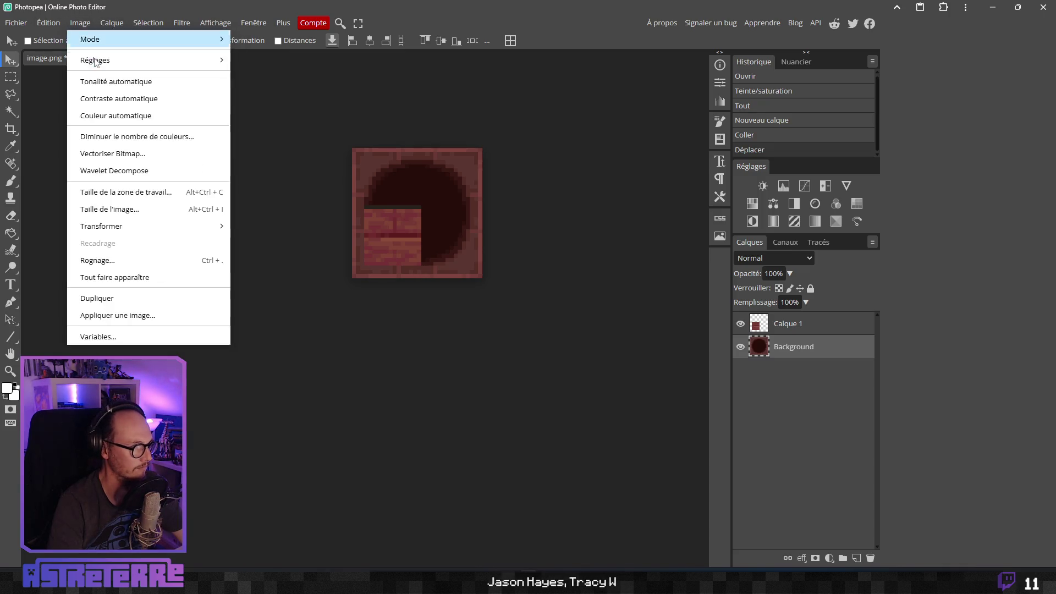
pyautogui.moveTo(165, 59)
pyautogui.click(303, 154)
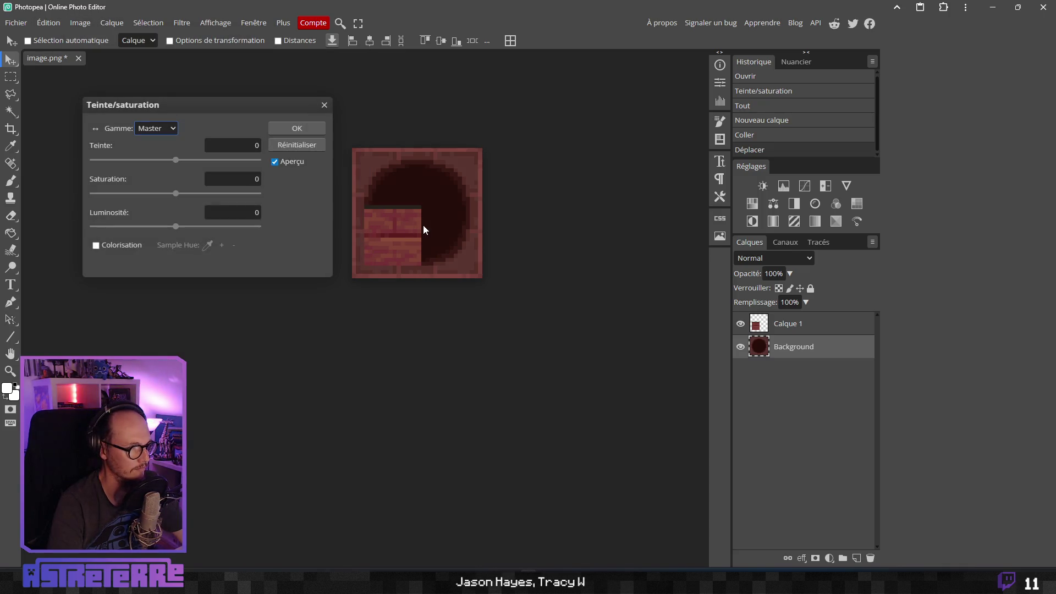
pyautogui.moveTo(176, 194); pyautogui.dragTo(179, 194)
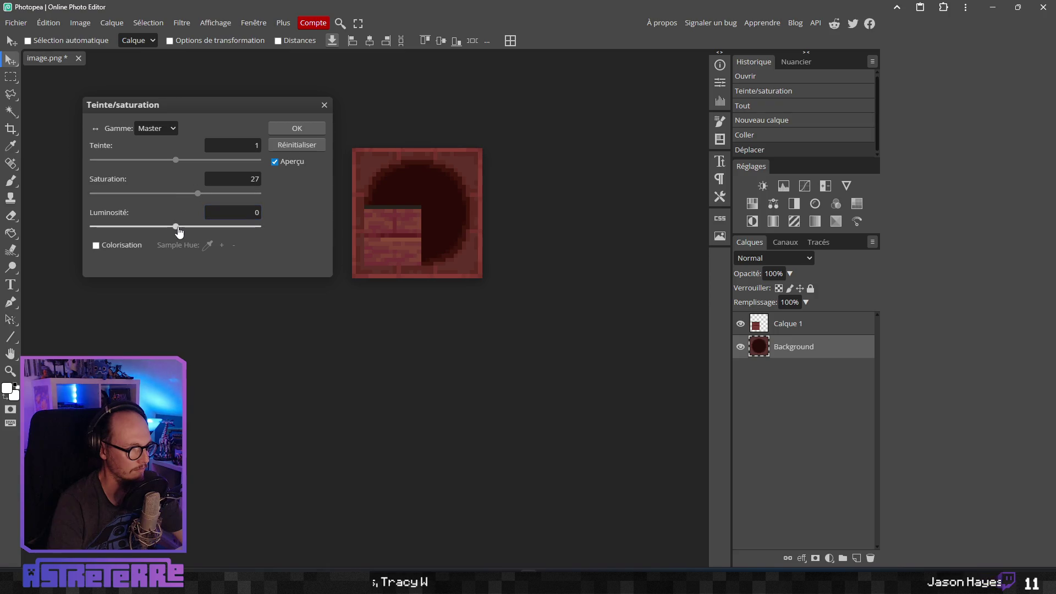
pyautogui.moveTo(176, 232); pyautogui.dragTo(170, 232)
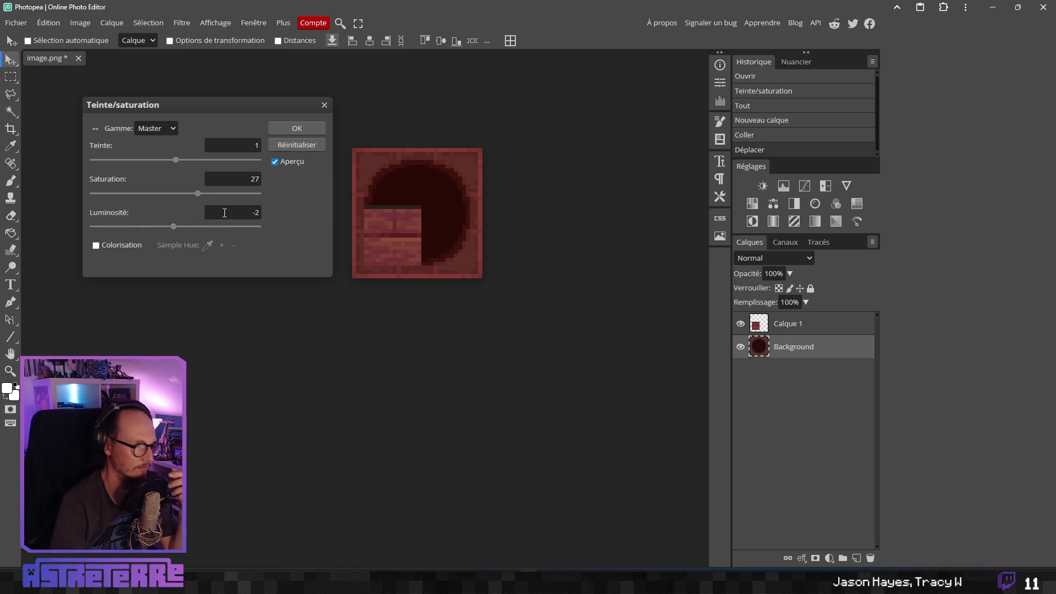
pyautogui.click(272, 131)
pyautogui.click(80, 23)
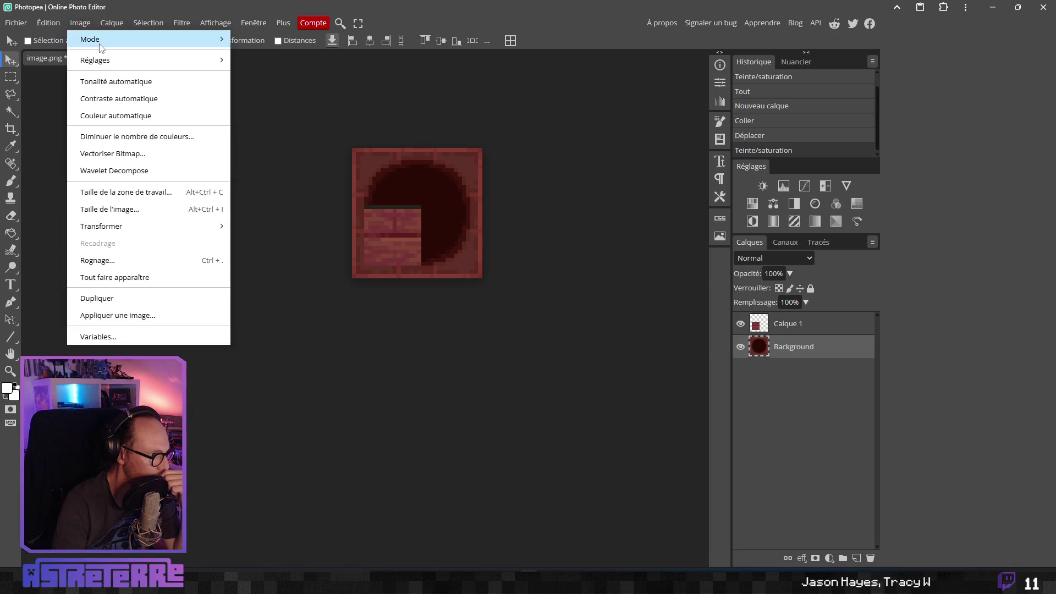
# Apply a Brightness/Contrast change and a second Hue/Saturation tweak to the circle image.
pyautogui.moveTo(110, 60)
pyautogui.click(258, 61)
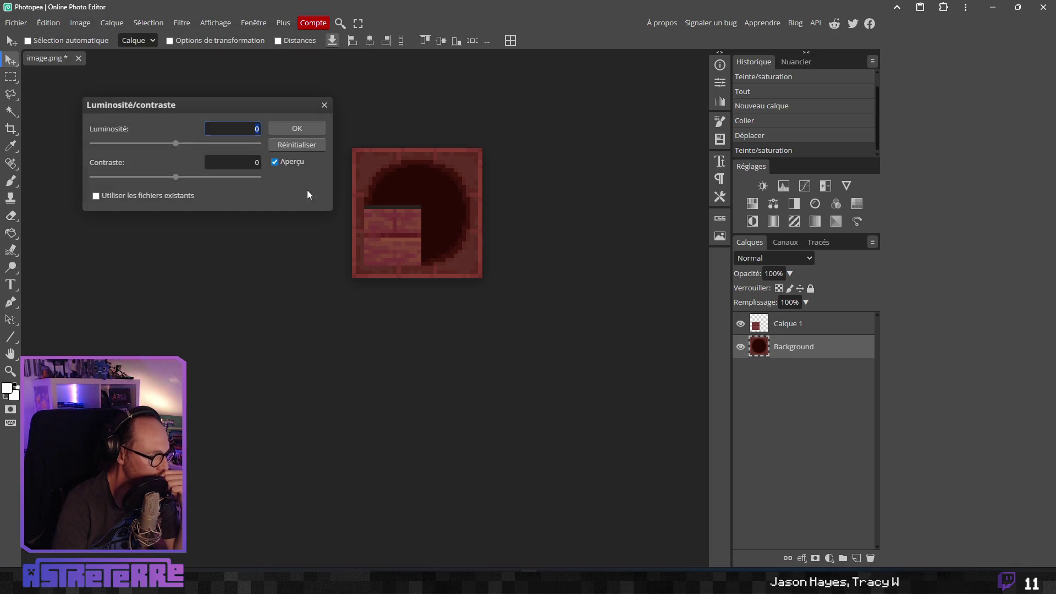
pyautogui.moveTo(177, 177); pyautogui.dragTo(195, 177)
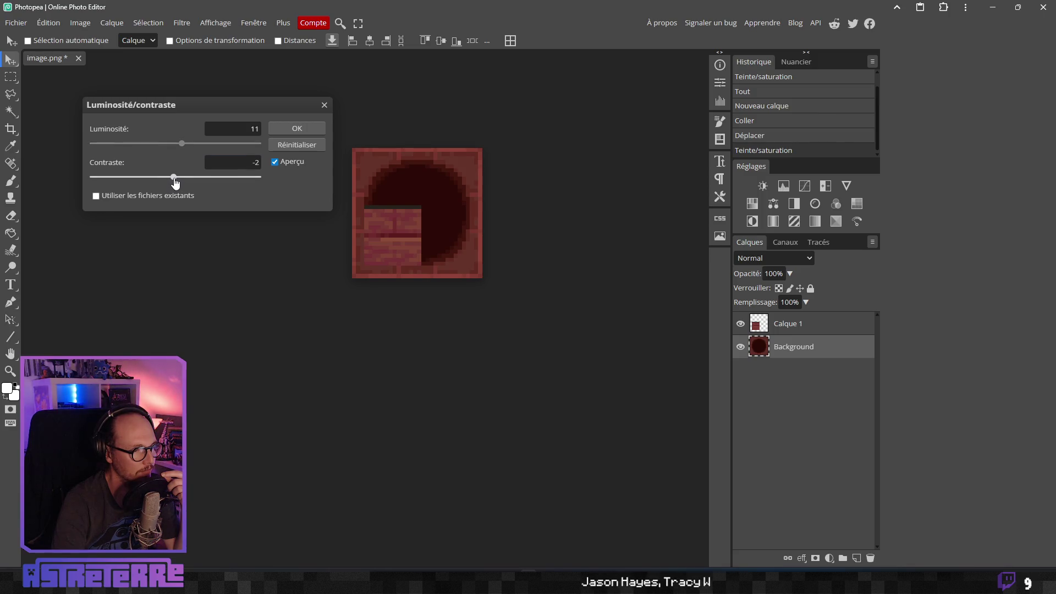
pyautogui.press('Return')
pyautogui.click(80, 23)
pyautogui.moveTo(127, 61)
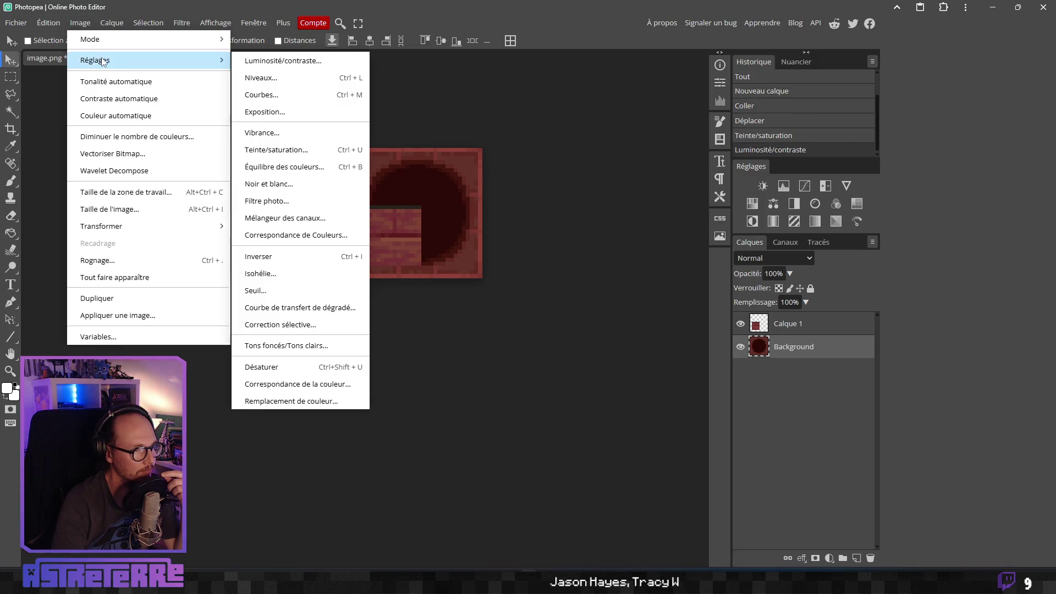
pyautogui.click(297, 149)
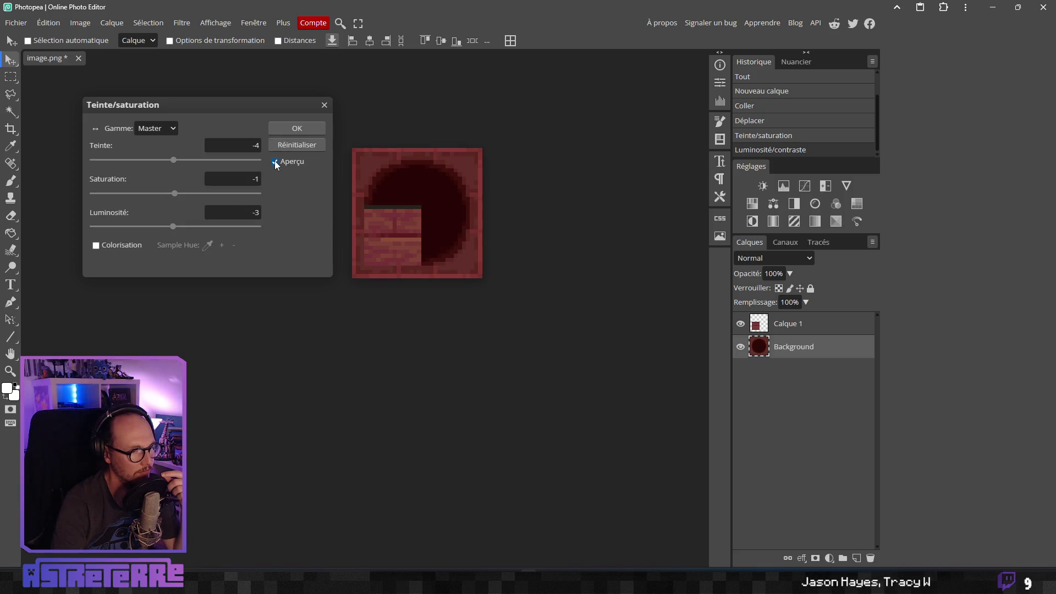
pyautogui.click(297, 128)
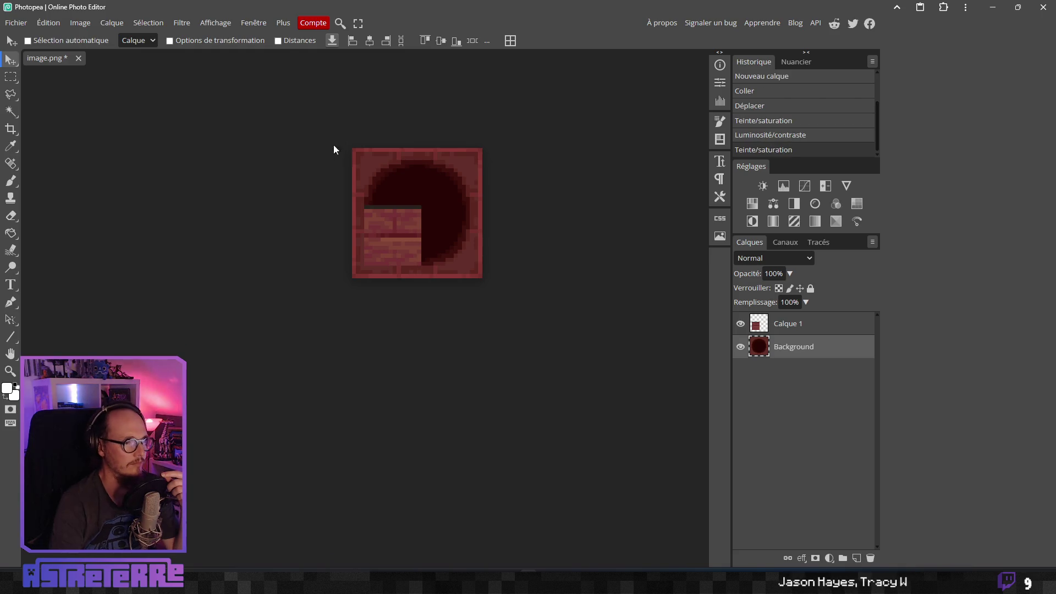
# Hide the Calque 1 planks, select the whole canvas, and paste the circle into Aseprite's buzzy_nest sprite.
pyautogui.click(740, 324)
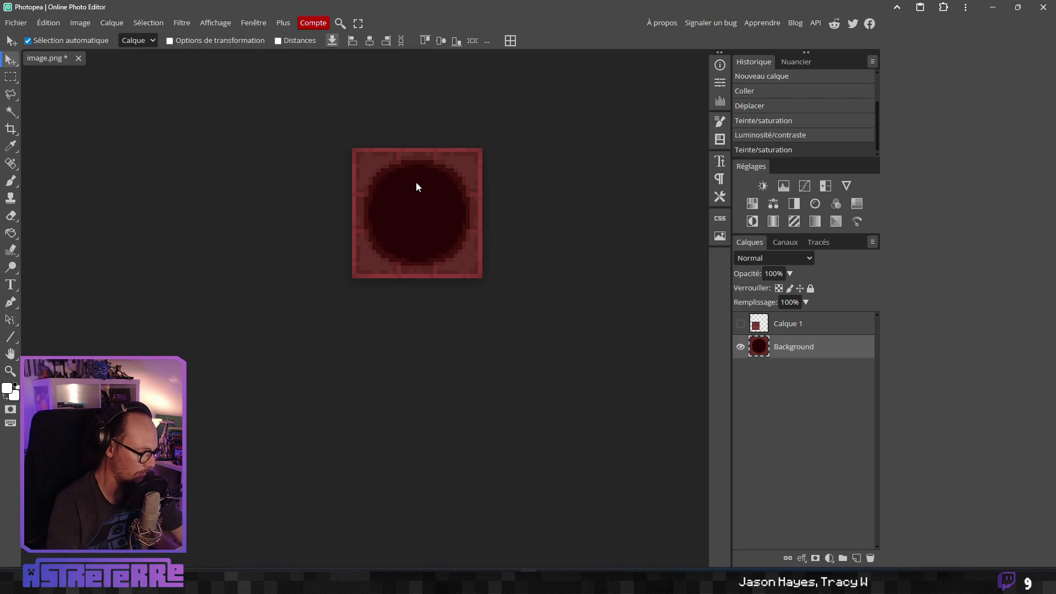
pyautogui.hotkey('ctrl', 'a')
pyautogui.hotkey('alt', 'Tab')
pyautogui.hotkey('alt', 'Tab')
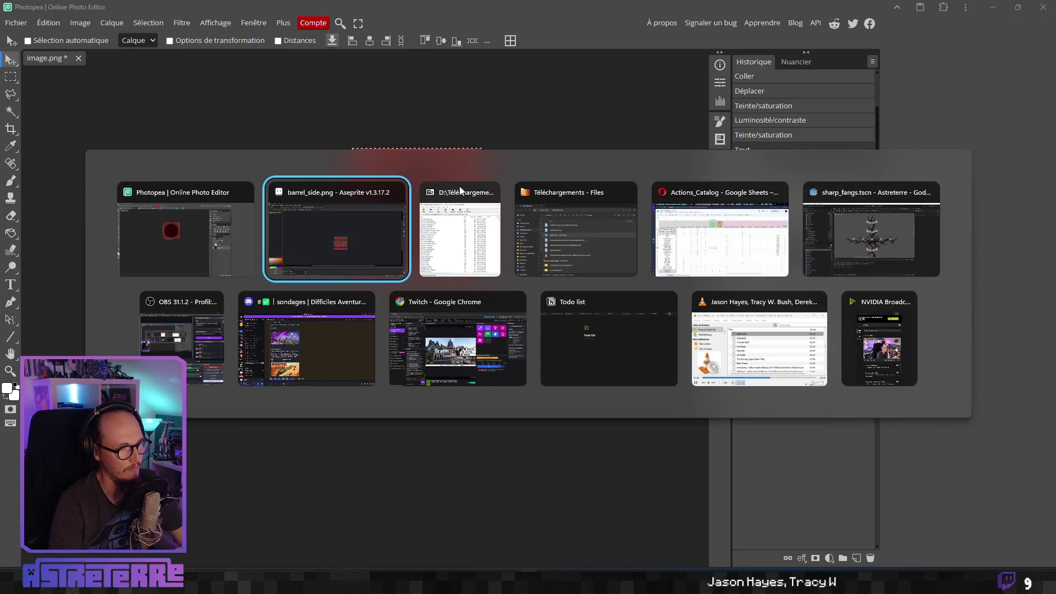
pyautogui.click(361, 215)
pyautogui.hotkey('ctrl', 'v')
pyautogui.click(302, 109)
pyautogui.click(156, 34)
pyautogui.hotkey('ctrl', 'v')
# Move and shrink the pasted circle above the barrel, then stretch it wider to the right.
pyautogui.moveTo(589, 292)
pyautogui.mouseDown()
pyautogui.moveTo(592, 186)
pyautogui.moveTo(572, 165)
pyautogui.mouseUp()
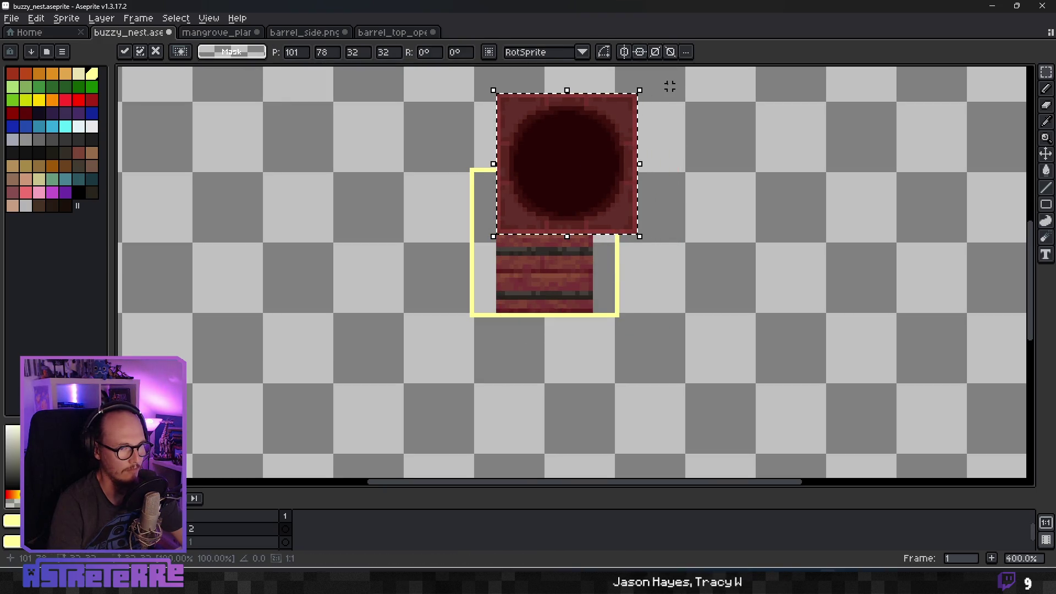
pyautogui.moveTo(640, 89)
pyautogui.mouseDown()
pyautogui.moveTo(598, 138)
pyautogui.moveTo(585, 176)
pyautogui.mouseUp()
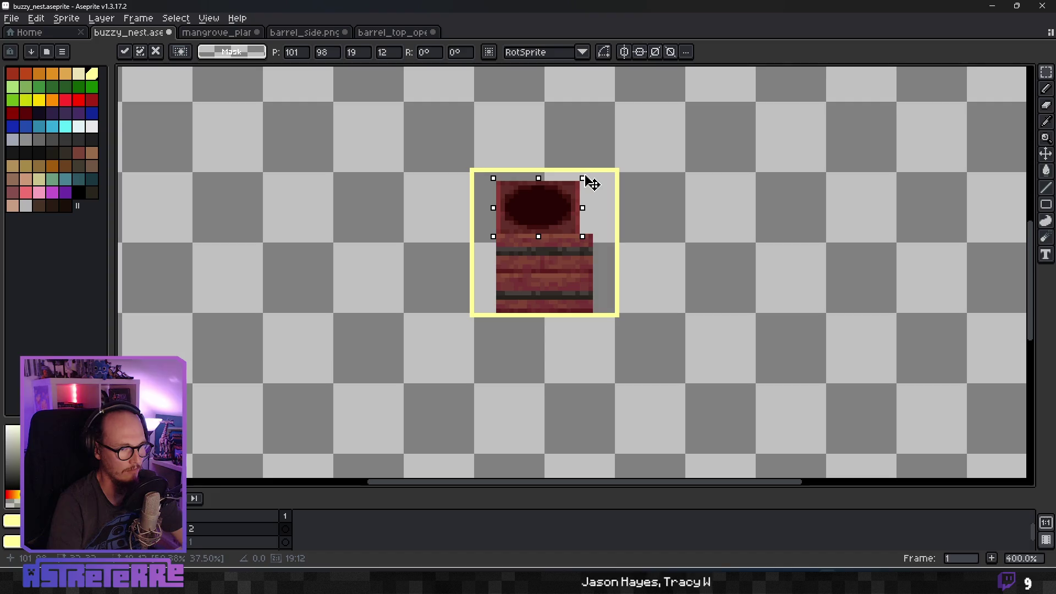
pyautogui.press('Right')
pyautogui.scroll(5, 599, 199)
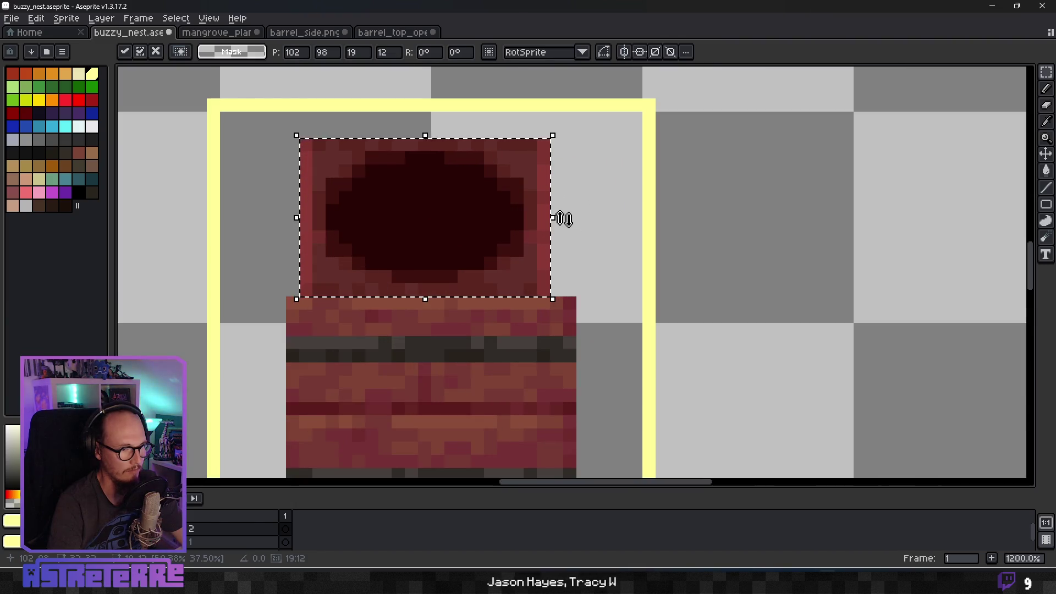
pyautogui.moveTo(561, 219); pyautogui.dragTo(575, 224)
pyautogui.click(609, 222)
# Select the barrel's lower part and enlarge the layer panel to show more layer rows.
pyautogui.scroll(-5, 609, 222)
pyautogui.scroll(3, 561, 250)
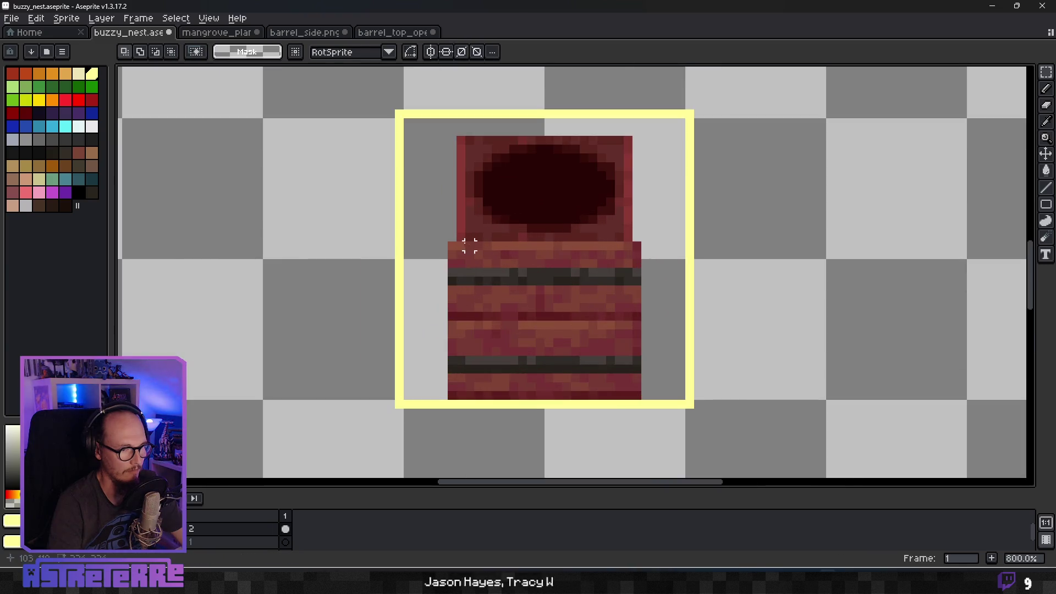
pyautogui.moveTo(451, 243); pyautogui.dragTo(642, 401)
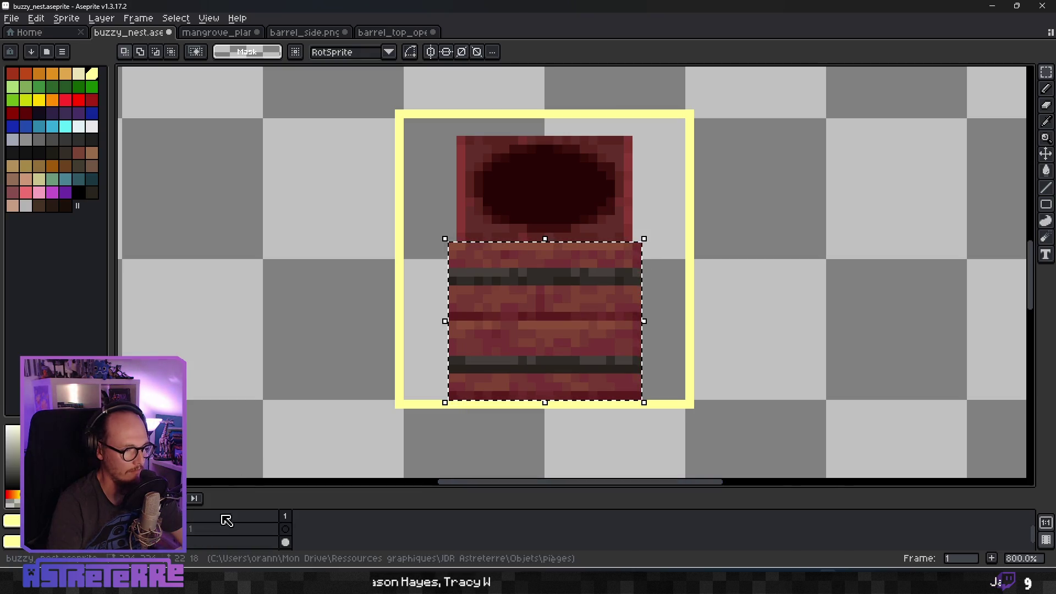
pyautogui.moveTo(220, 488)
pyautogui.mouseDown()
pyautogui.moveTo(243, 408)
pyautogui.moveTo(242, 428)
pyautogui.mouseUp()
pyautogui.click(238, 490)
pyautogui.click(236, 496)
pyautogui.click(152, 496)
pyautogui.click(152, 496)
# Clear the selection and select the yellow frame border with the Magic Wand.
pyautogui.click(760, 219)
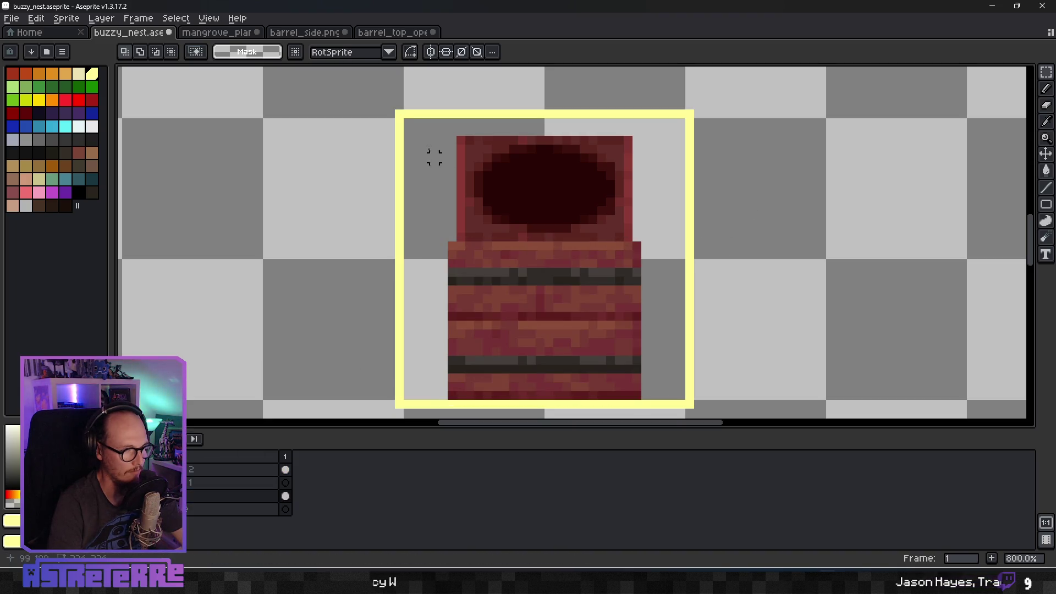
pyautogui.click(1050, 76)
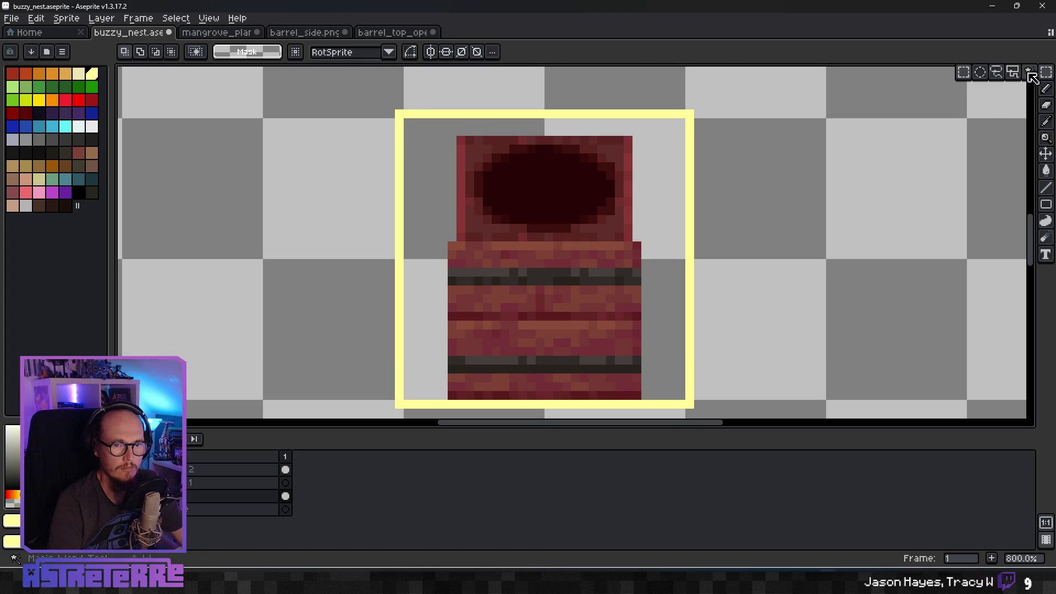
pyautogui.click(1029, 73)
pyautogui.click(398, 154)
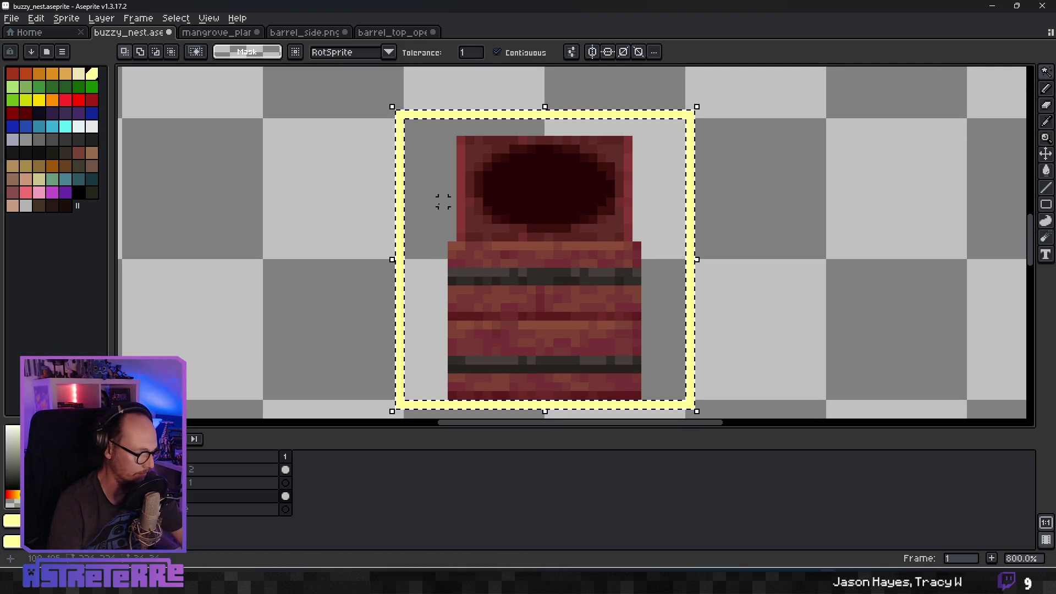
# Restore the deleted yellow border, then rename the layer to 'tonneau'.
pyautogui.press('Delete')
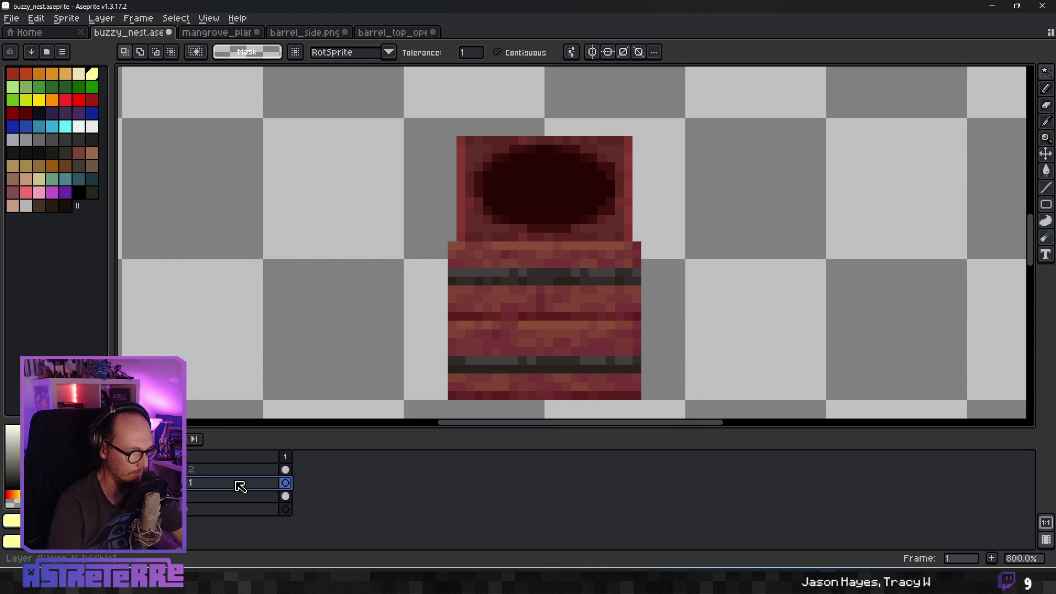
pyautogui.hotkey('ctrl', 'z')
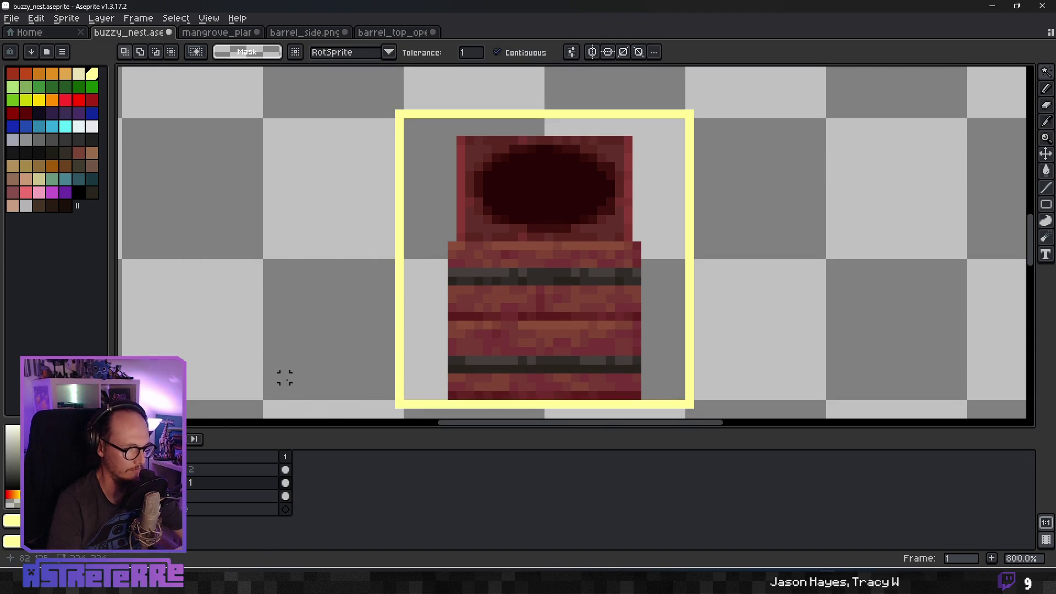
pyautogui.doubleClick(210, 498)
pyautogui.write('tonneau')
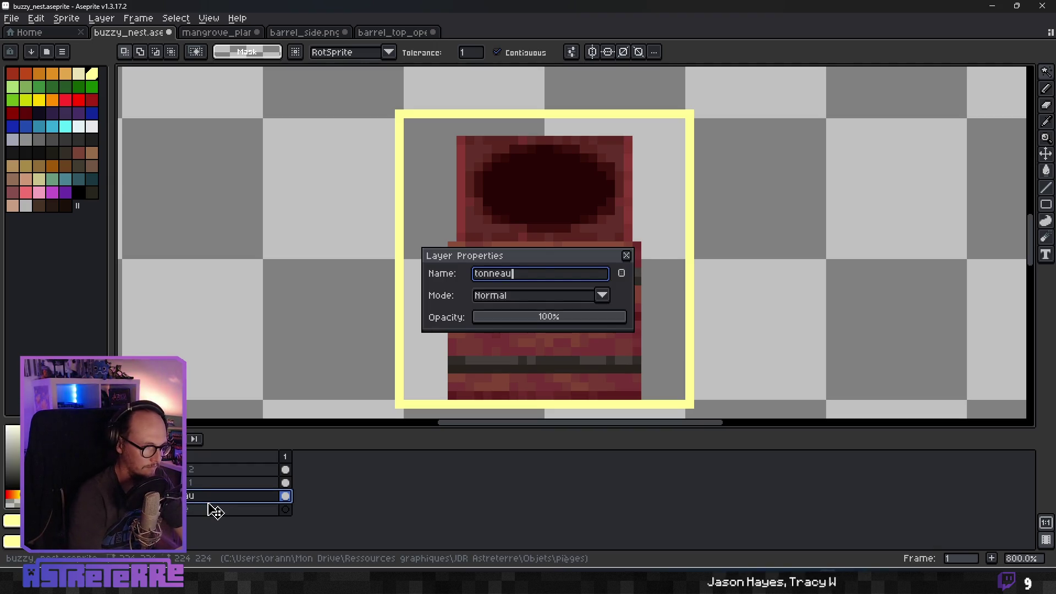
pyautogui.press('Return')
# Rename the layer below to 'cercle'.
pyautogui.click(189, 484)
pyautogui.click(188, 497)
pyautogui.doubleClick(188, 497)
pyautogui.write('cercle')
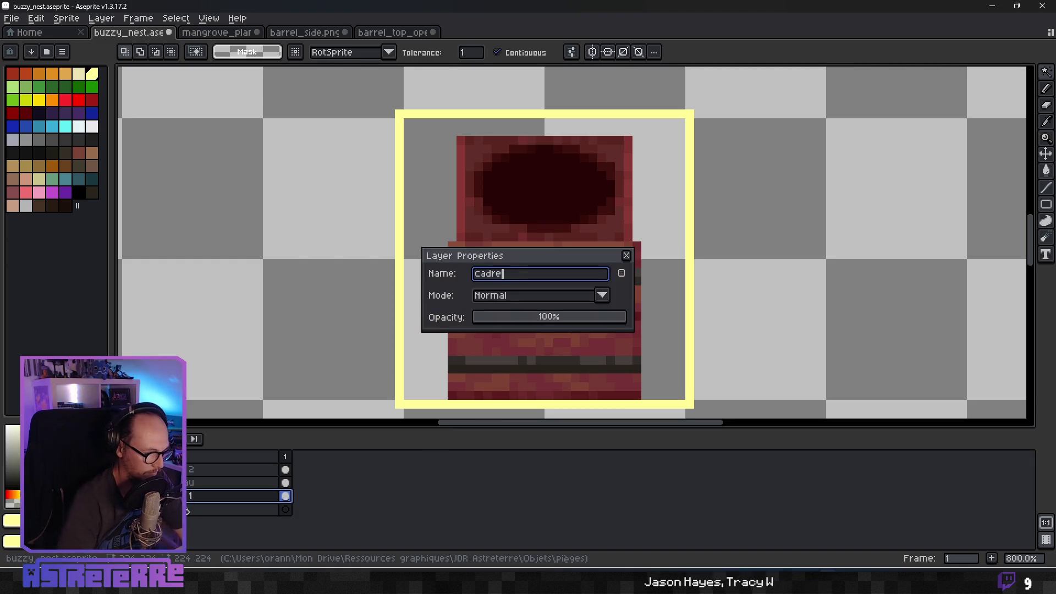
pyautogui.press('Return')
pyautogui.click(209, 471)
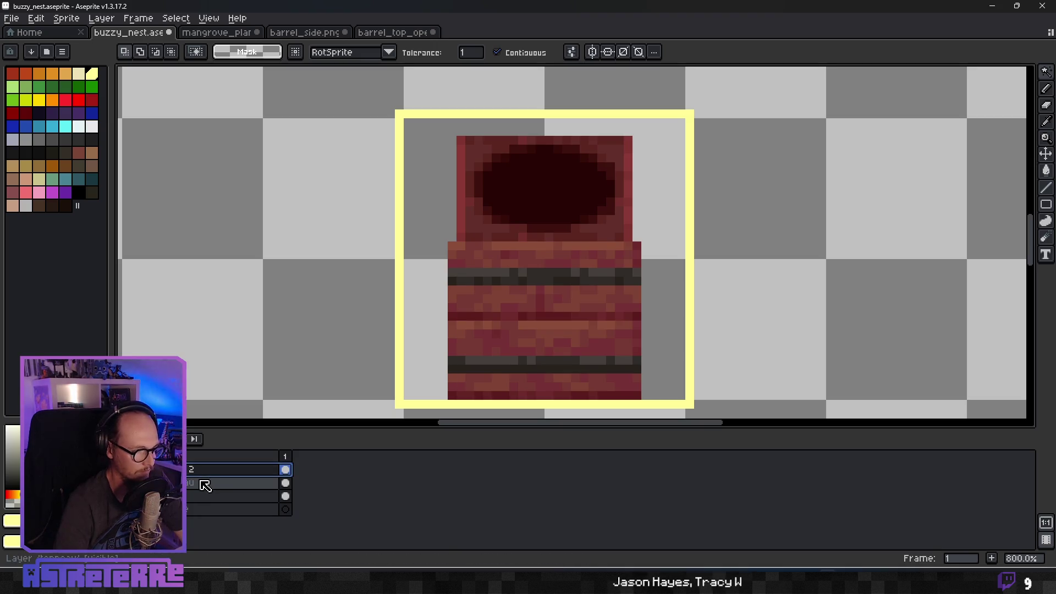
pyautogui.click(453, 248)
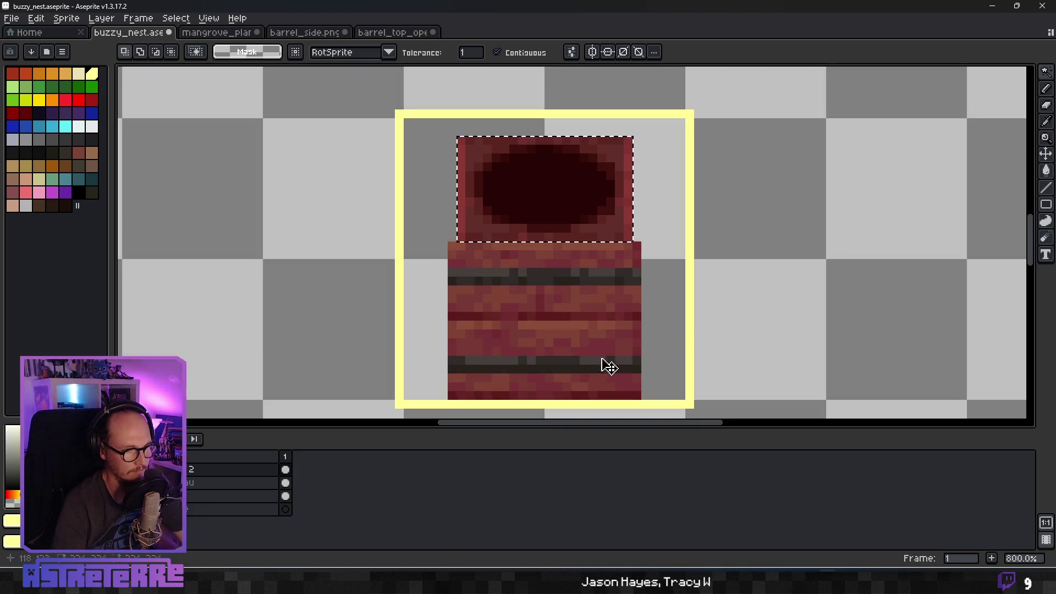
# Rectangle-select the lower barrel body and attempt a first resize, then cancel it.
pyautogui.hotkey('ctrl', 't')
pyautogui.hotkey('ctrl', 'd')
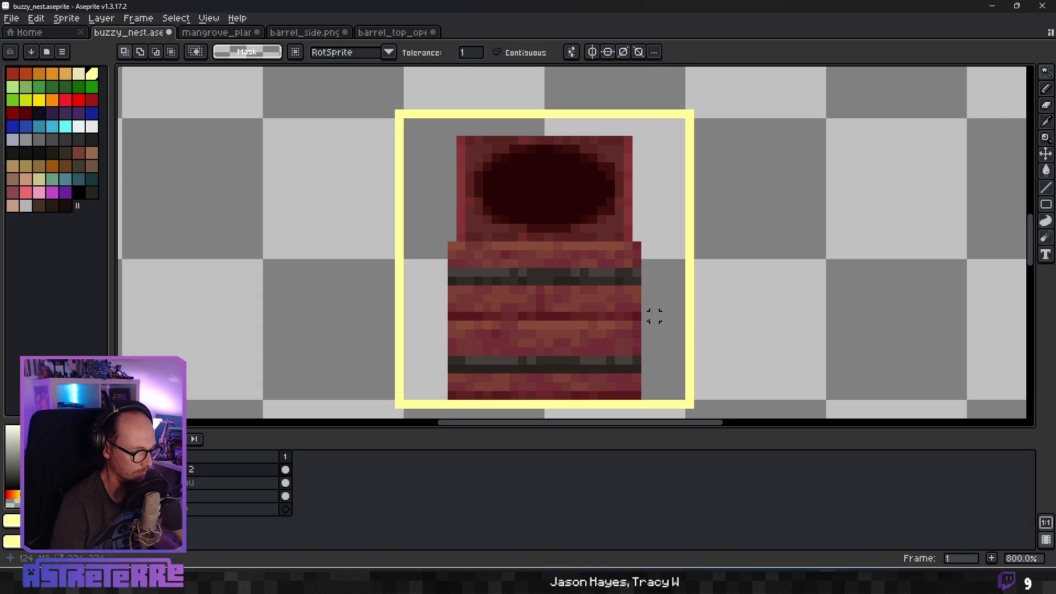
pyautogui.press('m')
pyautogui.moveTo(451, 244); pyautogui.dragTo(642, 401)
pyautogui.moveTo(647, 323)
pyautogui.mouseDown()
pyautogui.moveTo(627, 328)
pyautogui.moveTo(641, 325)
pyautogui.mouseUp()
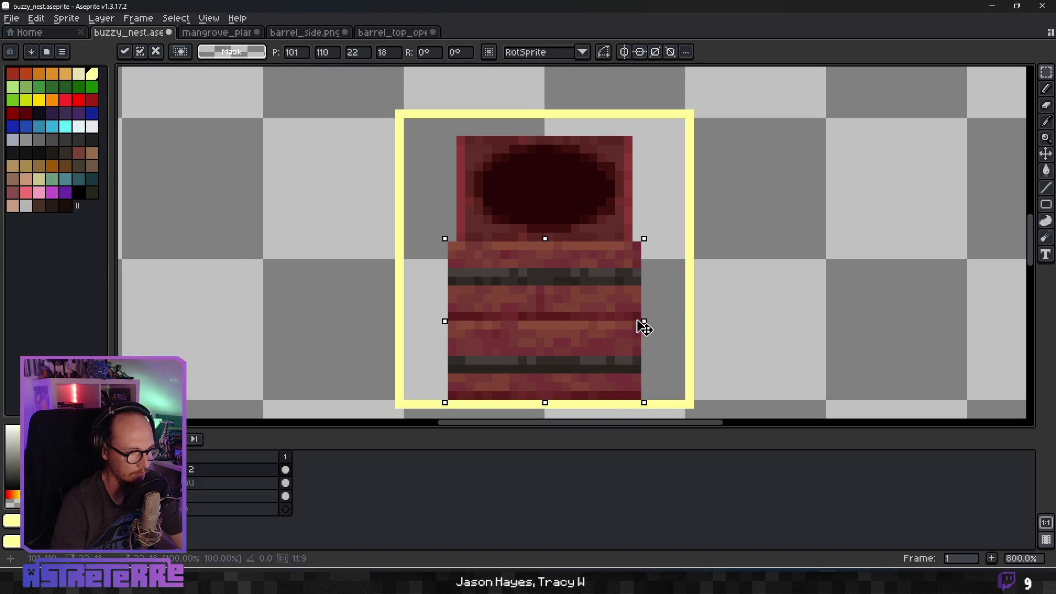
pyautogui.hotkey('ctrl', 'd')
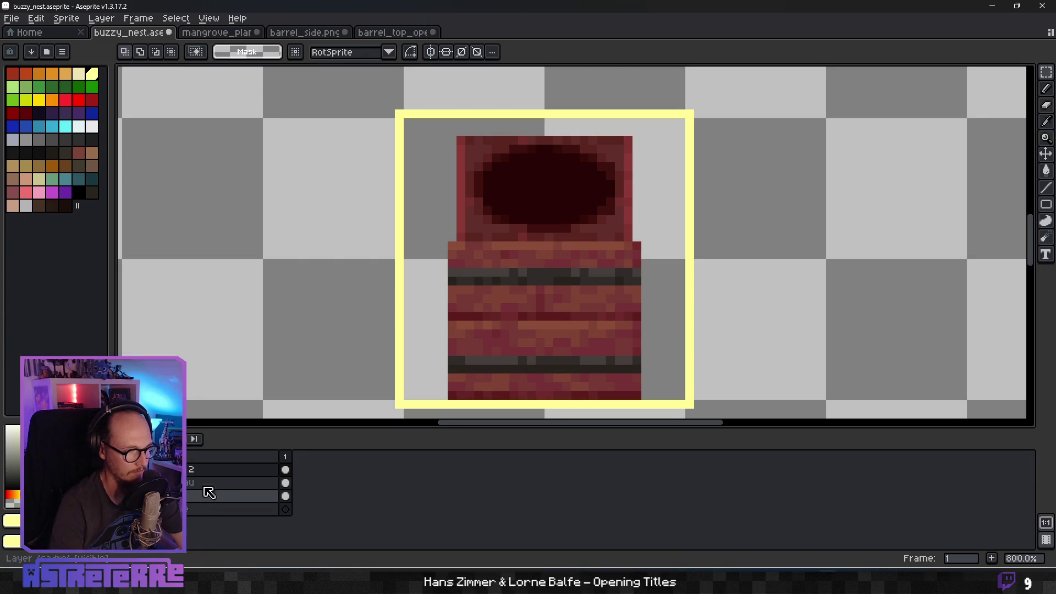
# Scale the barrel body on its layer to 20×16 px.
pyautogui.click(214, 485)
pyautogui.moveTo(451, 247)
pyautogui.mouseDown()
pyautogui.moveTo(538, 350)
pyautogui.moveTo(643, 402)
pyautogui.mouseUp()
pyautogui.click(644, 325)
pyautogui.moveTo(639, 323); pyautogui.dragTo(632, 323)
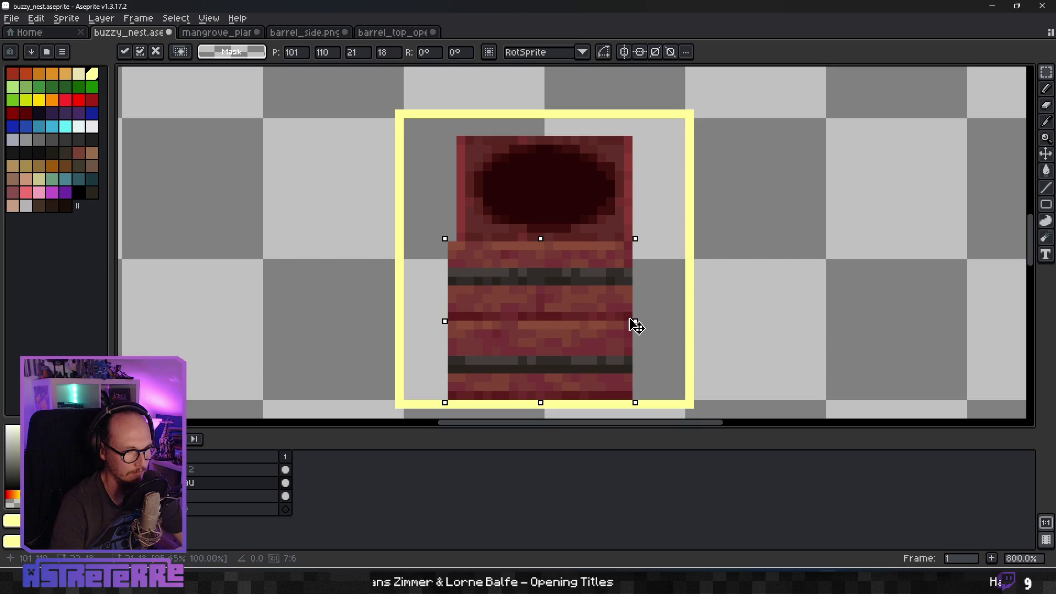
pyautogui.moveTo(446, 324); pyautogui.dragTo(454, 323)
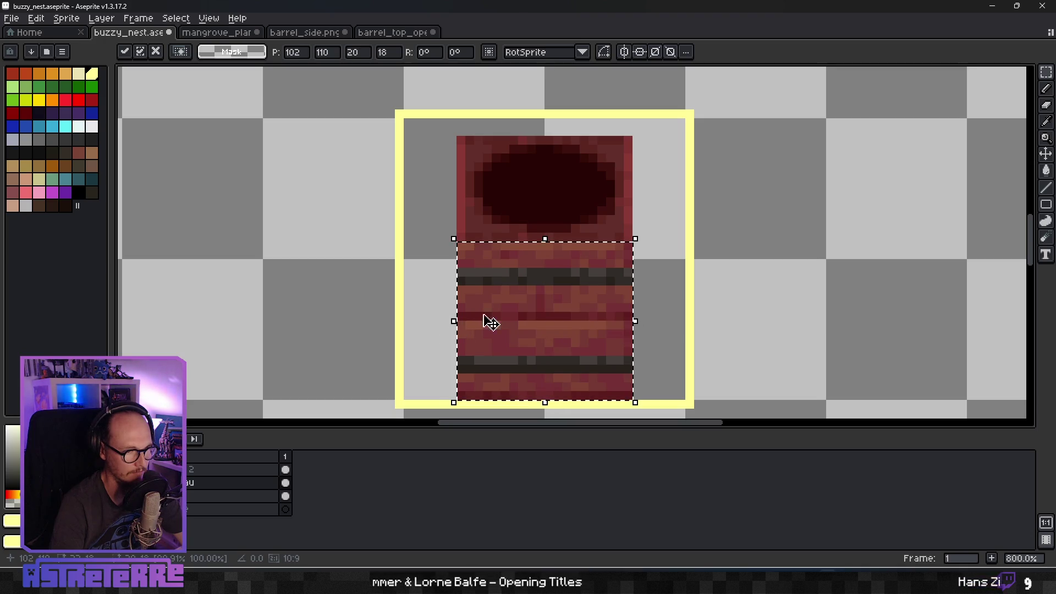
pyautogui.moveTo(545, 239)
pyautogui.mouseDown()
pyautogui.moveTo(545, 256)
pyautogui.moveTo(545, 248)
pyautogui.mouseUp()
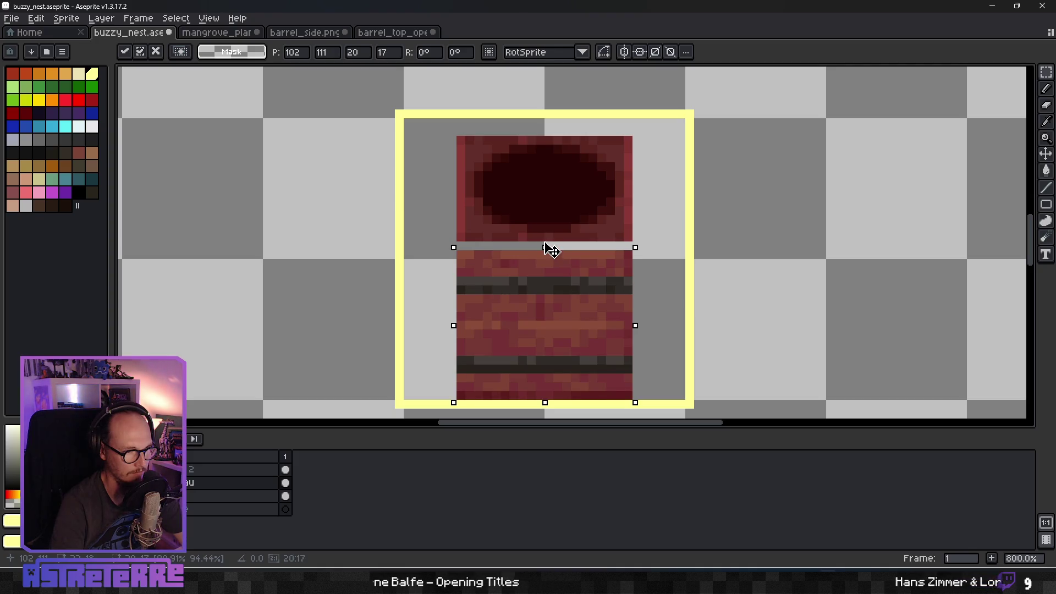
pyautogui.click(654, 298)
# Nudge the barrel body down 2 px and move the lid on layer 2 down onto it.
pyautogui.scroll(-3, 557, 325)
pyautogui.scroll(3, 599, 312)
pyautogui.moveTo(453, 255); pyautogui.dragTo(631, 407)
pyautogui.press('Down')
pyautogui.press('Down')
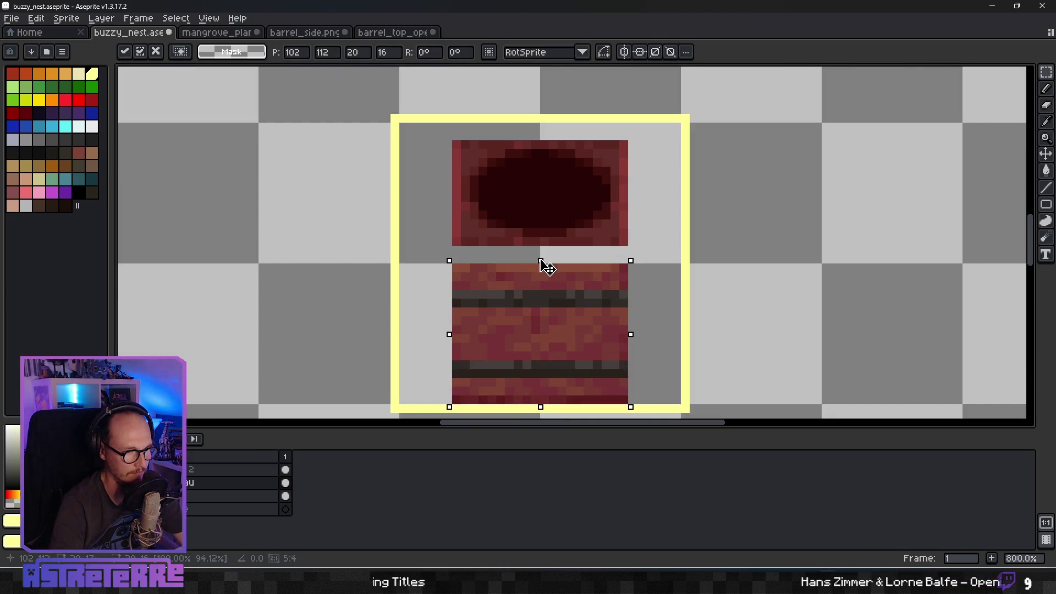
pyautogui.click(667, 285)
pyautogui.scroll(-4, 667, 284)
pyautogui.scroll(3, 605, 259)
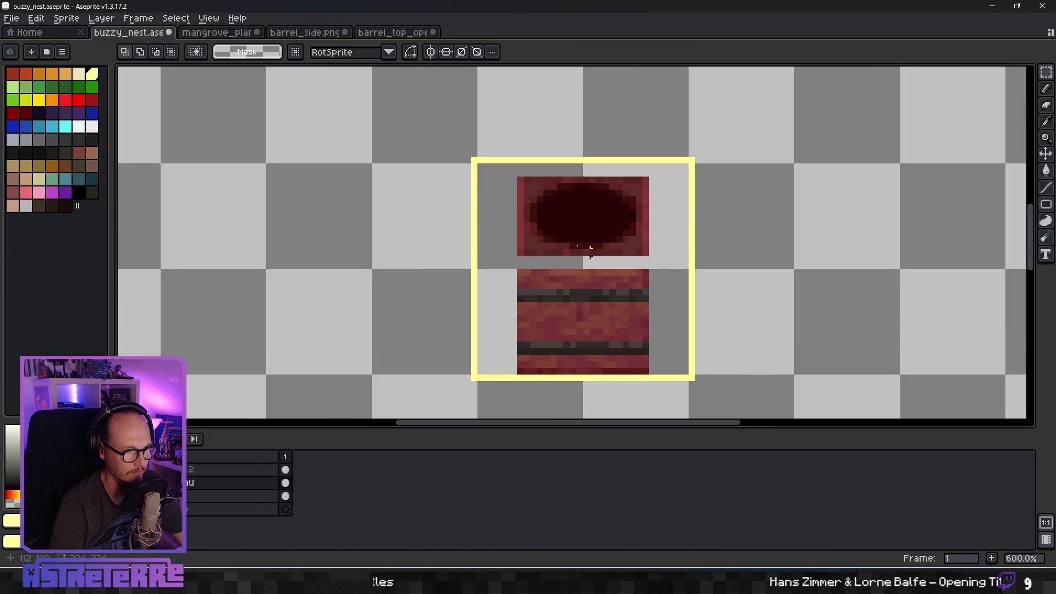
pyautogui.click(231, 471)
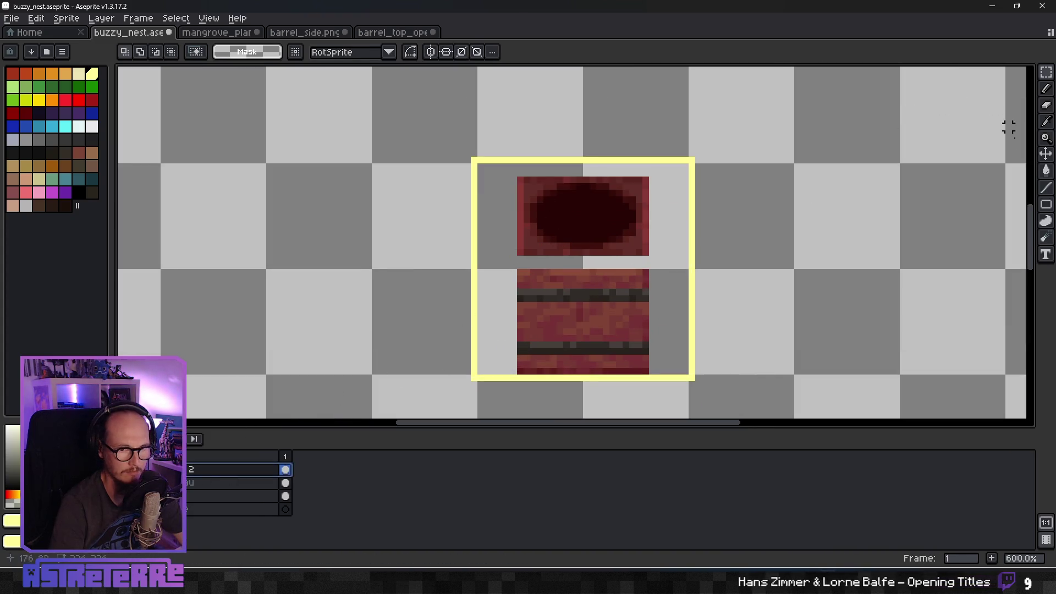
pyautogui.click(1049, 157)
pyautogui.moveTo(609, 212); pyautogui.dragTo(609, 224)
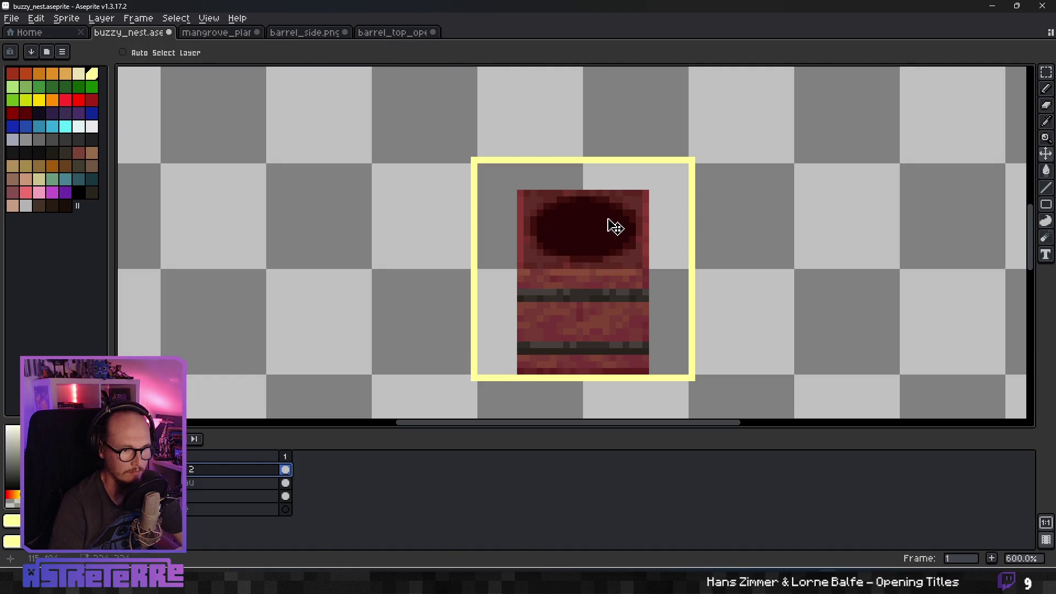
# Erase the sprite's top-left corner pixel.
pyautogui.scroll(-5, 755, 232)
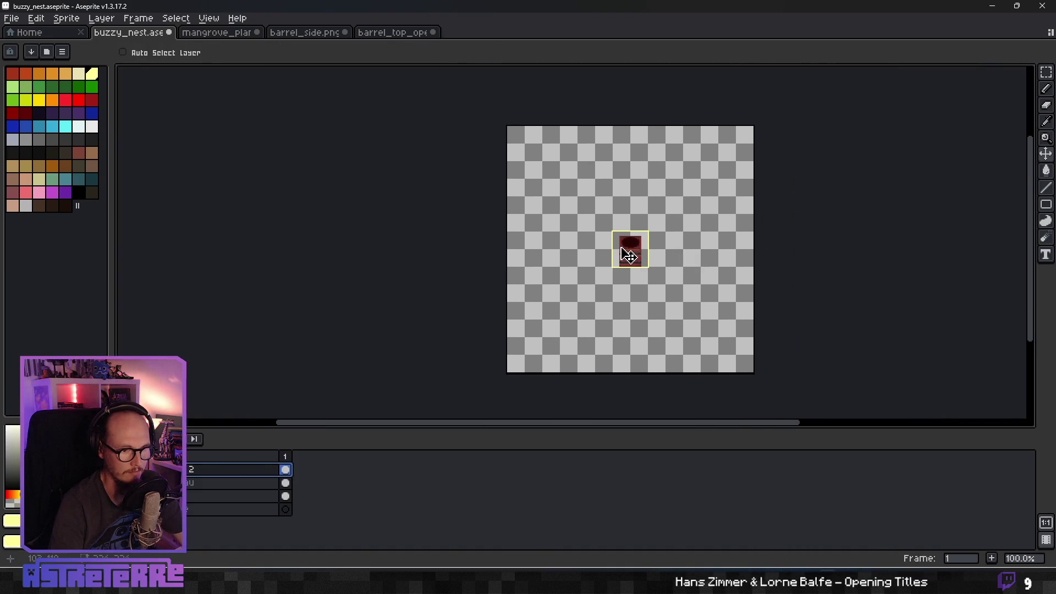
pyautogui.scroll(4, 632, 249)
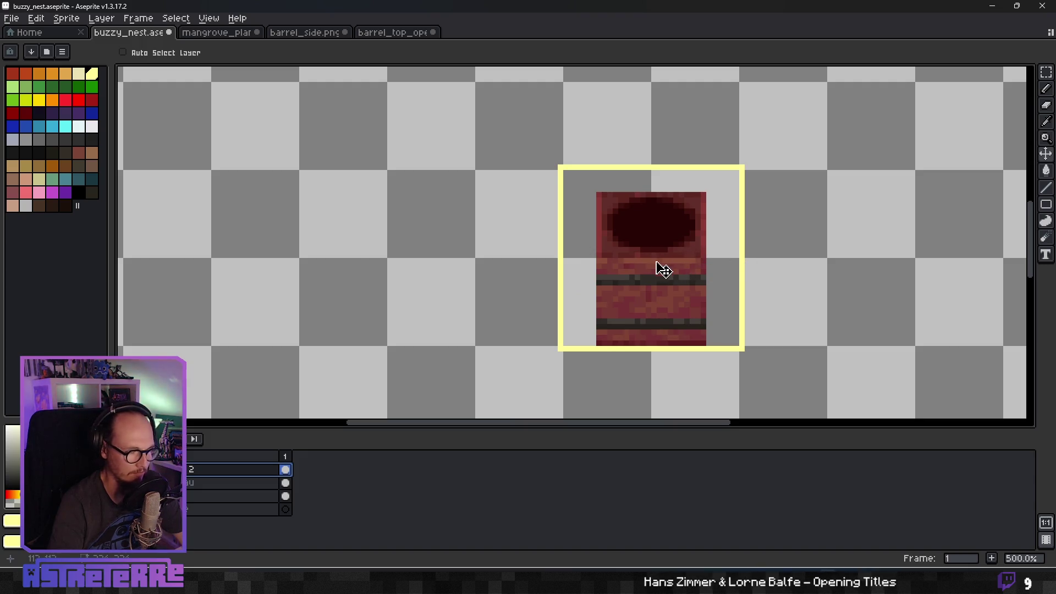
pyautogui.press('e')
pyautogui.click(599, 195)
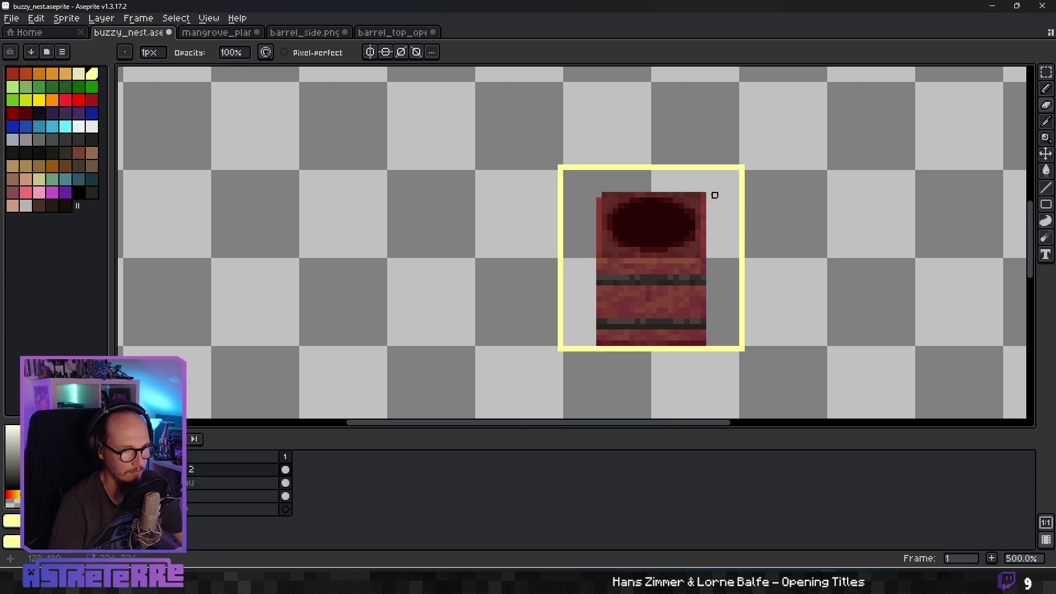
pyautogui.scroll(-4, 761, 288)
pyautogui.scroll(2, 761, 288)
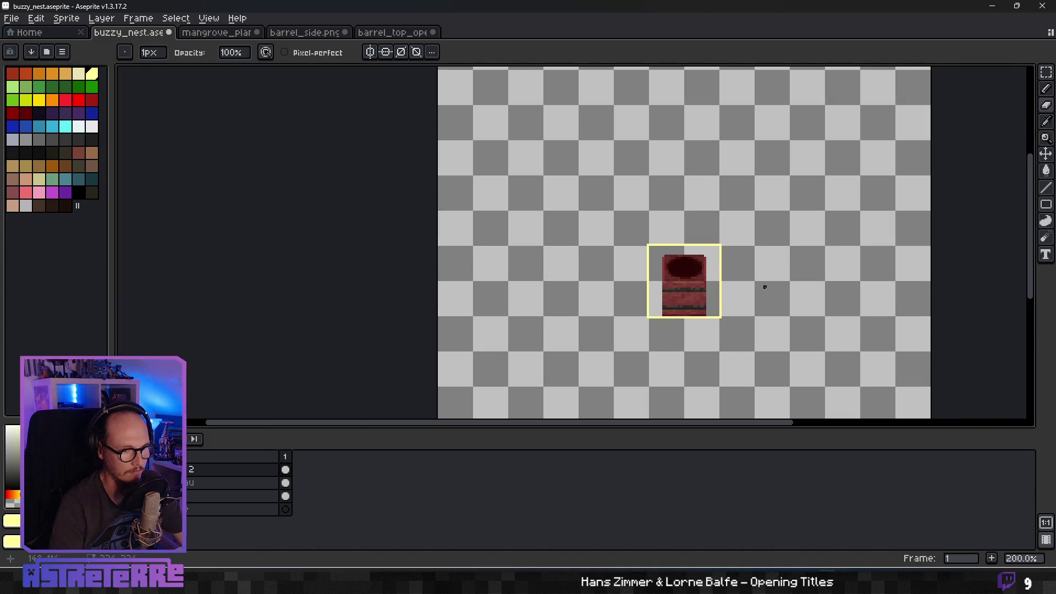
pyautogui.scroll(2, 729, 315)
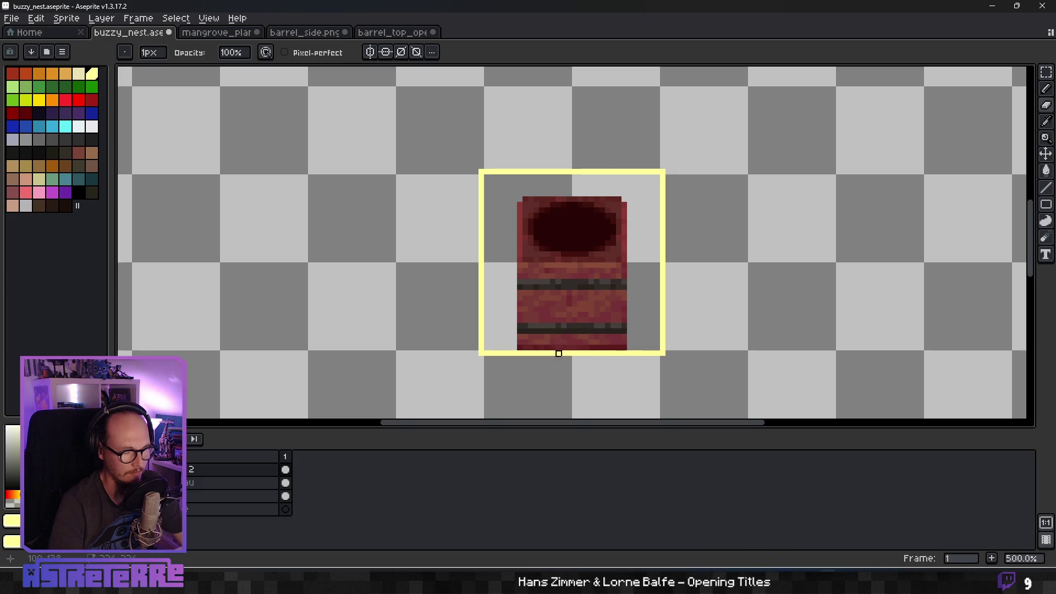
# Step down through the layers and make the layer named 2 active.
pyautogui.hotkey('alt', 'Down')
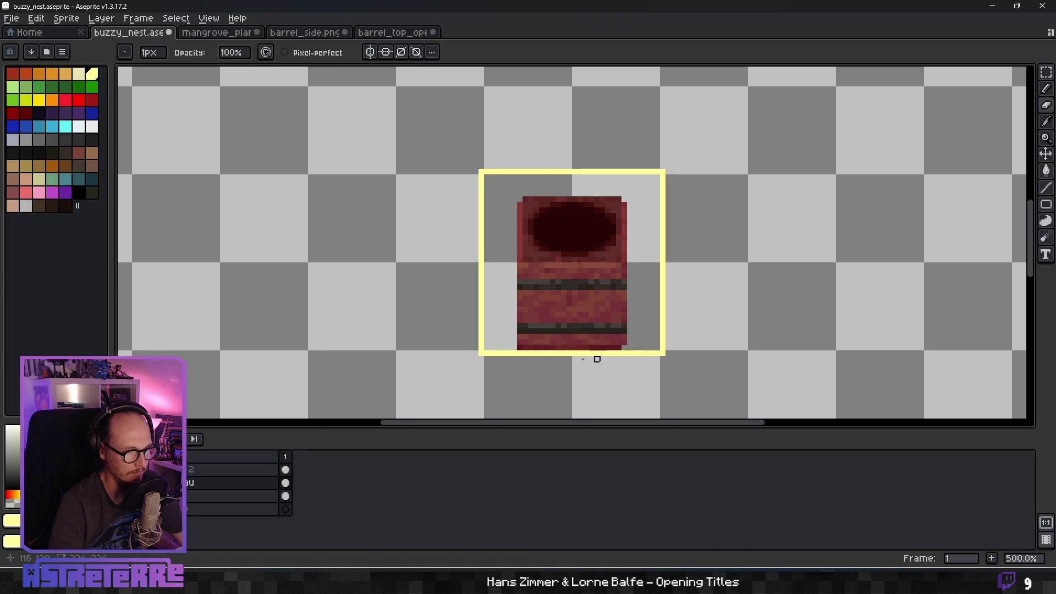
pyautogui.scroll(-4, 652, 376)
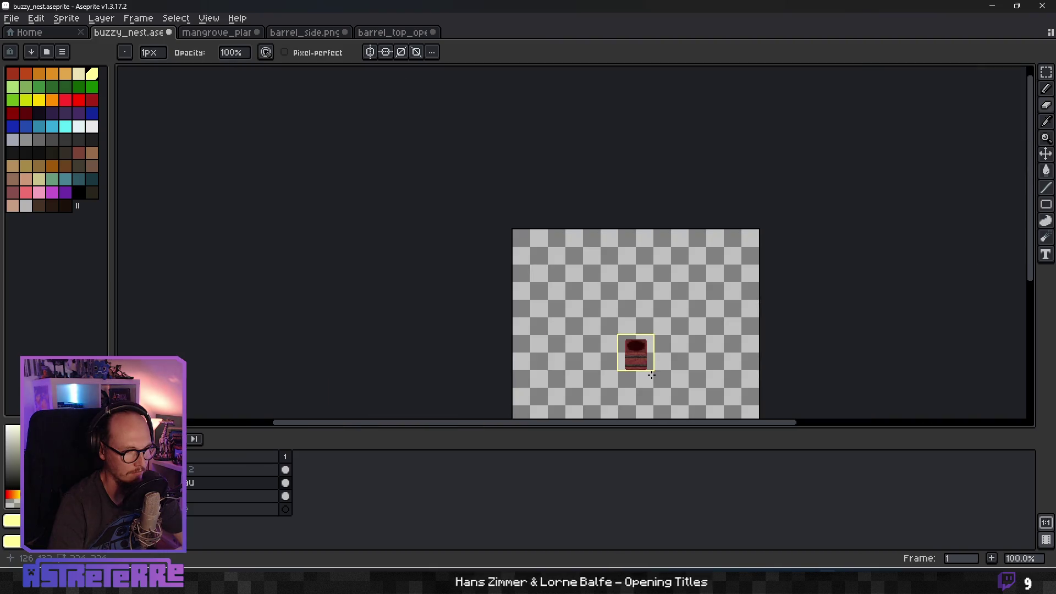
pyautogui.scroll(3, 652, 375)
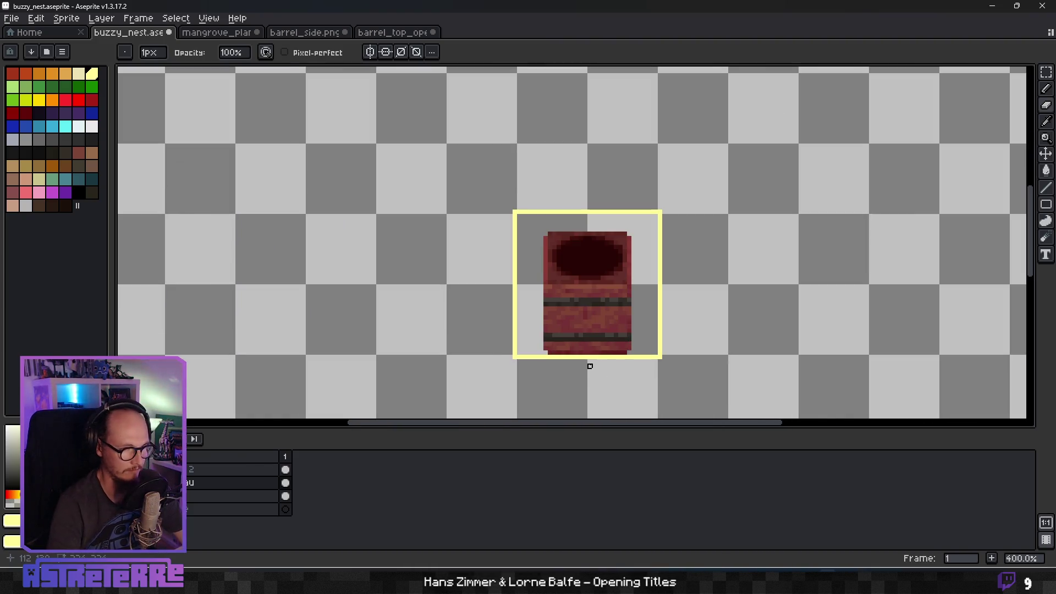
pyautogui.hotkey('alt', 'Down')
pyautogui.scroll(-3, 606, 319)
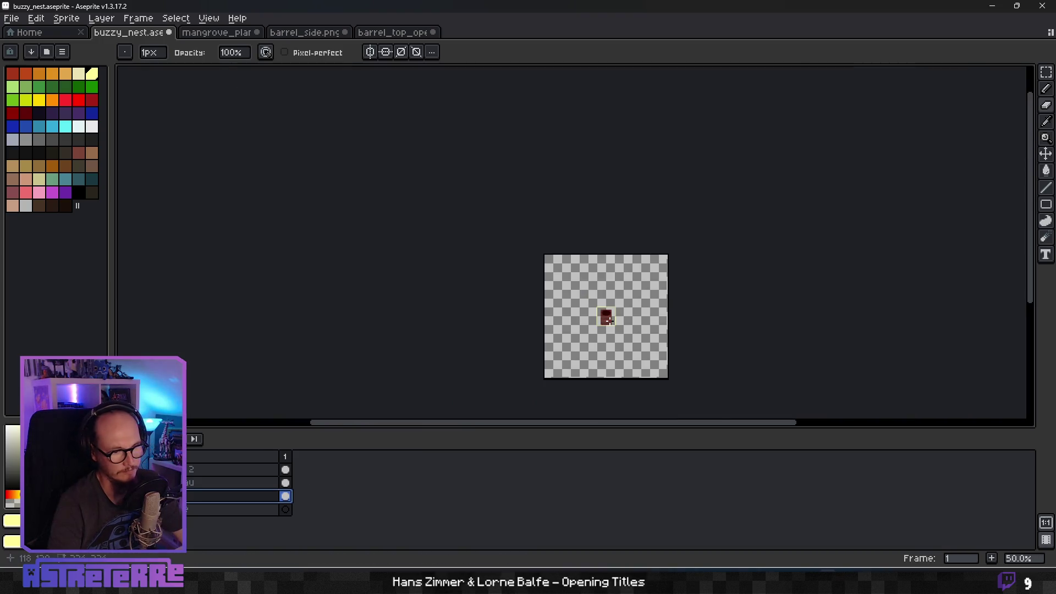
pyautogui.scroll(5, 612, 325)
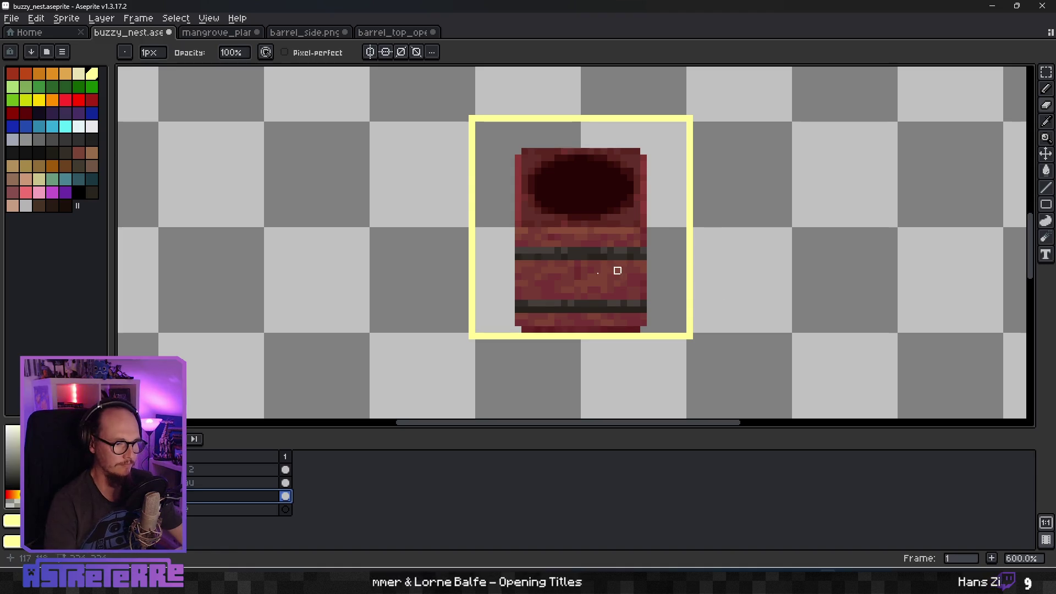
pyautogui.hotkey('alt', 'Up')
pyautogui.hotkey('alt', 'Up')
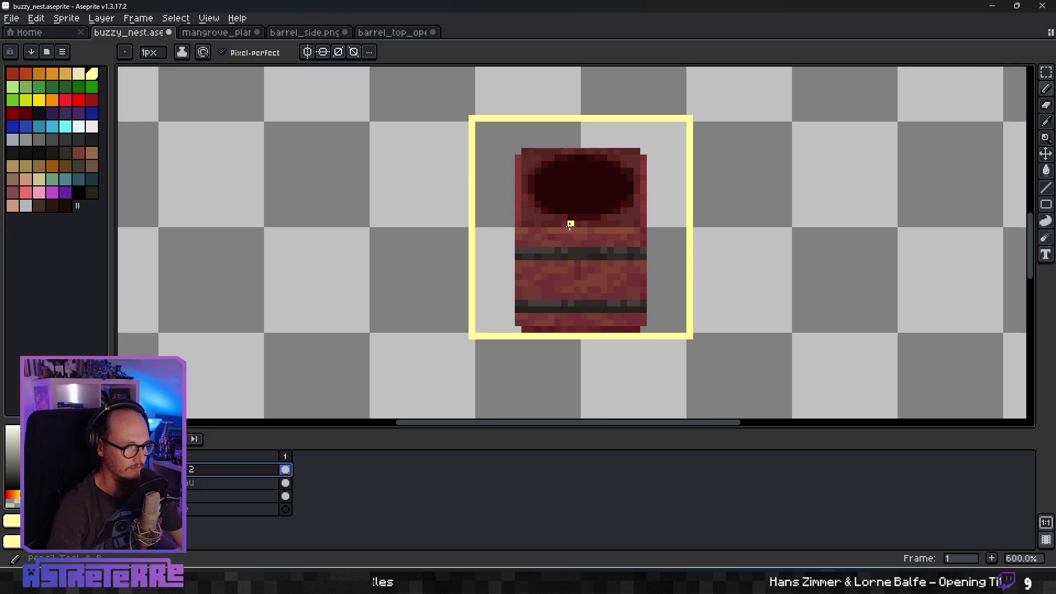
pyautogui.press('alt')
# Outline the barrel's opening in grey with the Pencil, with pixel-perfect turned off.
pyautogui.click(555, 250)
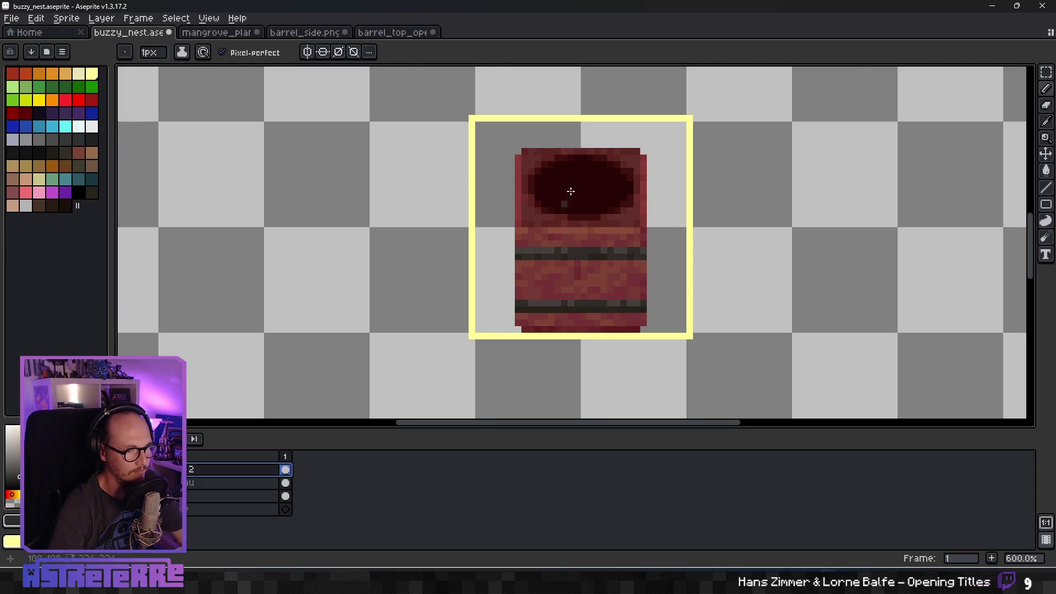
pyautogui.scroll(4, 566, 202)
pyautogui.keyDown('alt'); pyautogui.click(471, 382); pyautogui.keyUp('alt')
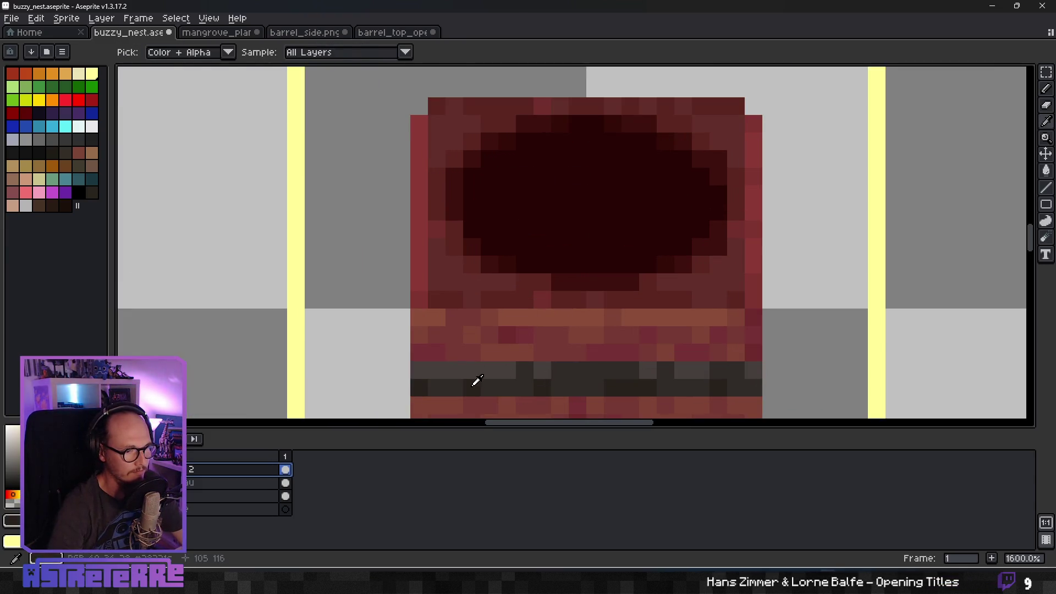
pyautogui.press('alt')
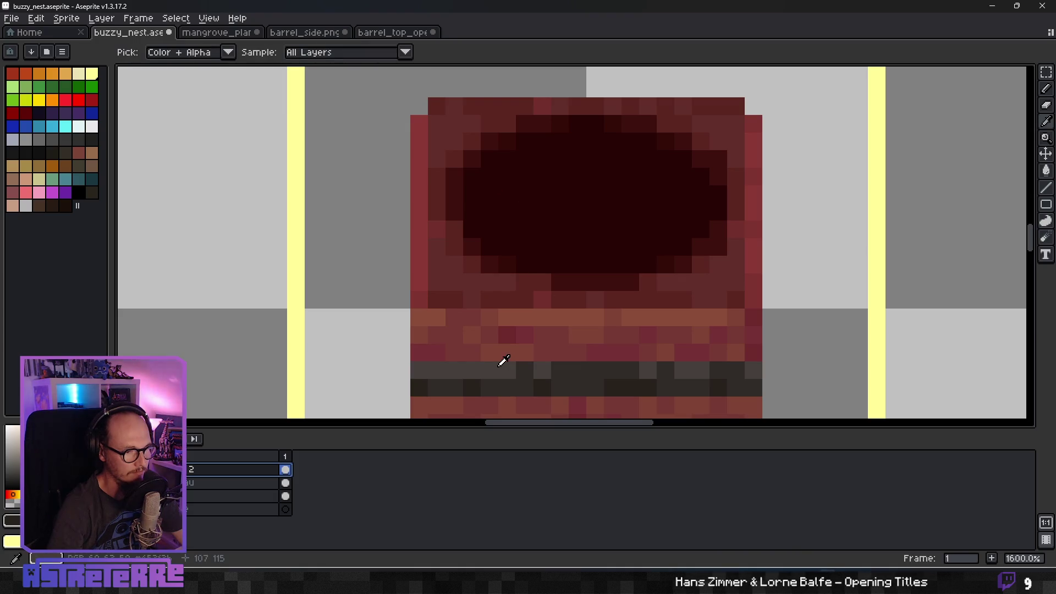
pyautogui.moveTo(472, 172); pyautogui.dragTo(474, 221)
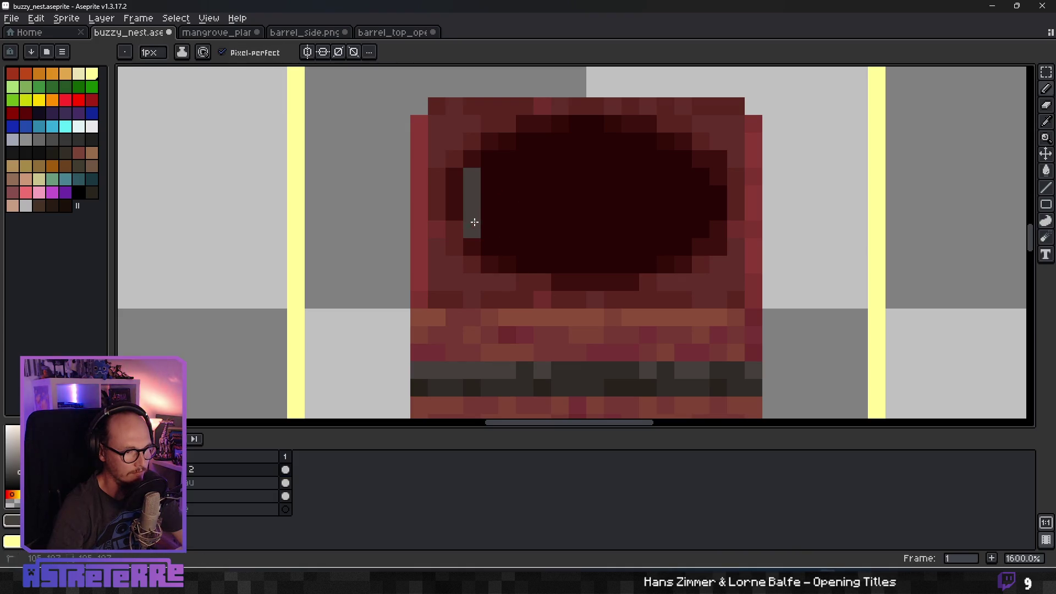
pyautogui.moveTo(526, 255); pyautogui.dragTo(607, 260)
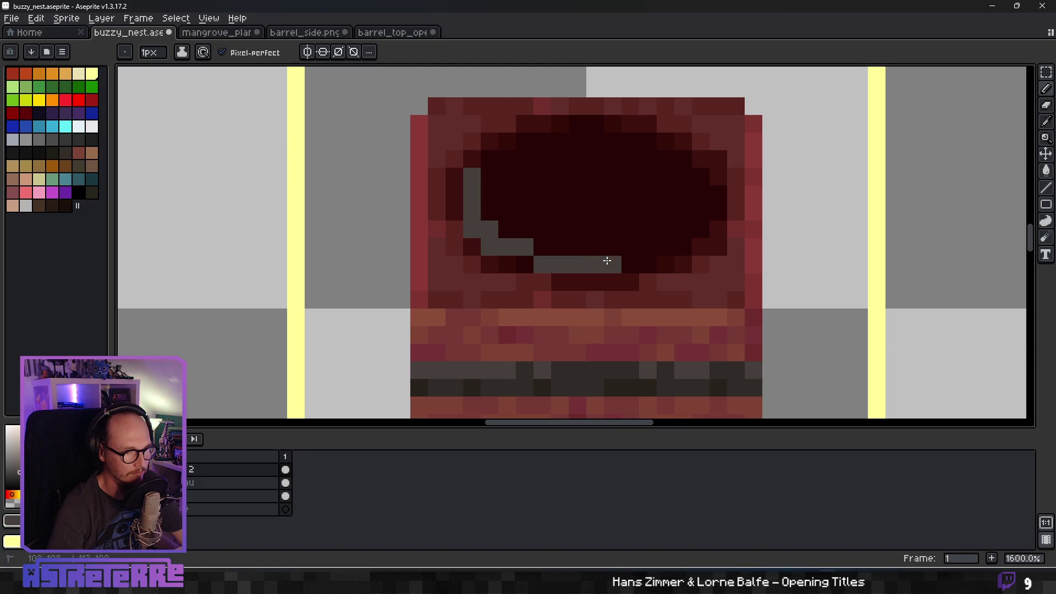
pyautogui.click(230, 55)
pyautogui.click(635, 269)
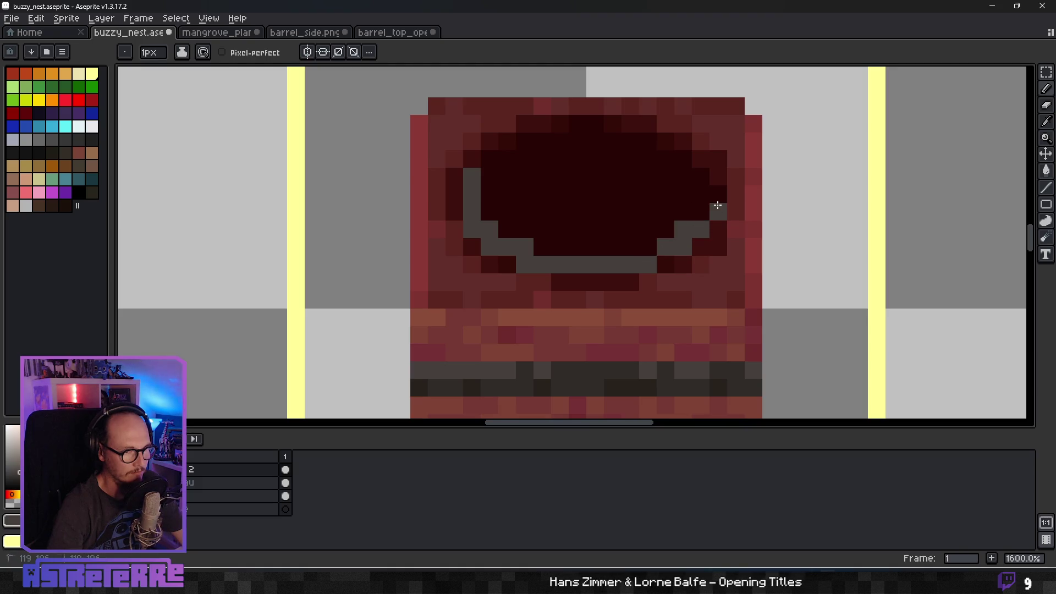
pyautogui.click(700, 176)
pyautogui.moveTo(646, 145)
pyautogui.mouseDown()
pyautogui.moveTo(591, 133)
pyautogui.moveTo(525, 144)
pyautogui.mouseUp()
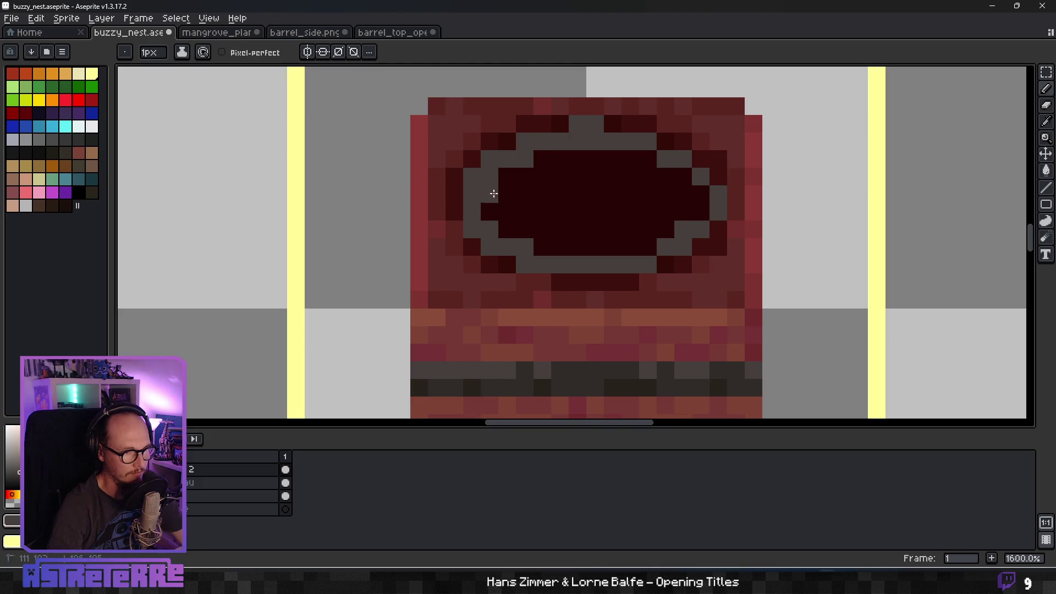
# Fill the opening's interior with flat grey, undoing a trial dark red fill.
pyautogui.click(1046, 170)
pyautogui.click(624, 217)
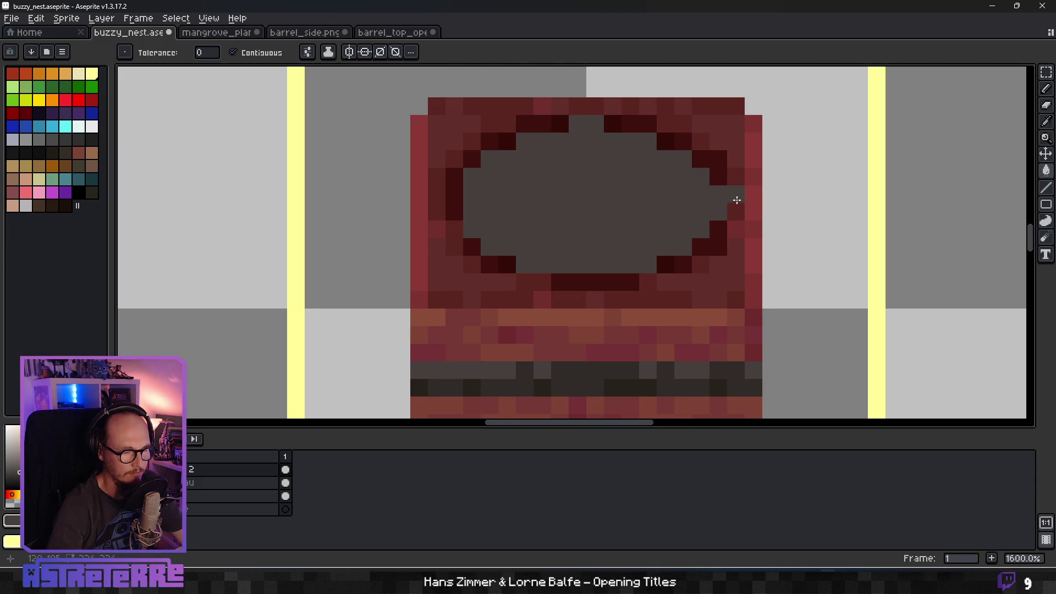
pyautogui.keyDown('alt'); pyautogui.click(721, 166); pyautogui.keyUp('alt')
pyautogui.click(715, 198)
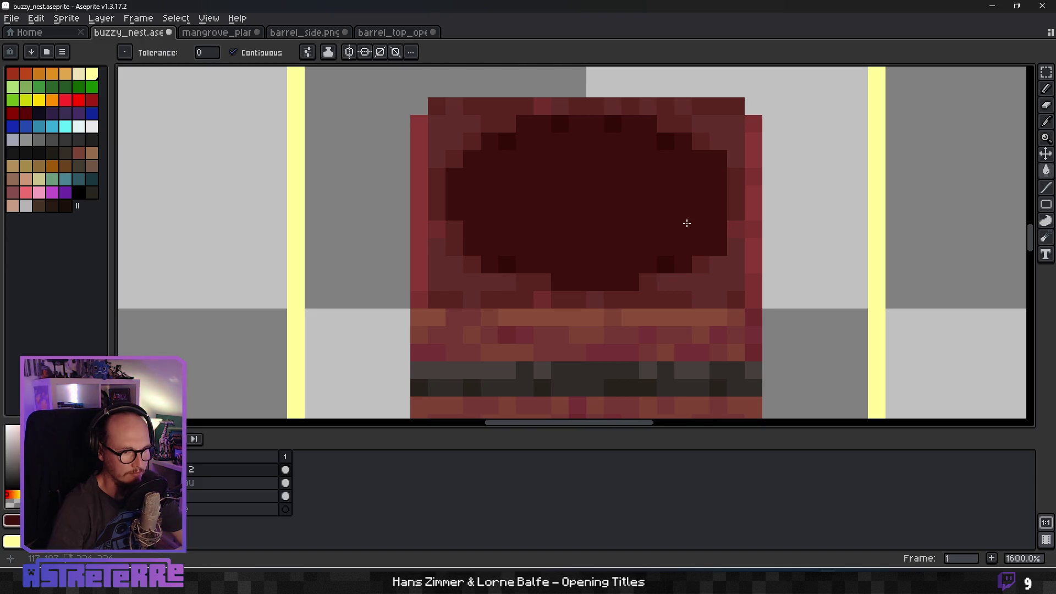
pyautogui.hotkey('ctrl', 'z')
# Close gaps in the opening's outline with dark red pixels along its right and bottom edges.
pyautogui.press('b')
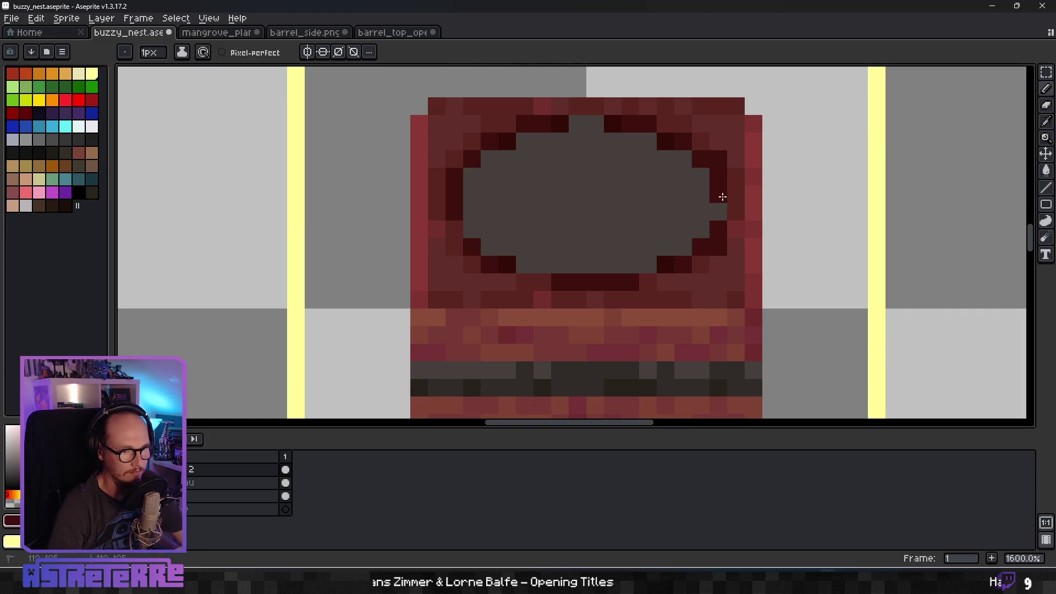
pyautogui.click(718, 212)
pyautogui.scroll(-5, 633, 245)
pyautogui.scroll(6, 639, 250)
pyautogui.keyDown('alt'); pyautogui.click(642, 253); pyautogui.keyUp('alt')
pyautogui.scroll(-6, 700, 183)
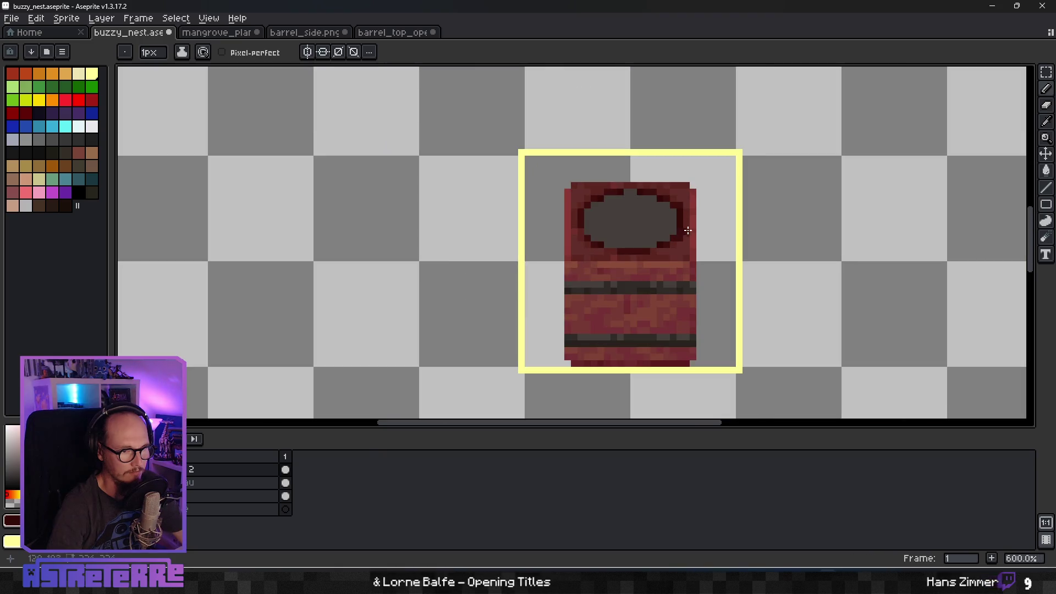
pyautogui.scroll(3, 652, 221)
pyautogui.click(637, 213)
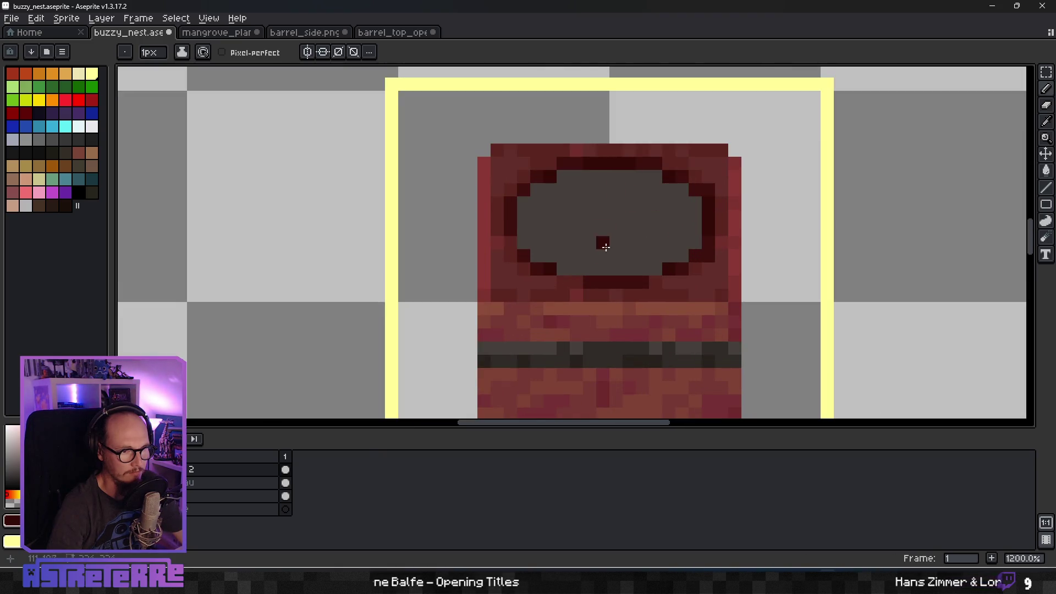
pyautogui.click(576, 271)
pyautogui.click(655, 269)
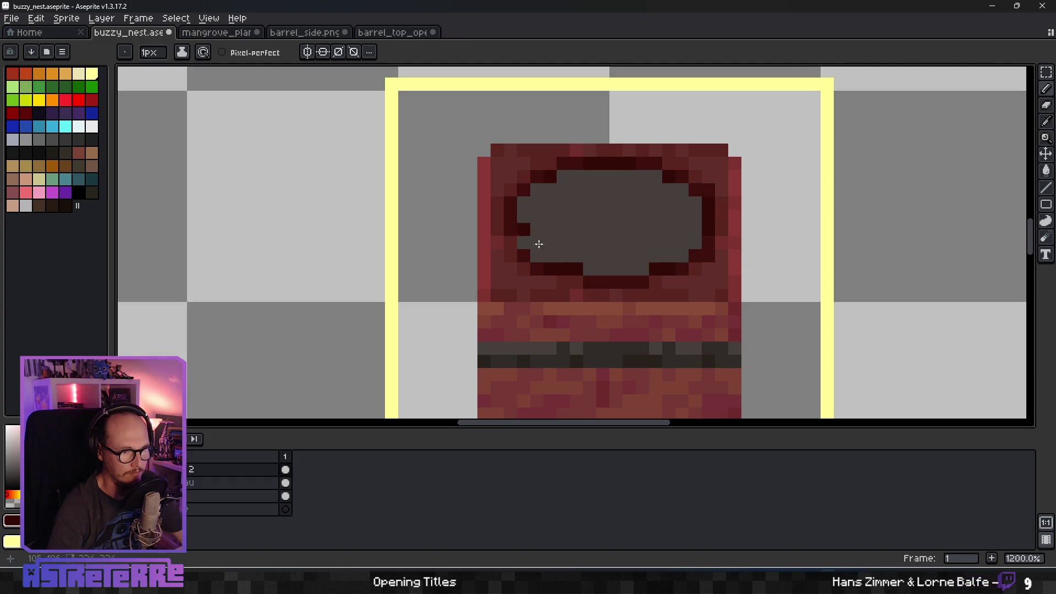
pyautogui.scroll(-5, 528, 235)
pyautogui.scroll(4, 710, 259)
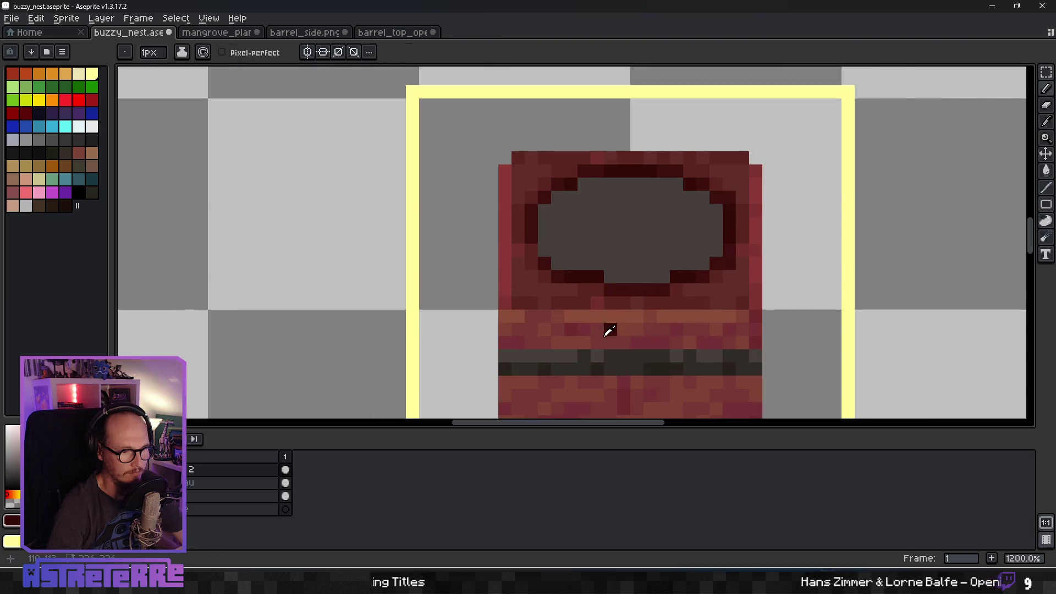
pyautogui.keyDown('alt'); pyautogui.click(569, 360); pyautogui.keyUp('alt')
# Paint dark grey pixels inside the opening and darken a light grey pixel on the right rim.
pyautogui.moveTo(558, 211)
pyautogui.mouseDown()
pyautogui.moveTo(552, 229)
pyautogui.moveTo(578, 255)
pyautogui.moveTo(631, 264)
pyautogui.moveTo(623, 270)
pyautogui.moveTo(685, 250)
pyautogui.moveTo(702, 238)
pyautogui.moveTo(702, 217)
pyautogui.moveTo(707, 236)
pyautogui.moveTo(679, 187)
pyautogui.moveTo(633, 181)
pyautogui.moveTo(605, 195)
pyautogui.moveTo(631, 199)
pyautogui.moveTo(591, 224)
pyautogui.moveTo(679, 228)
pyautogui.moveTo(582, 242)
pyautogui.mouseUp()
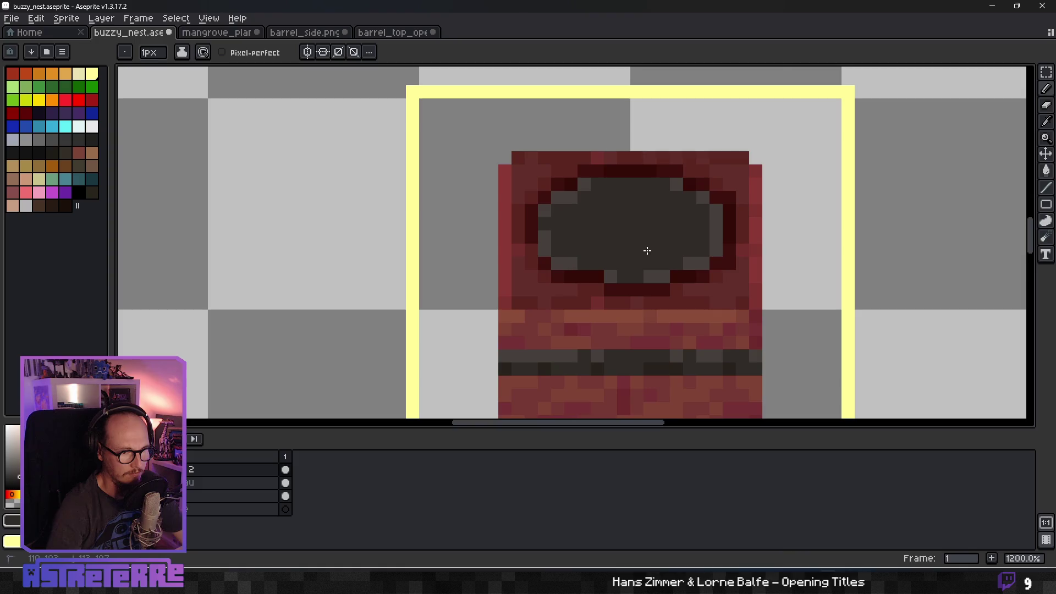
pyautogui.scroll(-4, 654, 235)
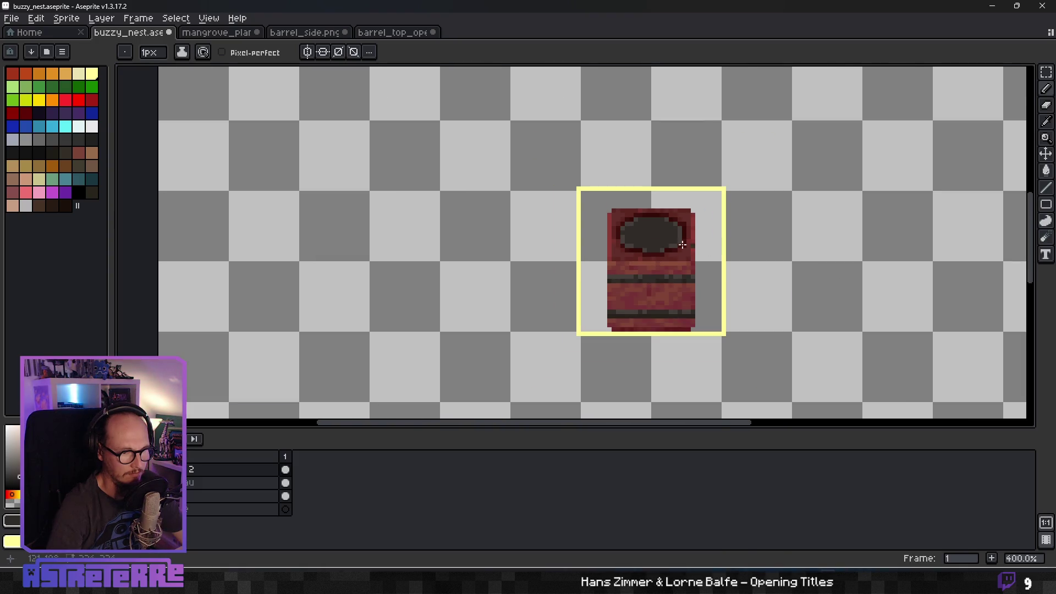
pyautogui.scroll(5, 701, 242)
pyautogui.click(704, 202)
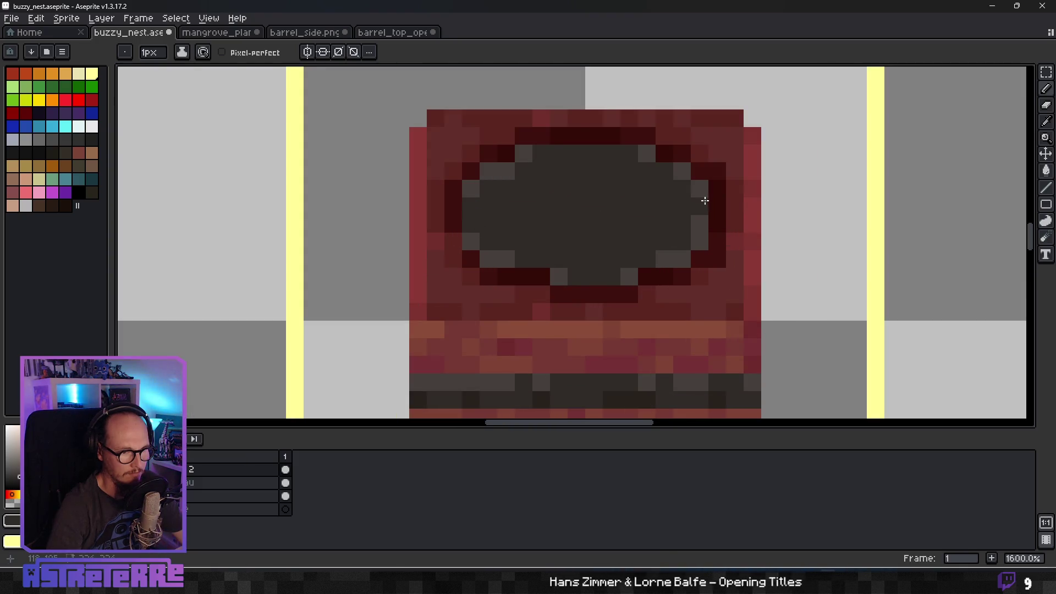
pyautogui.scroll(-5, 682, 227)
pyautogui.scroll(4, 605, 246)
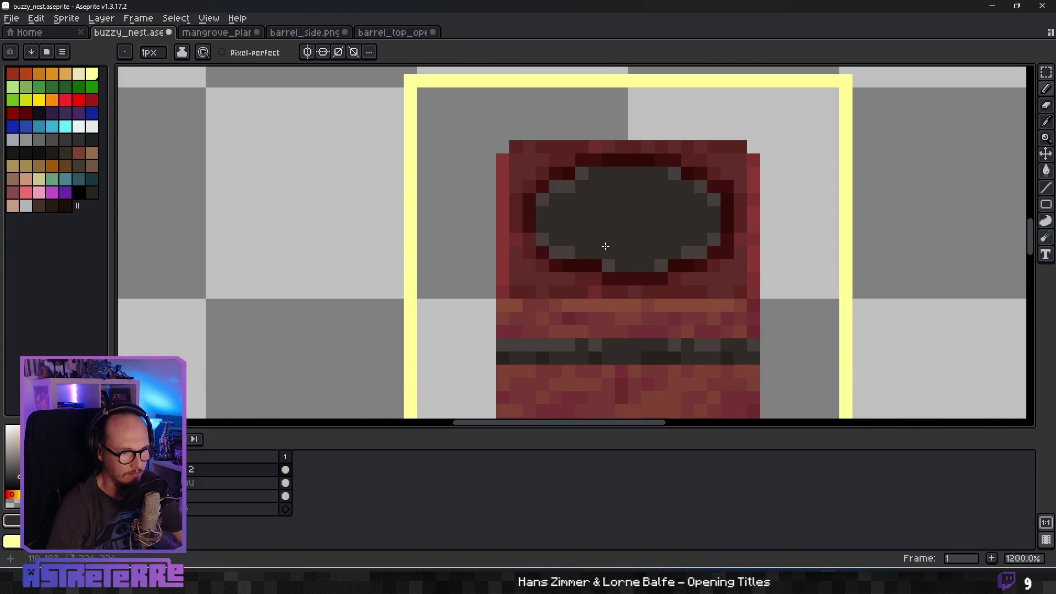
pyautogui.scroll(2, 627, 250)
pyautogui.scroll(-2, 606, 258)
# Eyedrop rim colours and recolour individual rim pixels on the left and along the top.
pyautogui.keyDown('alt'); pyautogui.click(593, 275); pyautogui.keyUp('alt')
pyautogui.keyDown('alt'); pyautogui.click(604, 261); pyautogui.keyUp('alt')
pyautogui.click(674, 259)
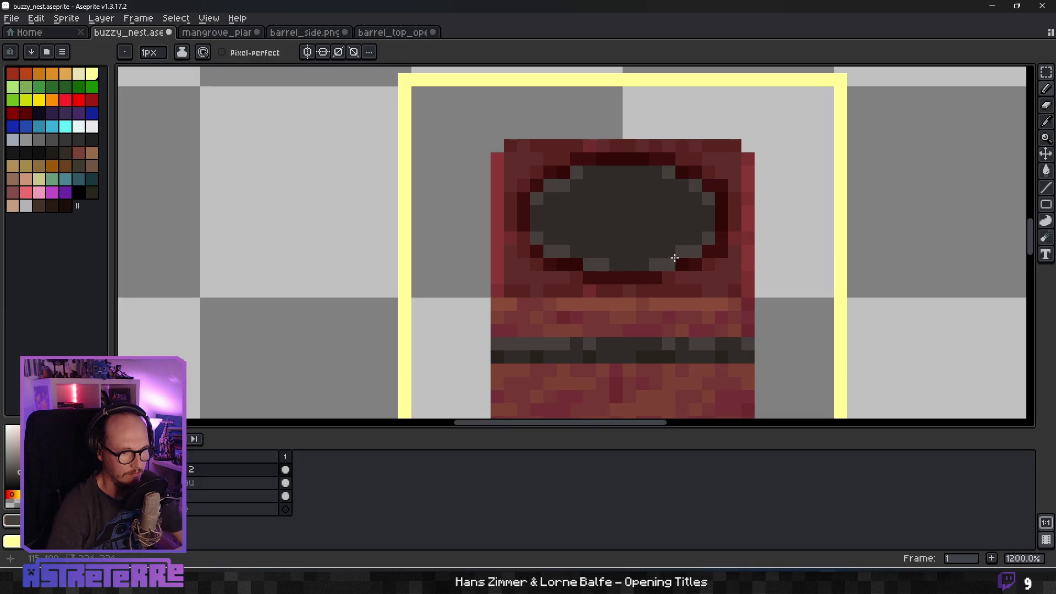
pyautogui.keyDown('alt'); pyautogui.click(596, 271); pyautogui.keyUp('alt')
pyautogui.click(577, 278)
pyautogui.keyDown('alt'); pyautogui.click(594, 246); pyautogui.keyUp('alt')
pyautogui.click(576, 264)
pyautogui.moveTo(590, 264); pyautogui.dragTo(603, 263)
# Touch up the opening's lower edge with dark red, then sample the rim's dark red.
pyautogui.scroll(-6, 637, 260)
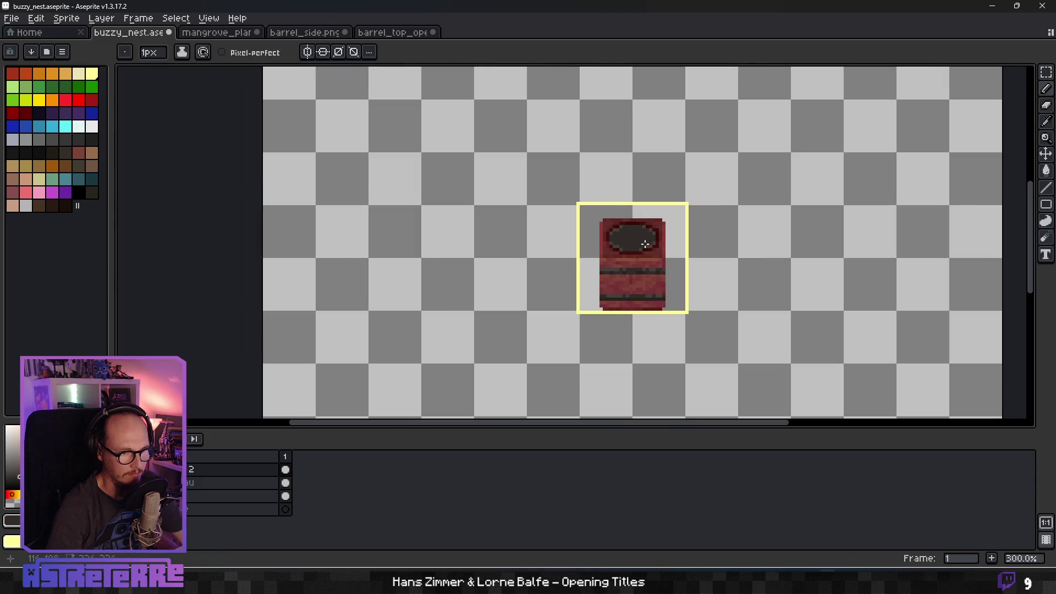
pyautogui.scroll(4, 644, 241)
pyautogui.scroll(2, 636, 236)
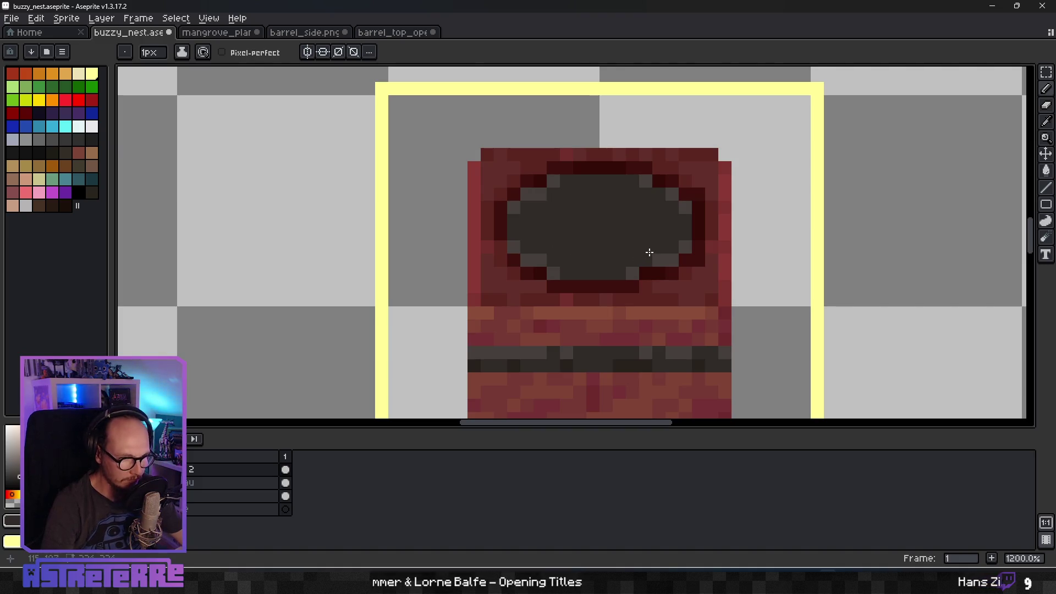
pyautogui.scroll(3, 651, 258)
pyautogui.keyDown('alt'); pyautogui.click(650, 270); pyautogui.keyUp('alt')
pyautogui.click(642, 304)
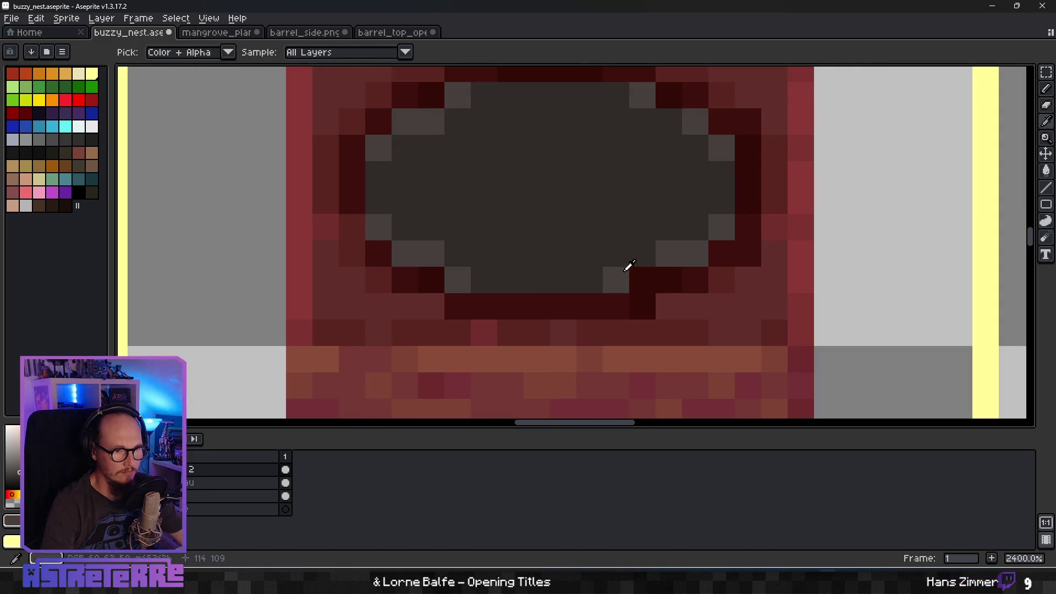
pyautogui.scroll(-3, 589, 267)
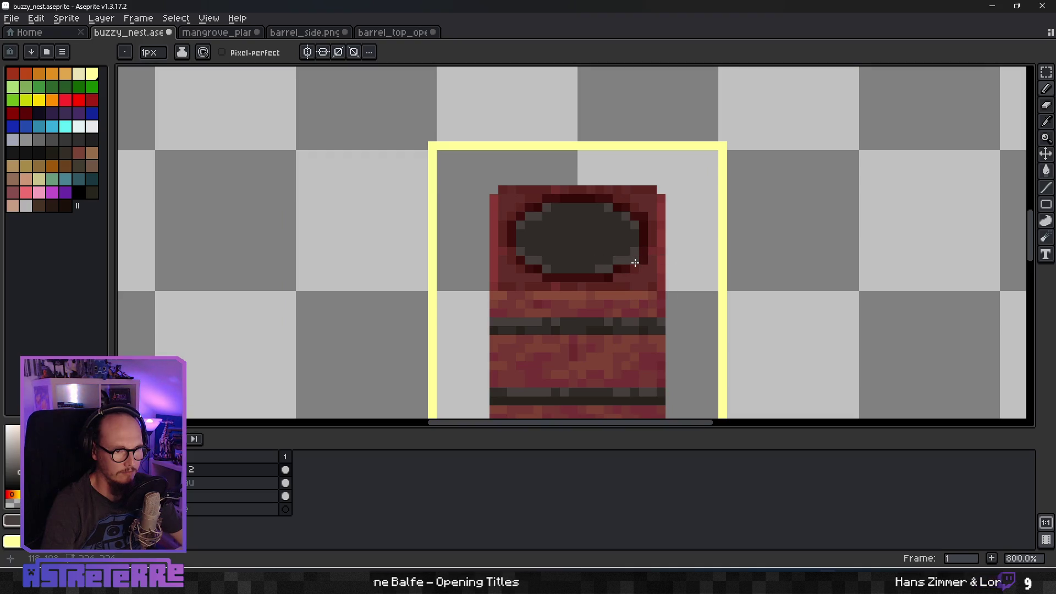
pyautogui.scroll(3, 558, 252)
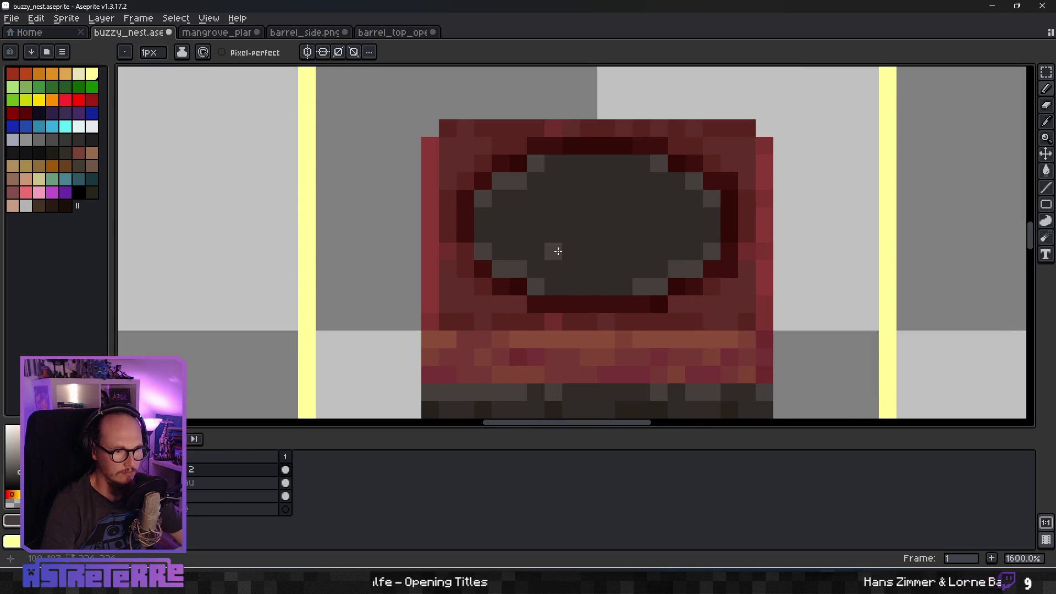
pyautogui.press('alt')
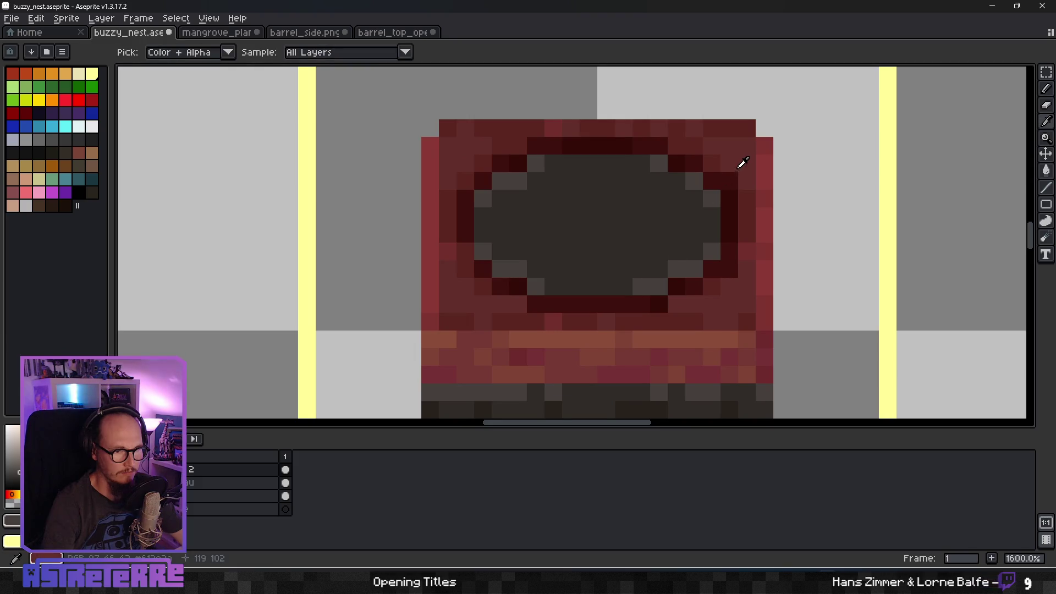
pyautogui.keyDown('alt'); pyautogui.click(717, 160); pyautogui.keyUp('alt')
pyautogui.scroll(-4, 761, 300)
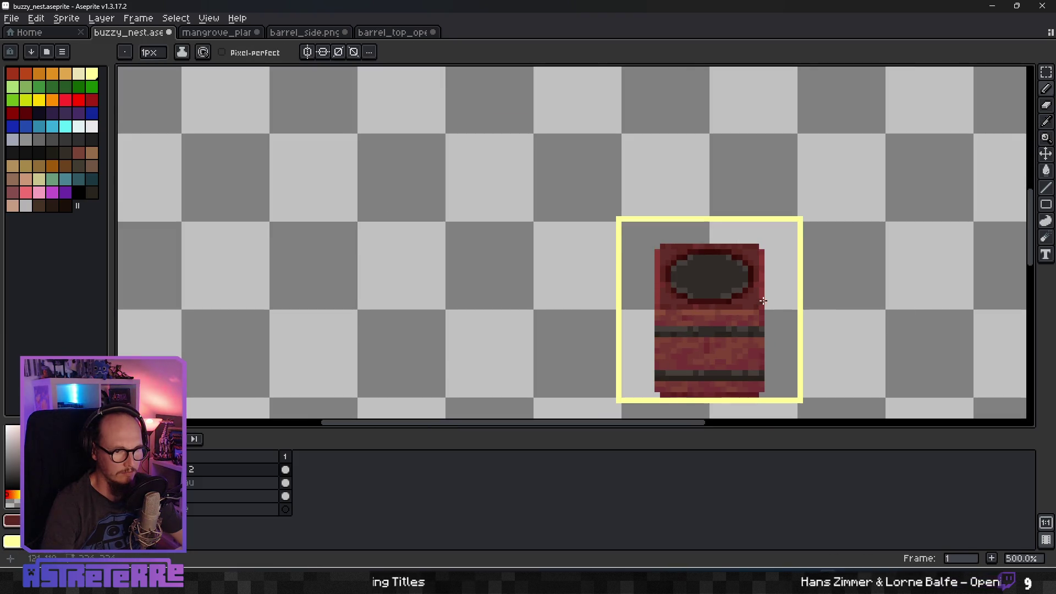
pyautogui.scroll(4, 783, 308)
# Pick a dark barrel colour and speckle dark pixels across the opening.
pyautogui.keyDown('alt'); pyautogui.click(582, 356); pyautogui.keyUp('alt')
pyautogui.moveTo(569, 234); pyautogui.dragTo(587, 246)
pyautogui.moveTo(532, 223); pyautogui.dragTo(575, 203)
pyautogui.moveTo(674, 217)
pyautogui.mouseDown()
pyautogui.moveTo(617, 192)
pyautogui.moveTo(653, 222)
pyautogui.moveTo(596, 266)
pyautogui.mouseUp()
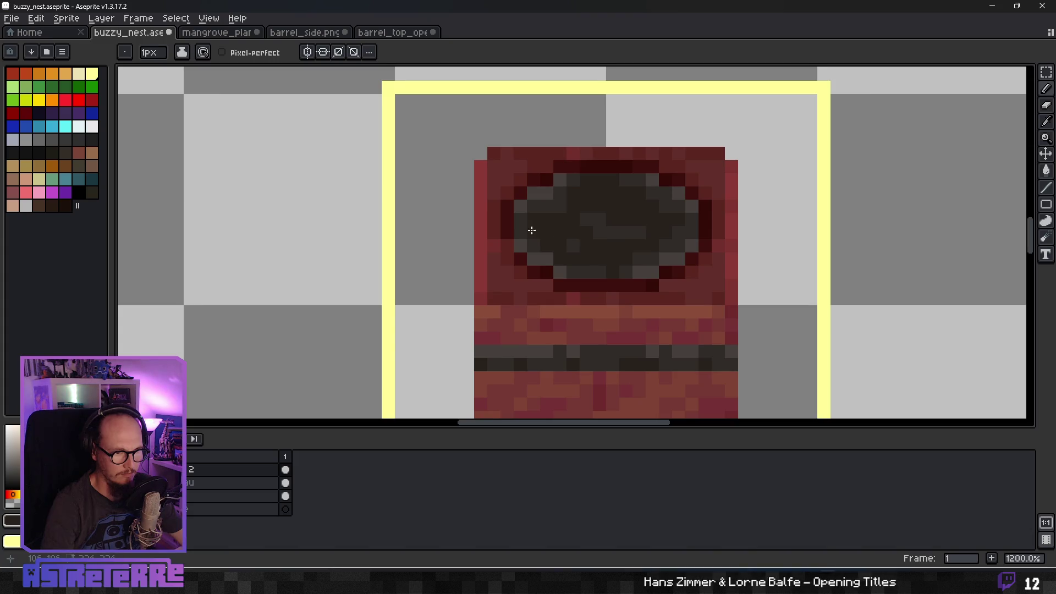
pyautogui.scroll(-6, 641, 236)
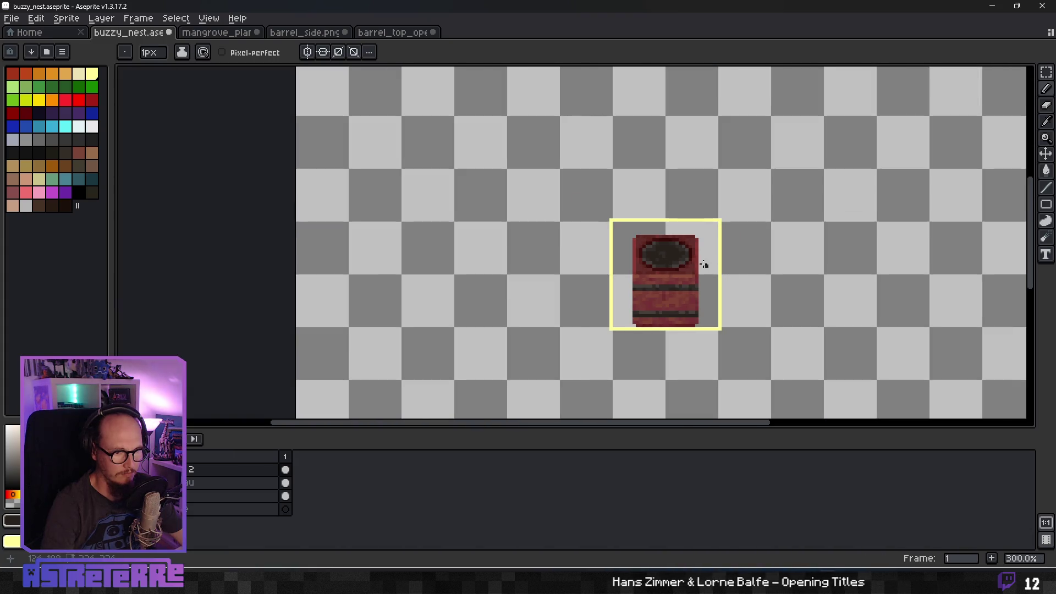
pyautogui.scroll(4, 659, 252)
pyautogui.scroll(-3, 651, 249)
pyautogui.scroll(8, 699, 236)
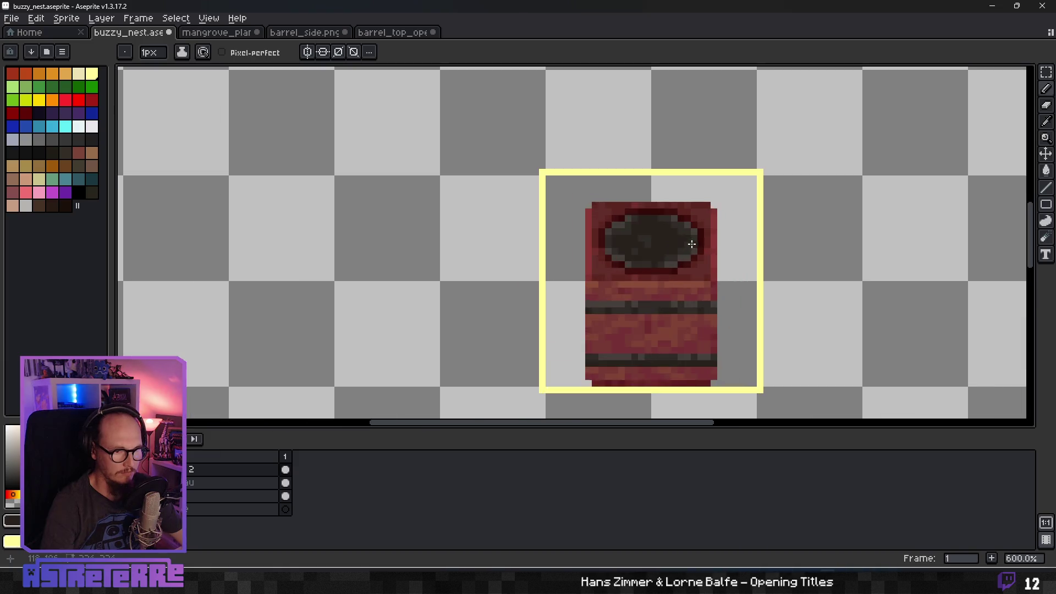
# Add lighter grey speckles inside the barrel opening.
pyautogui.moveTo(637, 190); pyautogui.dragTo(649, 229)
pyautogui.moveTo(556, 164)
pyautogui.mouseDown()
pyautogui.moveTo(561, 156)
pyautogui.moveTo(603, 190)
pyautogui.mouseUp()
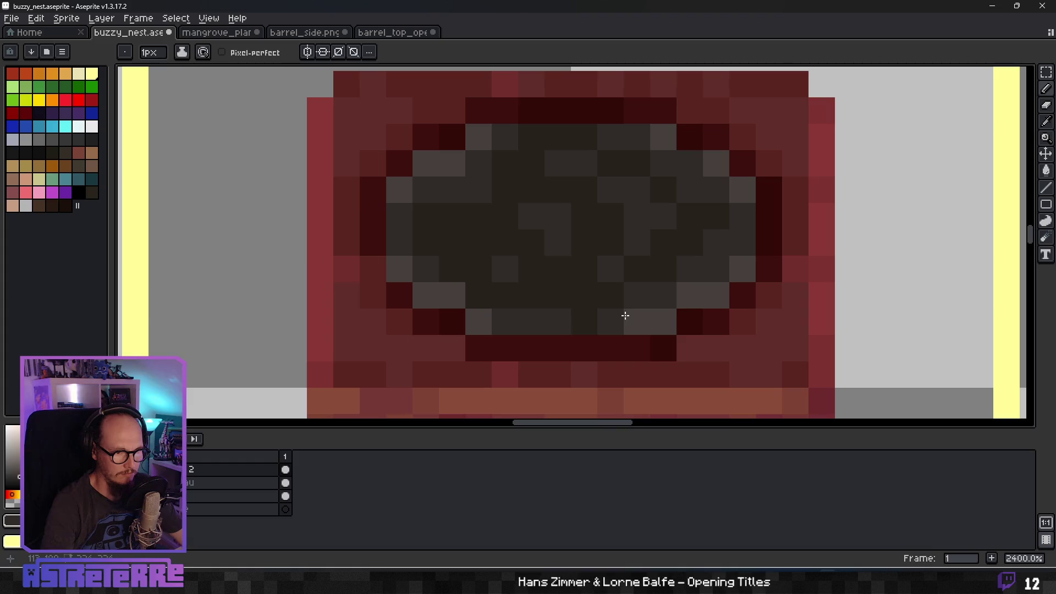
pyautogui.scroll(-10, 616, 318)
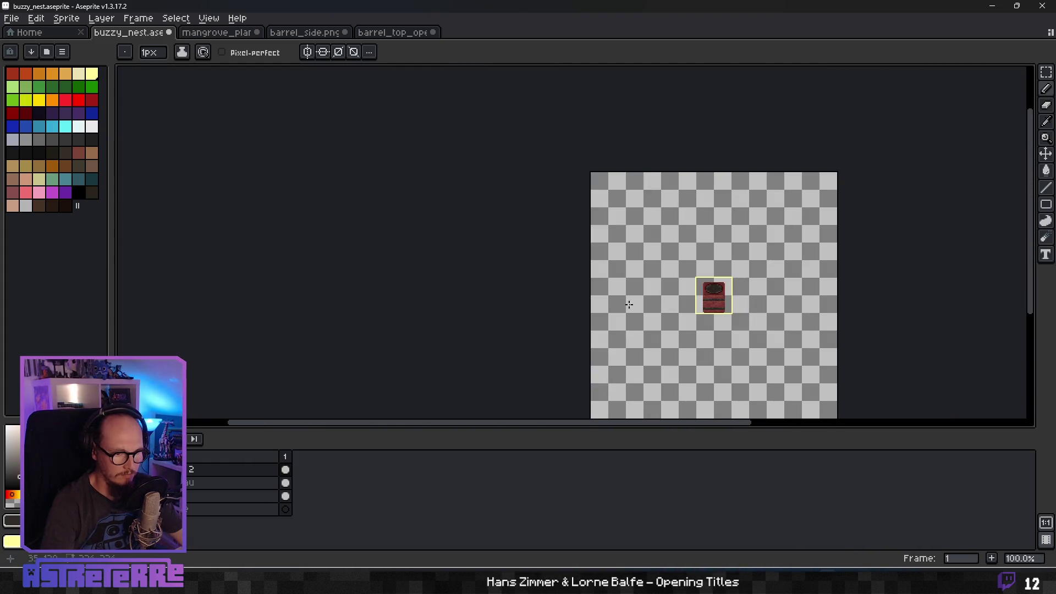
pyautogui.scroll(3, 715, 314)
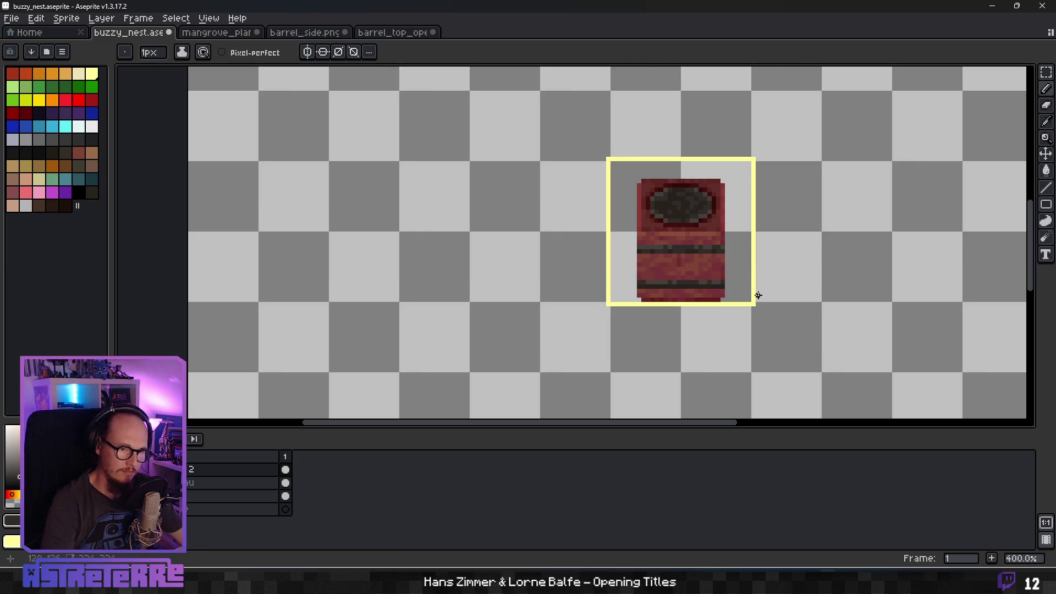
pyautogui.scroll(1, 692, 287)
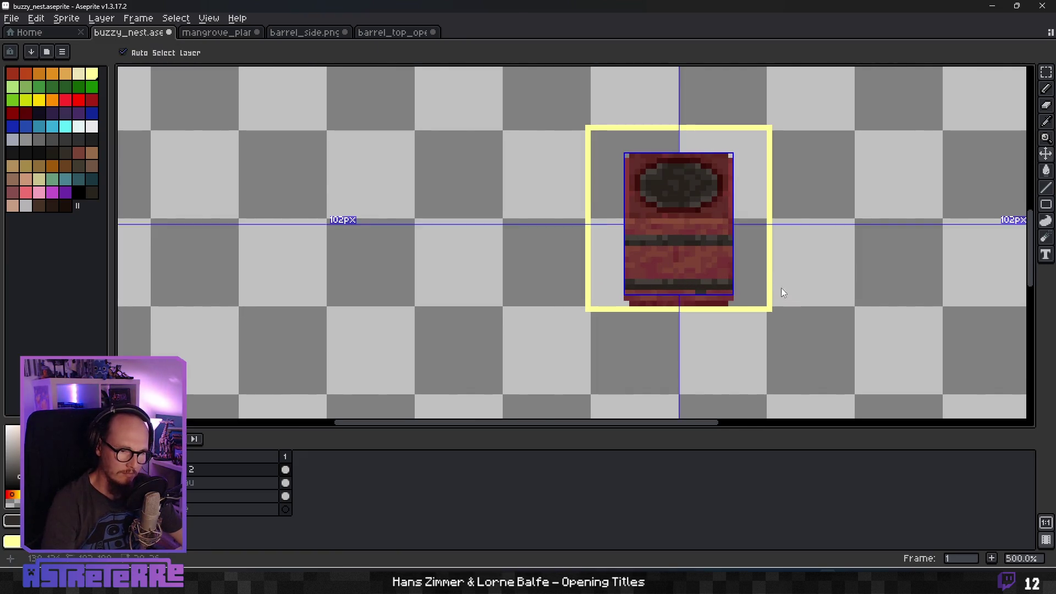
# Undo the stray pixel under the bottom band and recentre the barrel in view.
pyautogui.hotkey('ctrl', 'z')
pyautogui.moveTo(495, 312)
pyautogui.mouseDown()
pyautogui.moveTo(453, 236)
pyautogui.moveTo(314, 275)
pyautogui.moveTo(361, 290)
pyautogui.mouseUp()
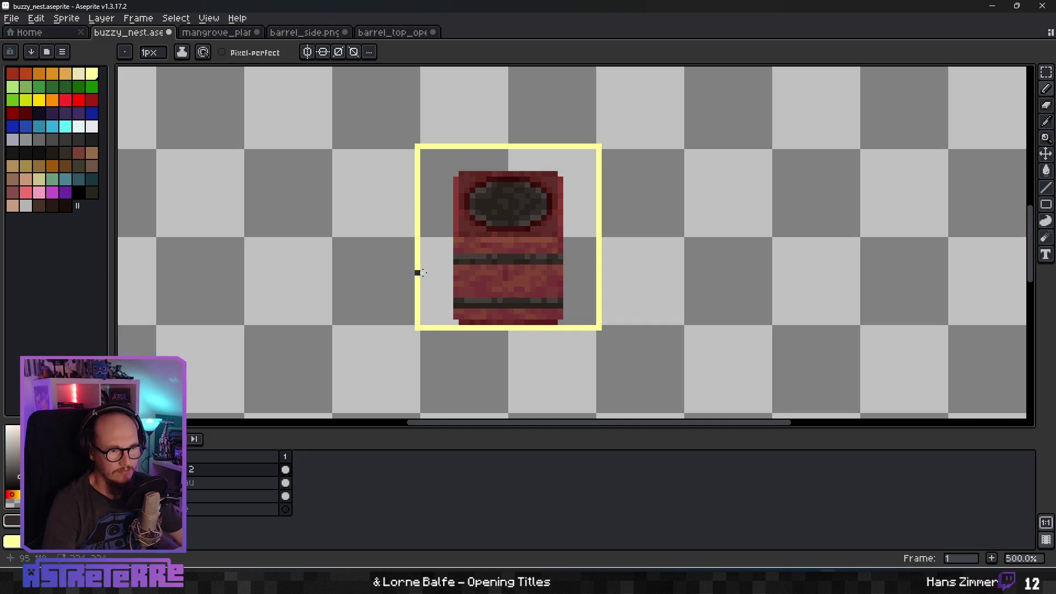
pyautogui.scroll(1, 435, 275)
pyautogui.scroll(3, 463, 278)
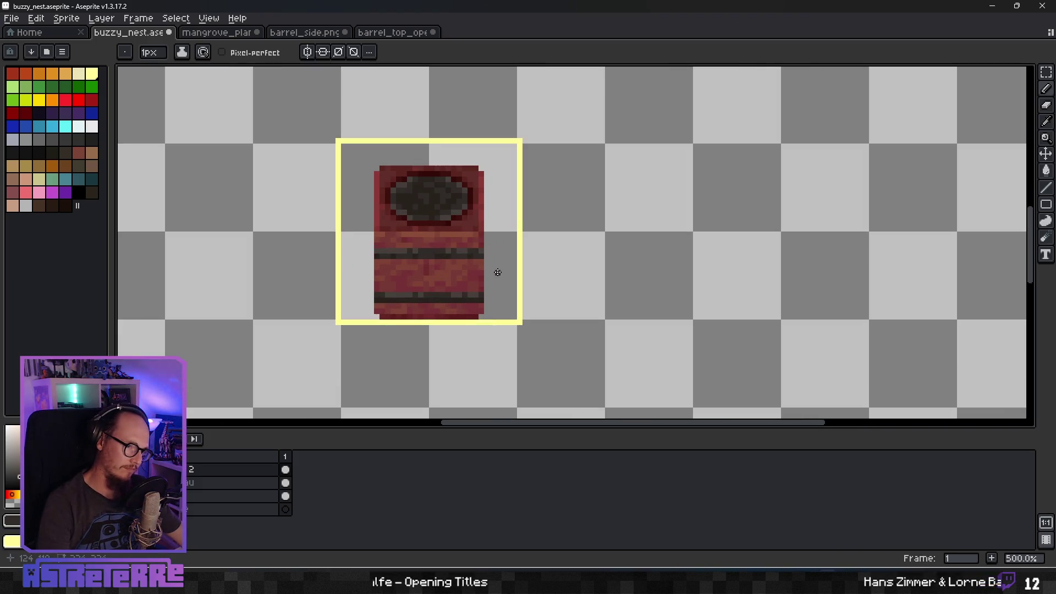
pyautogui.moveTo(608, 284); pyautogui.dragTo(643, 286)
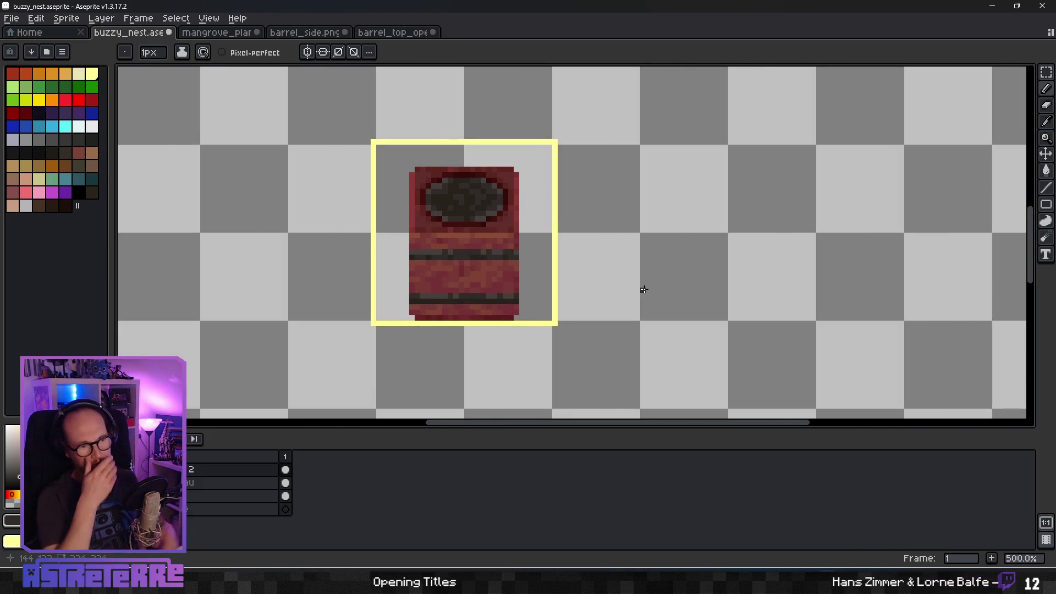
pyautogui.hotkey('alt', 'Tab')
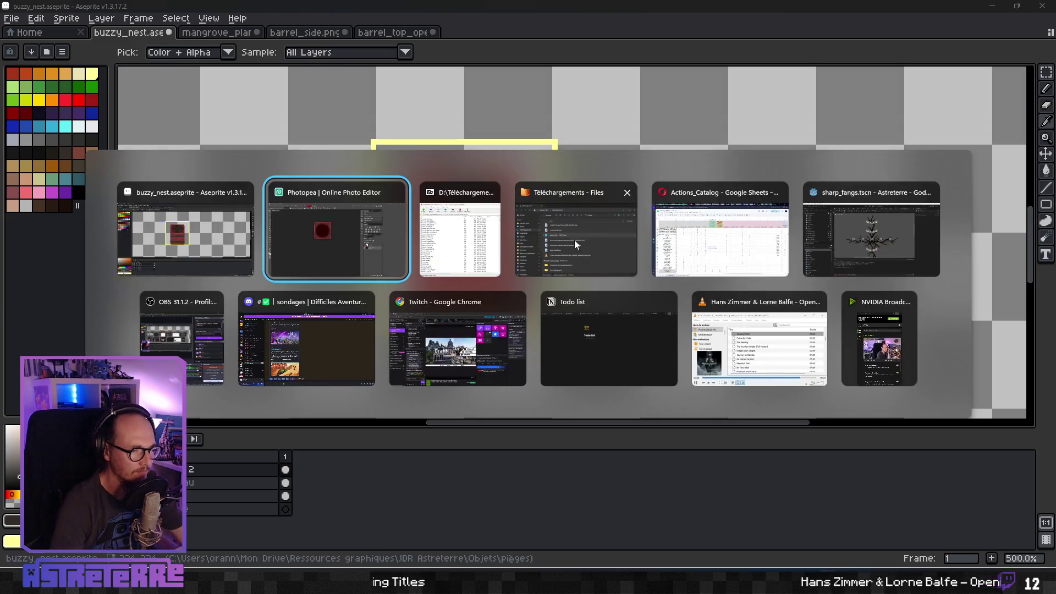
pyautogui.hotkey('alt', 'Tab')
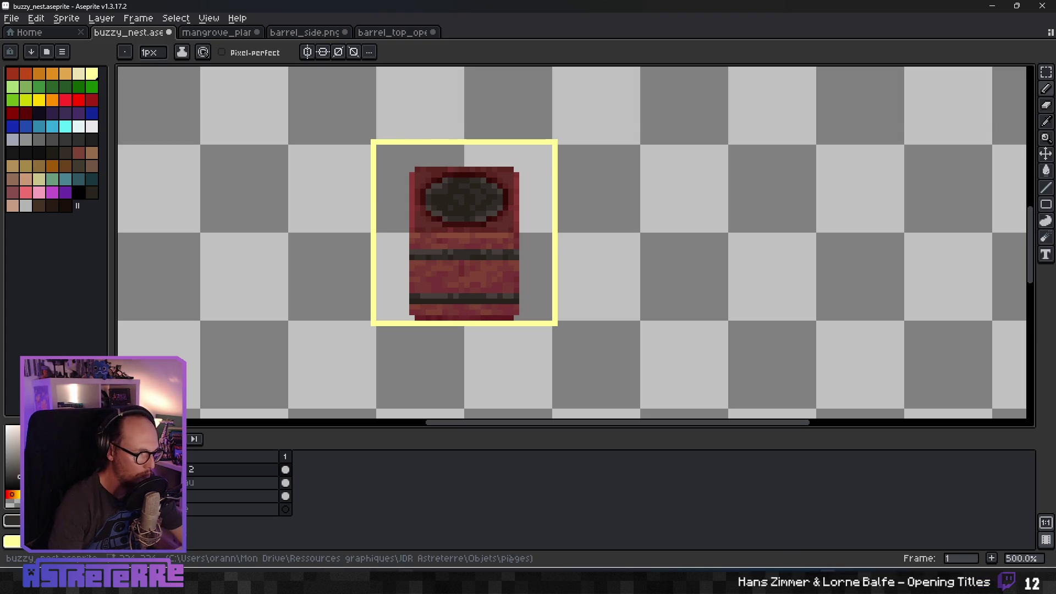
pyautogui.hotkey('alt', 'Tab')
pyautogui.click(1006, 11)
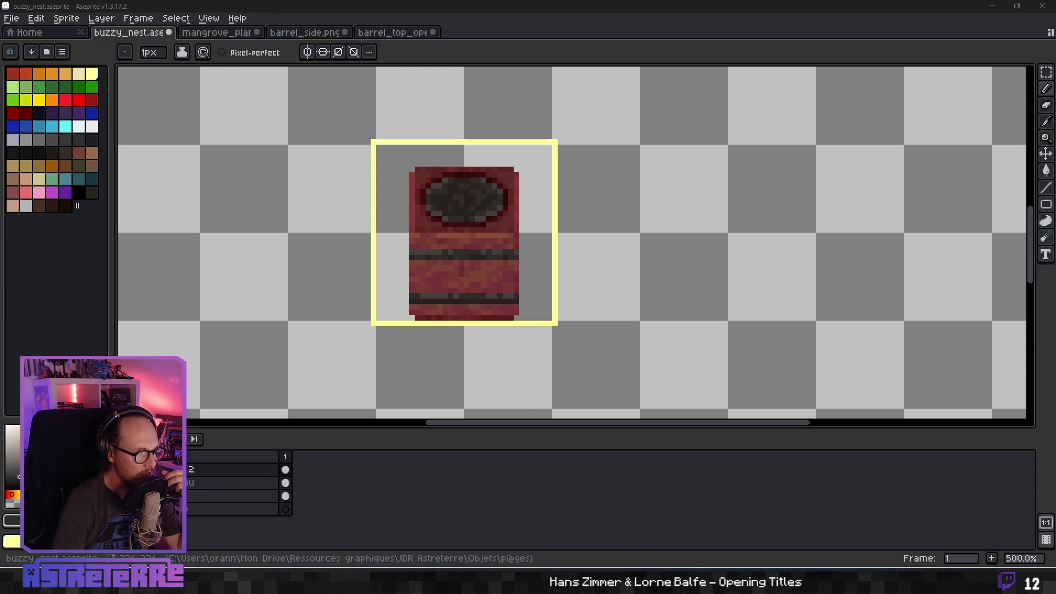
pyautogui.scroll(1, 338, 272)
pyautogui.scroll(1, 493, 266)
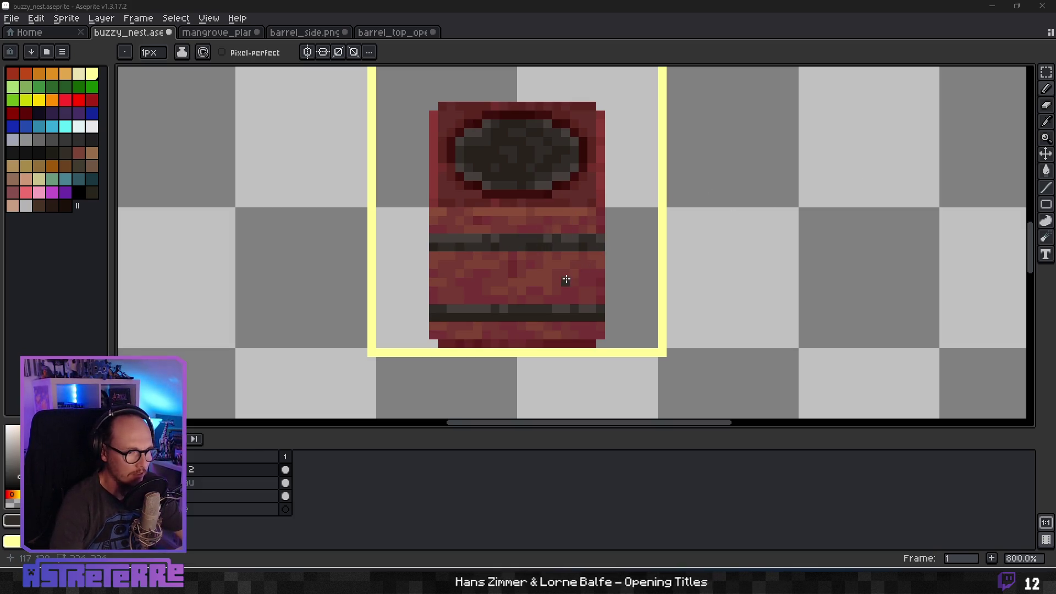
pyautogui.click(625, 448)
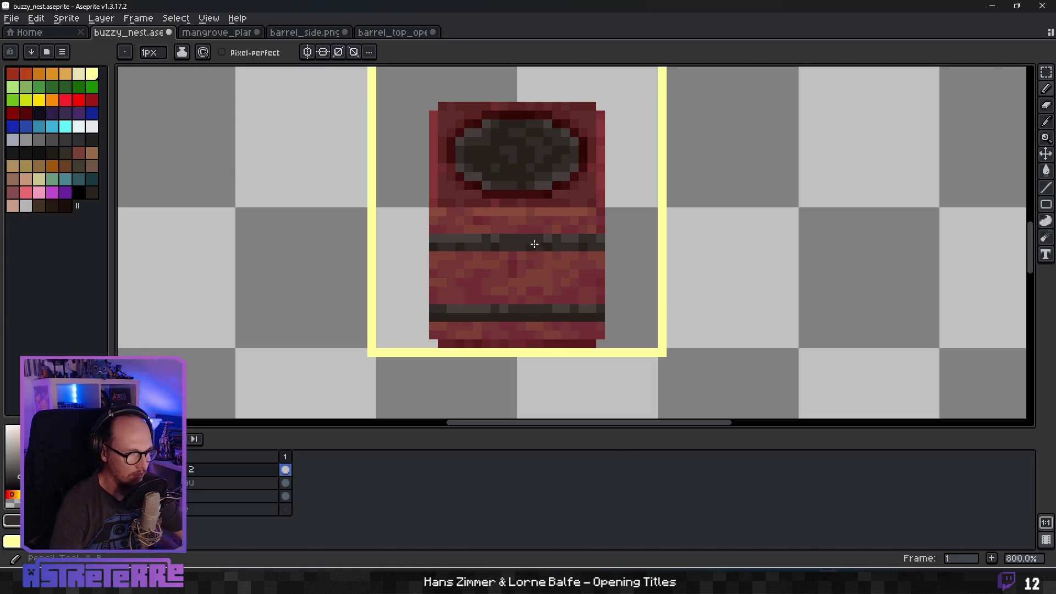
# Eyedrop a red from the barrel and paint its top pixel row lighter red.
pyautogui.press('alt')
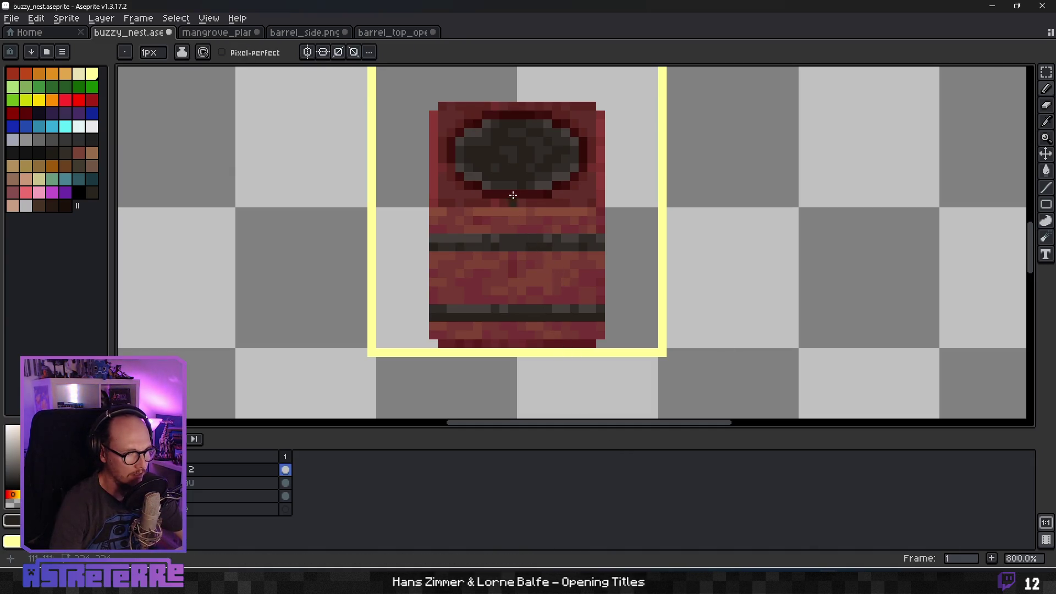
pyautogui.press('Escape')
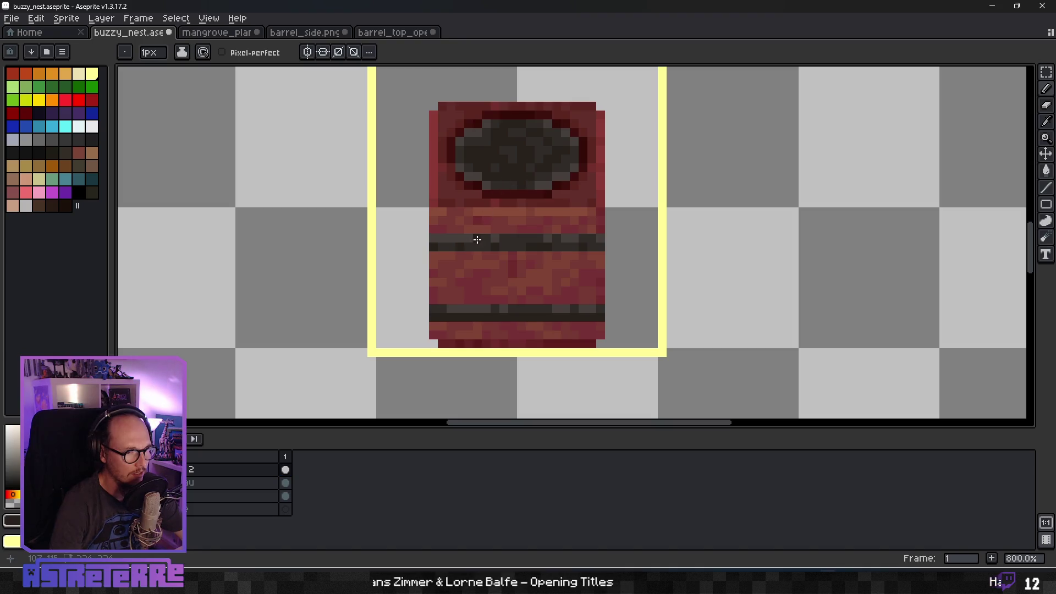
pyautogui.scroll(-3, 547, 242)
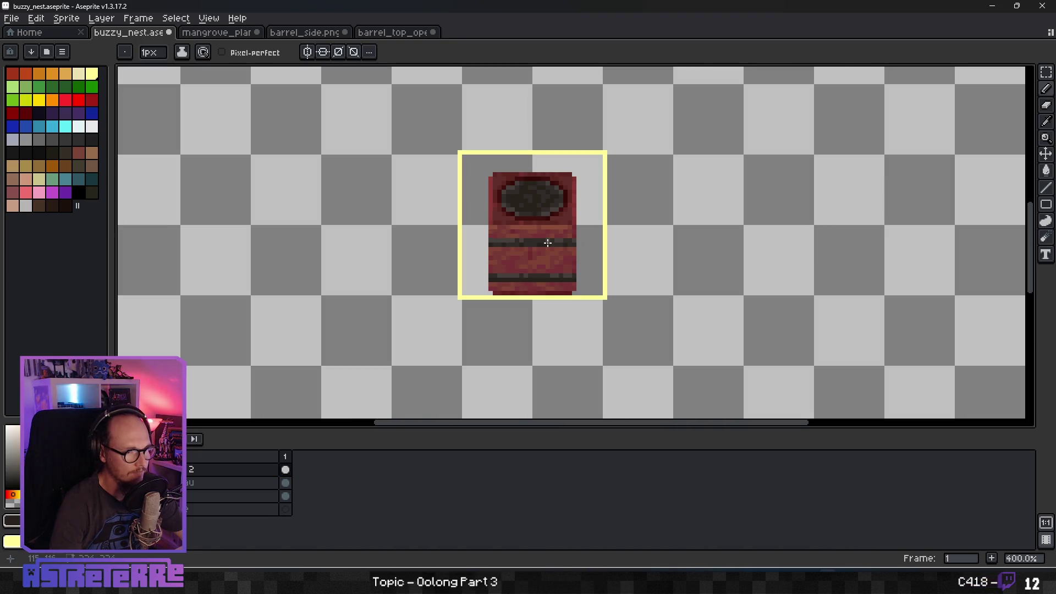
pyautogui.scroll(1, 547, 243)
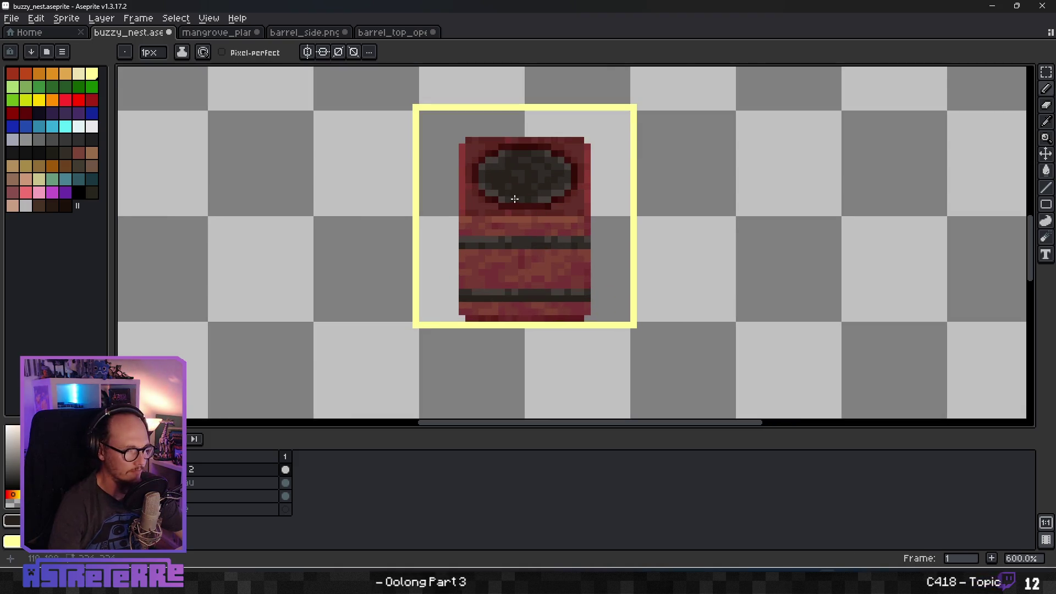
pyautogui.scroll(1, 517, 209)
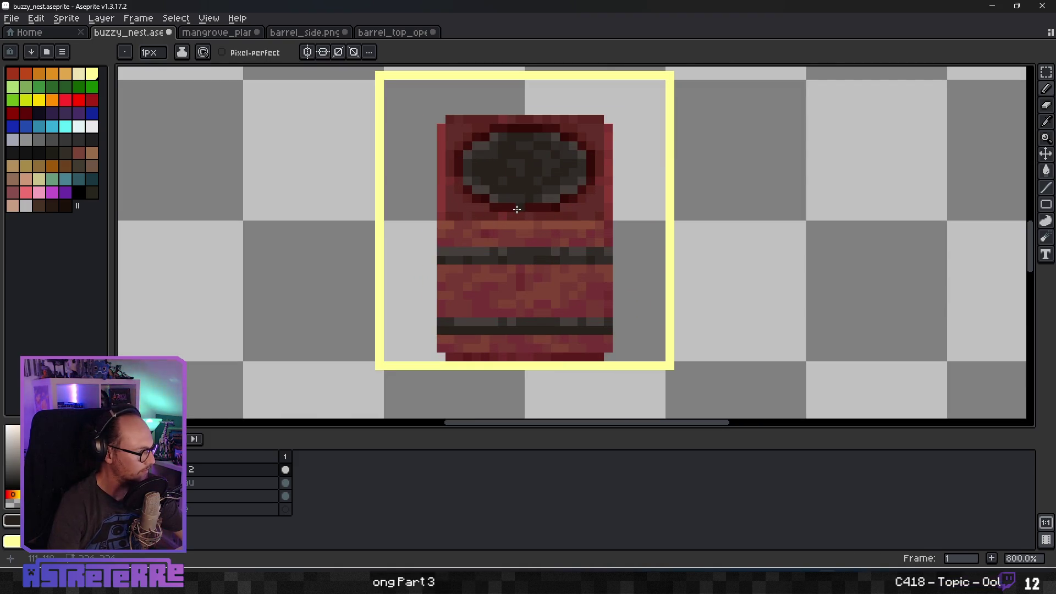
pyautogui.scroll(2, 593, 200)
pyautogui.scroll(-2, 612, 224)
pyautogui.scroll(2, 613, 223)
pyautogui.keyDown('alt'); pyautogui.click(420, 117); pyautogui.keyUp('alt')
pyautogui.moveTo(427, 110); pyautogui.dragTo(615, 110)
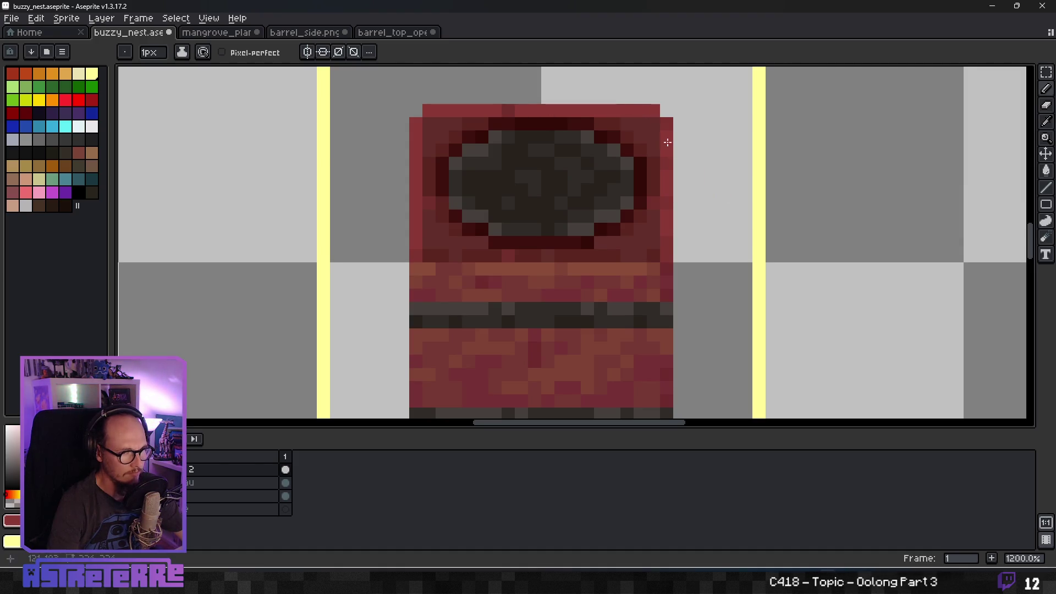
# Try a lighter red row beneath the opening, then undo it.
pyautogui.scroll(-6, 660, 221)
pyautogui.scroll(4, 663, 224)
pyautogui.scroll(4, 662, 224)
pyautogui.moveTo(656, 215); pyautogui.dragTo(356, 216)
pyautogui.press('alt')
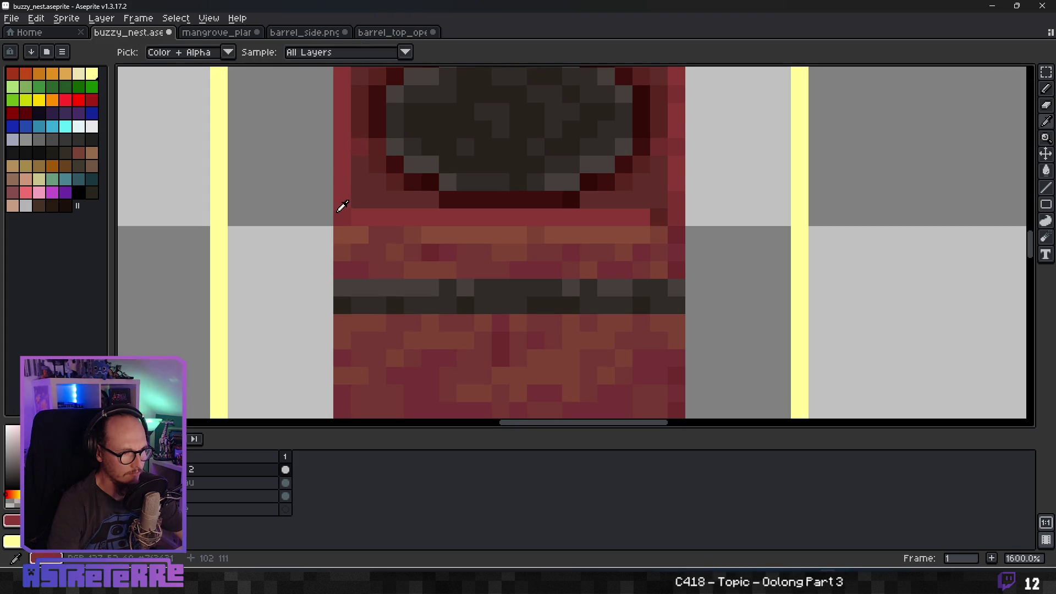
pyautogui.hotkey('ctrl', 'z')
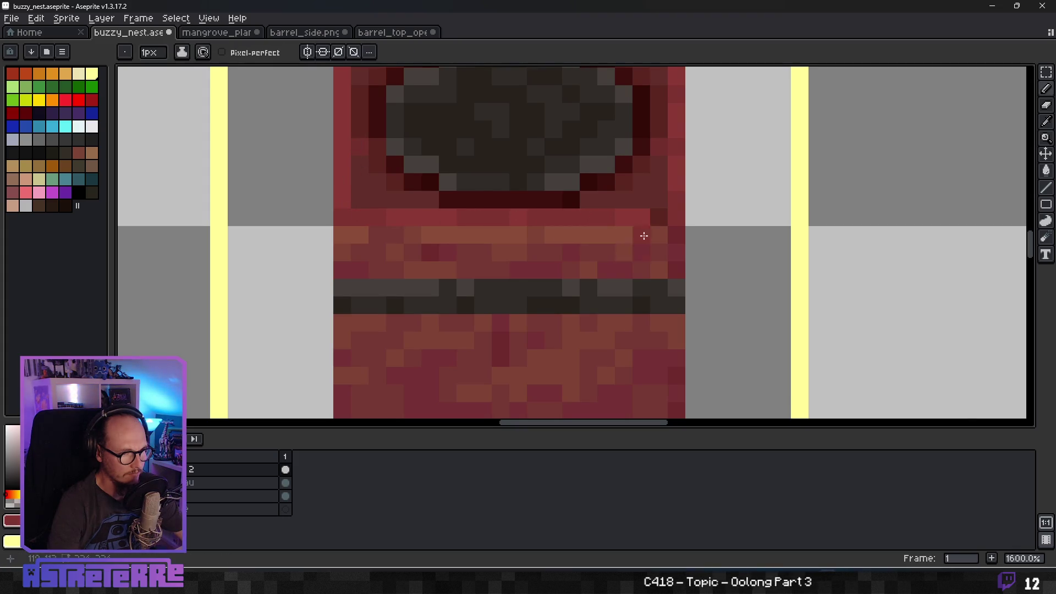
pyautogui.scroll(-2, 638, 192)
pyautogui.scroll(2, 593, 124)
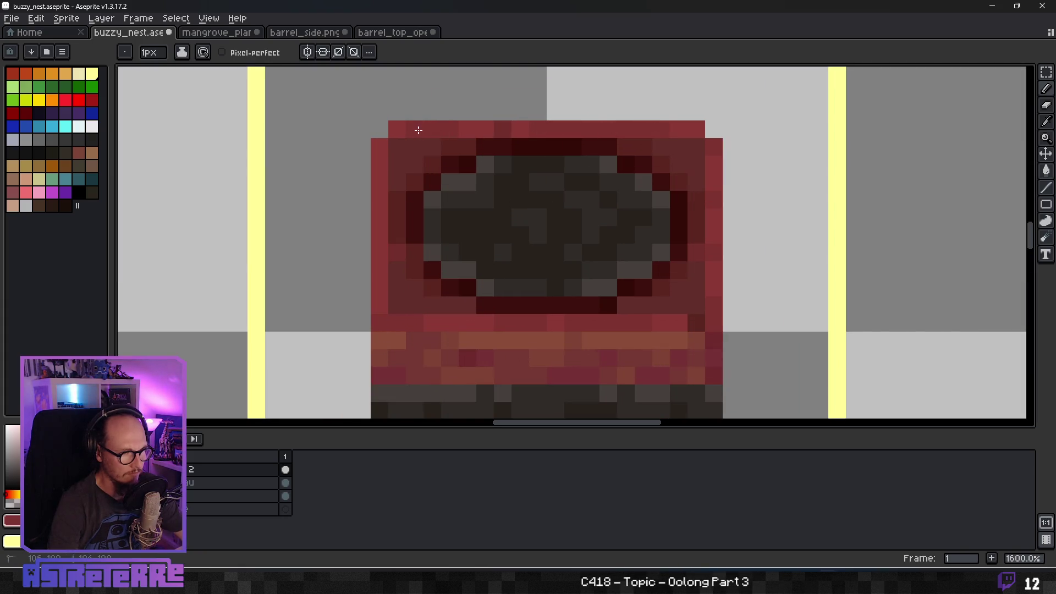
pyautogui.scroll(-7, 528, 247)
pyautogui.scroll(3, 536, 256)
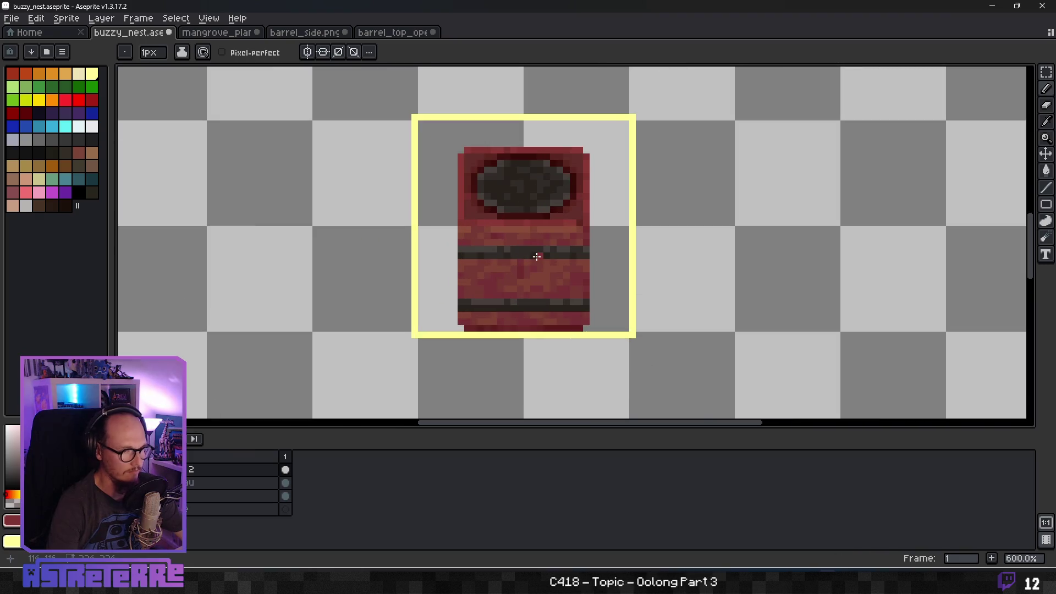
pyautogui.scroll(1, 535, 256)
pyautogui.scroll(-1, 534, 256)
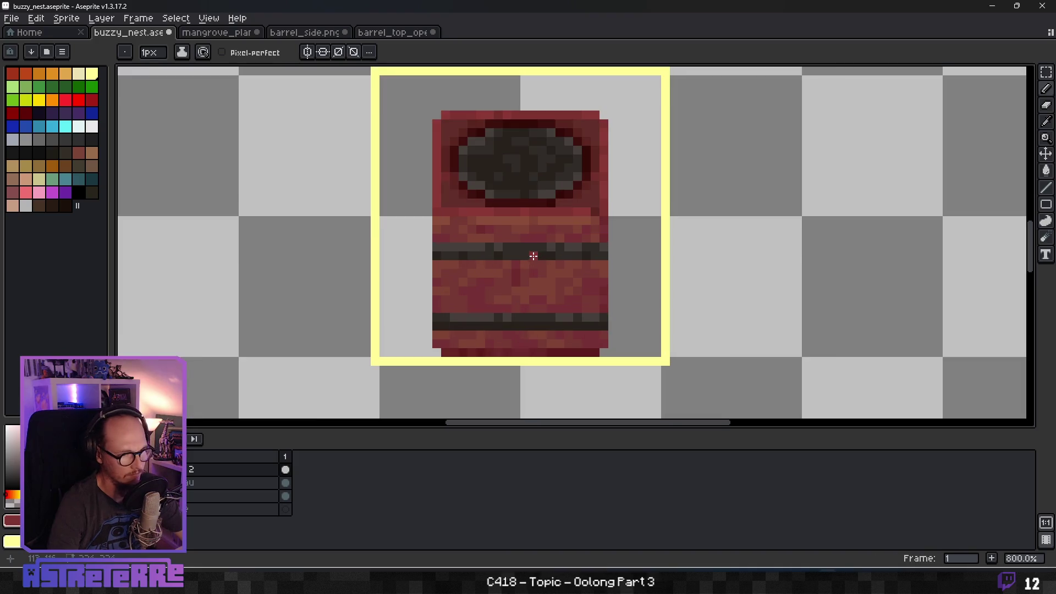
pyautogui.scroll(1, 533, 255)
pyautogui.keyDown('alt'); pyautogui.click(477, 355); pyautogui.keyUp('alt')
pyautogui.moveTo(453, 267); pyautogui.dragTo(455, 284)
pyautogui.click(456, 300)
pyautogui.moveTo(455, 233)
pyautogui.mouseDown()
pyautogui.moveTo(453, 221)
pyautogui.moveTo(485, 233)
pyautogui.moveTo(490, 303)
pyautogui.mouseUp()
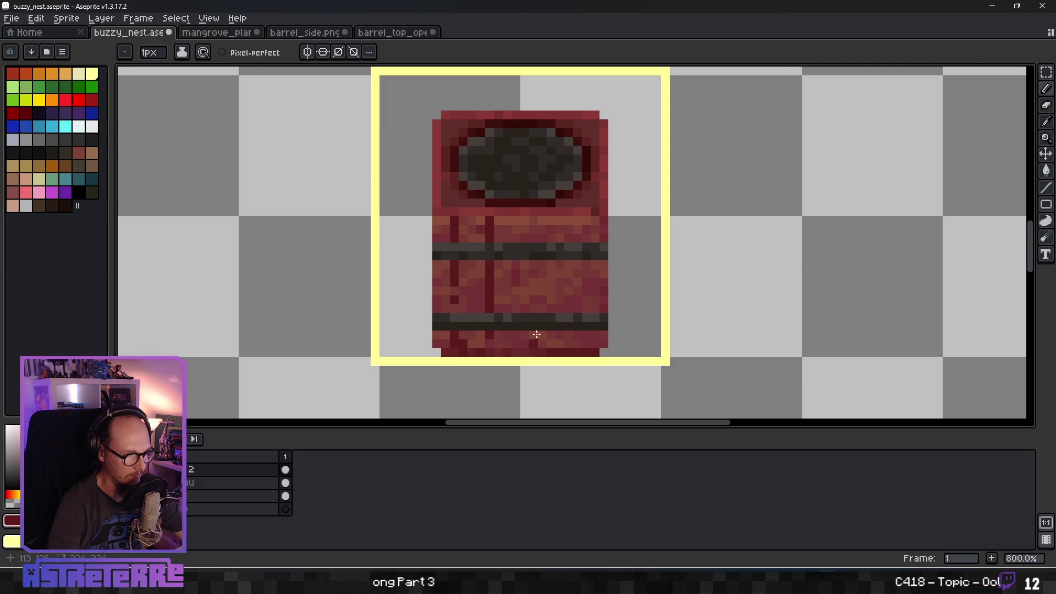
pyautogui.moveTo(525, 219); pyautogui.dragTo(525, 241)
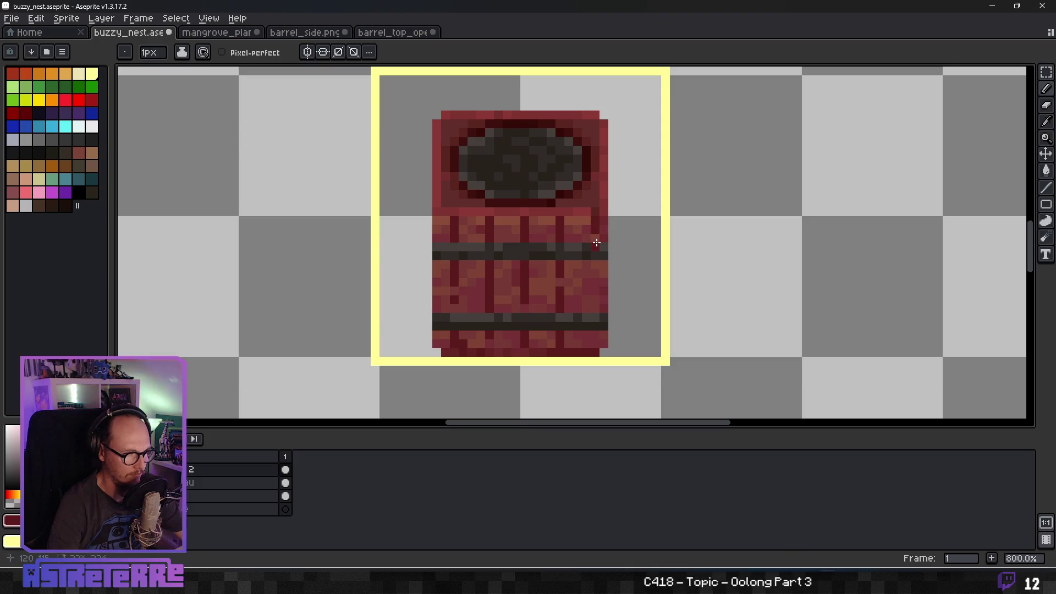
pyautogui.moveTo(595, 269); pyautogui.dragTo(595, 295)
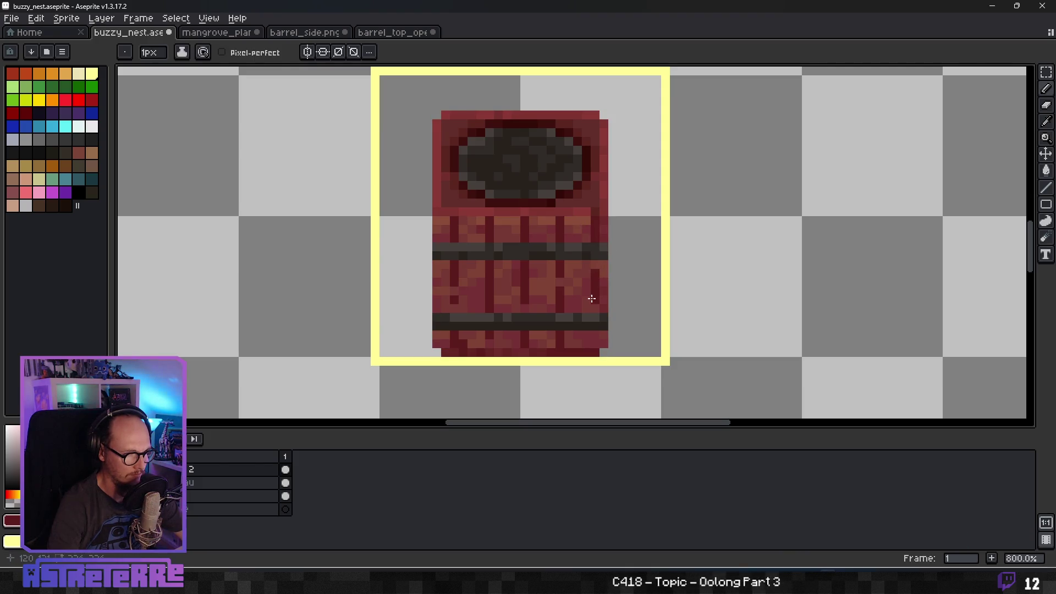
pyautogui.click(613, 327)
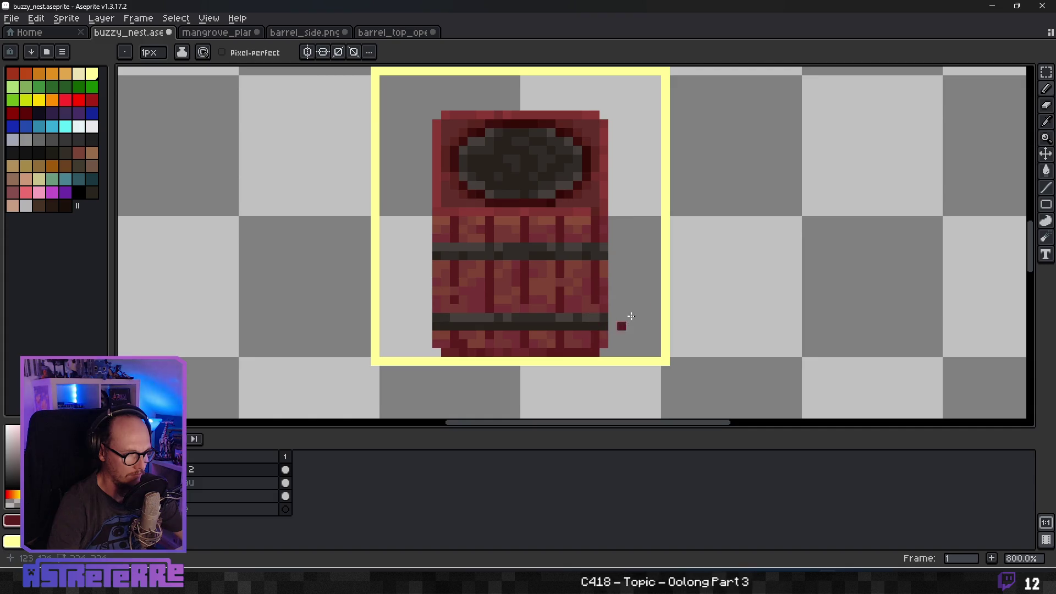
pyautogui.scroll(-7, 673, 286)
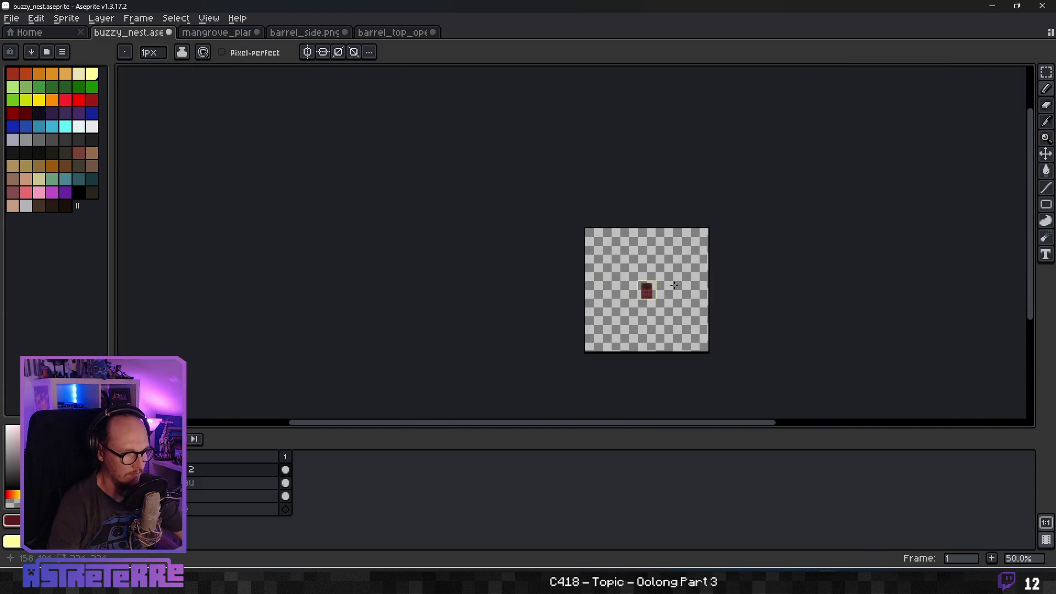
pyautogui.scroll(3, 673, 286)
pyautogui.scroll(-2, 493, 359)
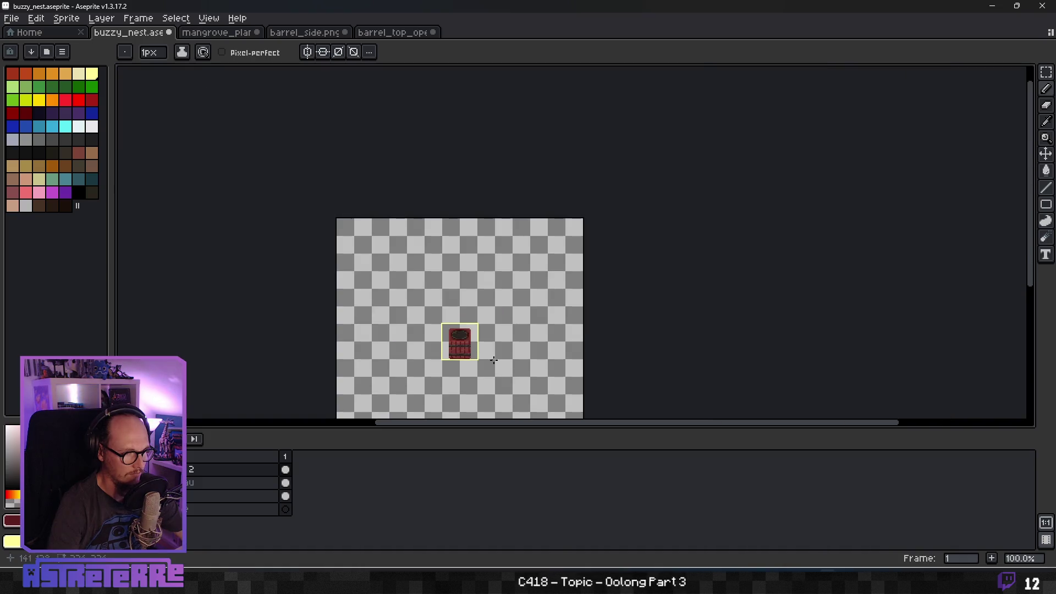
pyautogui.scroll(5, 445, 365)
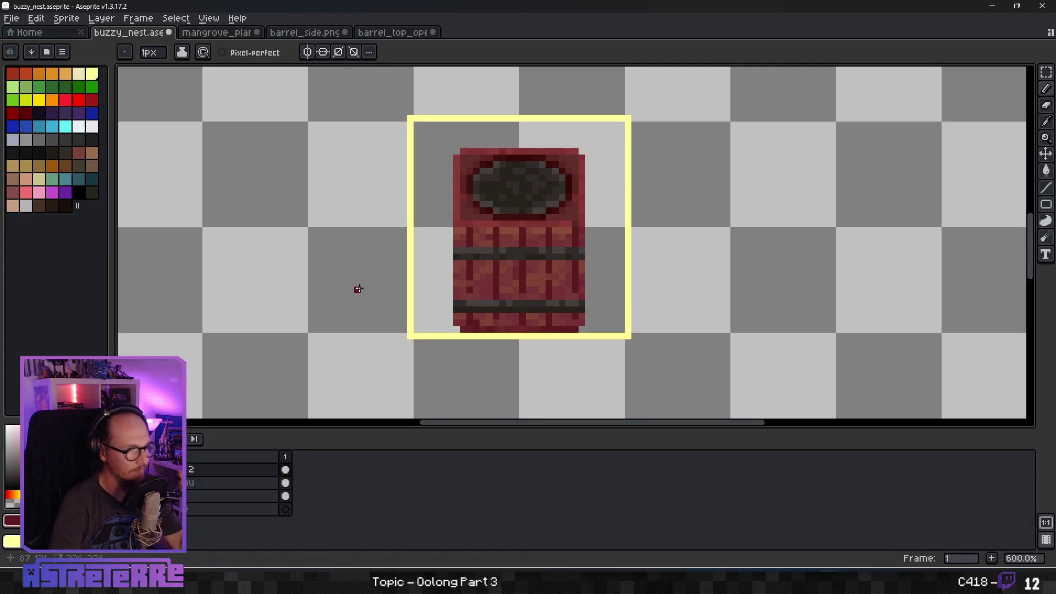
pyautogui.scroll(2, 385, 297)
pyautogui.press('alt')
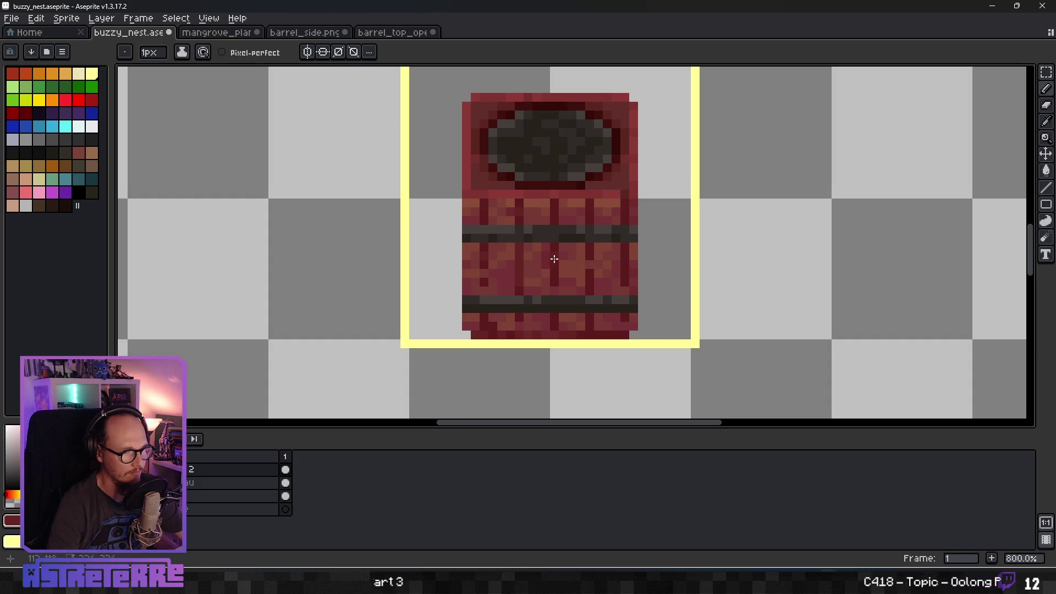
pyautogui.press('alt')
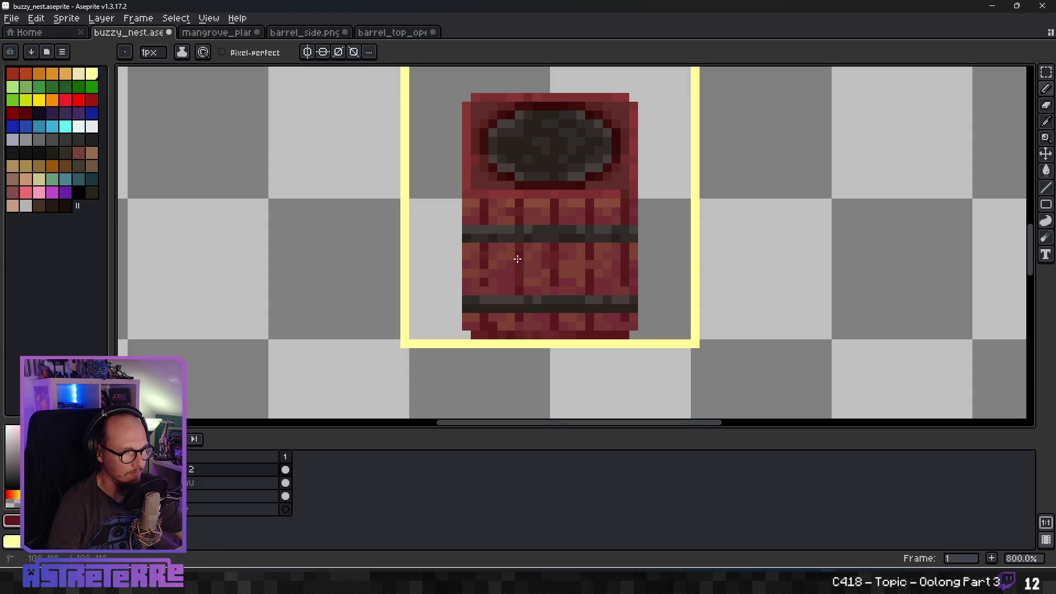
pyautogui.press('alt')
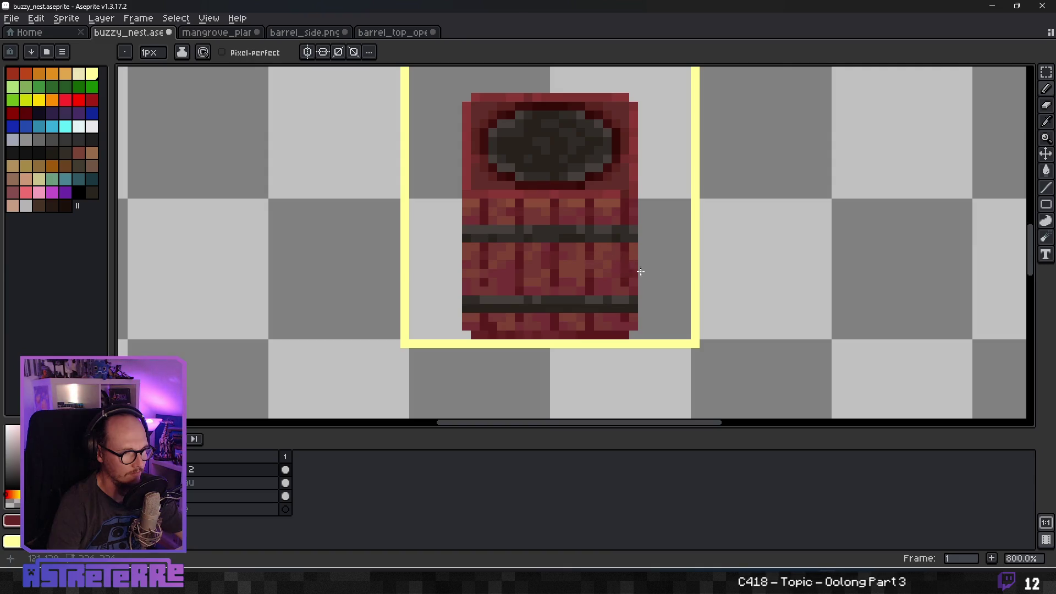
pyautogui.scroll(-2, 714, 270)
pyautogui.scroll(-1, 718, 276)
pyautogui.scroll(8, 665, 295)
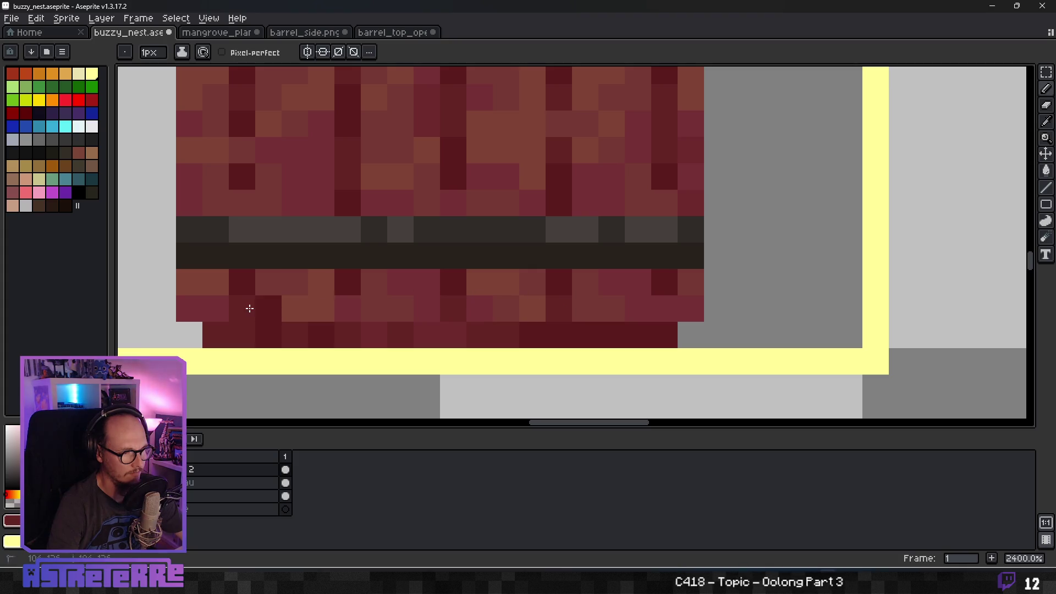
pyautogui.scroll(-6, 586, 270)
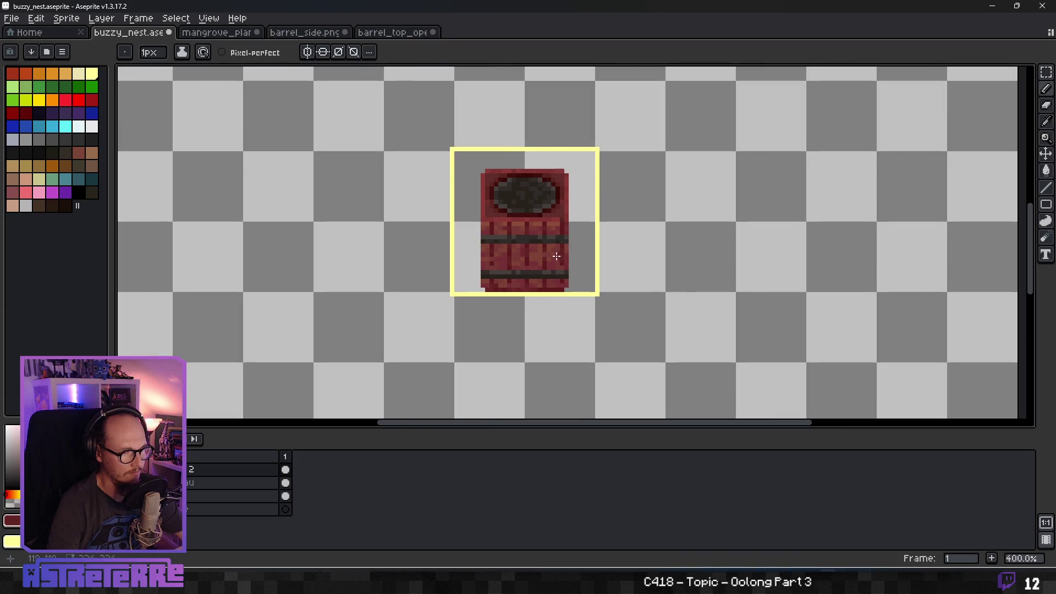
pyautogui.scroll(-1, 580, 237)
pyautogui.scroll(2, 539, 237)
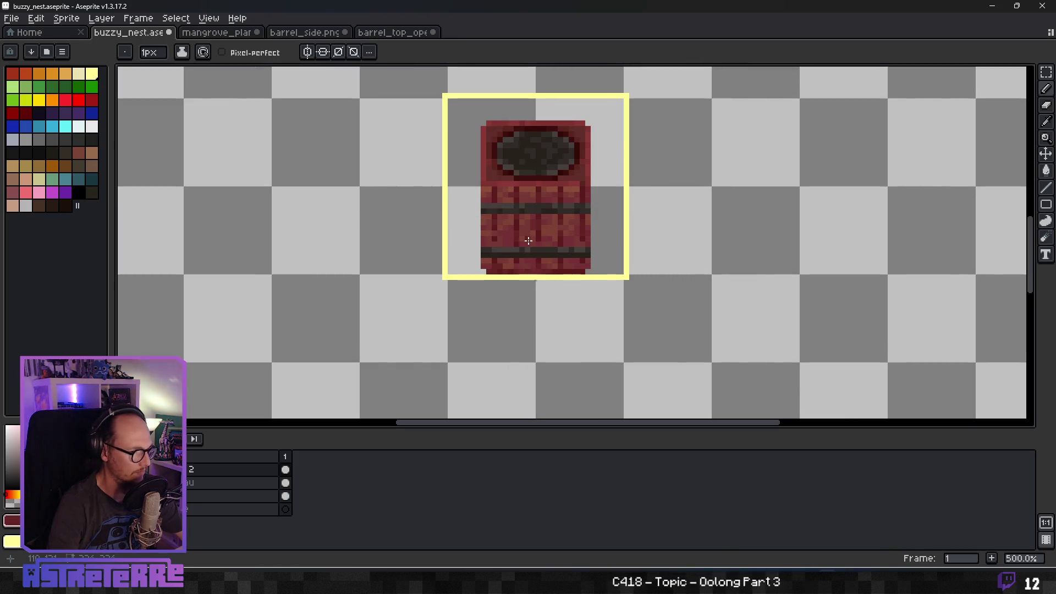
pyautogui.scroll(4, 495, 236)
pyautogui.scroll(-6, 645, 234)
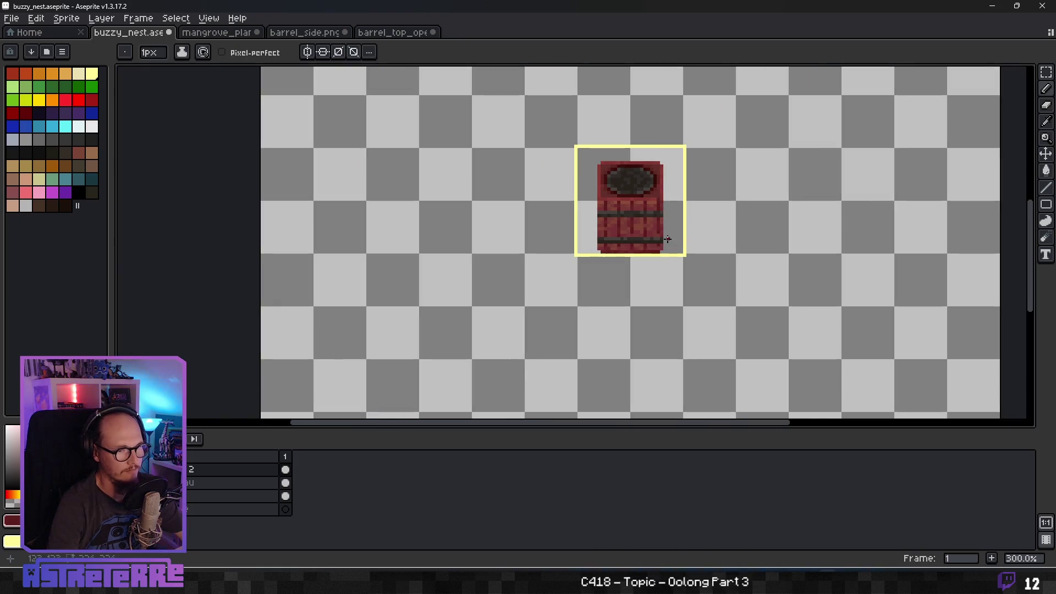
pyautogui.scroll(-1, 668, 241)
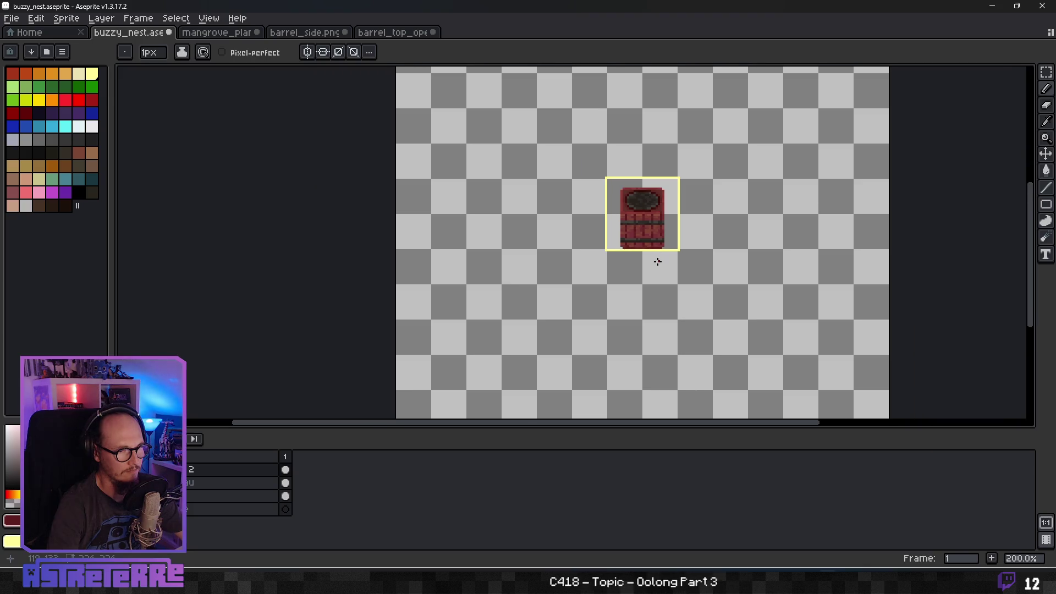
pyautogui.scroll(3, 646, 248)
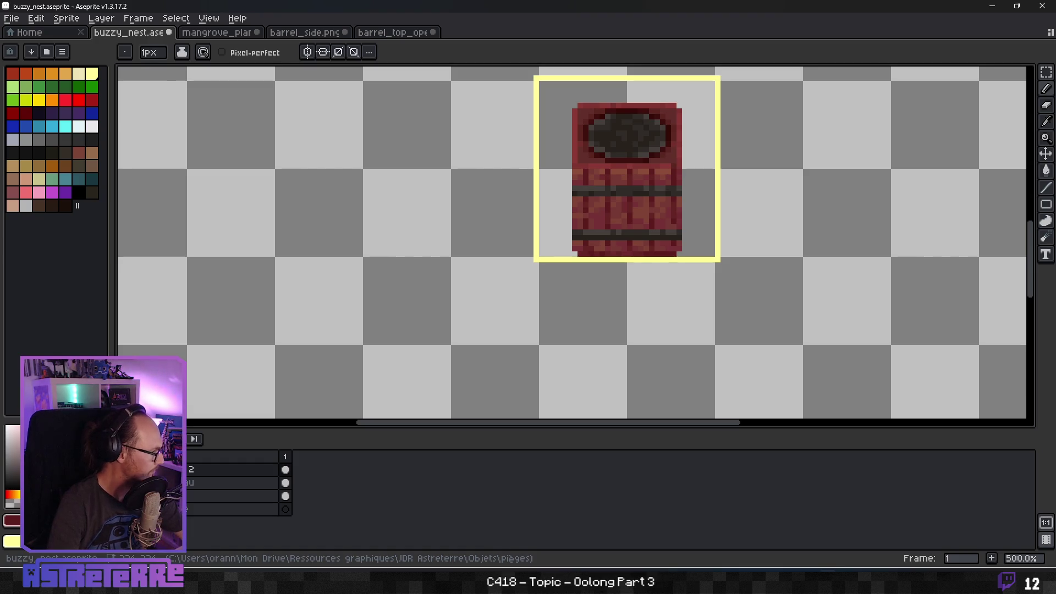
# Dot ten light grey pixels scattered across the dark opening.
pyautogui.scroll(5, 629, 183)
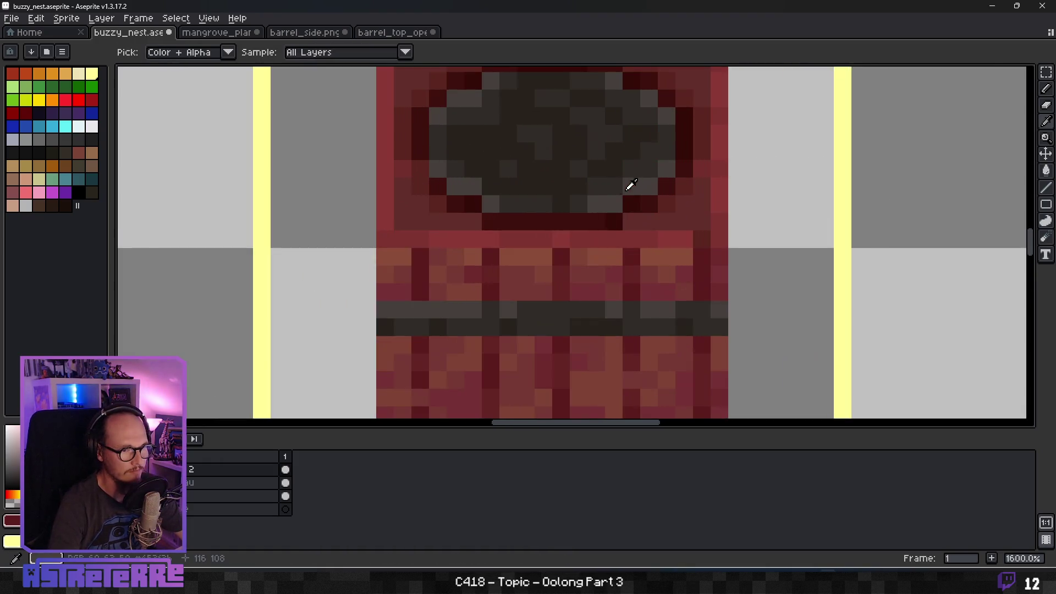
pyautogui.click(490, 169)
pyautogui.click(473, 133)
pyautogui.click(579, 133)
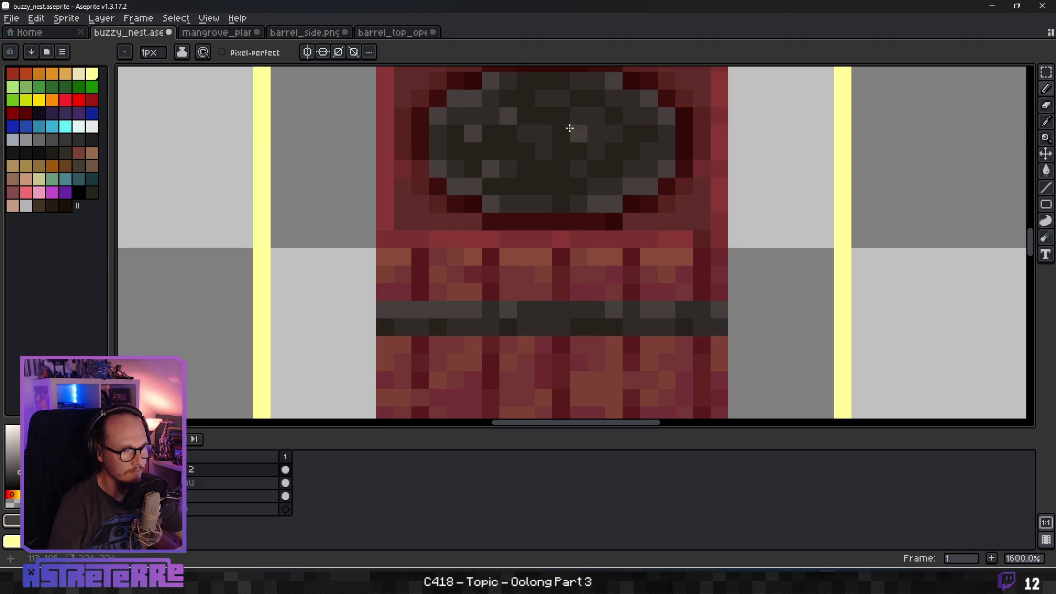
pyautogui.click(543, 169)
pyautogui.click(544, 133)
pyautogui.click(543, 81)
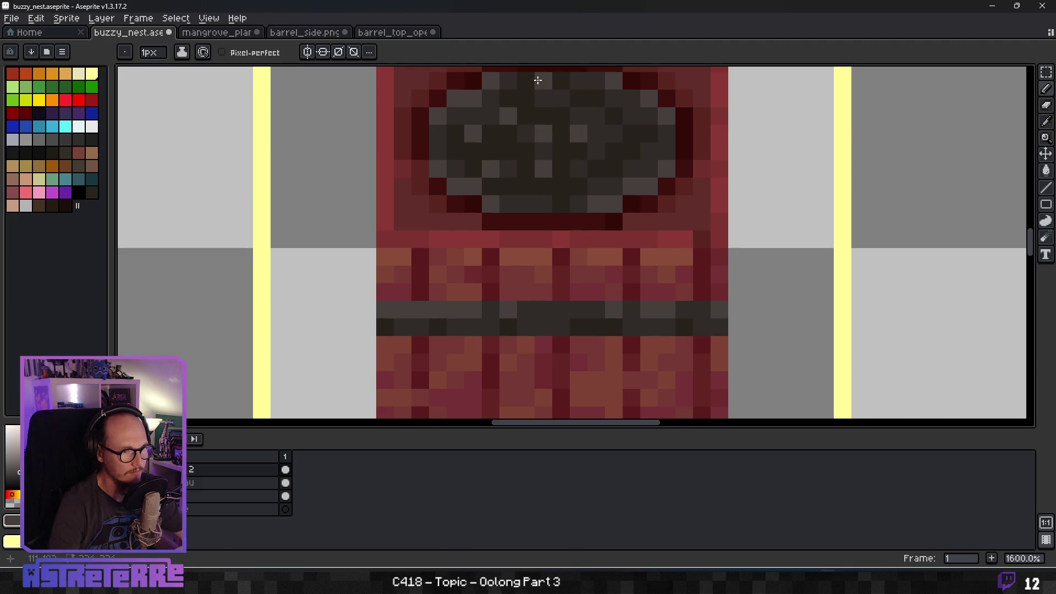
pyautogui.click(596, 116)
pyautogui.click(631, 133)
pyautogui.click(544, 186)
pyautogui.click(579, 204)
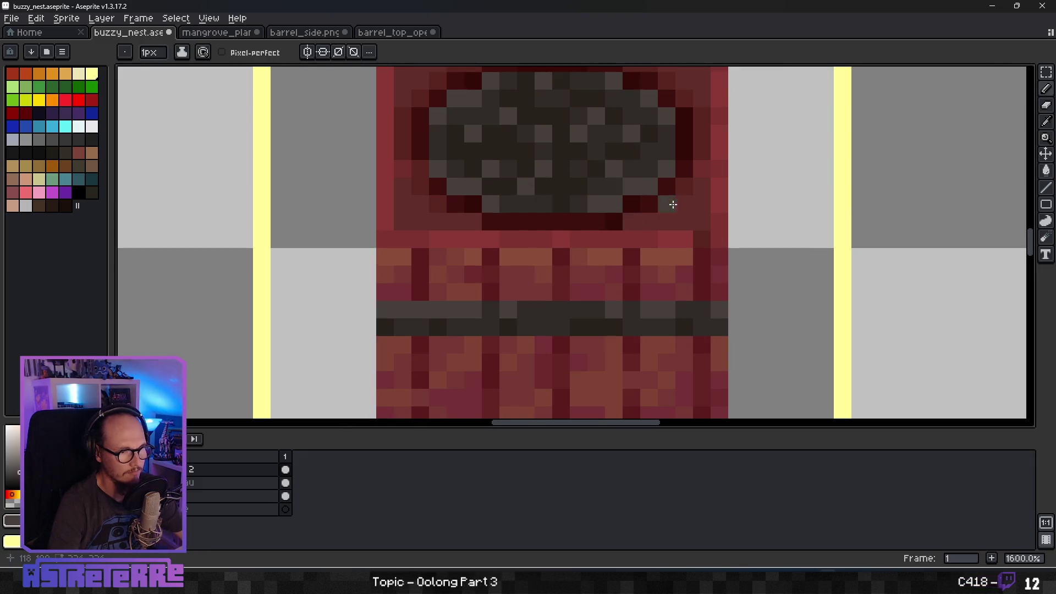
# Zoom around the opening and get ready to sample a colour from the barrel.
pyautogui.scroll(-5, 689, 202)
pyautogui.scroll(-3, 689, 202)
pyautogui.scroll(2, 713, 207)
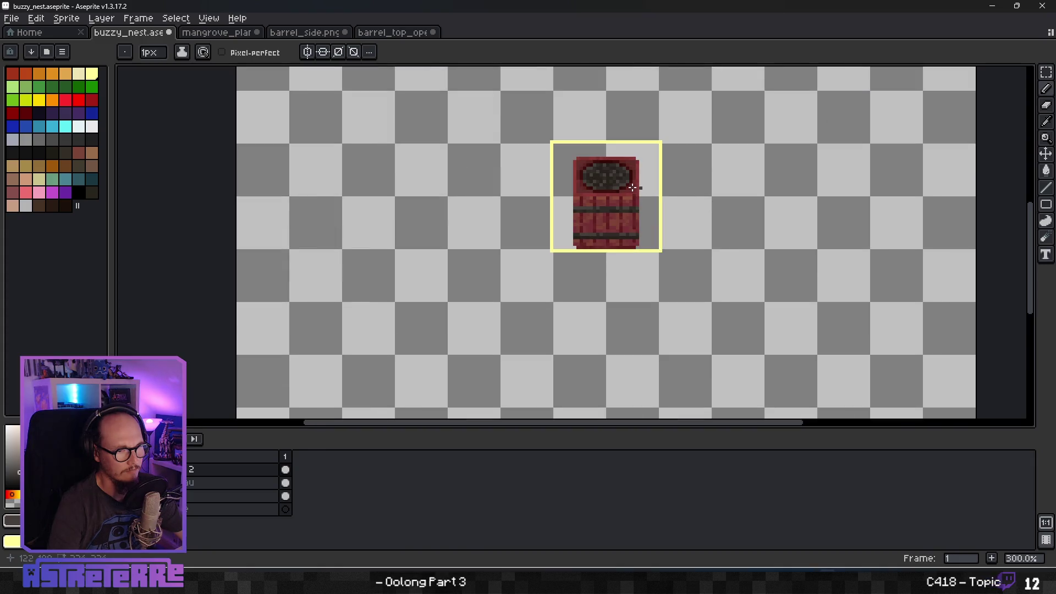
pyautogui.scroll(-2, 627, 187)
pyautogui.scroll(4, 612, 187)
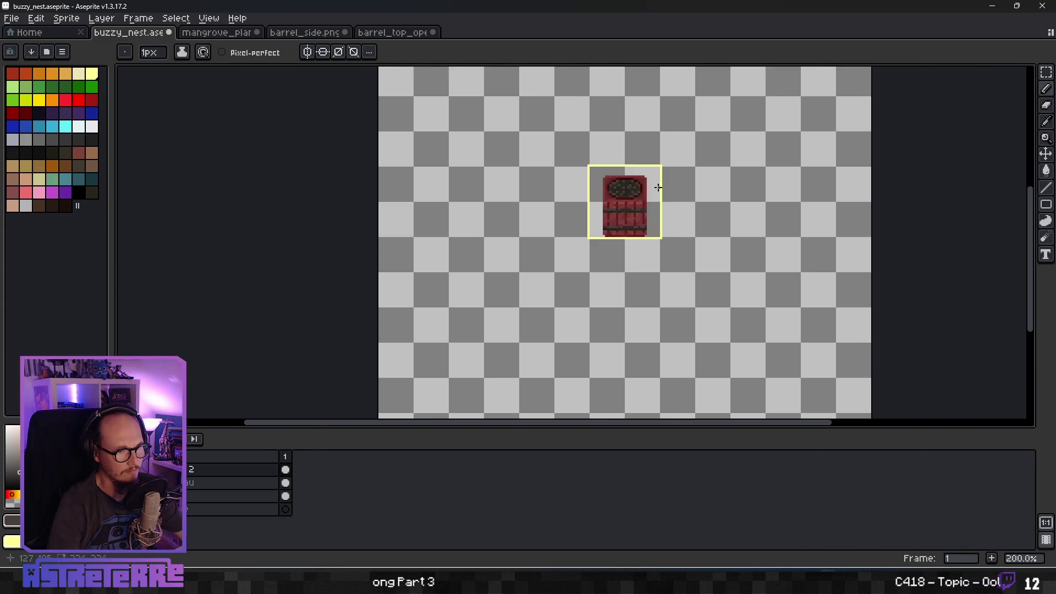
pyautogui.scroll(3, 613, 187)
pyautogui.scroll(-2, 610, 189)
pyautogui.scroll(2, 609, 191)
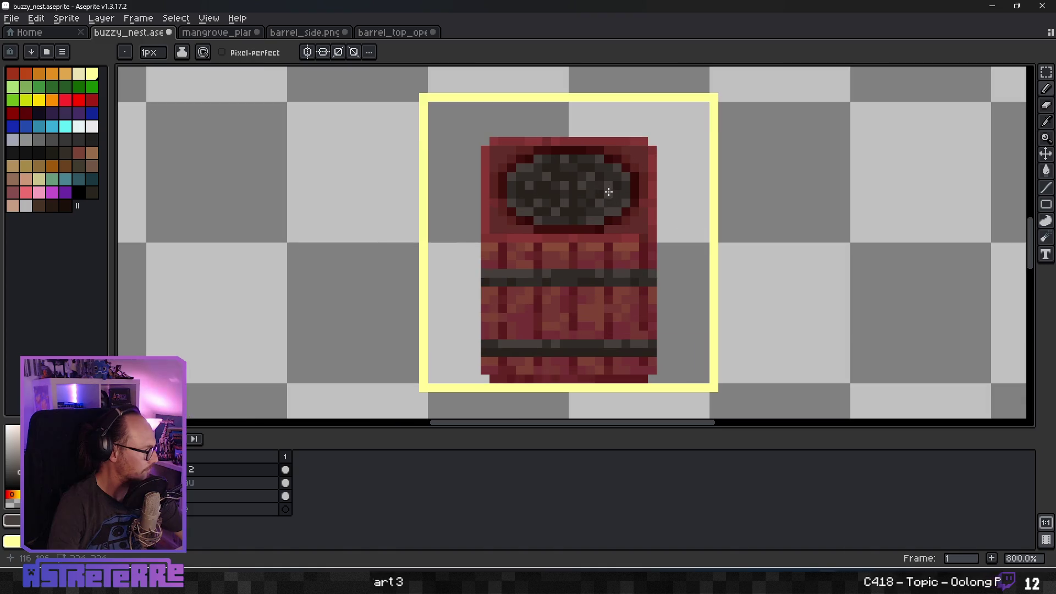
pyautogui.scroll(-2, 617, 192)
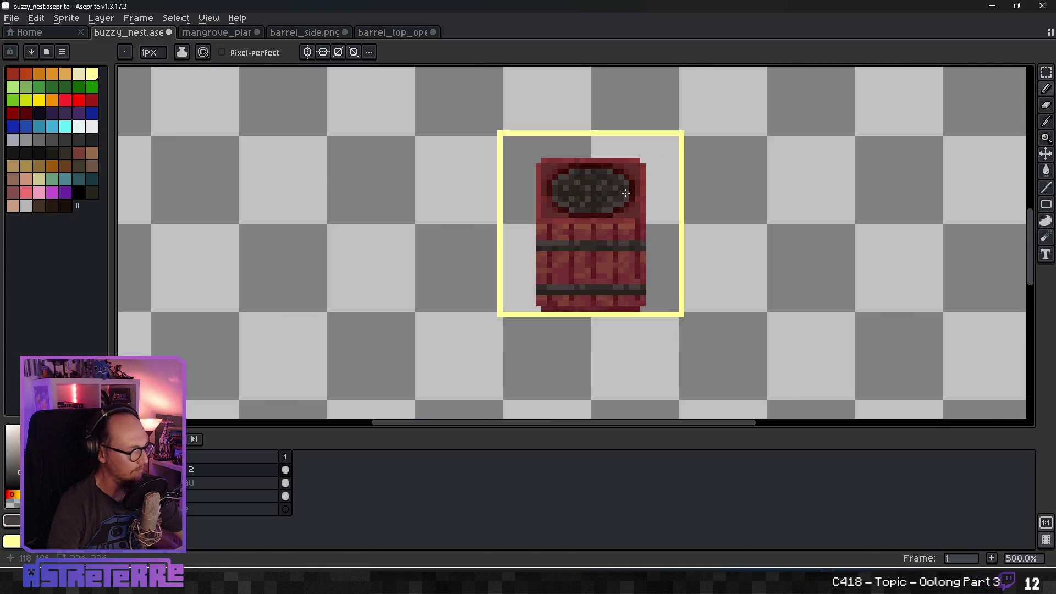
pyautogui.scroll(-4, 627, 194)
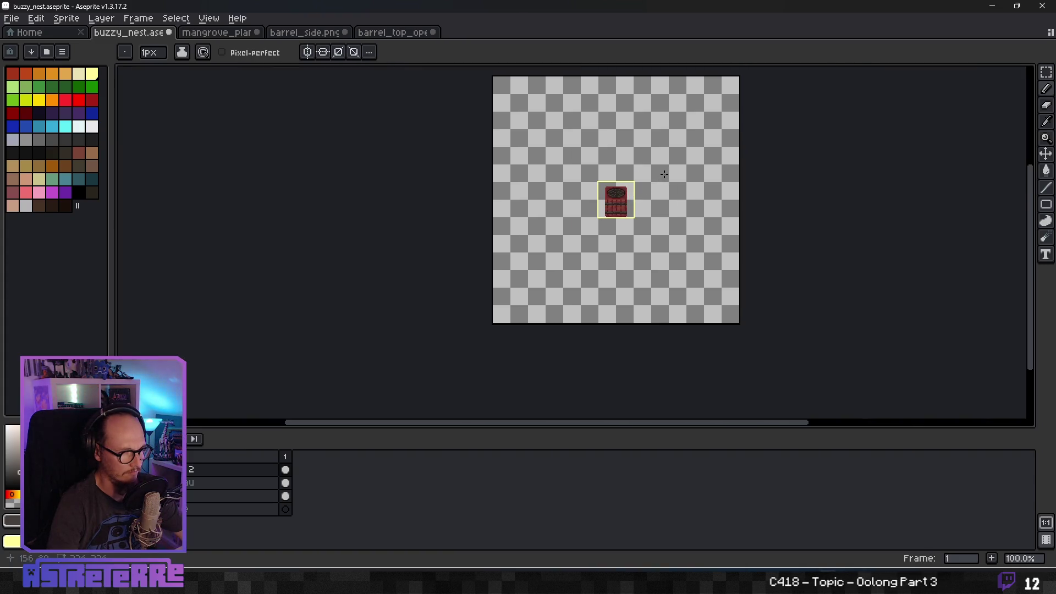
pyautogui.scroll(8, 638, 176)
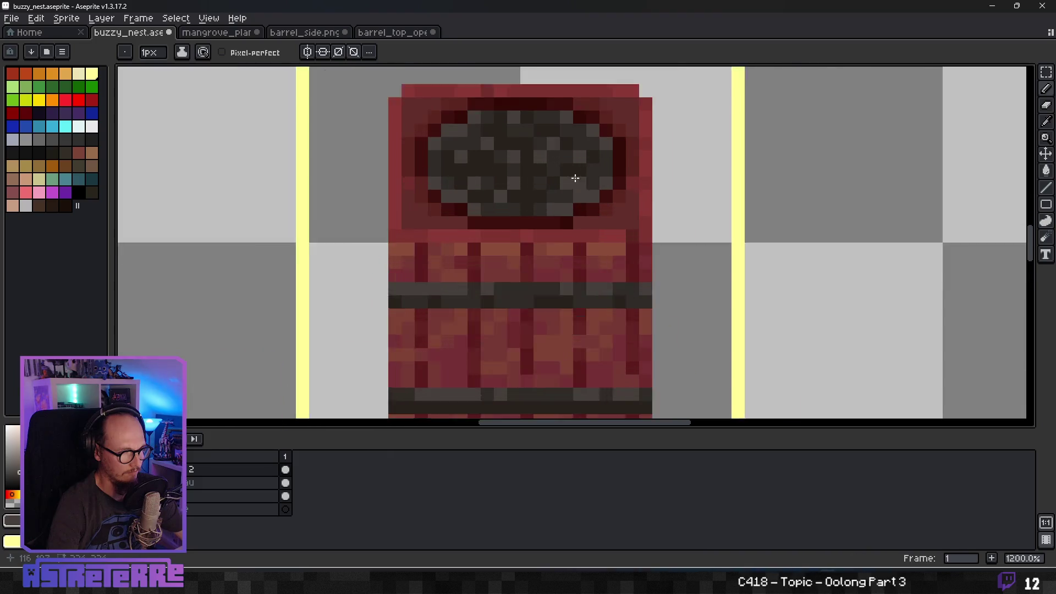
pyautogui.press('i')
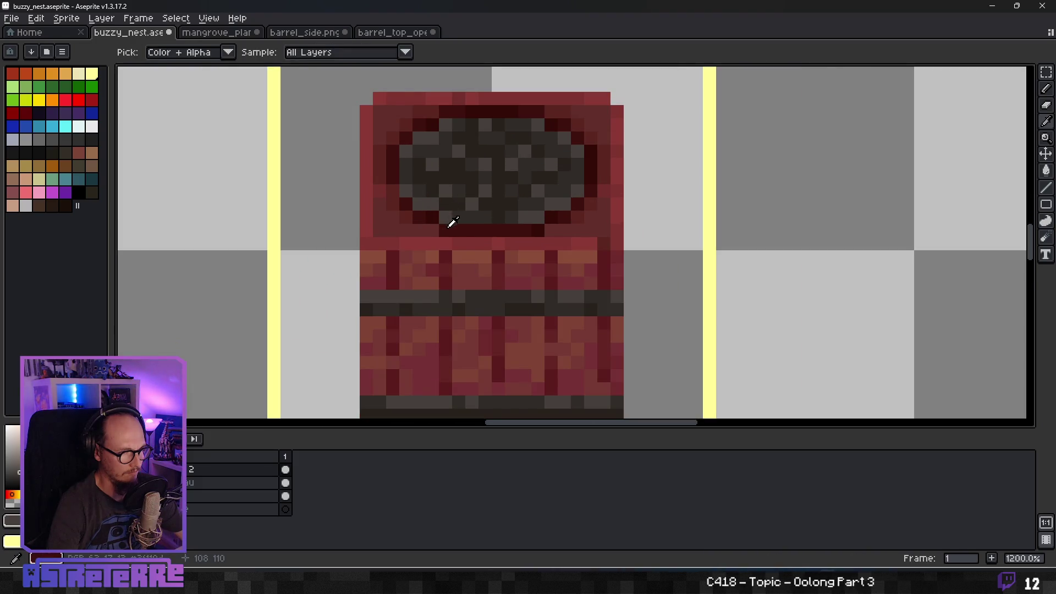
pyautogui.press('b')
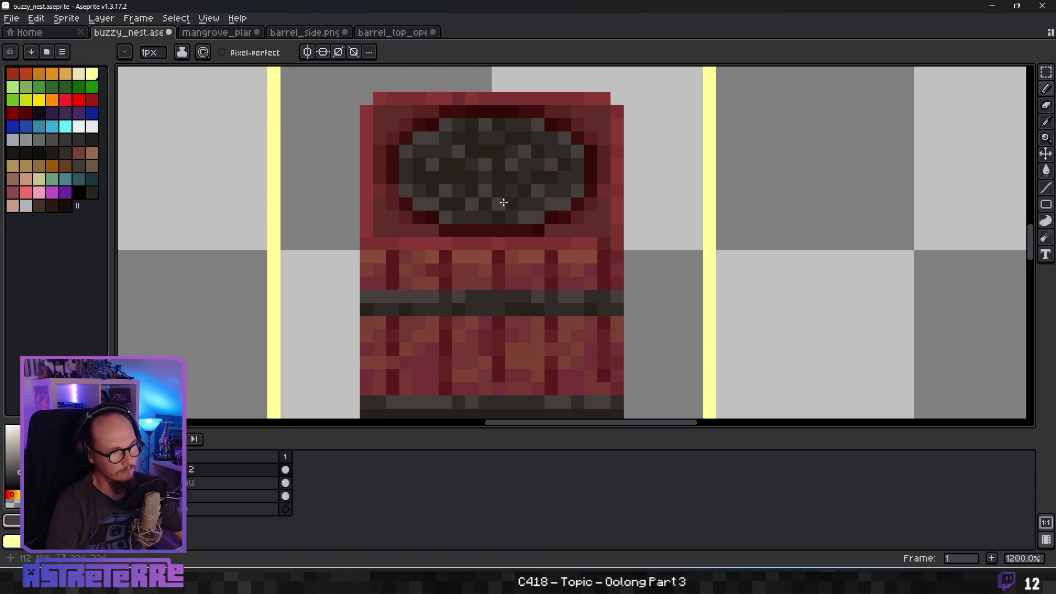
pyautogui.scroll(-8, 520, 235)
pyautogui.scroll(2, 520, 235)
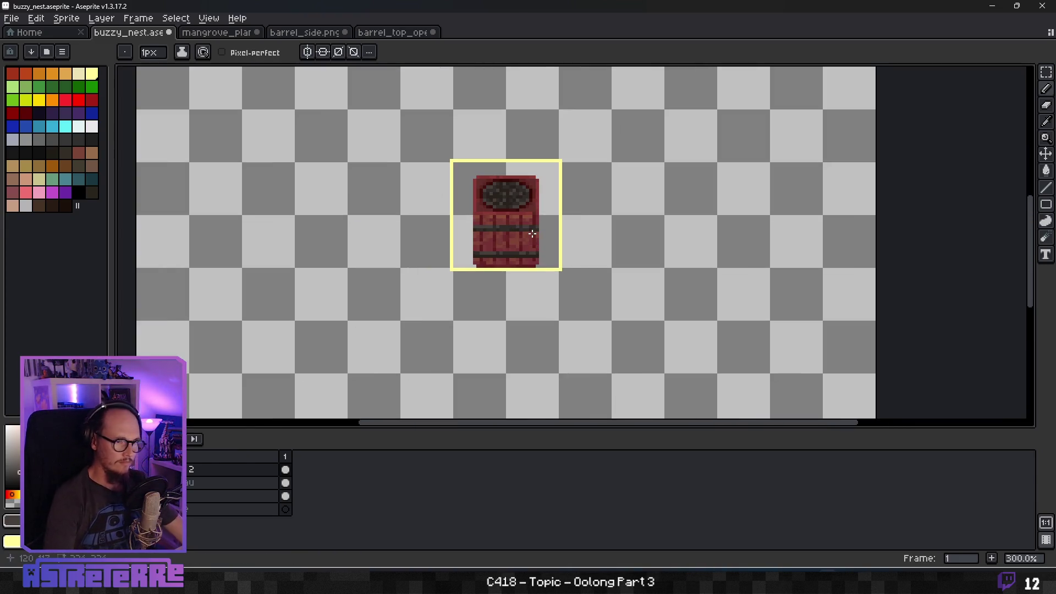
pyautogui.scroll(3, 508, 221)
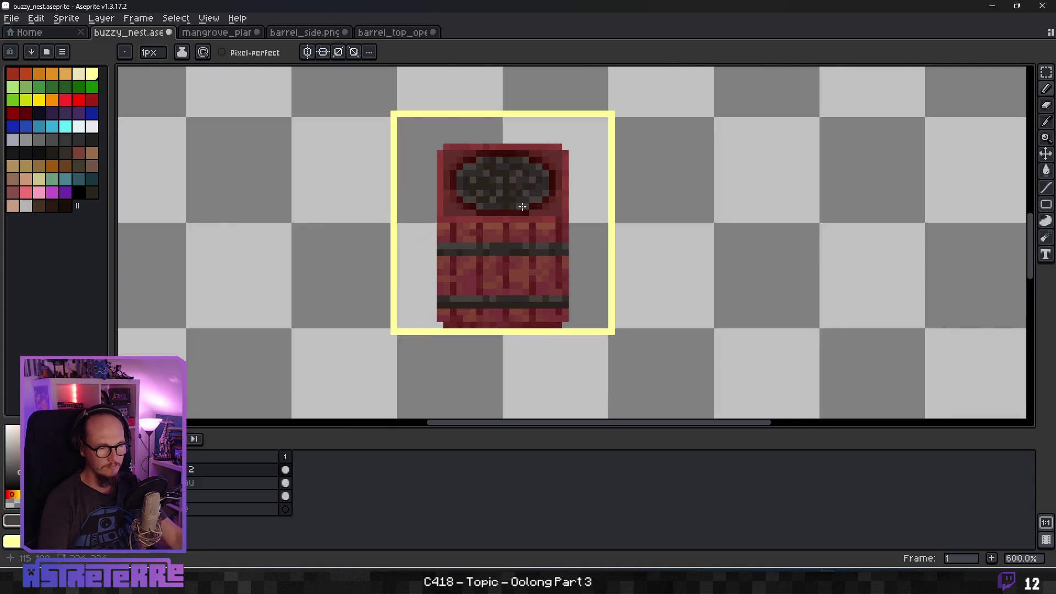
pyautogui.scroll(3, 522, 206)
pyautogui.press('alt')
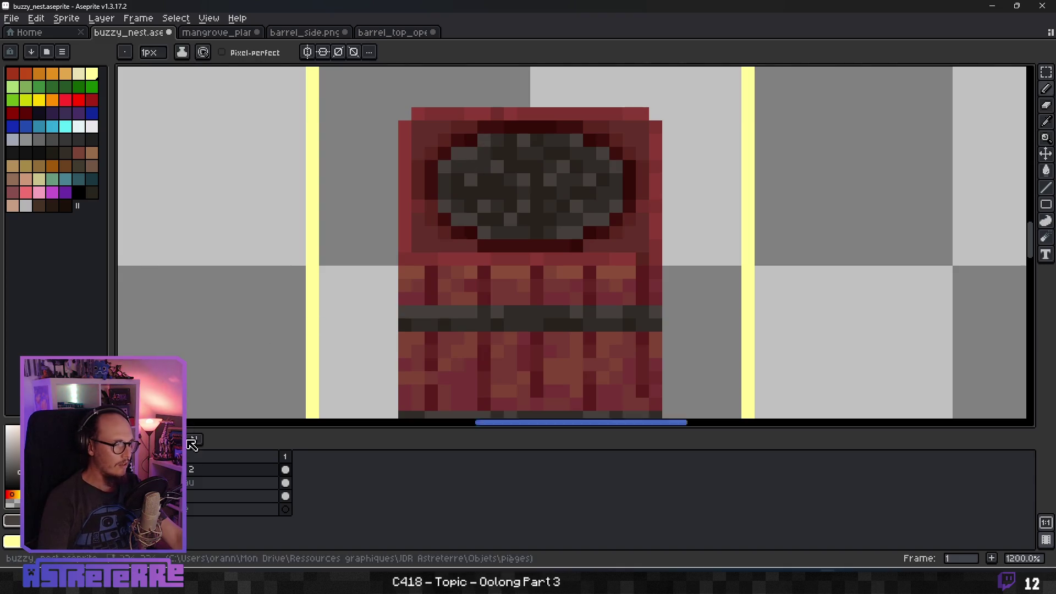
# Rename Layer 2 to couvercle and duplicate it as couvercle Copy.
pyautogui.doubleClick(190, 471)
pyautogui.write('couvercle')
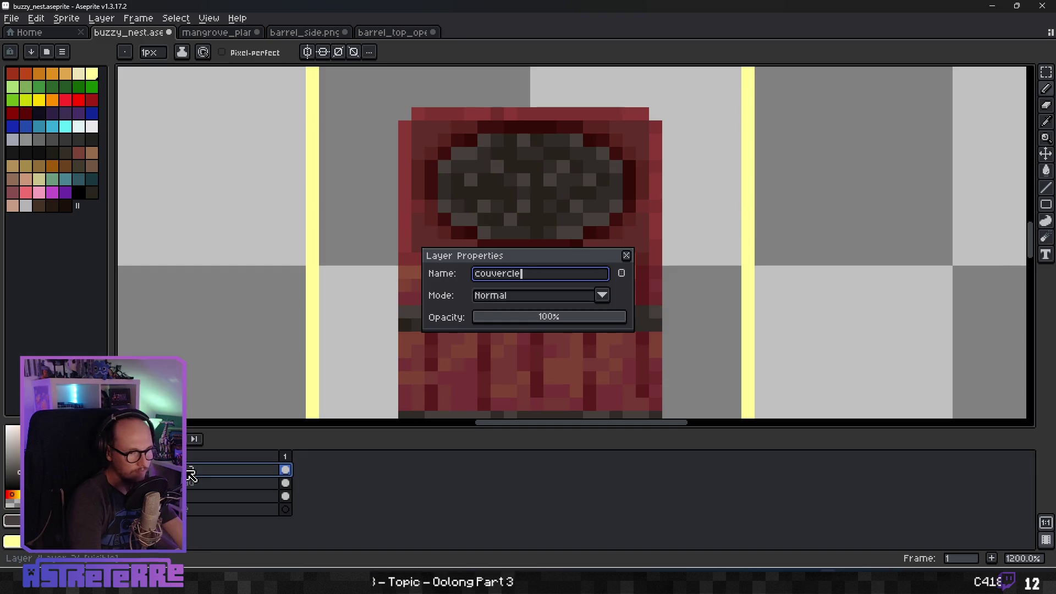
pyautogui.press('Return')
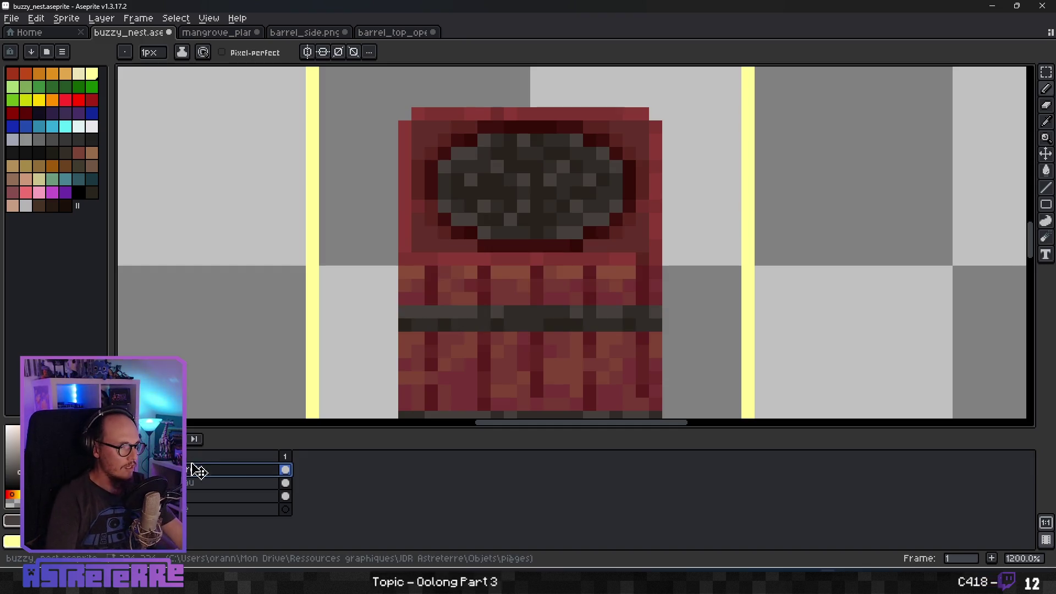
pyautogui.rightClick(194, 468)
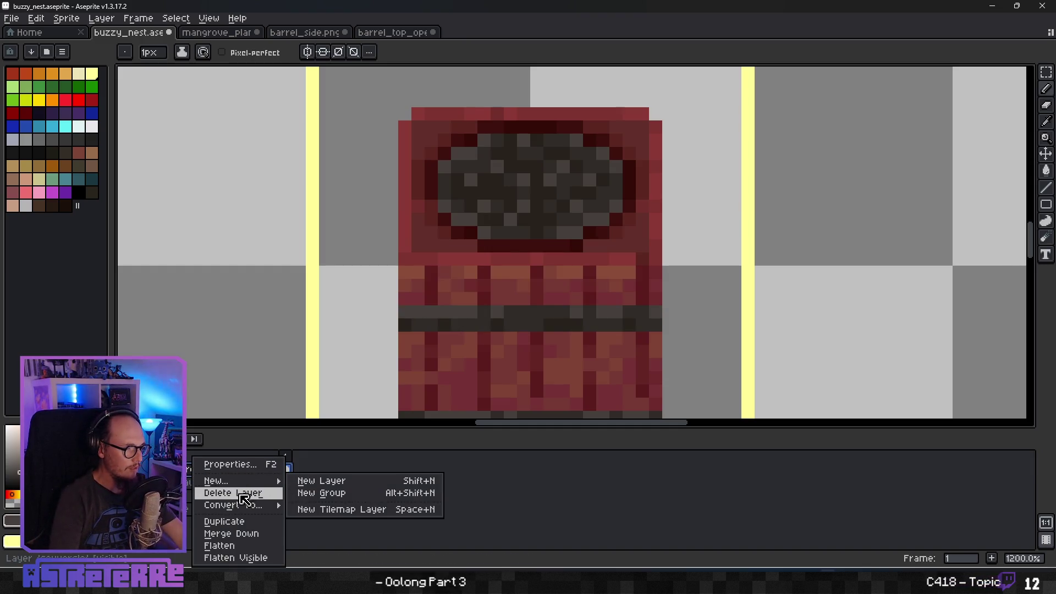
pyautogui.click(225, 521)
# Paint dark red along the opening's left inner rim and top row.
pyautogui.moveTo(472, 246)
pyautogui.mouseDown()
pyautogui.moveTo(431, 246)
pyautogui.moveTo(418, 192)
pyautogui.moveTo(424, 146)
pyautogui.moveTo(480, 128)
pyautogui.mouseUp()
pyautogui.keyDown('alt'); pyautogui.click(440, 181); pyautogui.keyUp('alt')
pyautogui.click(432, 141)
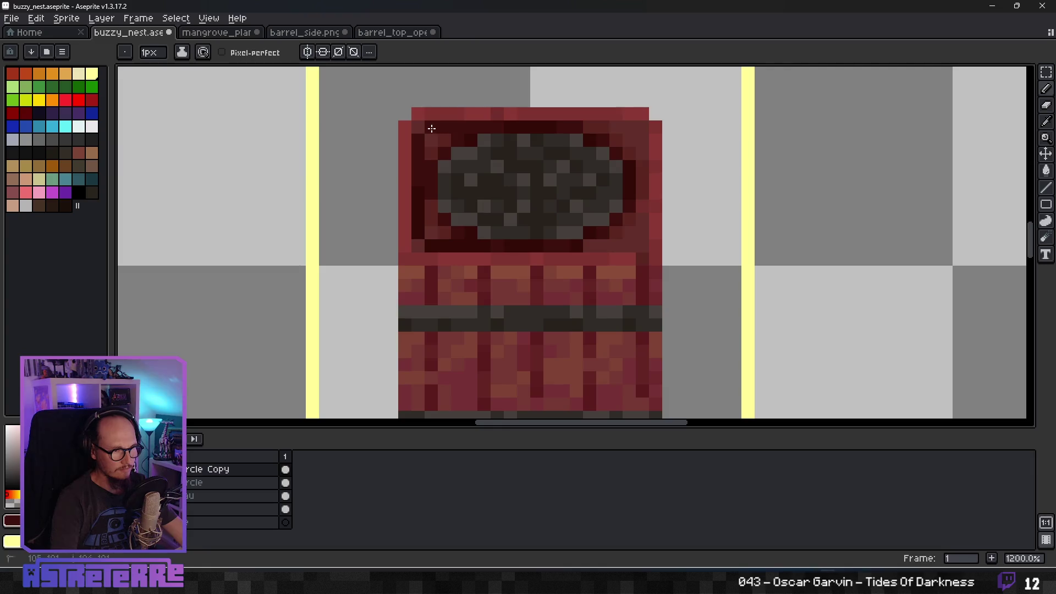
# Extend the dark top rim row, then paint lighter grey around the opening's corners and edges.
pyautogui.moveTo(582, 127)
pyautogui.mouseDown()
pyautogui.moveTo(631, 127)
pyautogui.moveTo(642, 159)
pyautogui.moveTo(642, 239)
pyautogui.moveTo(613, 244)
pyautogui.moveTo(639, 245)
pyautogui.mouseUp()
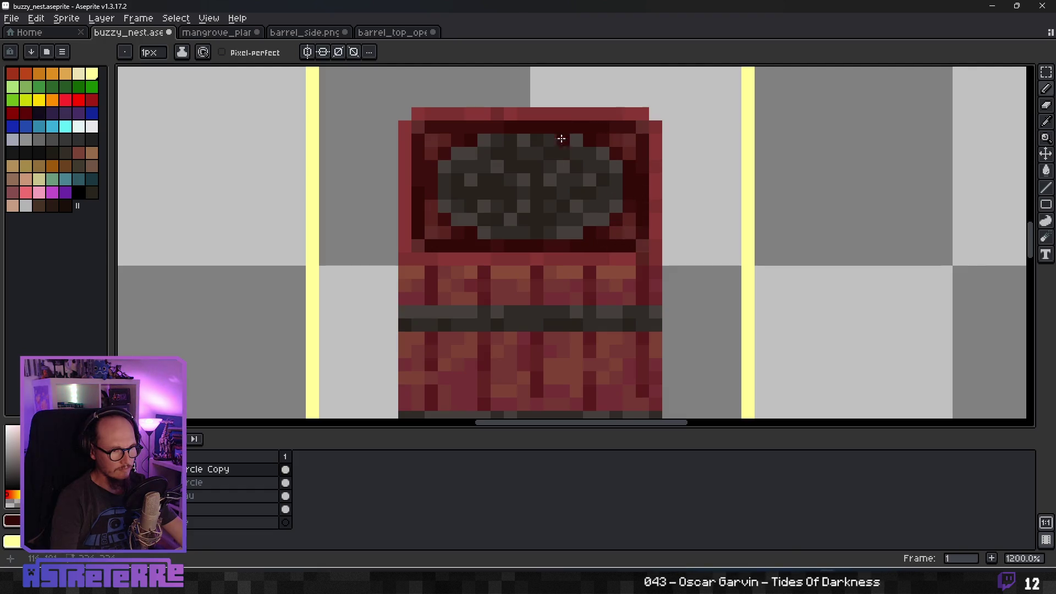
pyautogui.press('alt')
pyautogui.scroll(-3, 562, 206)
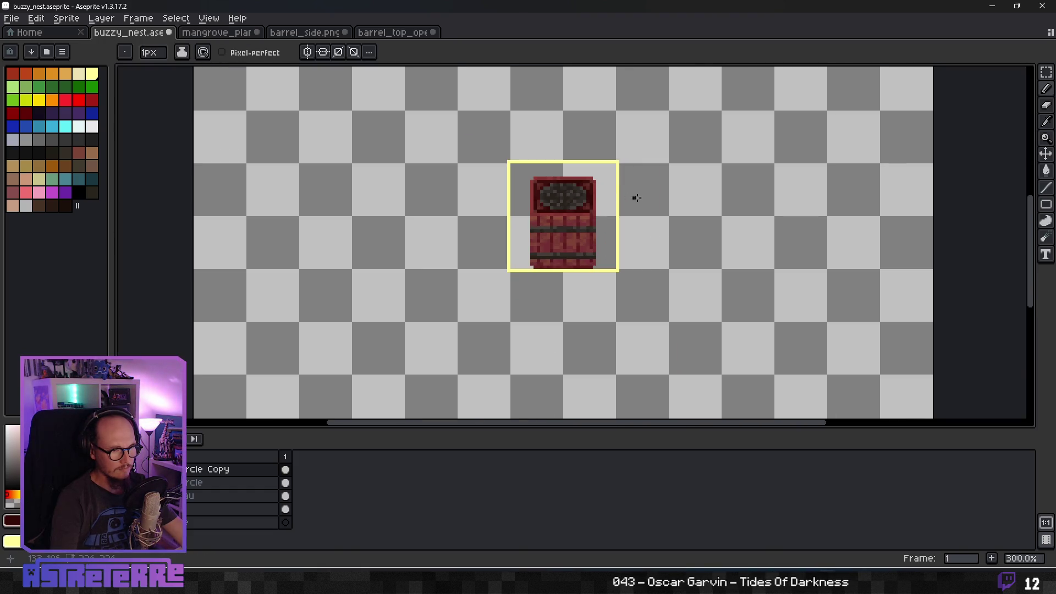
pyautogui.scroll(3, 616, 197)
pyautogui.click(589, 211)
pyautogui.keyDown('alt'); pyautogui.click(583, 225); pyautogui.keyUp('alt')
pyautogui.moveTo(592, 234); pyautogui.dragTo(626, 228)
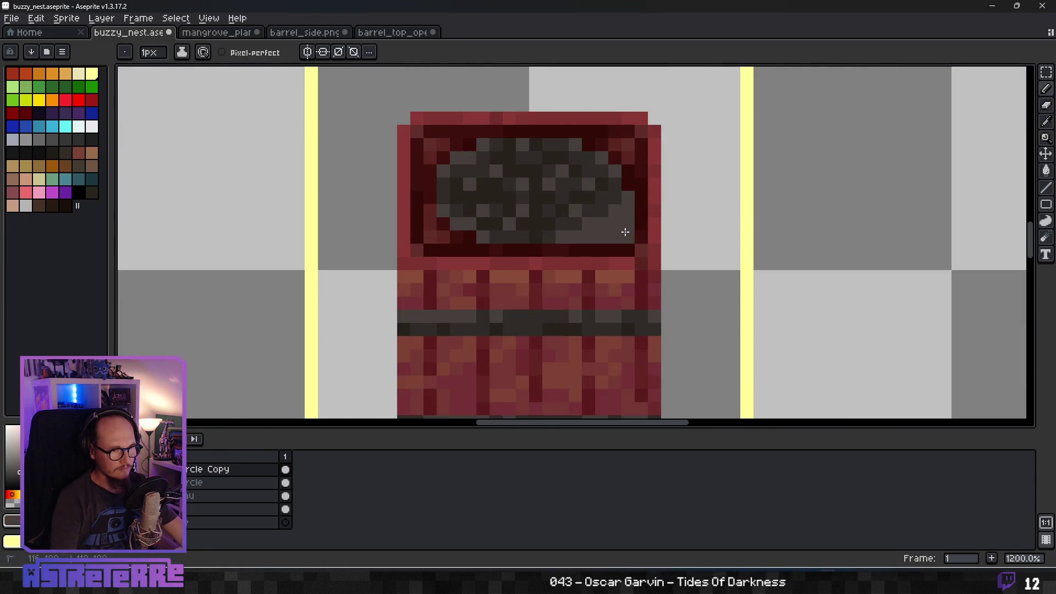
pyautogui.moveTo(626, 183)
pyautogui.mouseDown()
pyautogui.moveTo(618, 146)
pyautogui.moveTo(588, 144)
pyautogui.mouseUp()
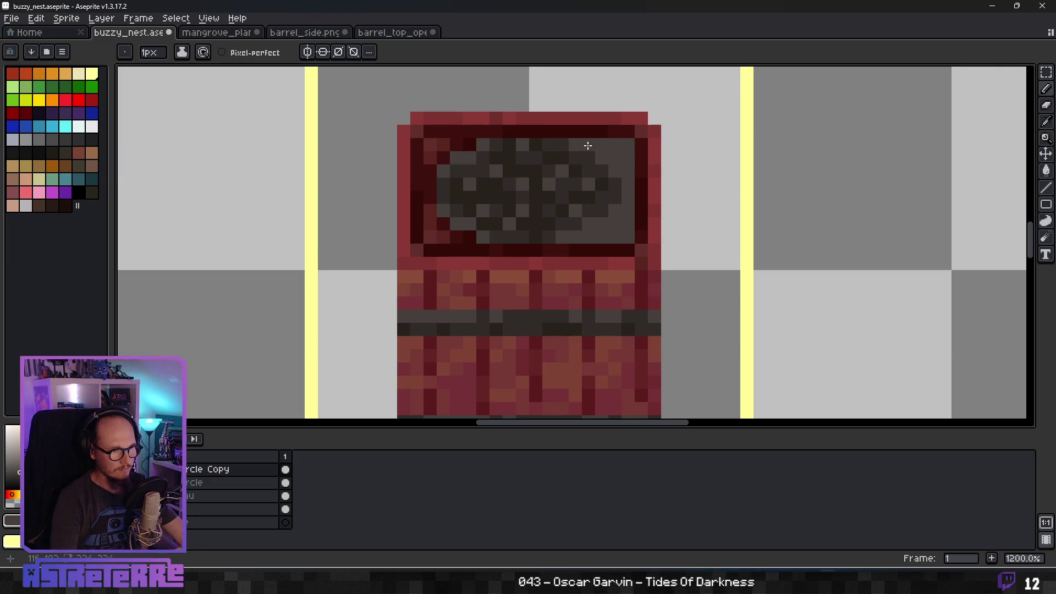
pyautogui.moveTo(471, 143)
pyautogui.mouseDown()
pyautogui.moveTo(428, 152)
pyautogui.moveTo(442, 231)
pyautogui.moveTo(477, 237)
pyautogui.moveTo(445, 223)
pyautogui.moveTo(474, 226)
pyautogui.mouseUp()
pyautogui.keyDown('alt'); pyautogui.click(471, 219); pyautogui.keyUp('alt')
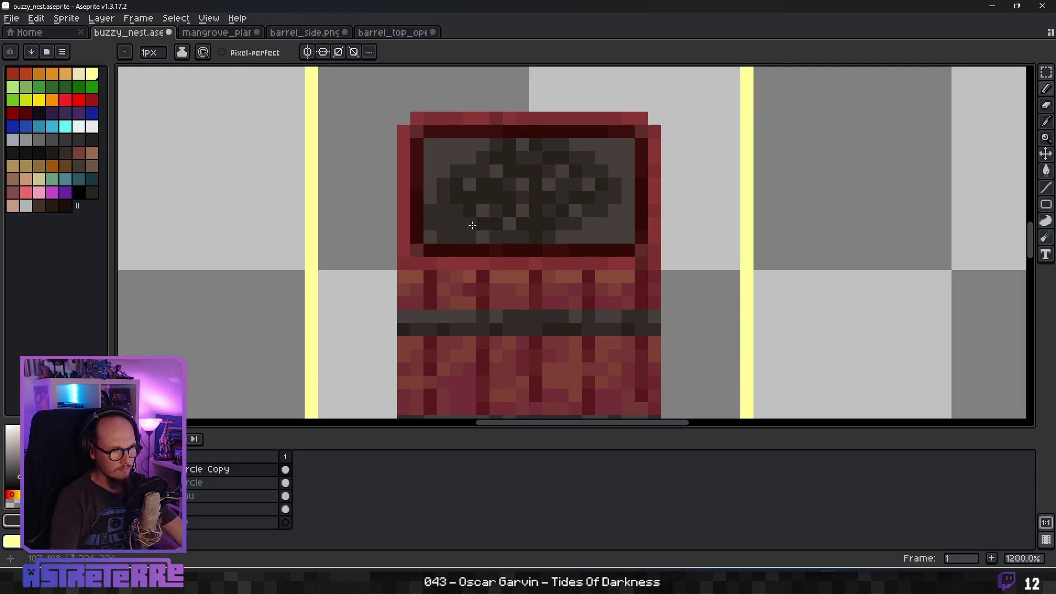
# Repaint the opening's left and right edges darker grey, leaving a few light speckles.
pyautogui.moveTo(428, 181); pyautogui.dragTo(479, 146)
pyautogui.moveTo(569, 144)
pyautogui.mouseDown()
pyautogui.moveTo(596, 149)
pyautogui.moveTo(618, 170)
pyautogui.moveTo(620, 224)
pyautogui.moveTo(618, 214)
pyautogui.mouseUp()
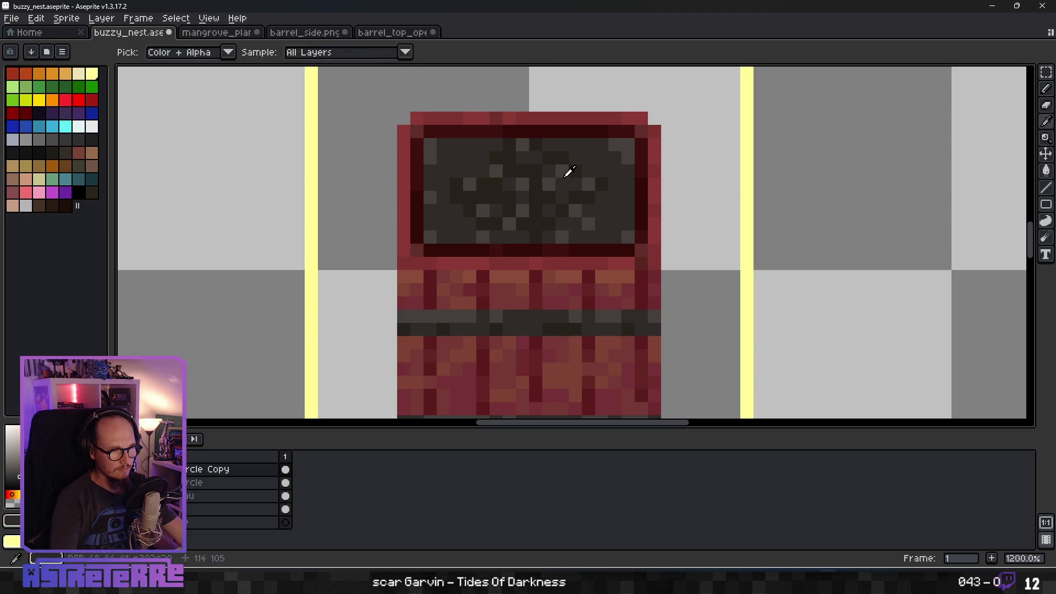
pyautogui.keyDown('alt'); pyautogui.click(559, 149); pyautogui.keyUp('alt')
pyautogui.click(614, 184)
pyautogui.click(599, 147)
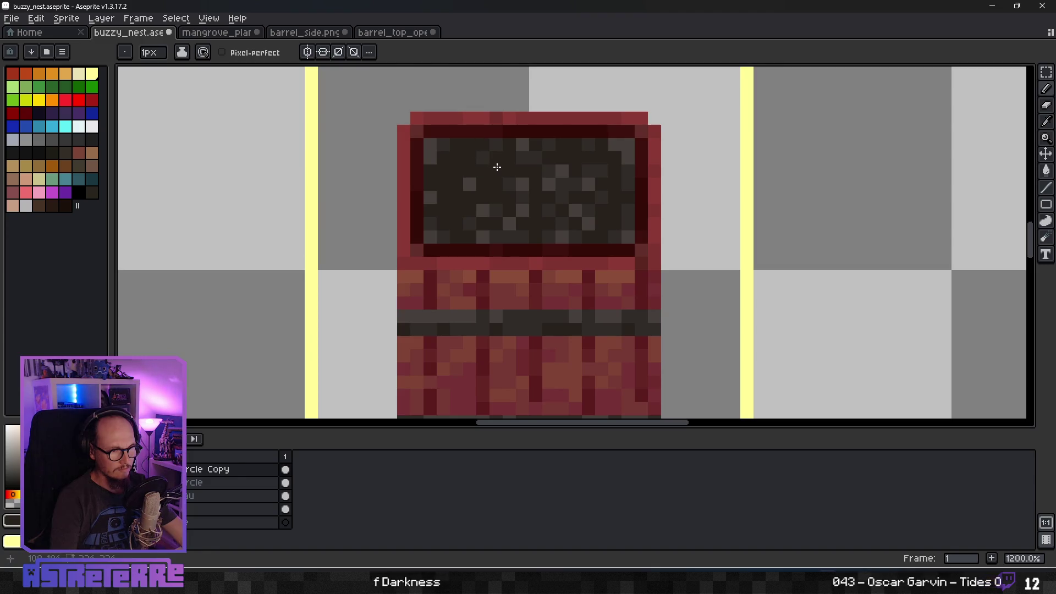
pyautogui.press('alt')
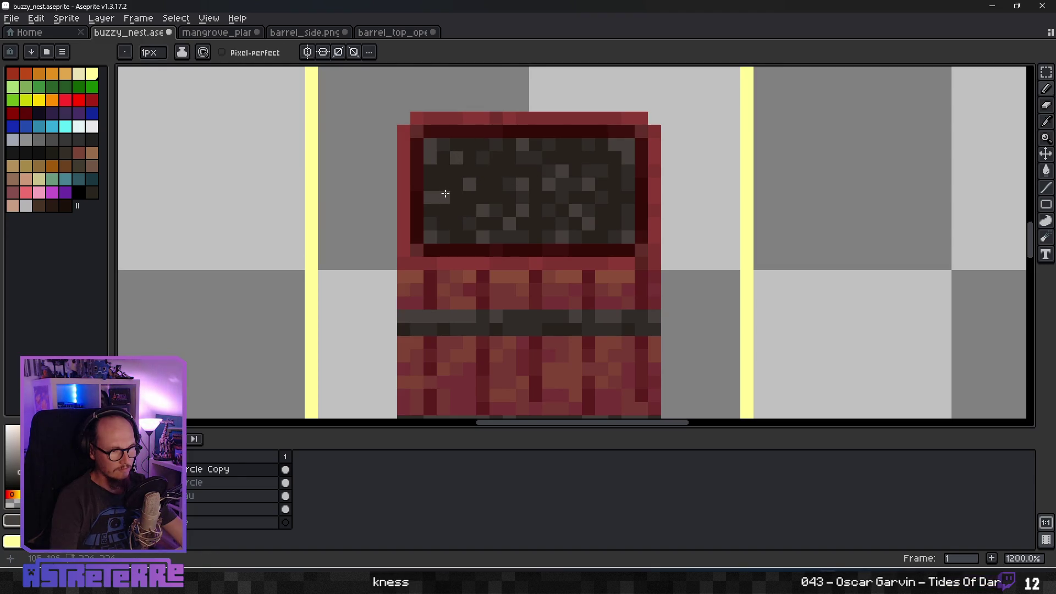
pyautogui.click(443, 184)
pyautogui.press('alt')
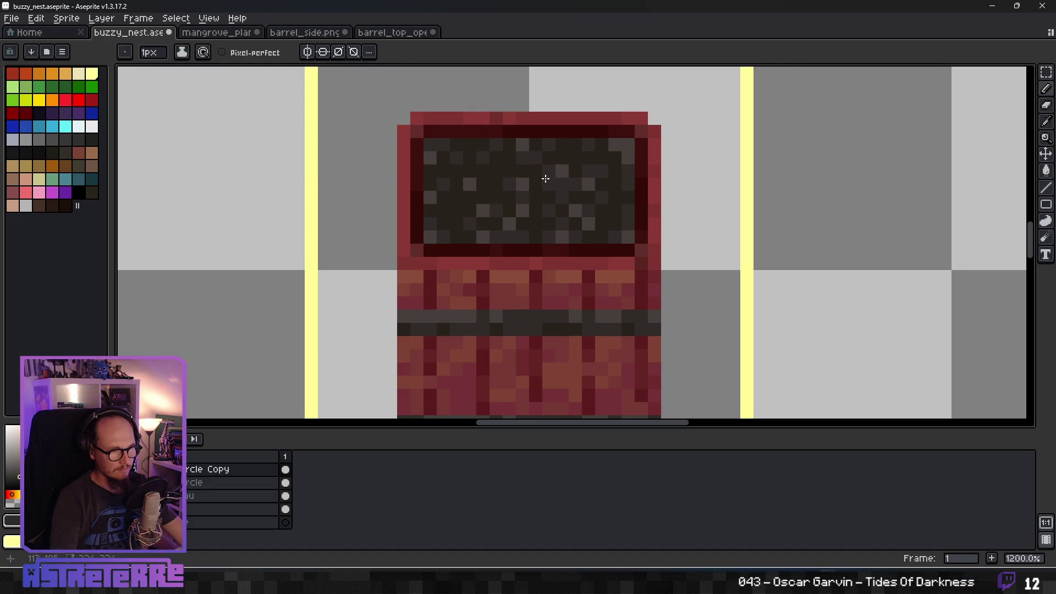
pyautogui.scroll(-3, 545, 178)
pyautogui.scroll(3, 502, 196)
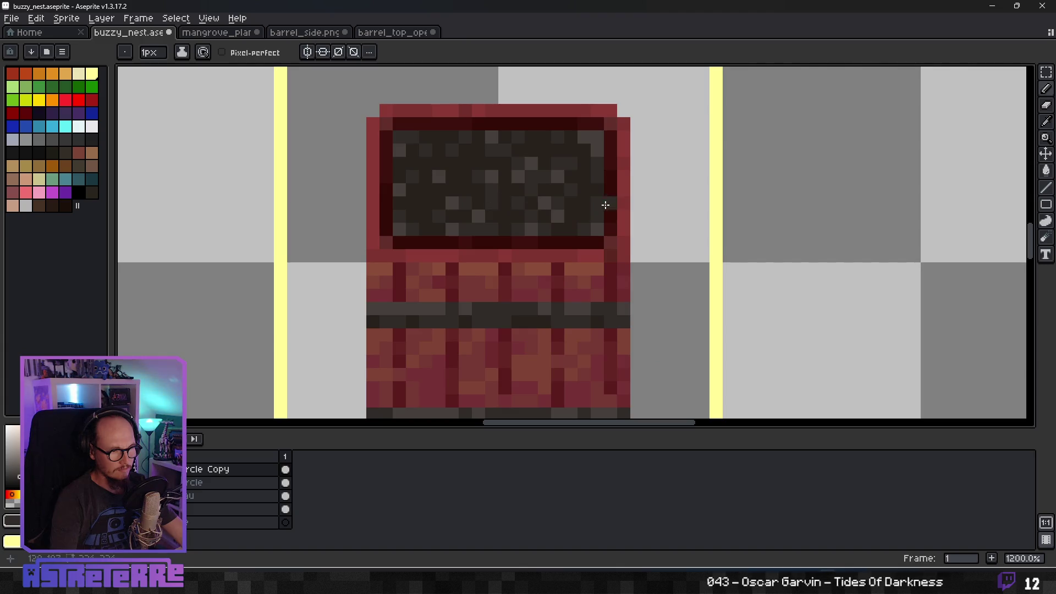
pyautogui.moveTo(594, 149); pyautogui.dragTo(583, 136)
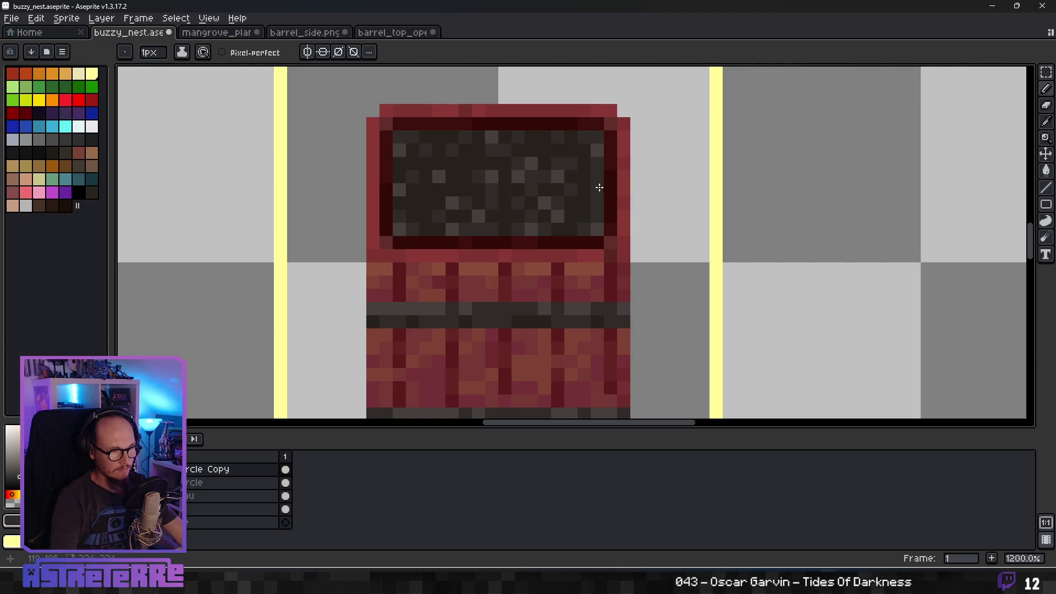
pyautogui.press('i')
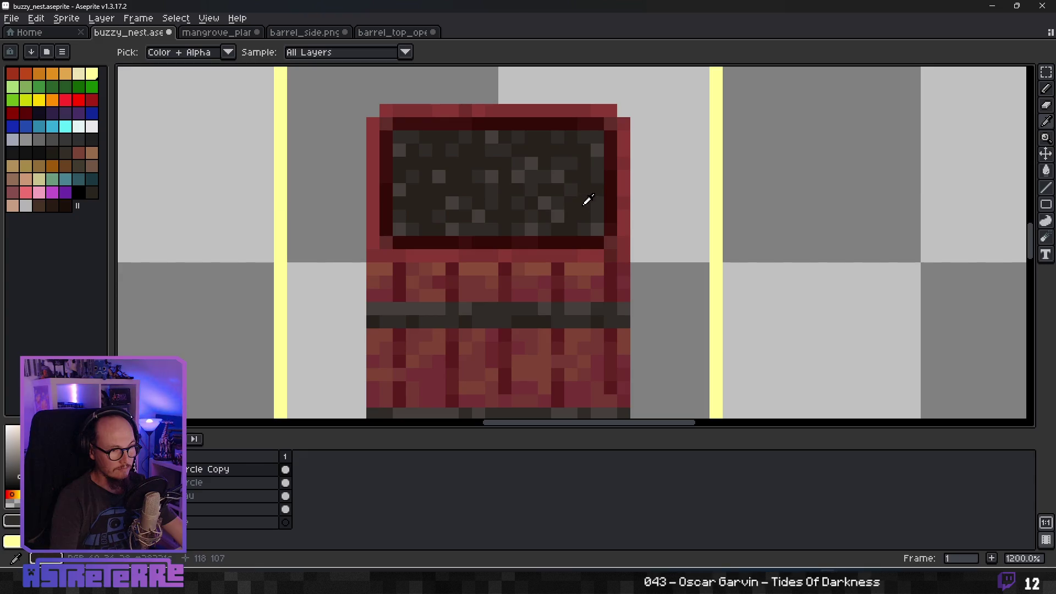
pyautogui.press('b')
pyautogui.scroll(-6, 586, 203)
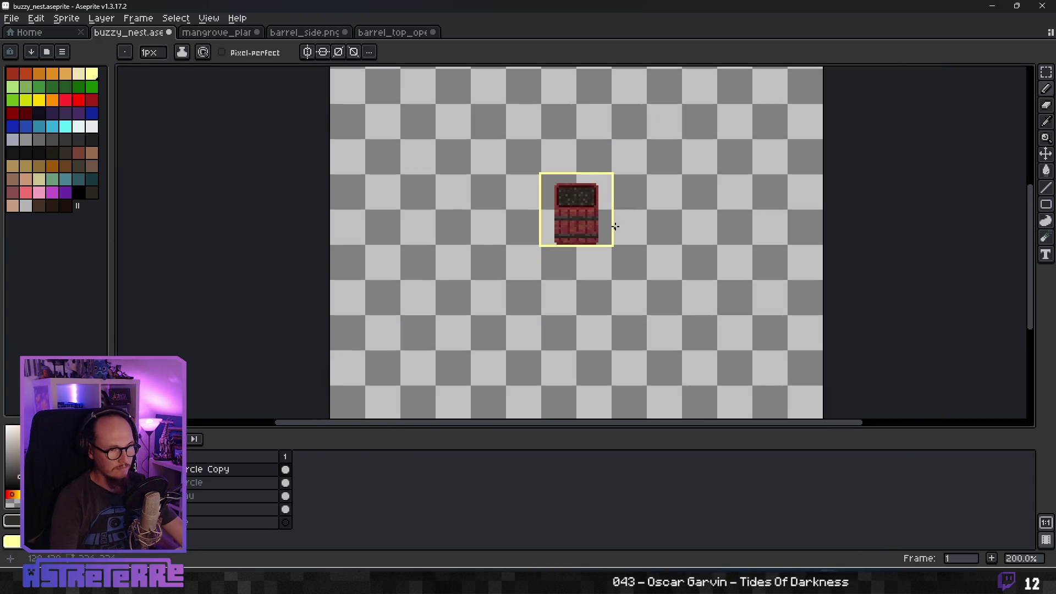
pyautogui.scroll(-2, 613, 225)
pyautogui.scroll(3, 612, 226)
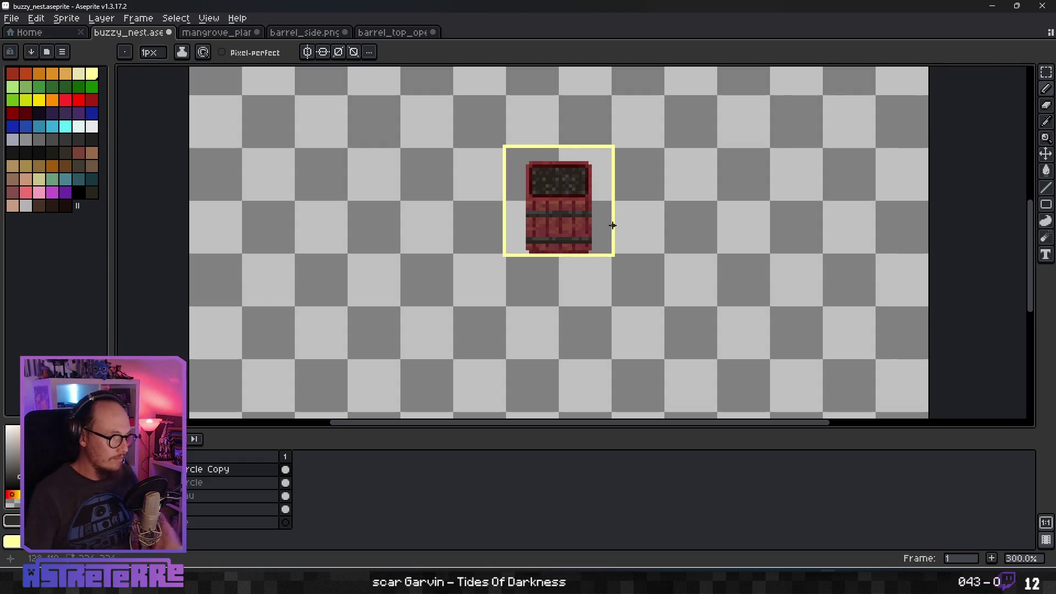
pyautogui.click(473, 289)
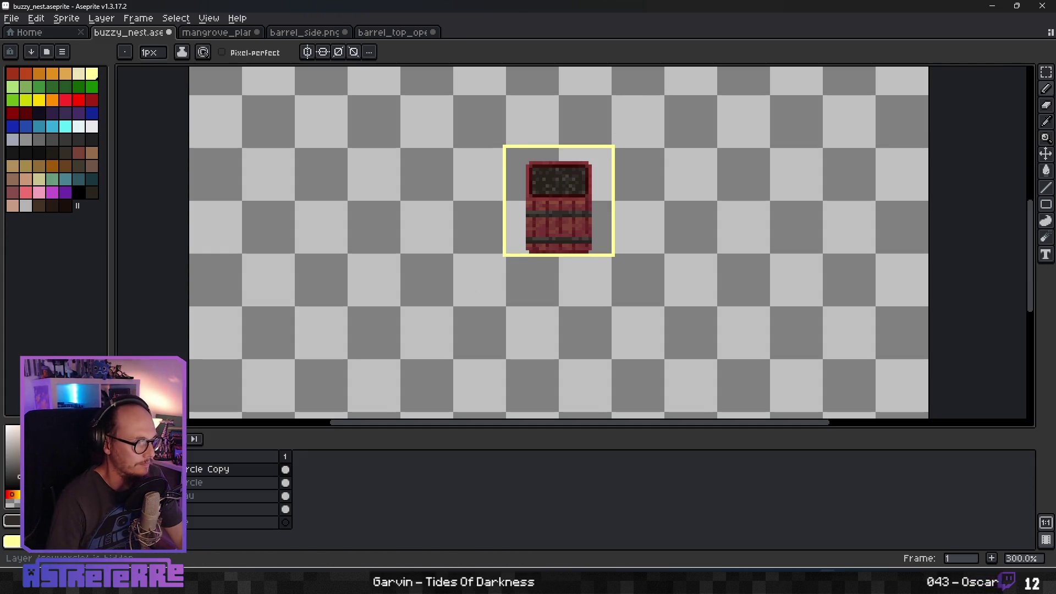
pyautogui.click(137, 469)
pyautogui.click(138, 470)
pyautogui.click(137, 470)
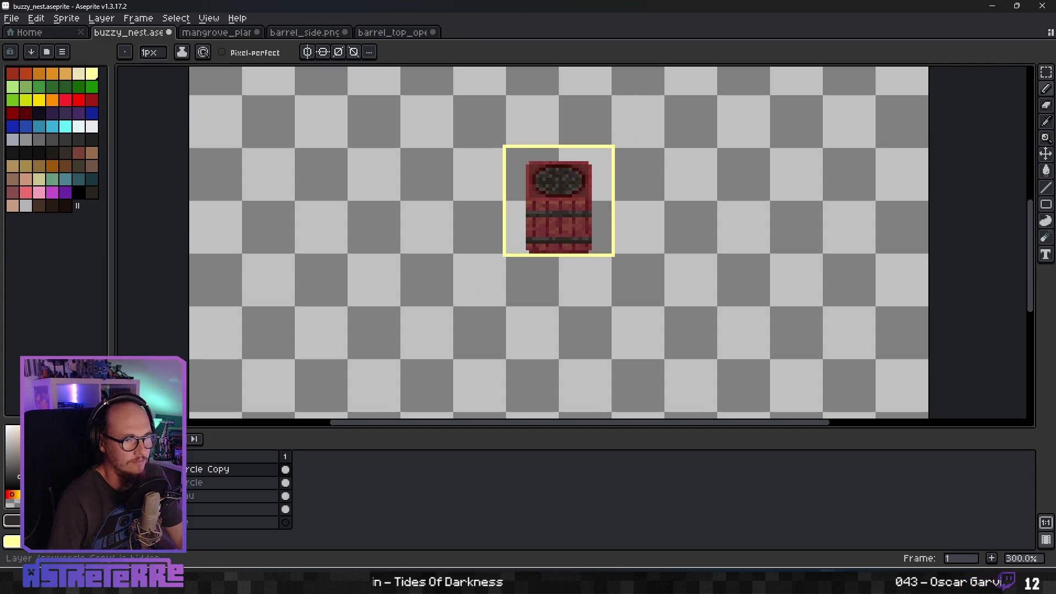
pyautogui.click(138, 469)
pyautogui.click(137, 469)
pyautogui.click(138, 469)
pyautogui.click(138, 469)
pyautogui.click(138, 470)
pyautogui.click(138, 470)
pyautogui.click(137, 469)
pyautogui.scroll(3, 436, 224)
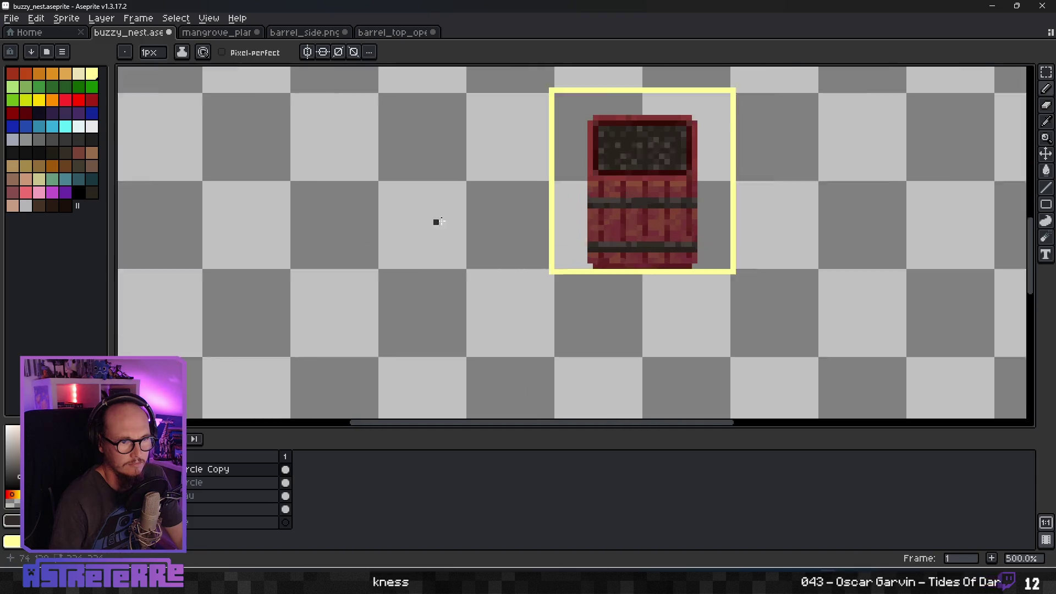
pyautogui.scroll(-1, 768, 157)
pyautogui.scroll(4, 687, 156)
pyautogui.scroll(-1, 566, 164)
pyautogui.keyDown('alt'); pyautogui.click(561, 154); pyautogui.keyUp('alt')
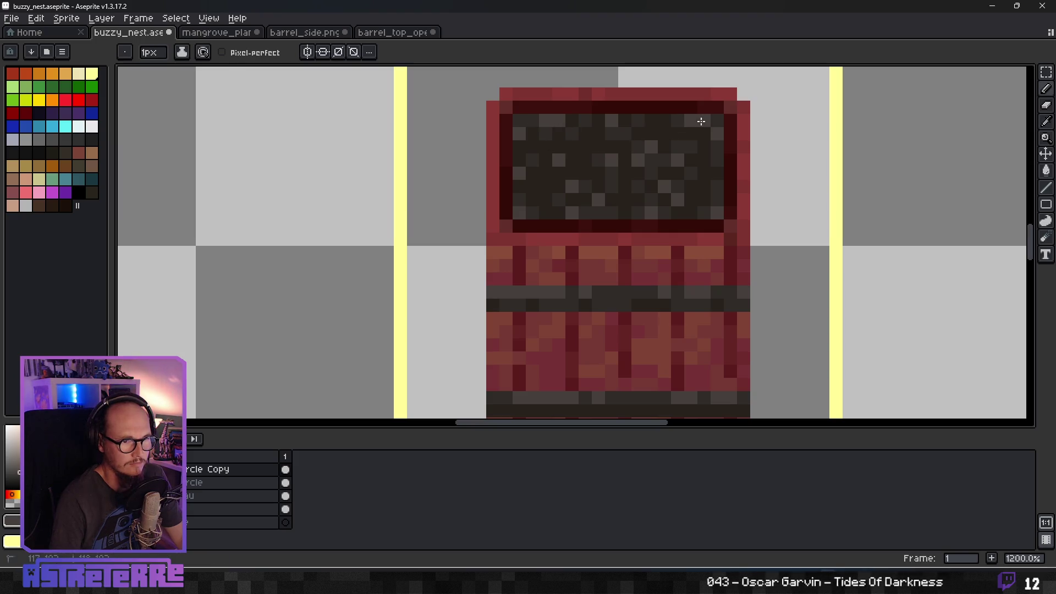
pyautogui.scroll(-3, 762, 225)
pyautogui.scroll(3, 715, 222)
pyautogui.scroll(-7, 673, 229)
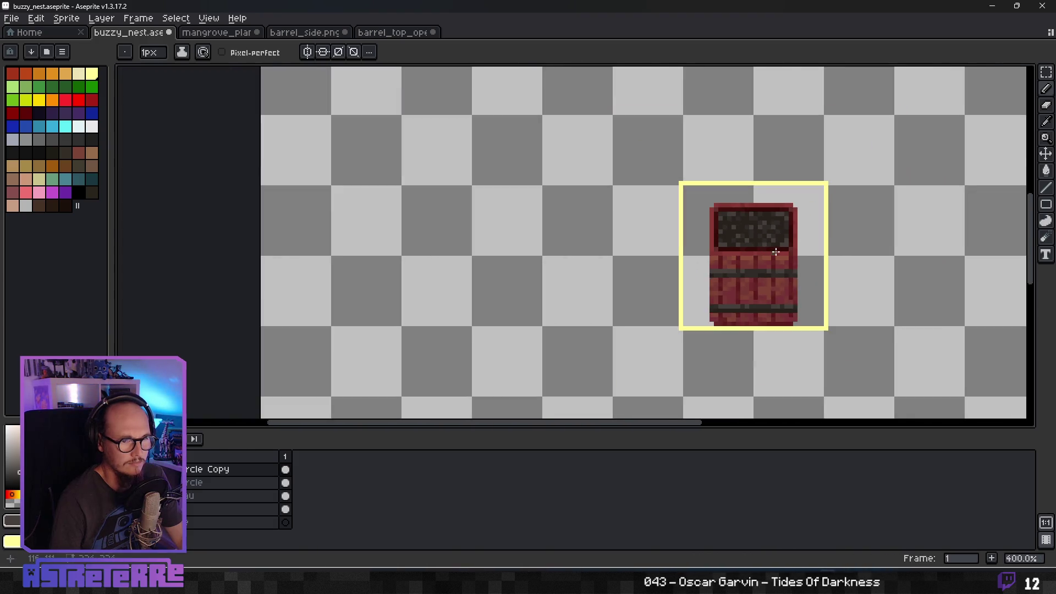
pyautogui.scroll(3, 825, 276)
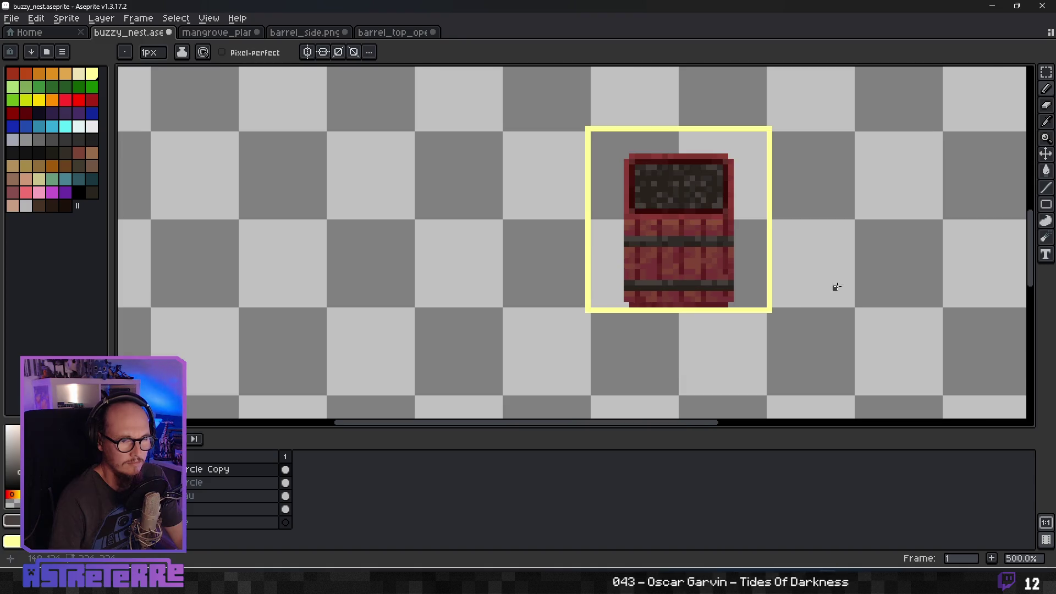
pyautogui.scroll(-2, 737, 278)
pyautogui.scroll(3, 746, 268)
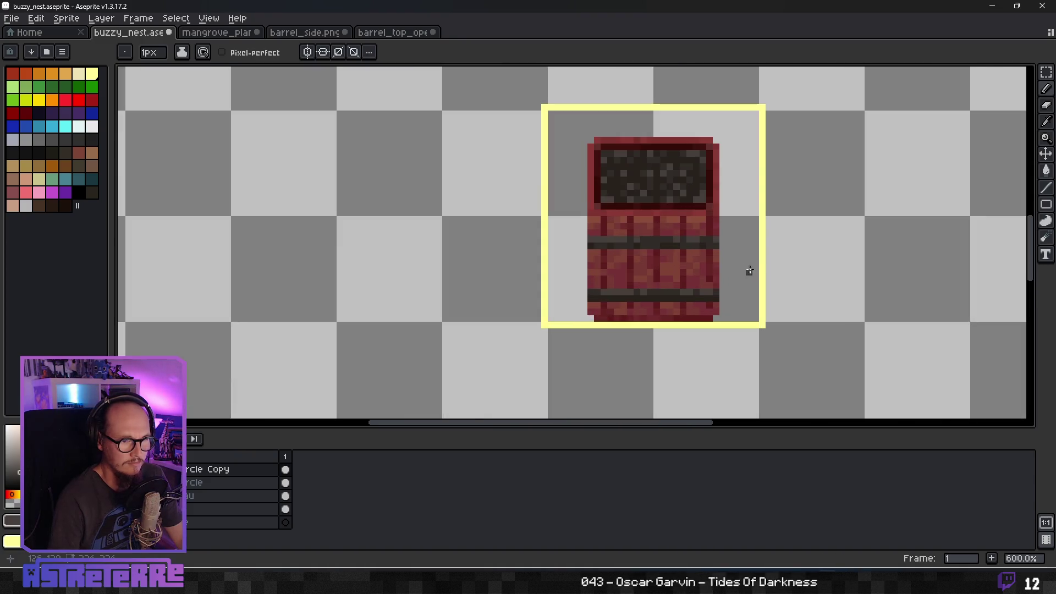
pyautogui.press('space')
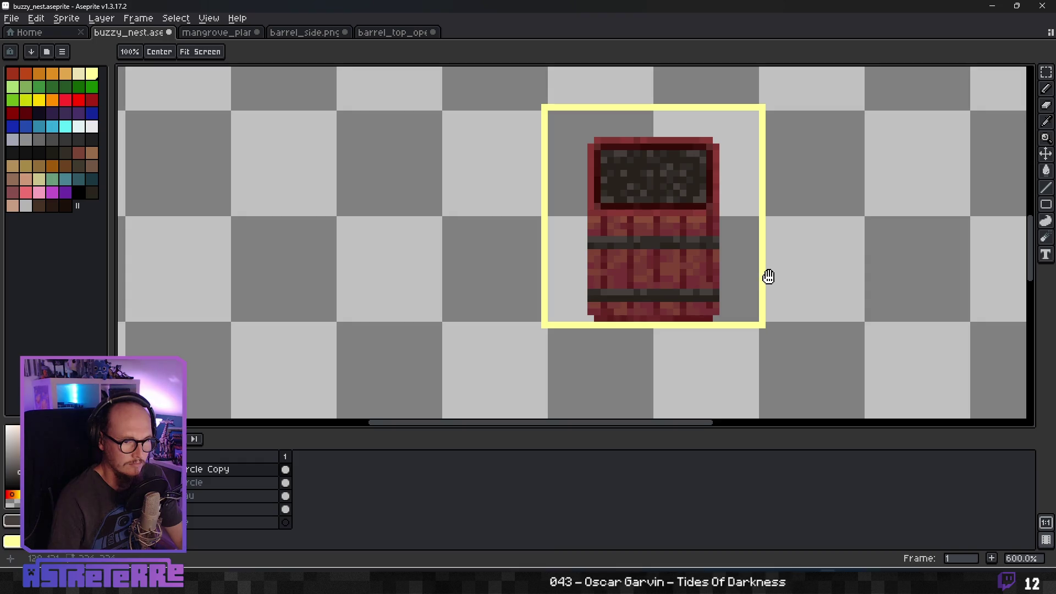
# Undo the stray diagonal stroke and save the sprite as explosive_barrel.aseprite.
pyautogui.moveTo(766, 254); pyautogui.dragTo(597, 224)
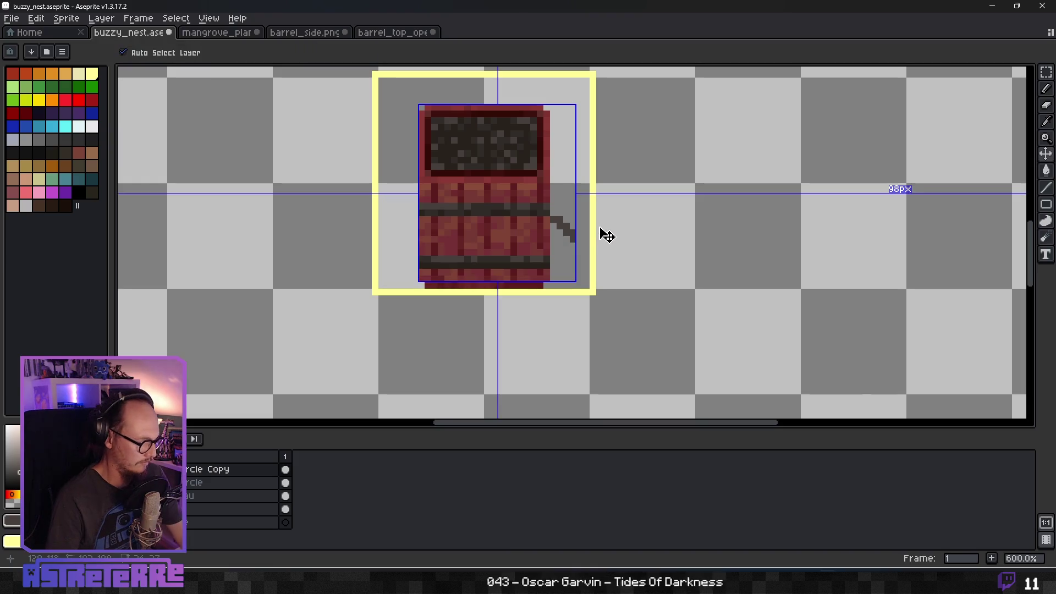
pyautogui.hotkey('ctrl', 'z')
pyautogui.click(22, 21)
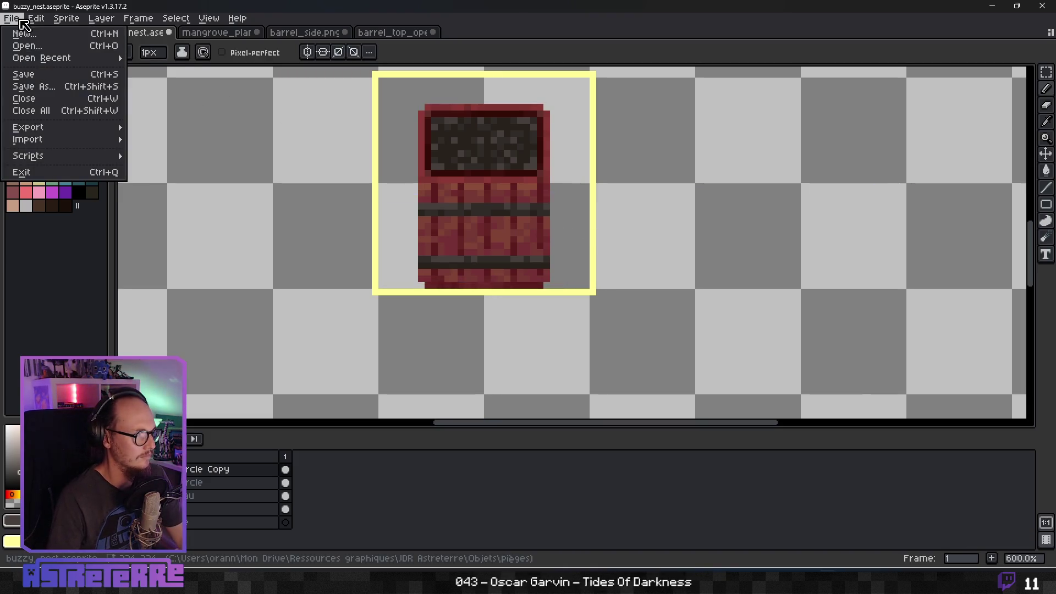
pyautogui.click(33, 86)
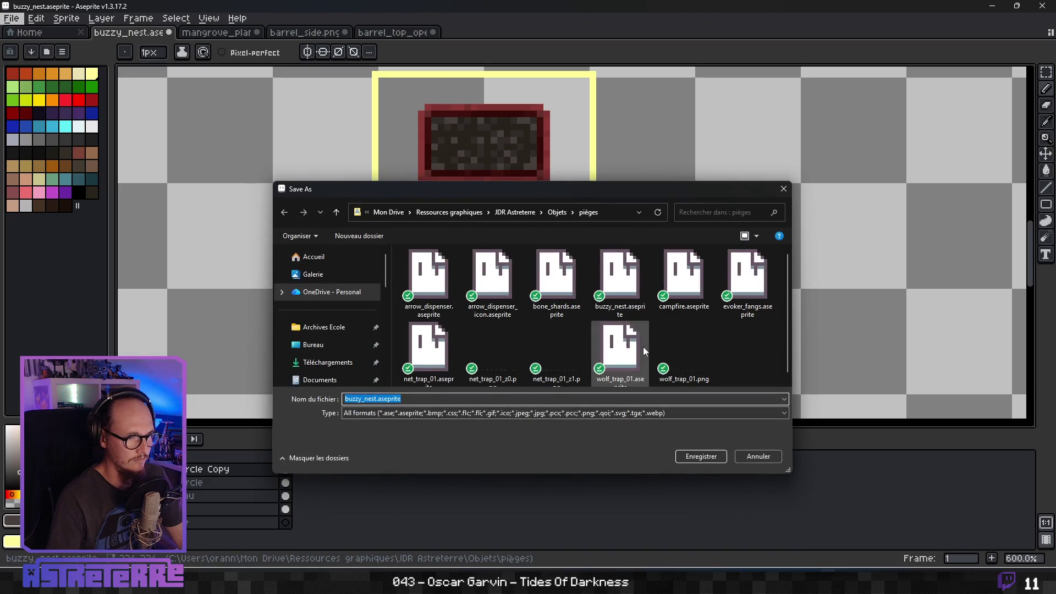
pyautogui.moveTo(623, 294)
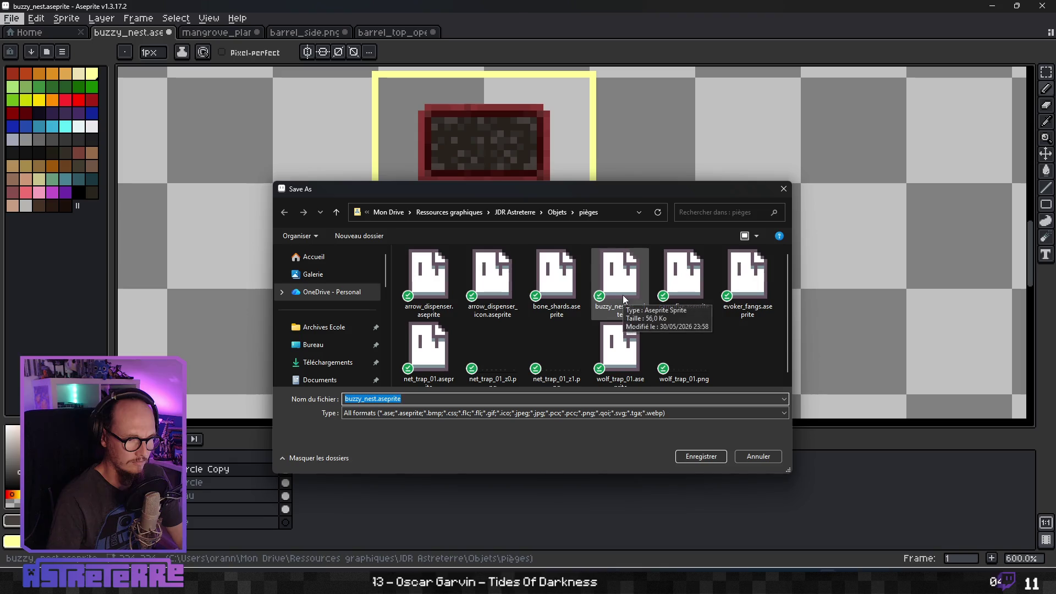
pyautogui.click(365, 399)
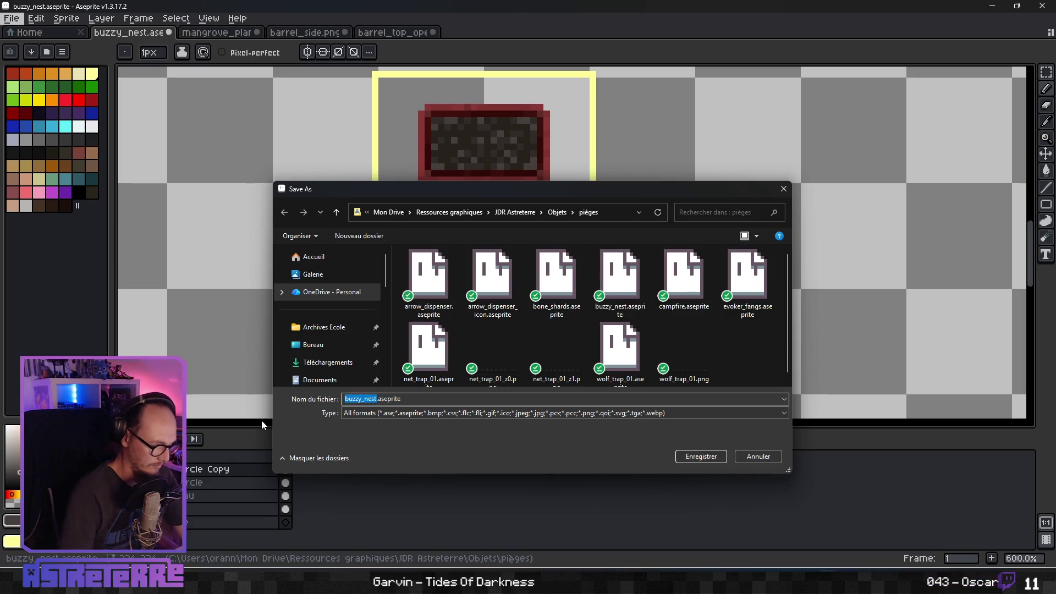
pyautogui.write('explosive_barre')
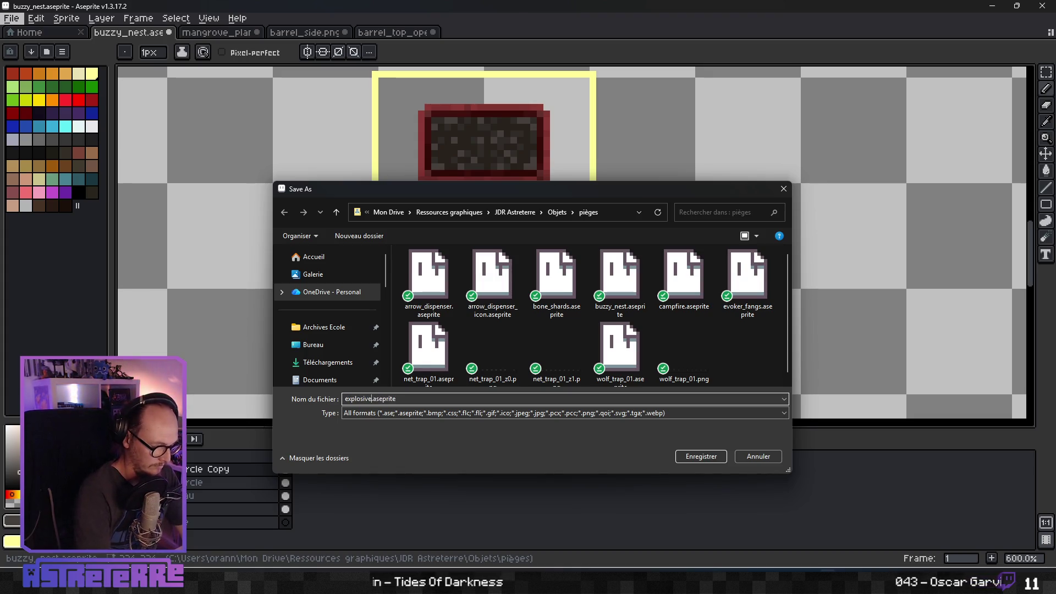
pyautogui.write('l')
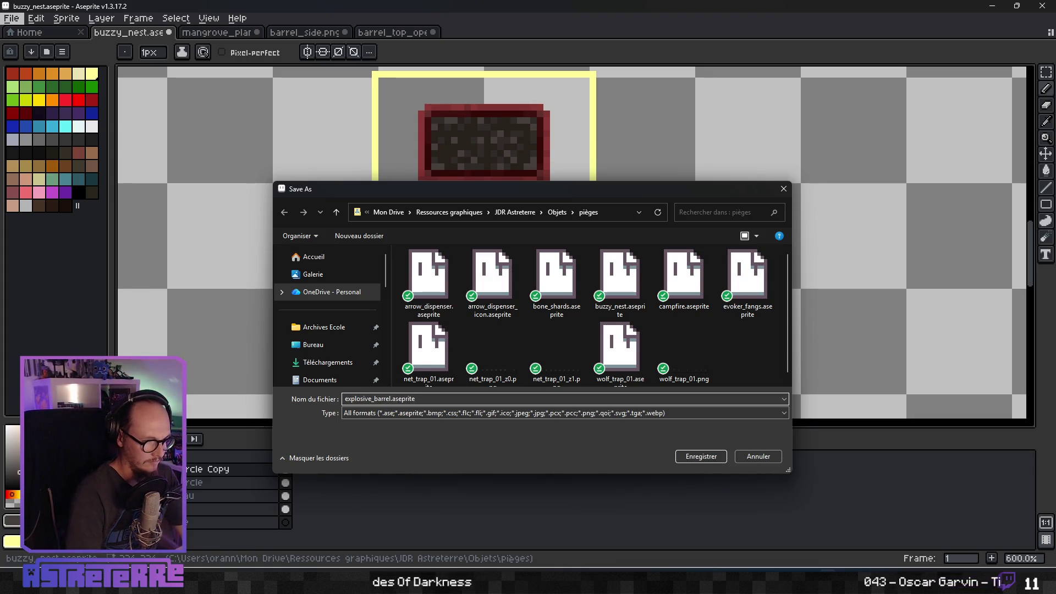
pyautogui.press('Return')
pyautogui.scroll(-2, 439, 239)
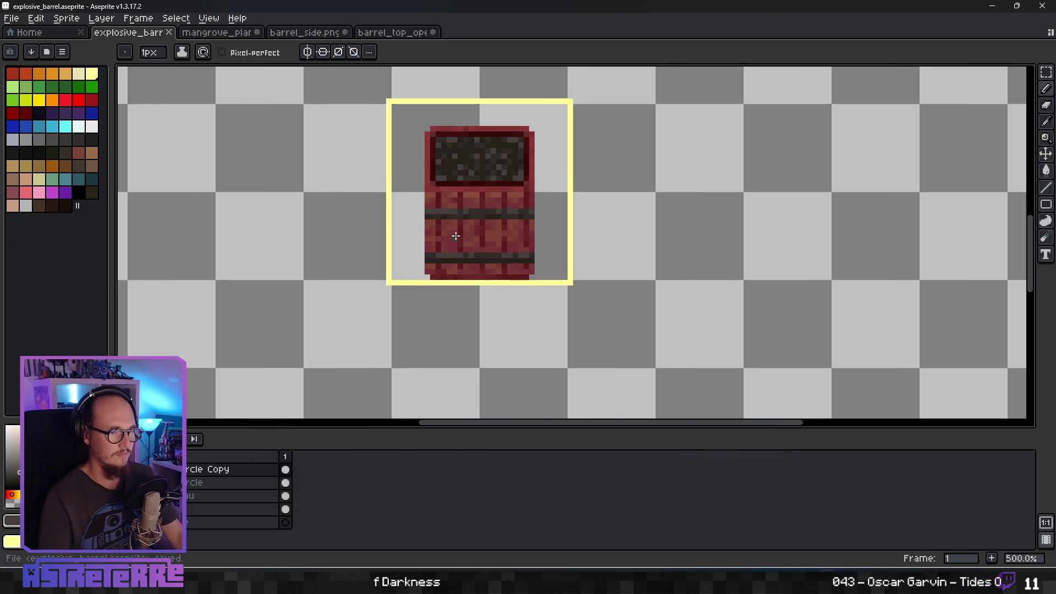
pyautogui.scroll(1, 440, 239)
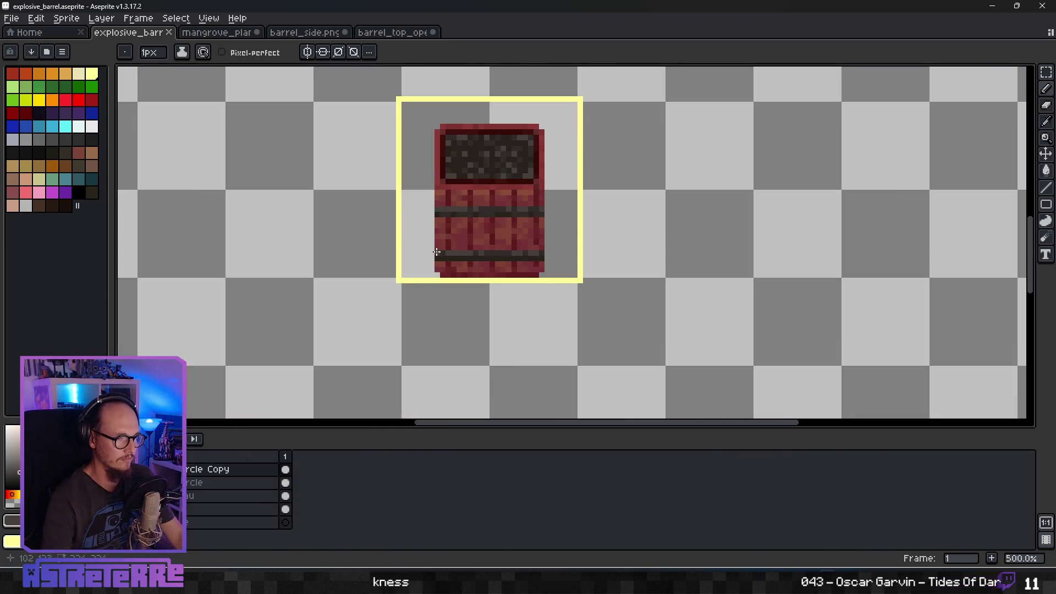
pyautogui.moveTo(436, 252)
pyautogui.mouseDown()
pyautogui.moveTo(504, 243)
pyautogui.moveTo(452, 266)
pyautogui.moveTo(566, 303)
pyautogui.moveTo(453, 291)
pyautogui.mouseUp()
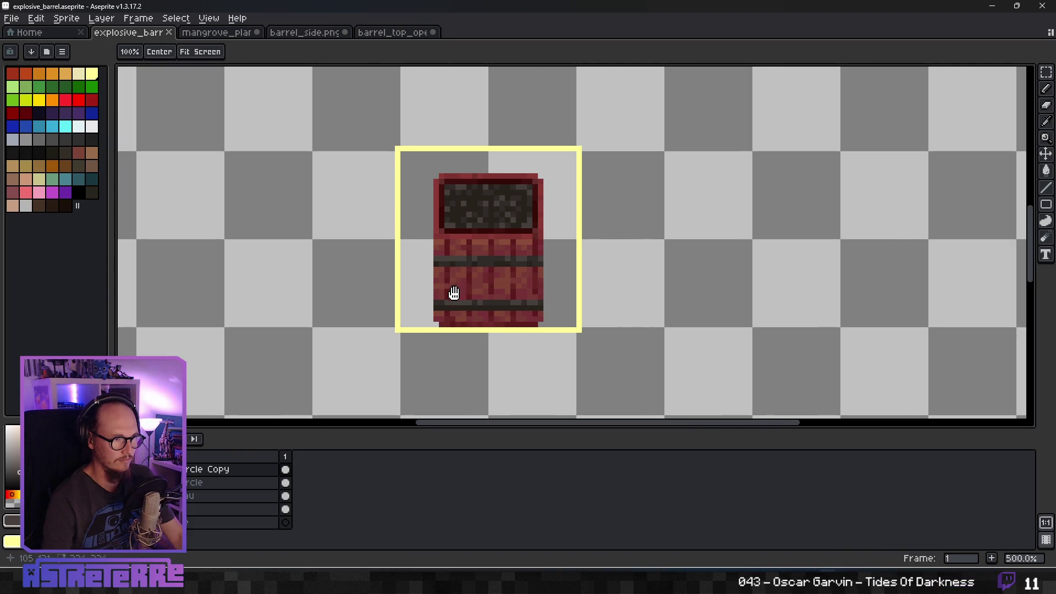
pyautogui.click(169, 54)
pyautogui.press('b')
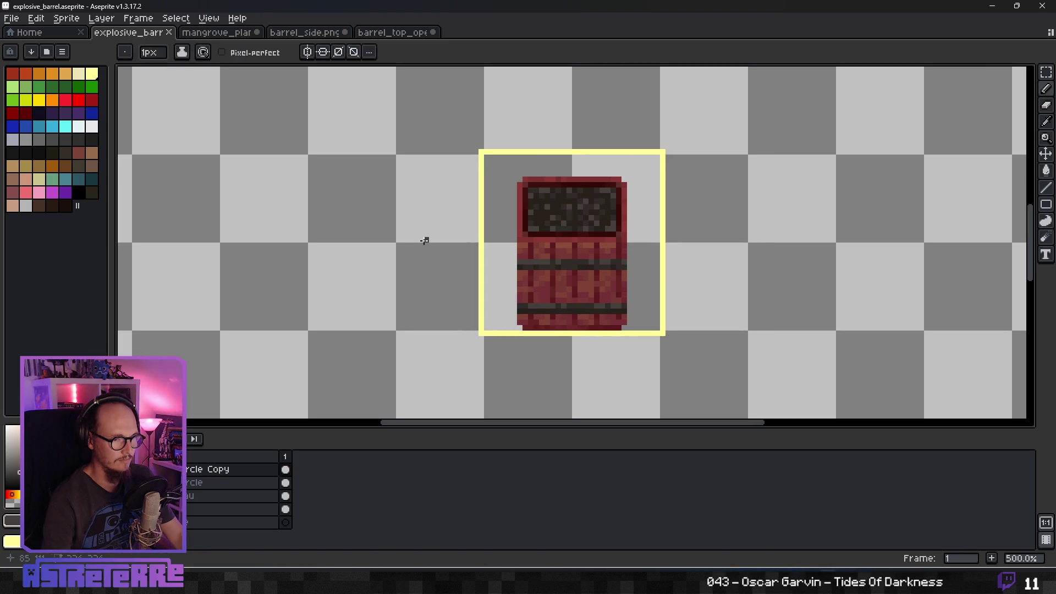
pyautogui.scroll(-6, 424, 240)
pyautogui.scroll(3, 434, 256)
pyautogui.press('h')
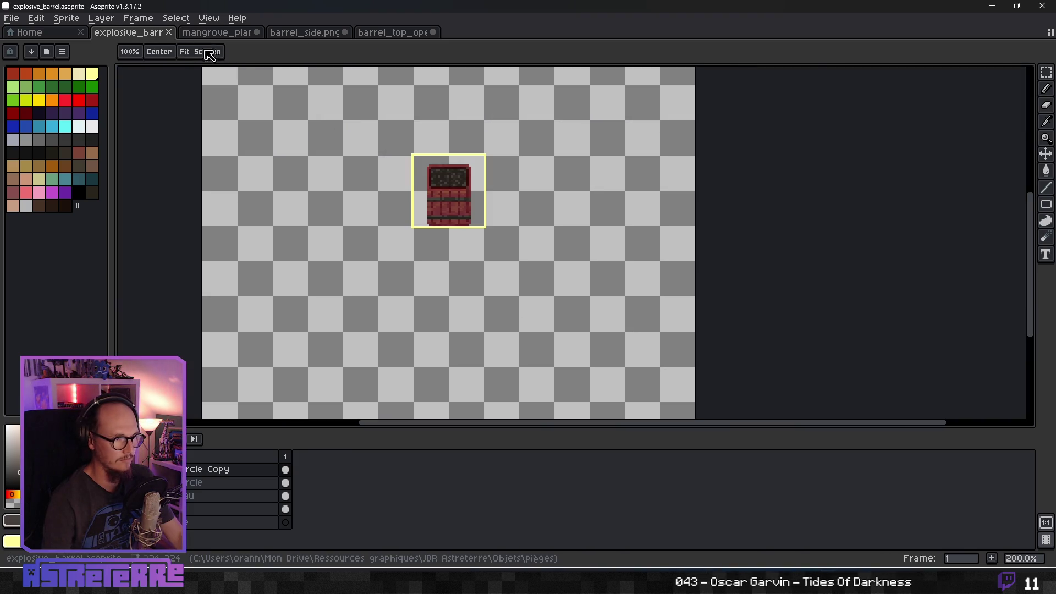
pyautogui.click(164, 55)
pyautogui.press('b')
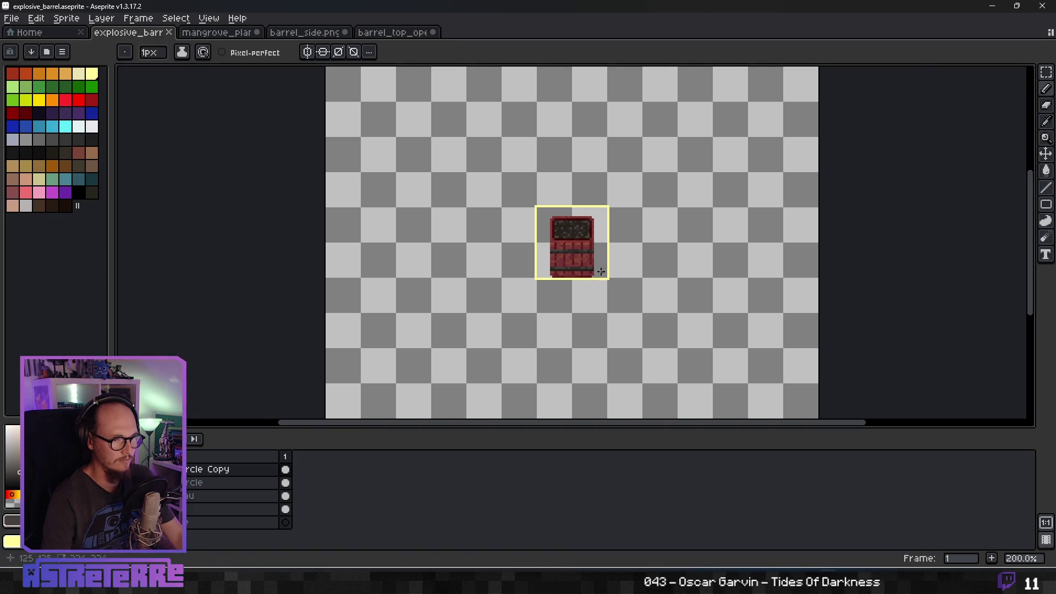
pyautogui.scroll(2, 601, 272)
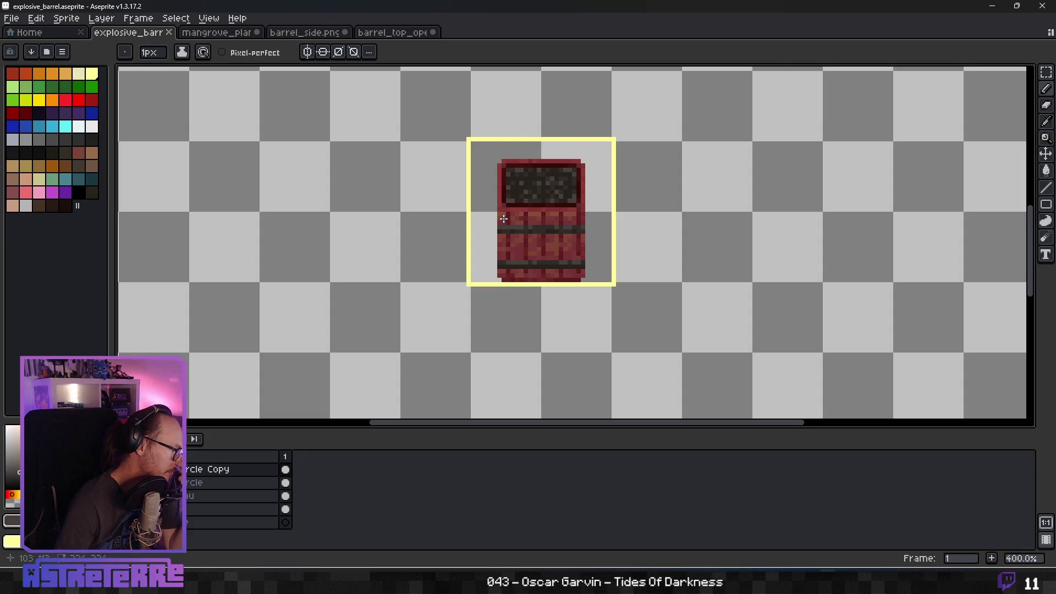
pyautogui.scroll(1, 605, 231)
pyautogui.scroll(1, 441, 226)
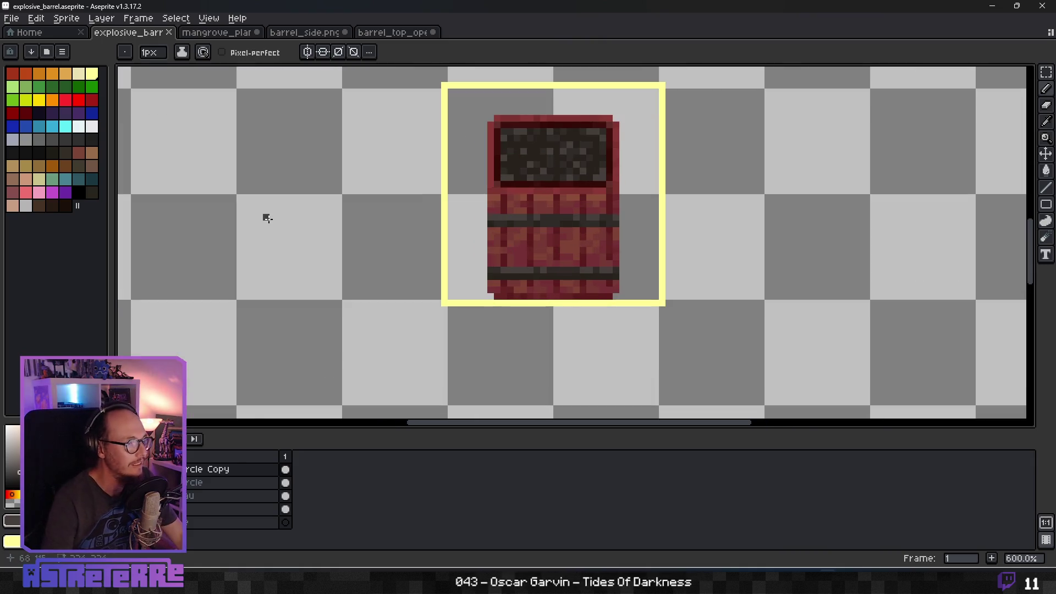
pyautogui.click(92, 127)
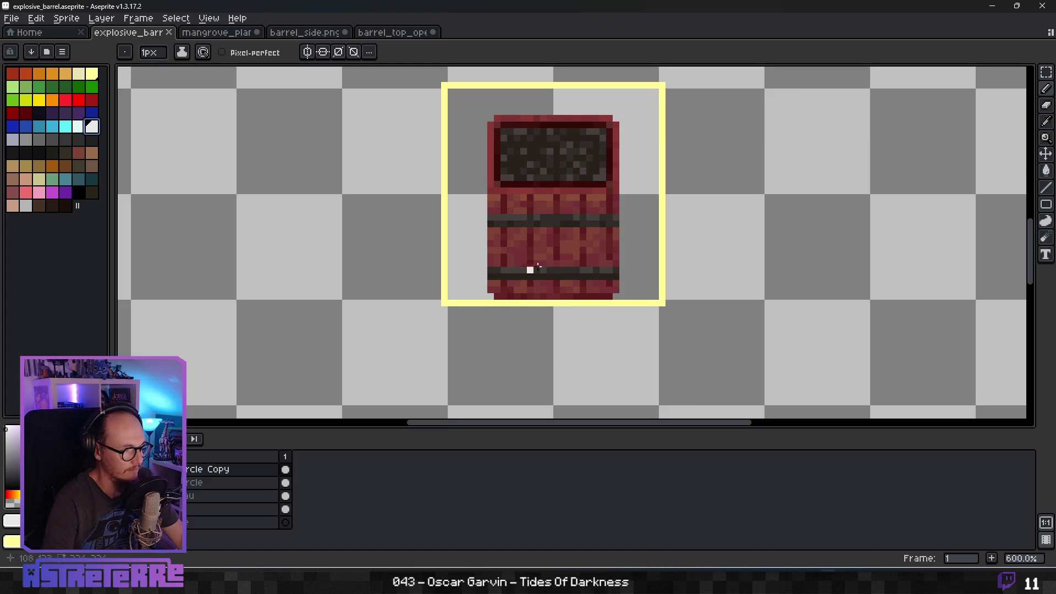
# Add a new empty layer and rename it TNT.
pyautogui.scroll(1, 526, 268)
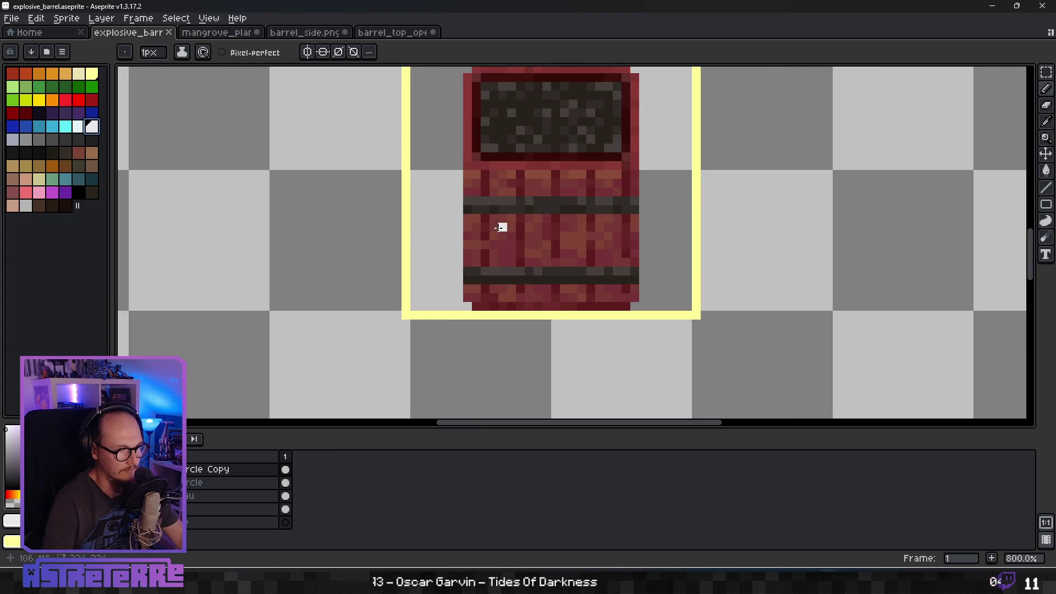
pyautogui.rightClick(231, 470)
pyautogui.moveTo(248, 480)
pyautogui.click(342, 480)
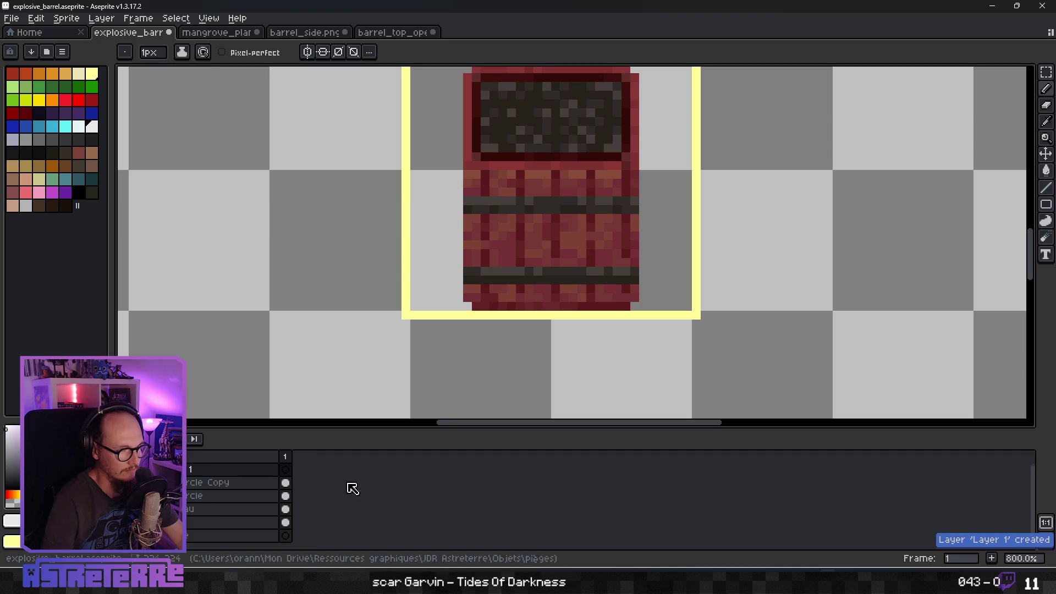
pyautogui.doubleClick(199, 470)
pyautogui.write('TNT')
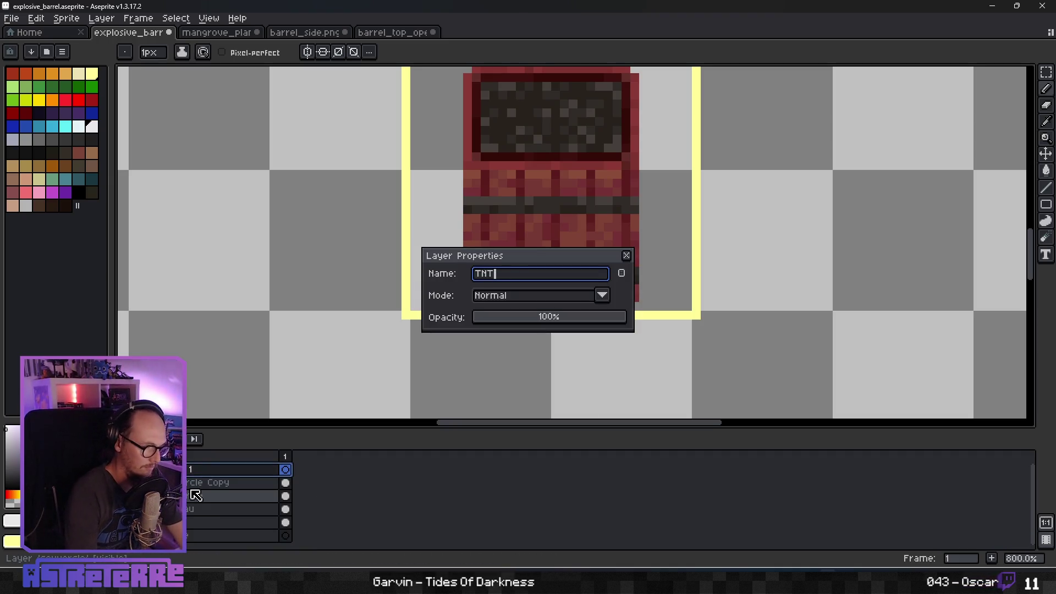
pyautogui.press('Return')
# Draw the white TNT letter strokes across the barrel planks on the TNT layer.
pyautogui.moveTo(512, 226)
pyautogui.mouseDown()
pyautogui.moveTo(512, 246)
pyautogui.moveTo(535, 227)
pyautogui.mouseUp()
pyautogui.hotkey('ctrl', 'z')
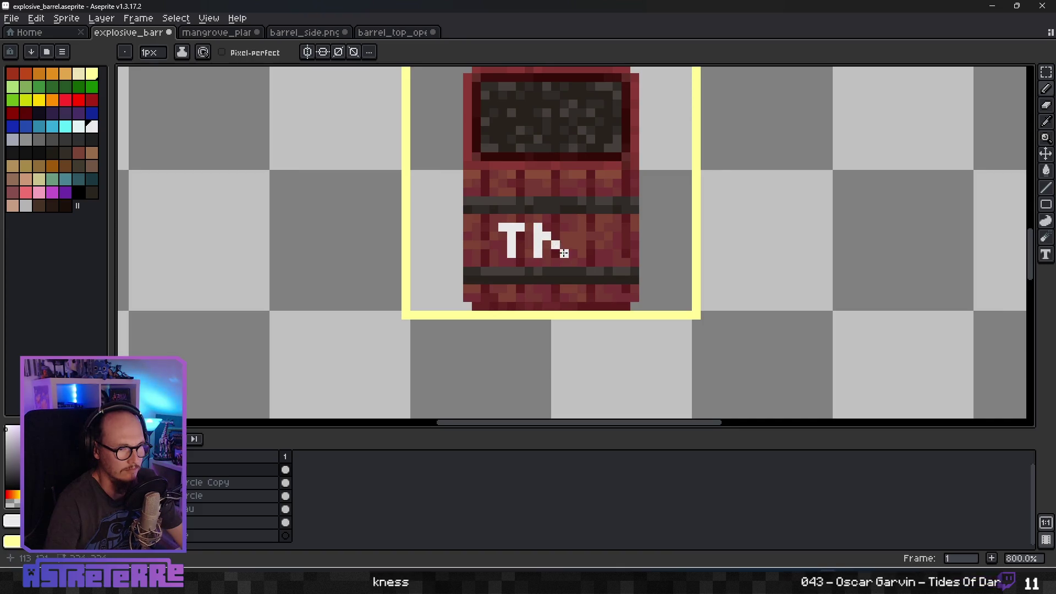
pyautogui.click(582, 228)
pyautogui.moveTo(579, 227); pyautogui.dragTo(603, 227)
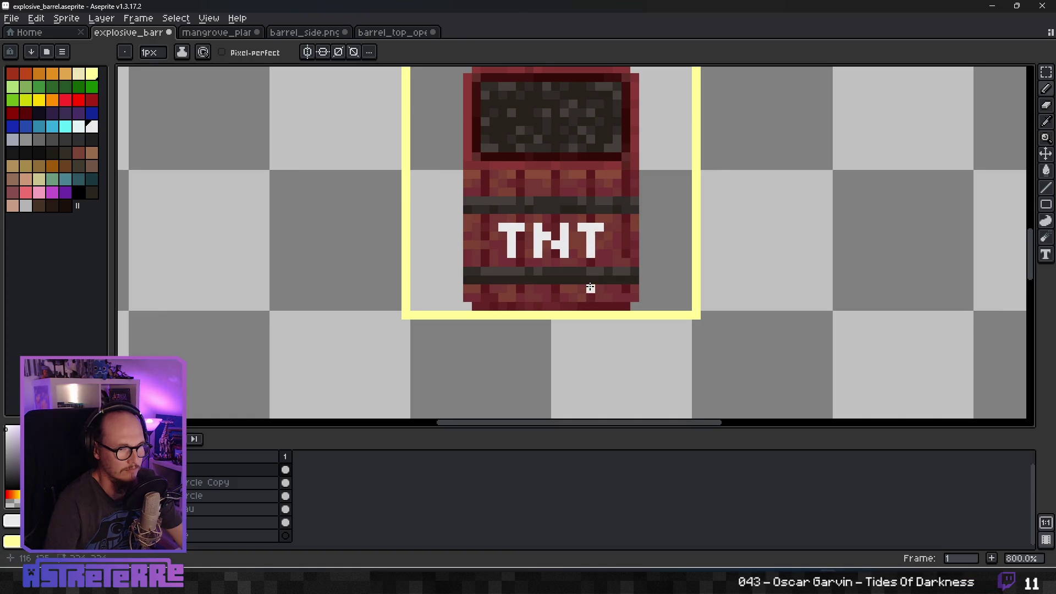
pyautogui.scroll(-4, 529, 295)
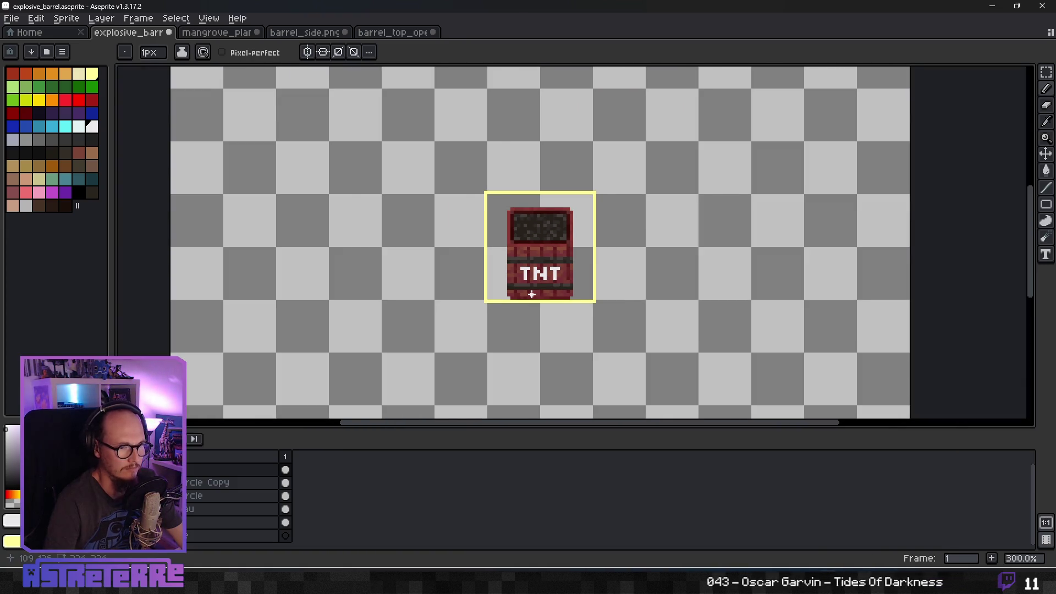
# Lower the TNT layer's opacity in Layer Properties to fade the lettering.
pyautogui.scroll(-2, 531, 295)
pyautogui.scroll(7, 530, 298)
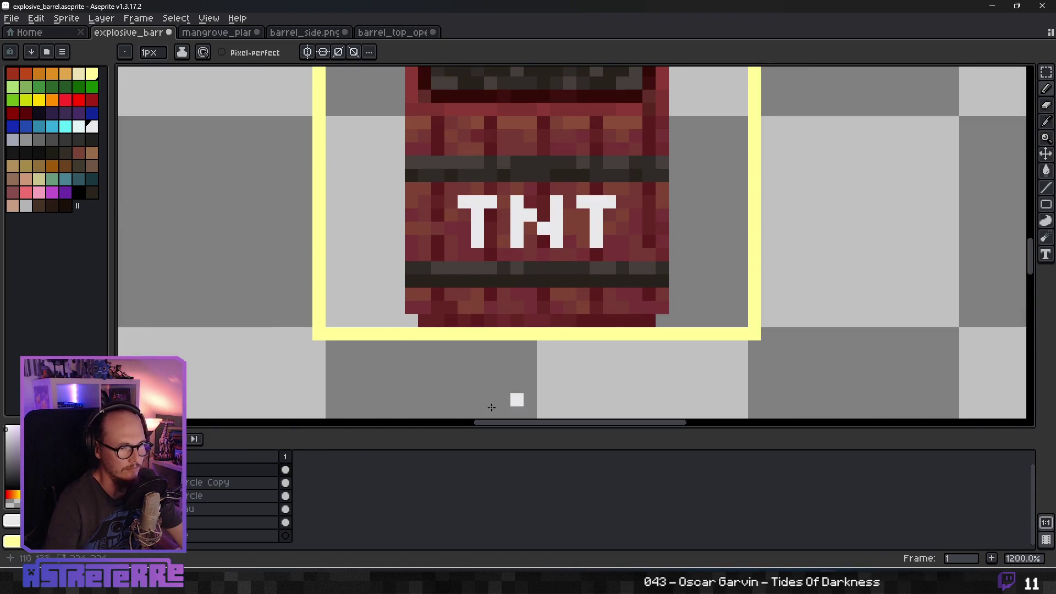
pyautogui.doubleClick(196, 470)
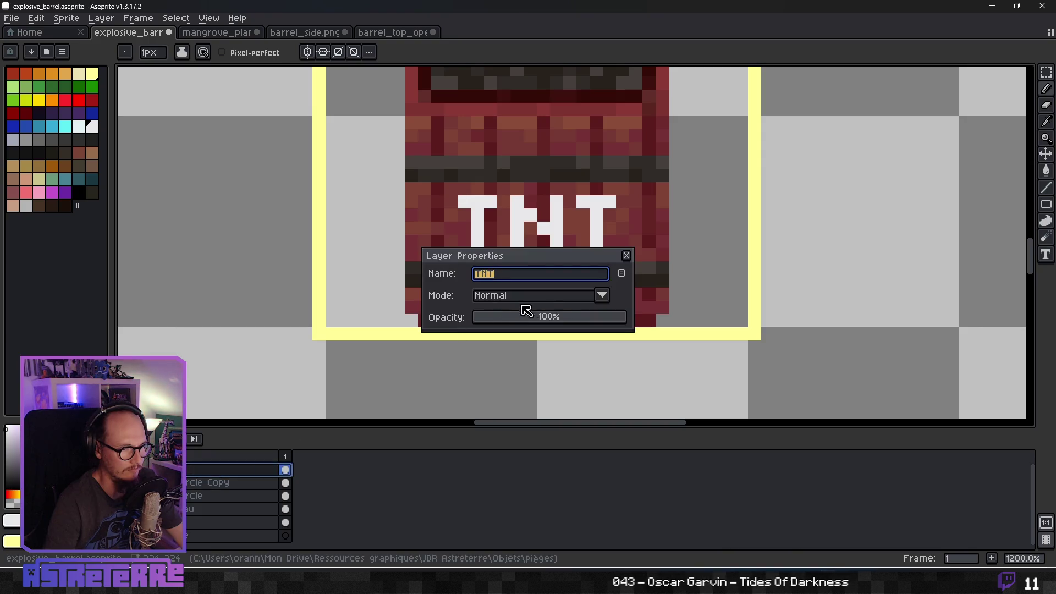
pyautogui.moveTo(567, 312); pyautogui.dragTo(534, 318)
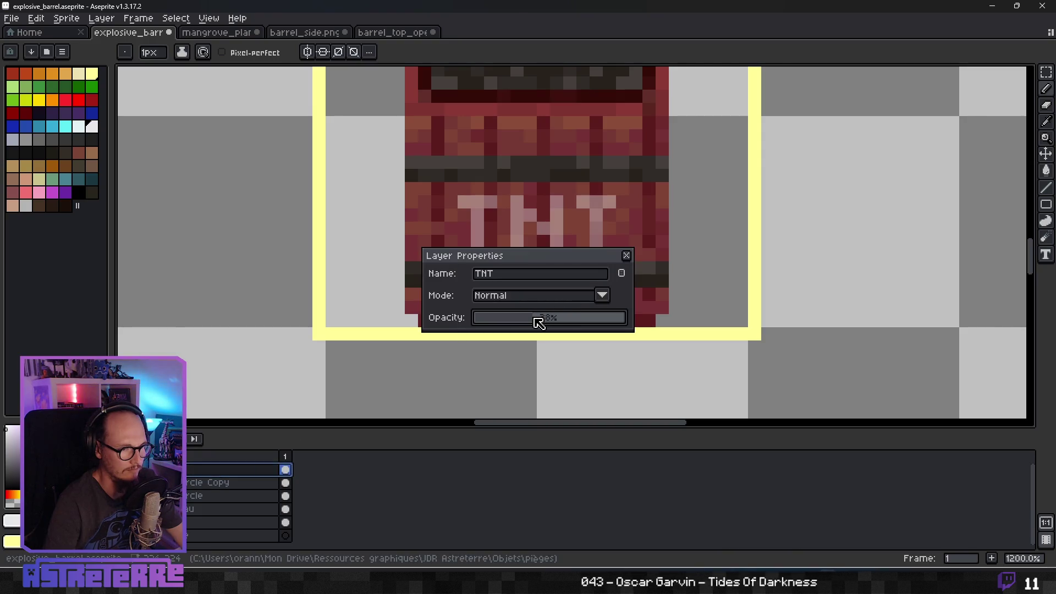
pyautogui.click(626, 256)
# Hide the TNT layer to compare the barrel without the lettering.
pyautogui.scroll(-7, 600, 303)
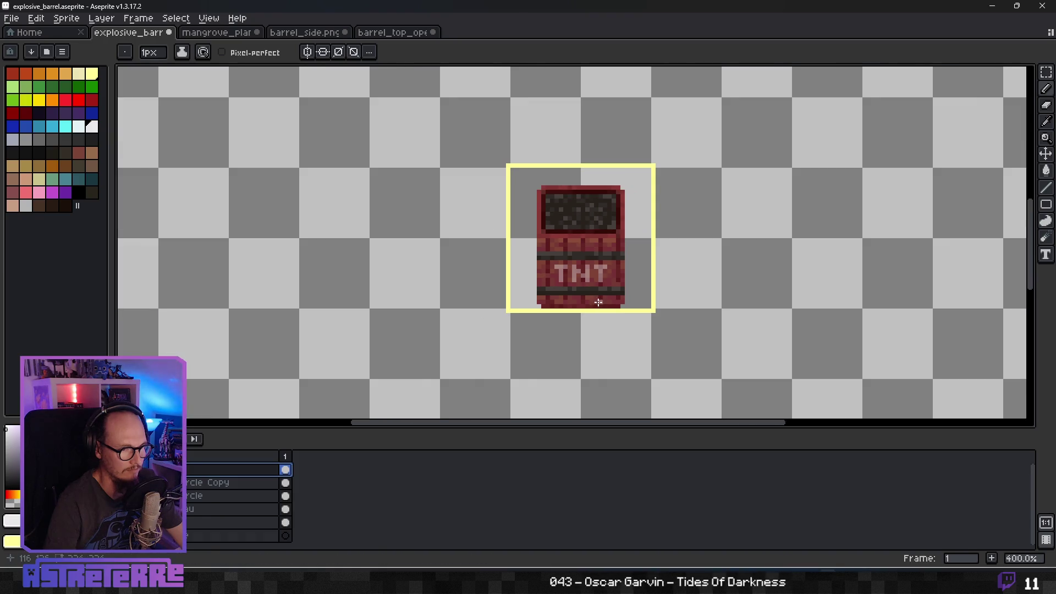
pyautogui.scroll(-1, 592, 314)
pyautogui.scroll(2, 592, 313)
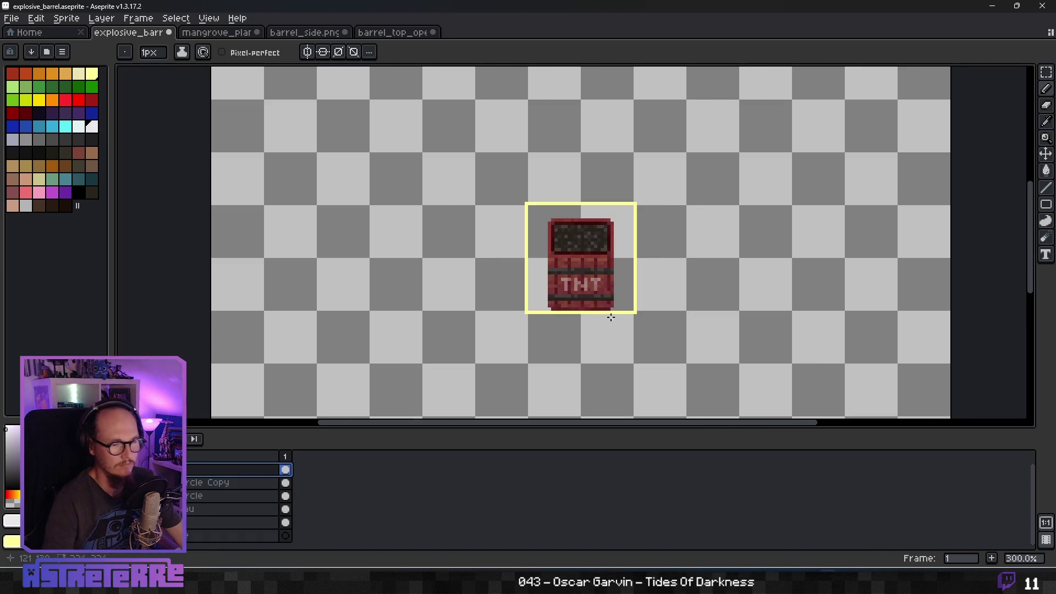
pyautogui.click(10, 469)
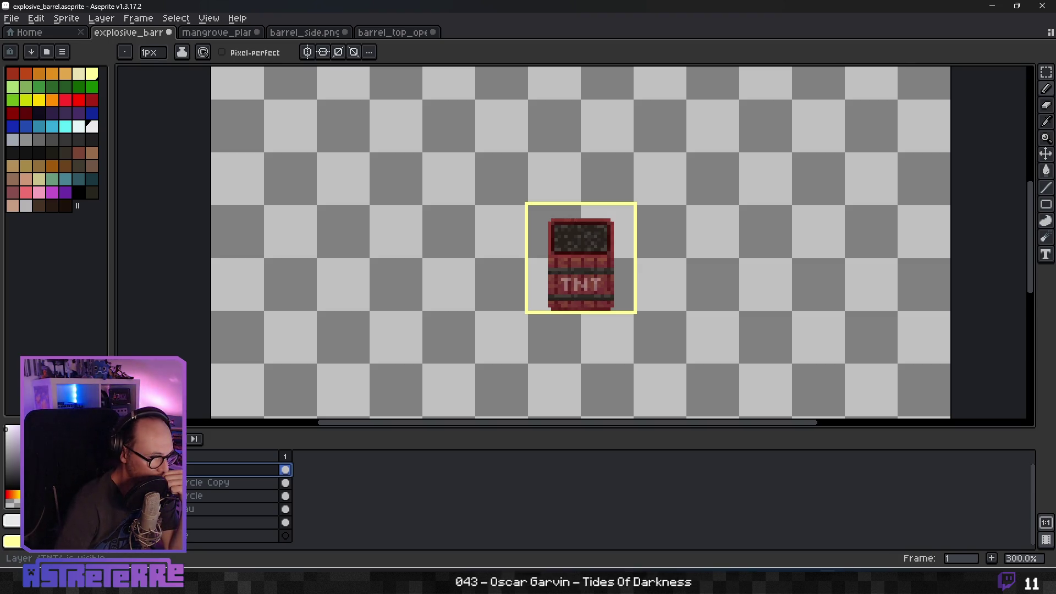
pyautogui.scroll(-2, 542, 291)
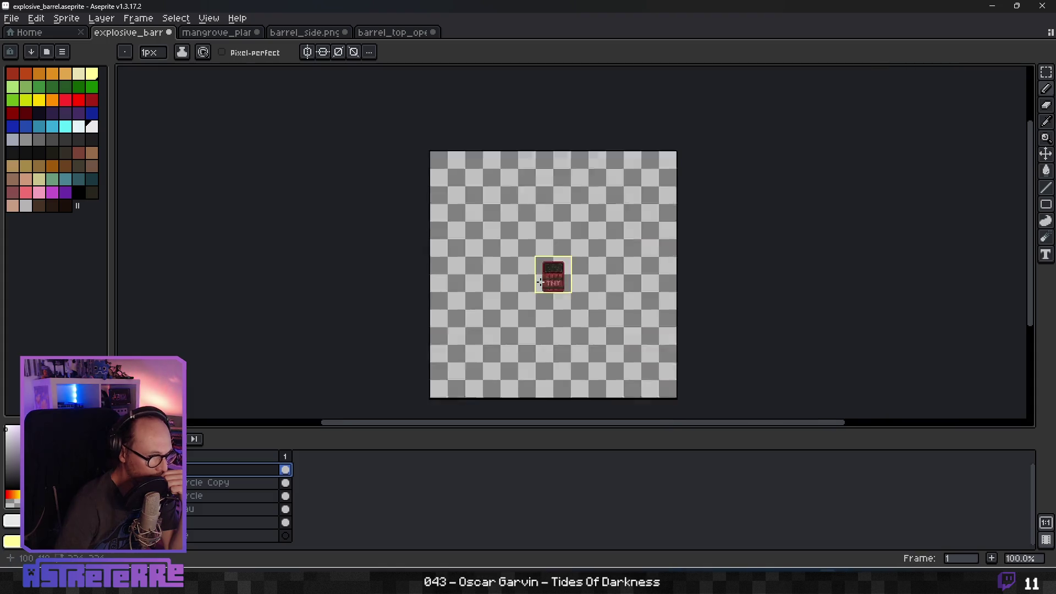
pyautogui.scroll(1, 542, 291)
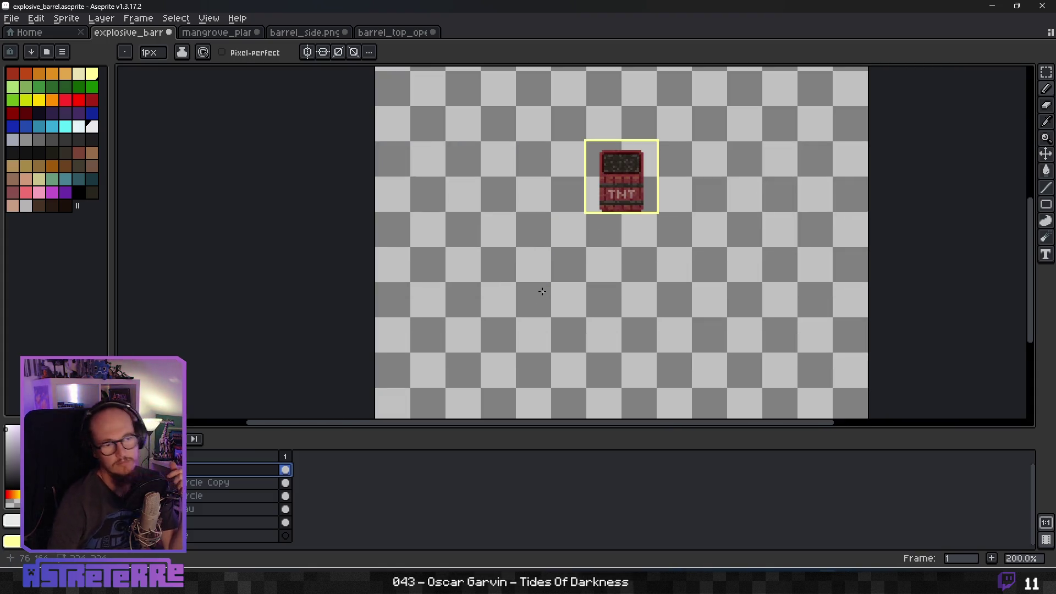
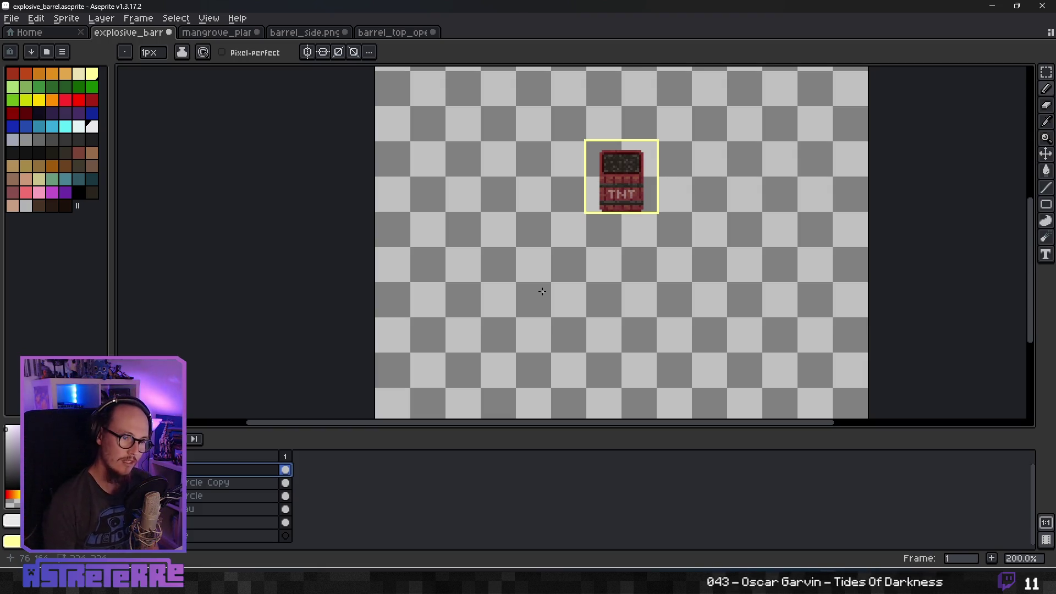
# Compare the barrel with and without the TNT lettering, then set the TNT layer's opacity to 23%.
pyautogui.hotkey('ctrl', 'z')
pyautogui.scroll(3, 649, 160)
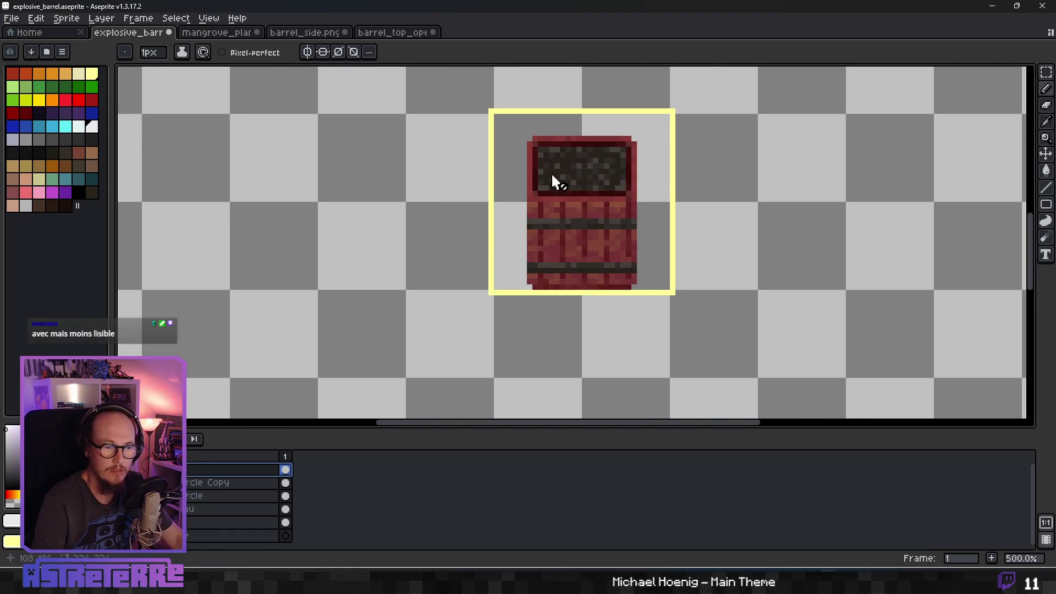
pyautogui.scroll(-2, 566, 177)
pyautogui.hotkey('ctrl', 'y')
pyautogui.doubleClick(200, 471)
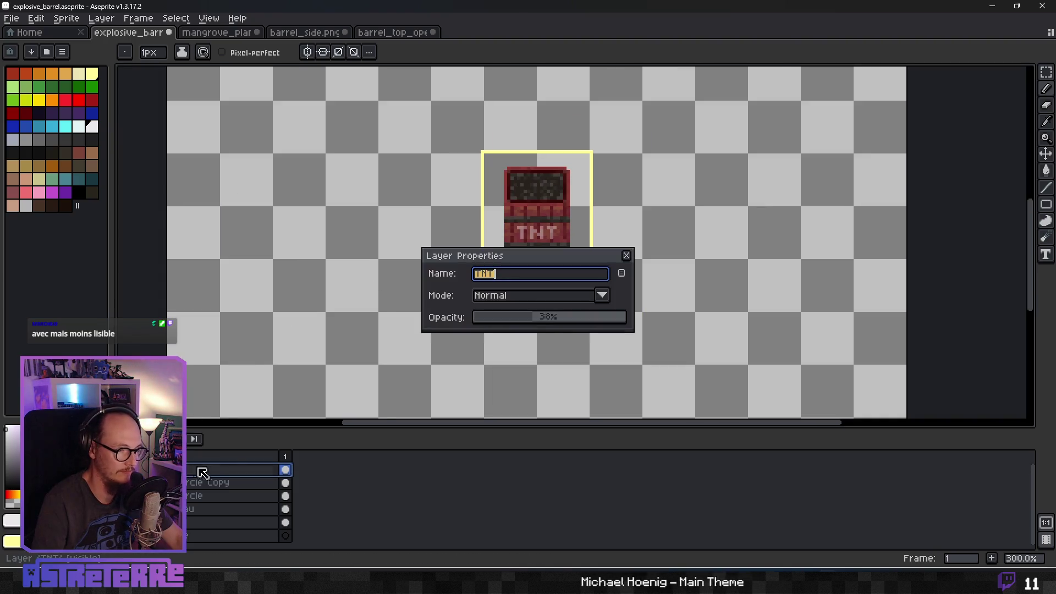
pyautogui.click(526, 319)
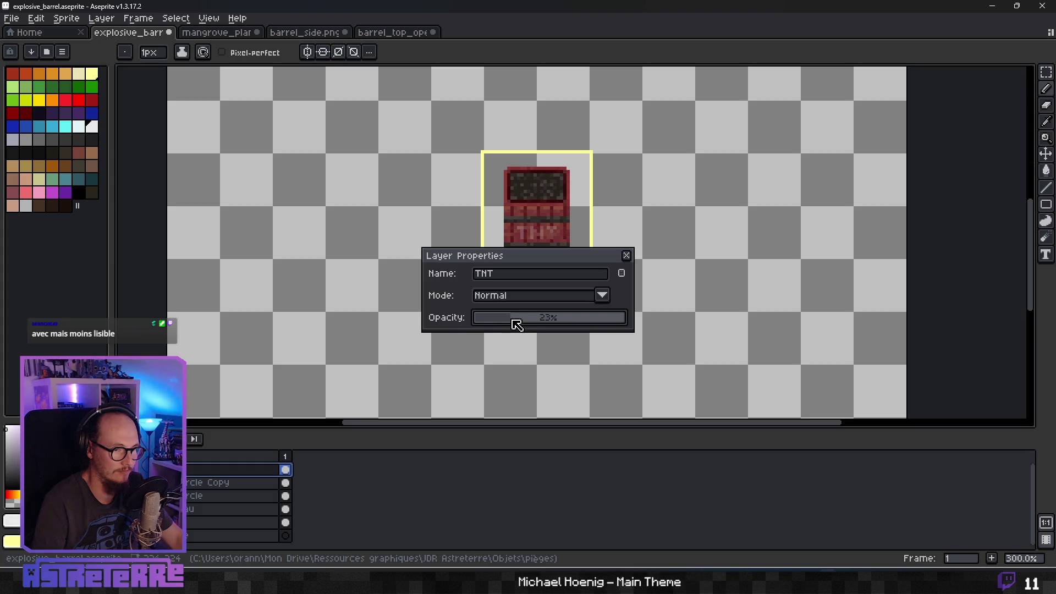
pyautogui.press('Return')
pyautogui.scroll(-2, 575, 267)
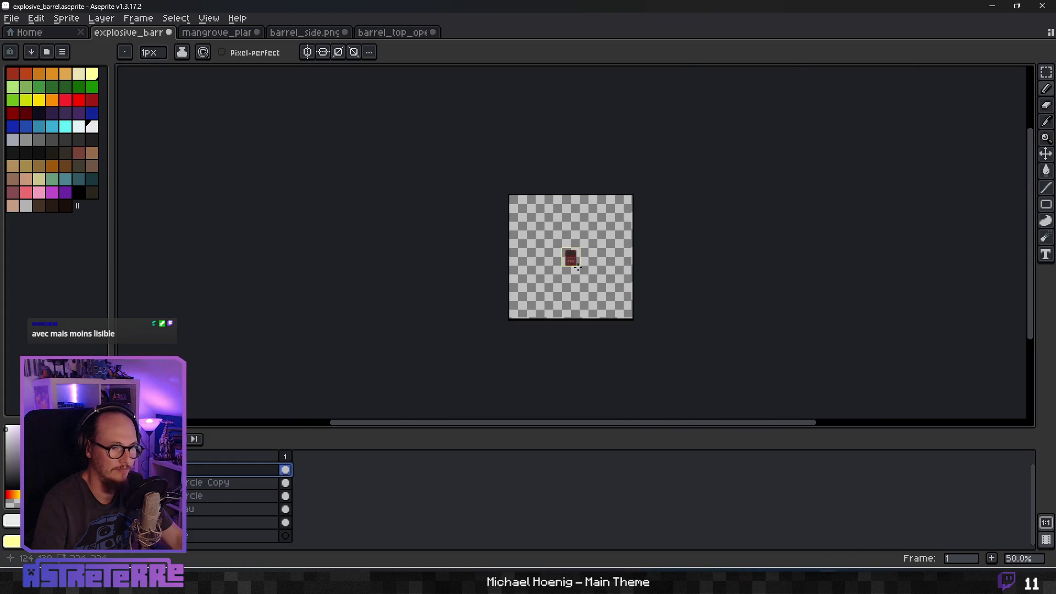
# Zoom, pan and re-centre the canvas to frame the barrel sprite.
pyautogui.scroll(1, 577, 268)
pyautogui.scroll(1, 575, 268)
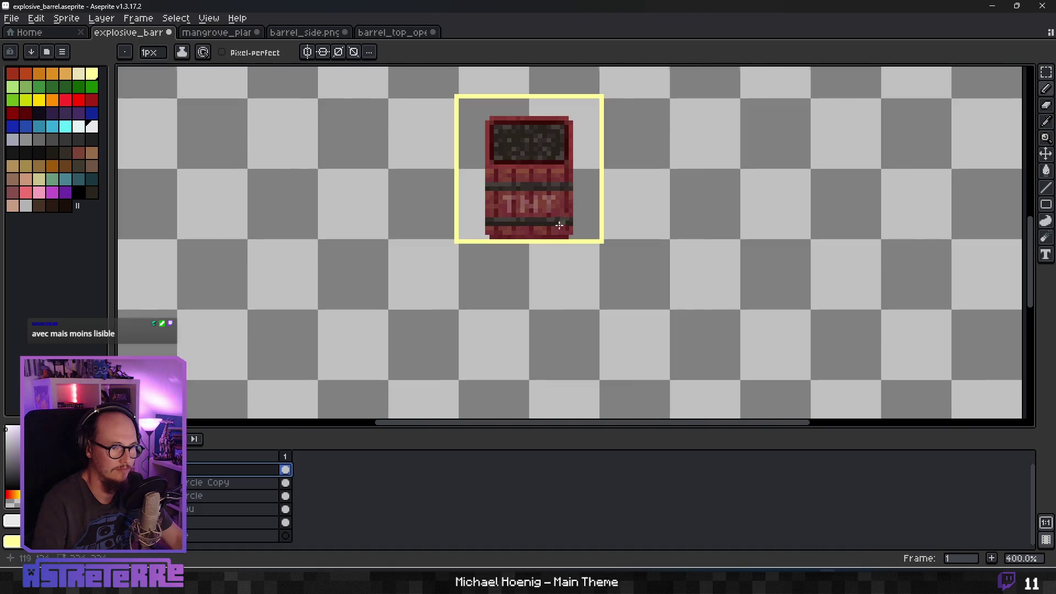
pyautogui.scroll(3, 560, 225)
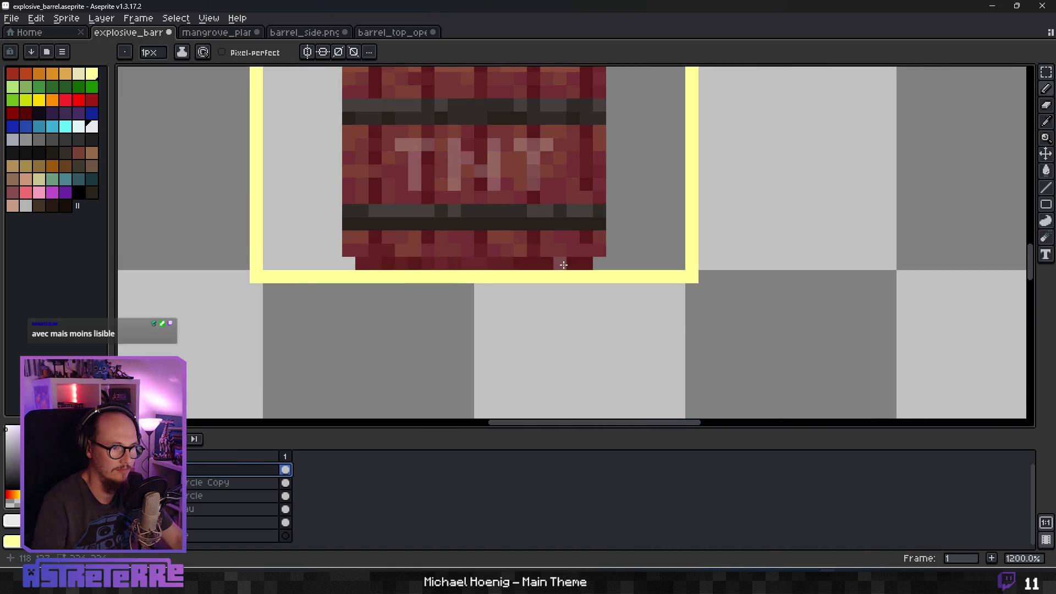
pyautogui.scroll(-8, 563, 265)
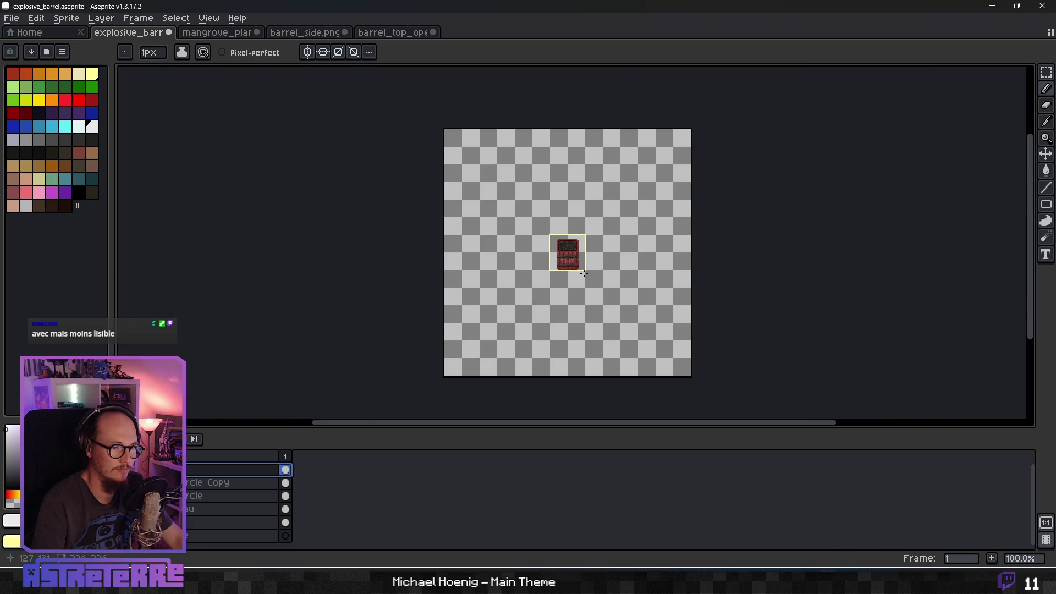
pyautogui.scroll(5, 583, 279)
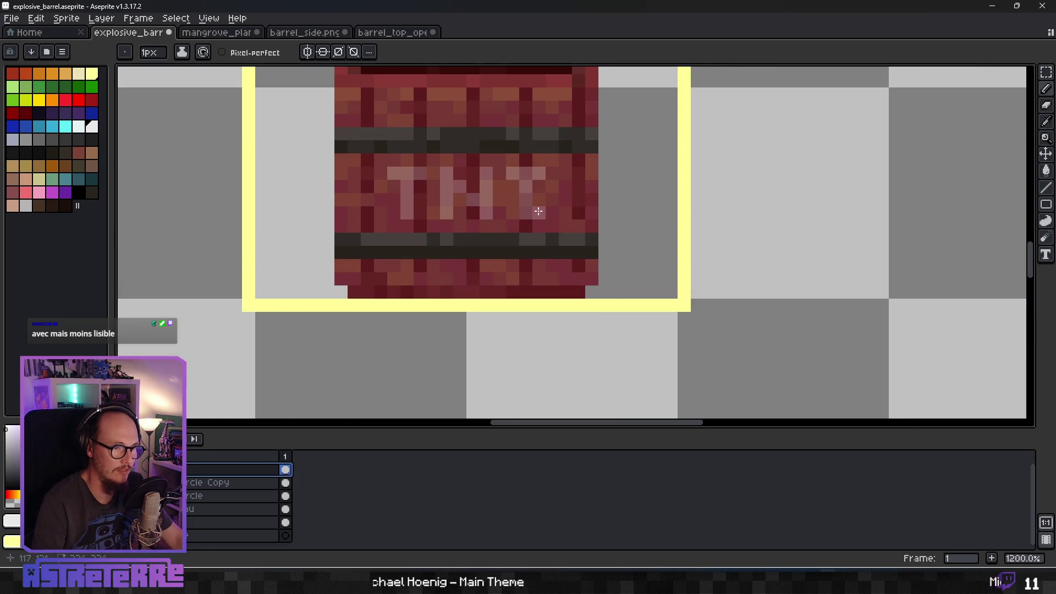
pyautogui.scroll(-4, 561, 239)
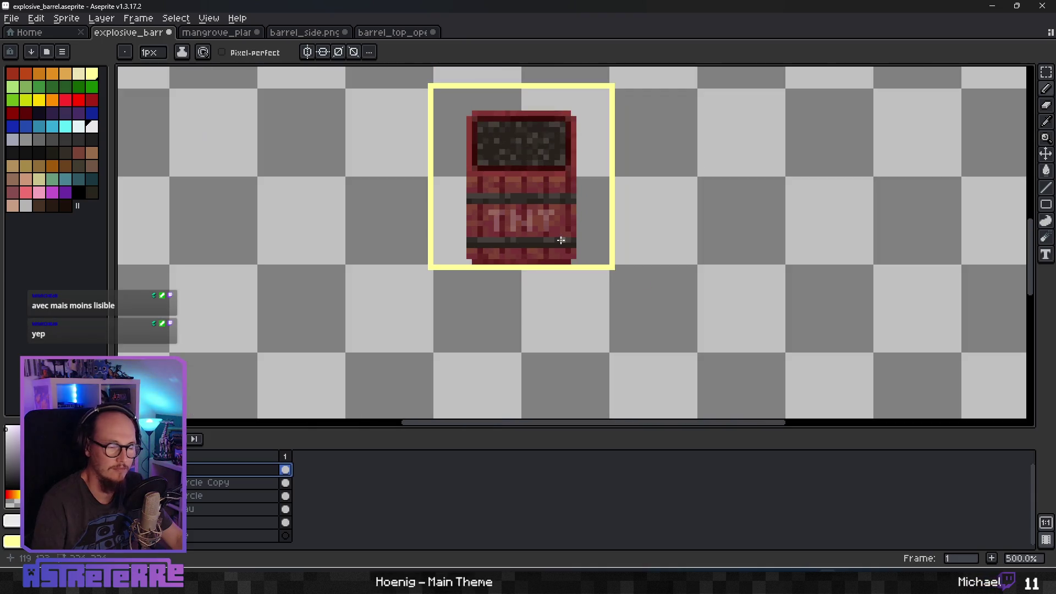
pyautogui.scroll(-4, 672, 224)
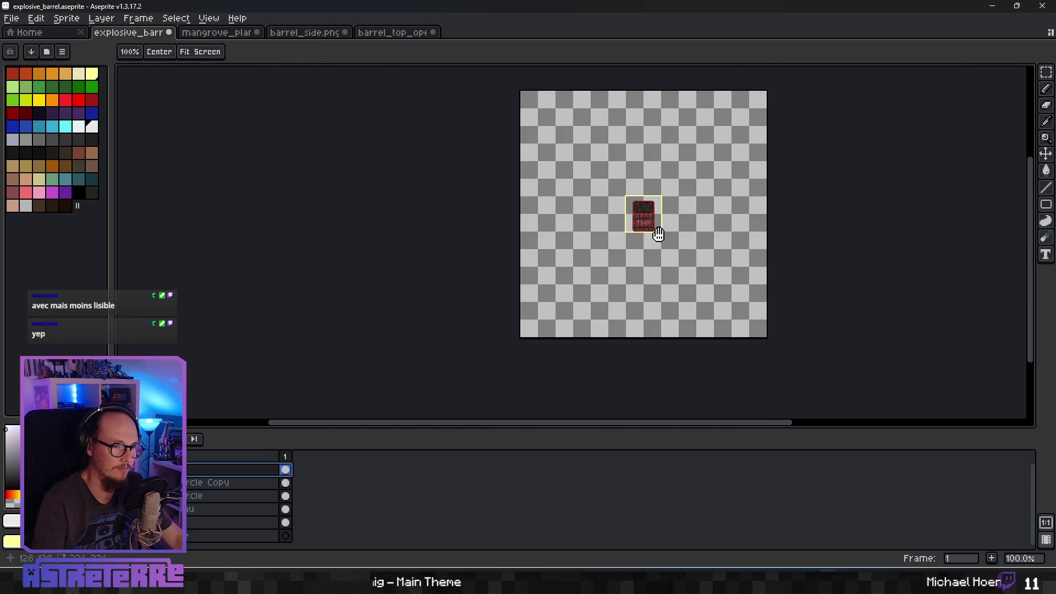
pyautogui.moveTo(675, 219)
pyautogui.mouseDown()
pyautogui.moveTo(643, 239)
pyautogui.moveTo(630, 234)
pyautogui.mouseUp()
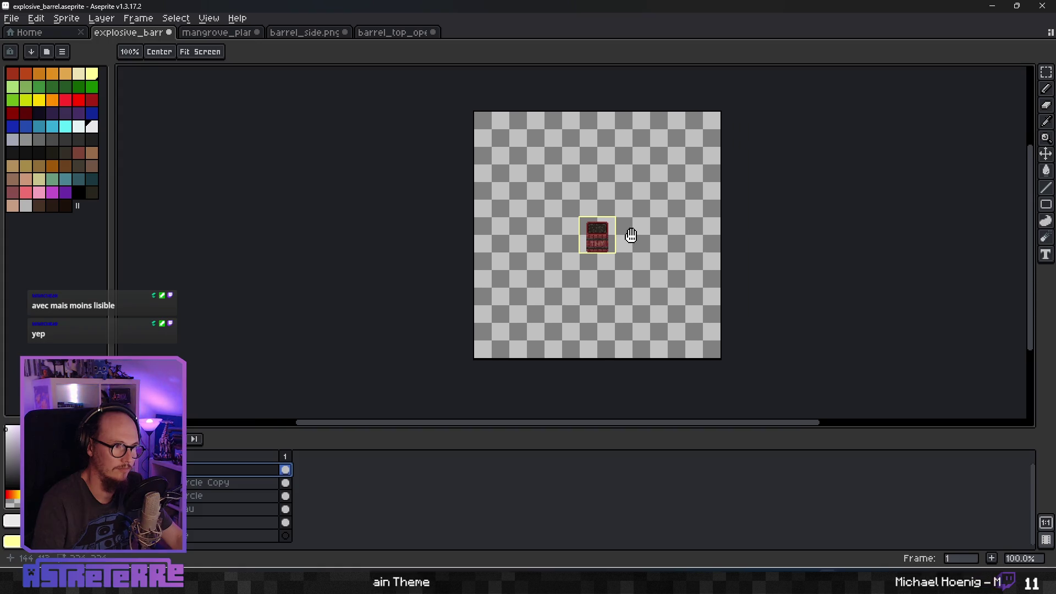
pyautogui.click(164, 52)
pyautogui.scroll(4, 576, 253)
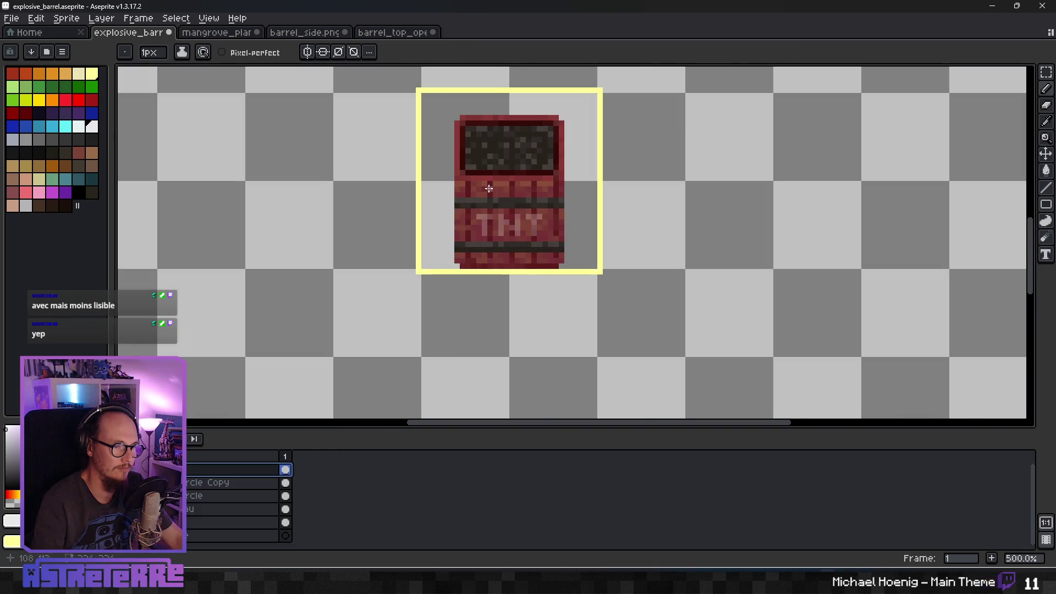
pyautogui.moveTo(489, 188); pyautogui.dragTo(553, 244)
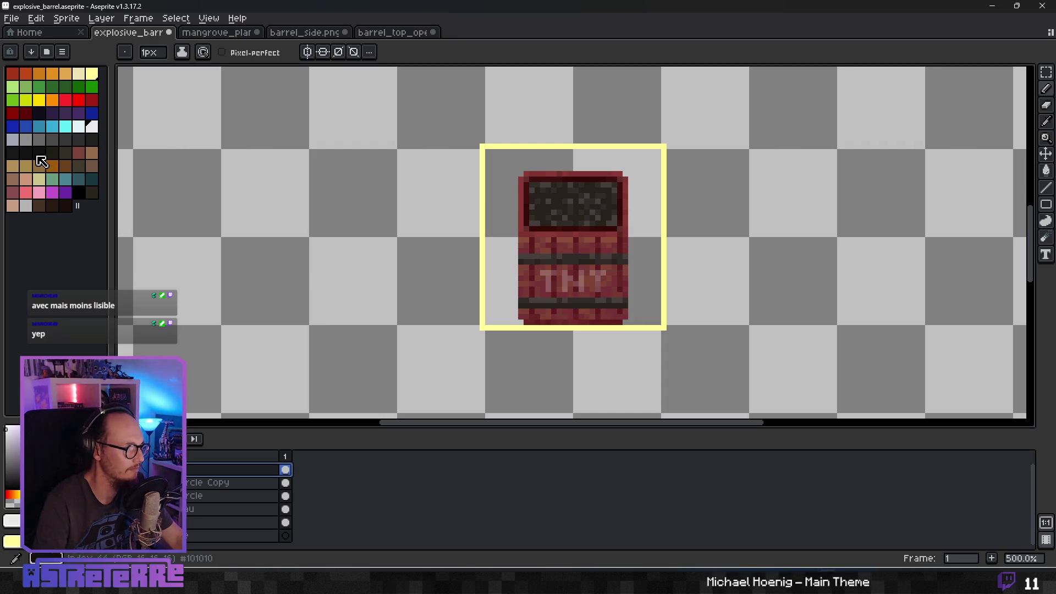
# Pick black as the drawing colour and select the TNT layer.
pyautogui.click(79, 192)
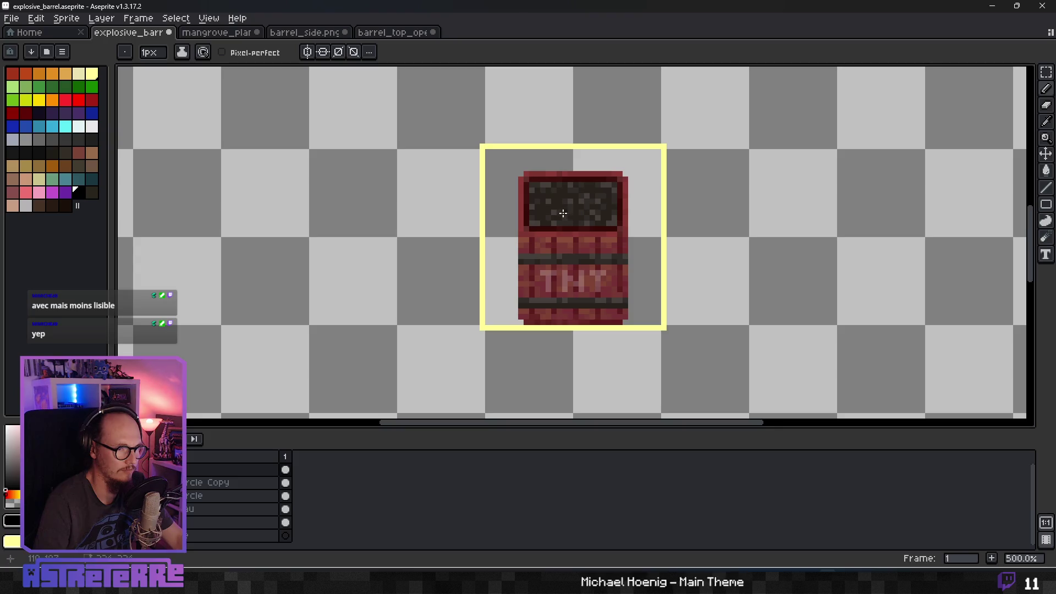
pyautogui.scroll(4, 561, 234)
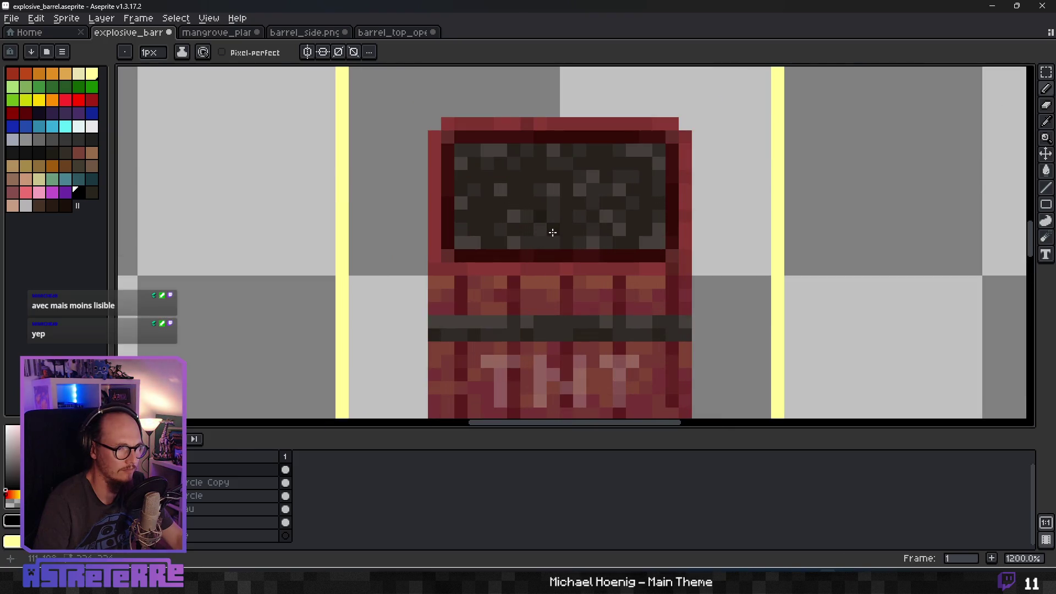
pyautogui.click(194, 475)
# Add a new empty layer above the TNT layer.
pyautogui.rightClick(209, 473)
pyautogui.moveTo(220, 479)
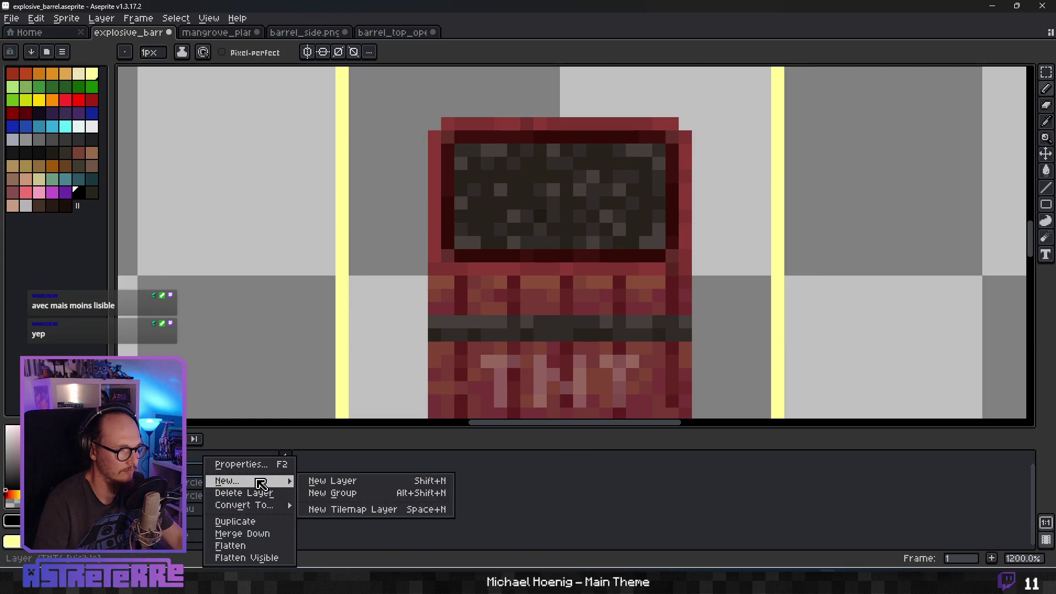
pyautogui.click(331, 479)
pyautogui.doubleClick(225, 470)
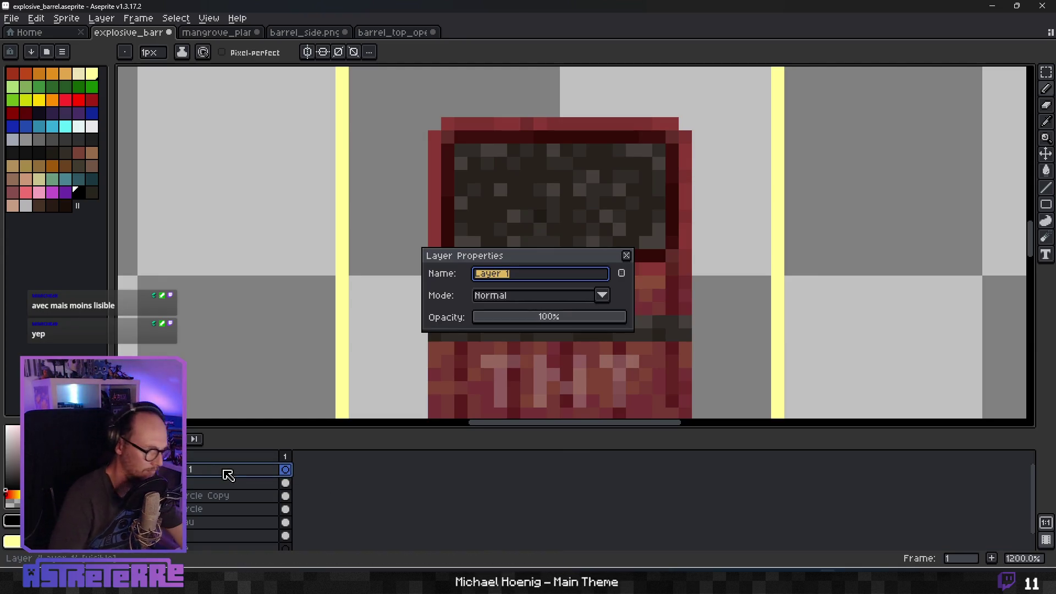
pyautogui.press('BackSpace')
pyautogui.press('Escape')
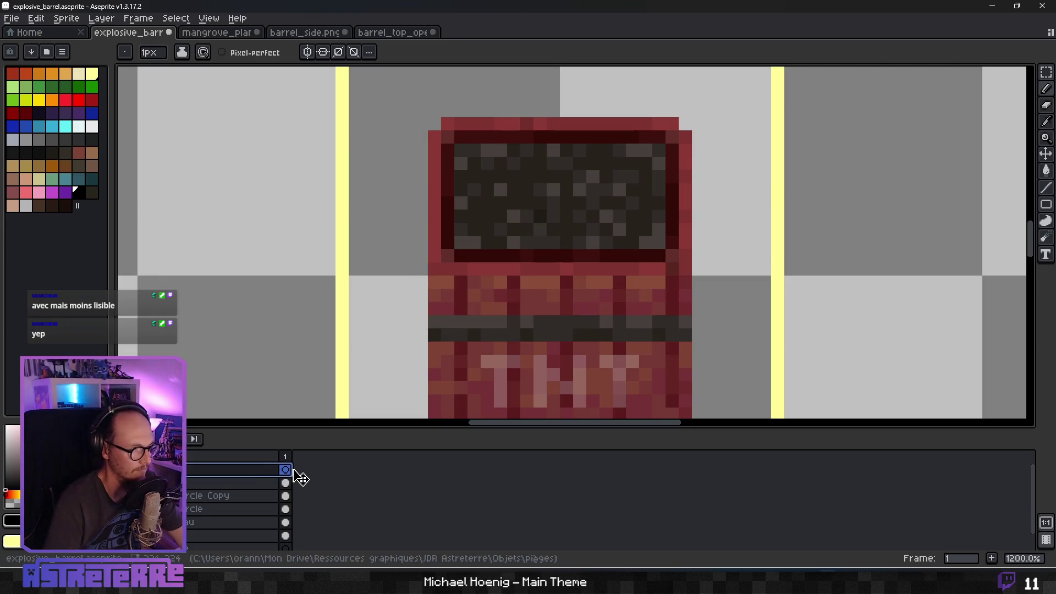
# With a black pixel-perfect pencil, draw a looping outline on the barrel lid.
pyautogui.click(79, 192)
pyautogui.click(592, 217)
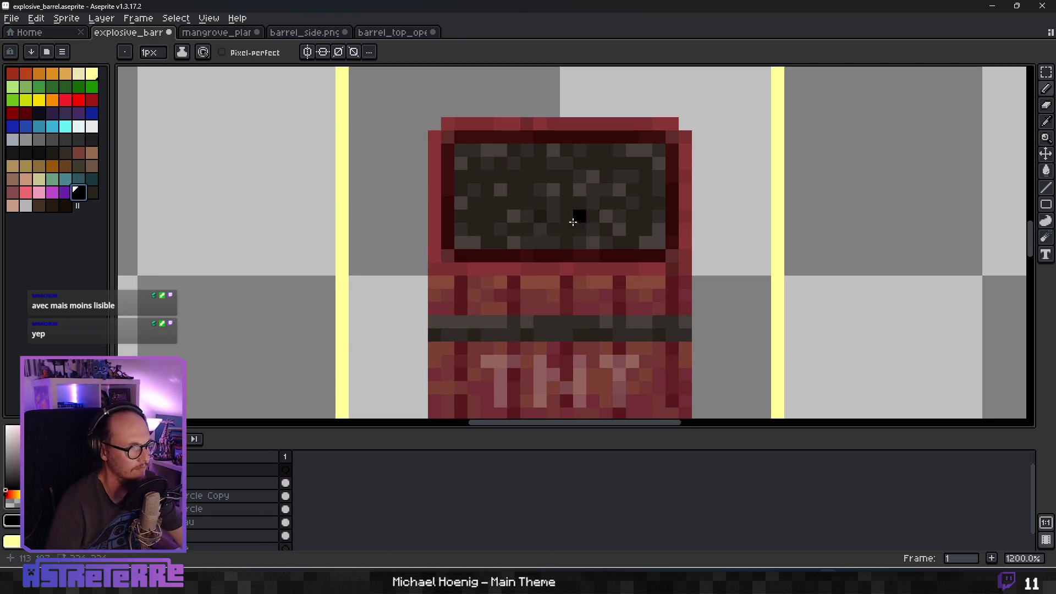
pyautogui.click(241, 52)
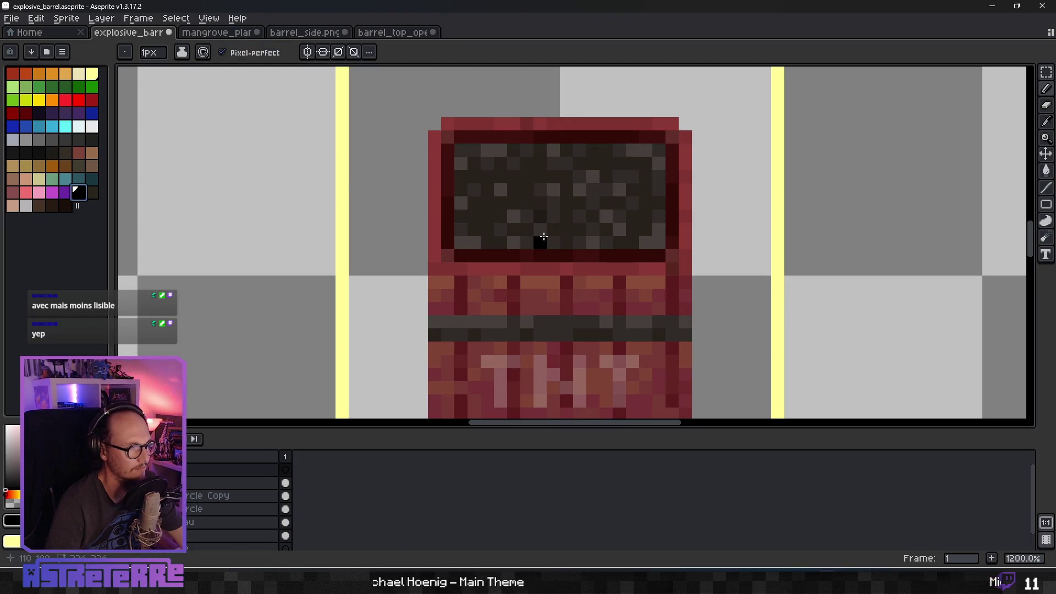
pyautogui.moveTo(554, 233); pyautogui.dragTo(510, 217)
pyautogui.moveTo(588, 198)
pyautogui.mouseDown()
pyautogui.moveTo(600, 185)
pyautogui.moveTo(513, 107)
pyautogui.mouseUp()
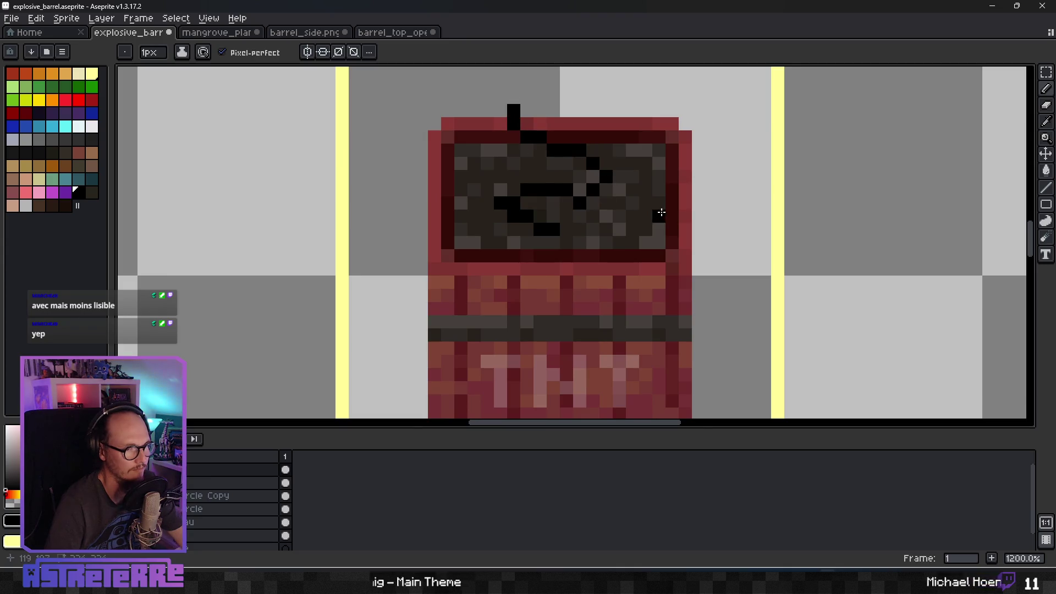
pyautogui.scroll(-5, 660, 213)
pyautogui.scroll(3, 691, 207)
pyautogui.hotkey('ctrl', 'z')
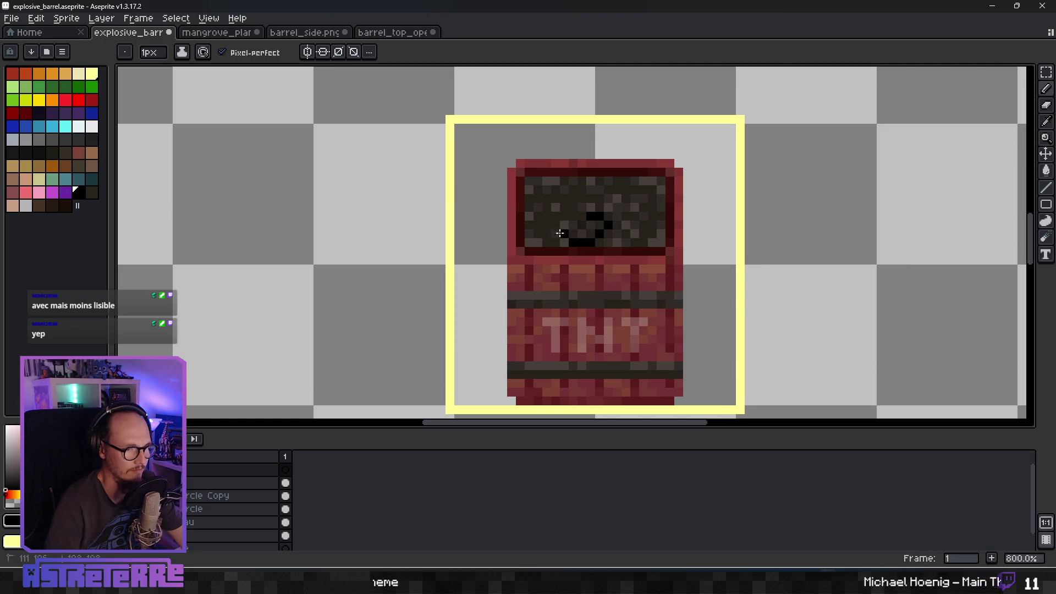
pyautogui.moveTo(559, 191)
pyautogui.mouseDown()
pyautogui.moveTo(616, 184)
pyautogui.moveTo(647, 214)
pyautogui.mouseUp()
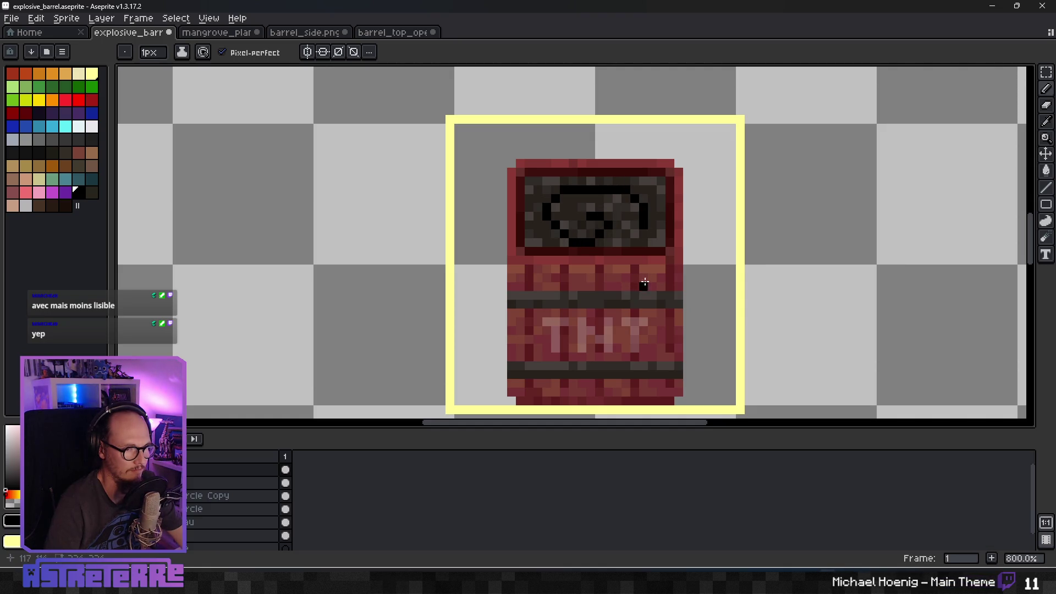
# Draw black strokes along the lid's top edge and an arc across the lid.
pyautogui.scroll(-4, 695, 279)
pyautogui.hotkey('shift', 'x')
pyautogui.scroll(4, 660, 258)
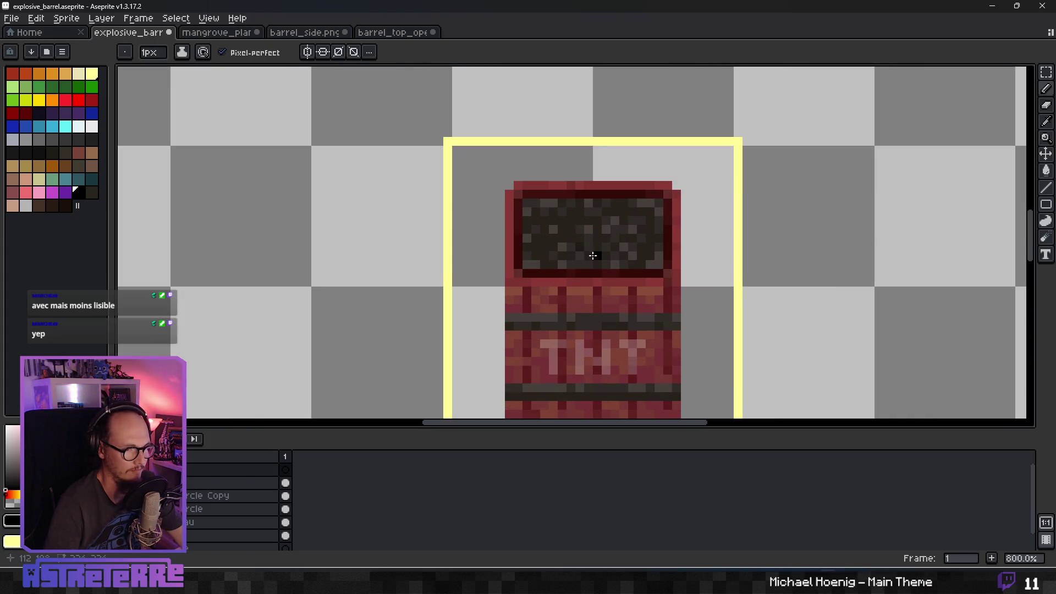
pyautogui.moveTo(549, 211); pyautogui.dragTo(618, 200)
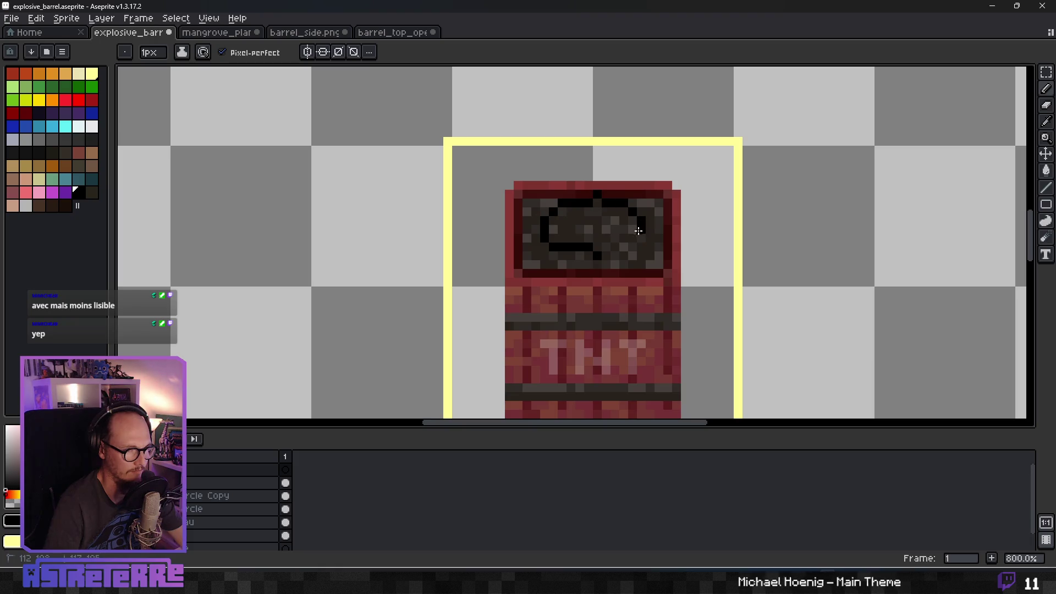
pyautogui.scroll(-6, 607, 346)
pyautogui.hotkey('ctrl', 'z')
pyautogui.scroll(7, 612, 302)
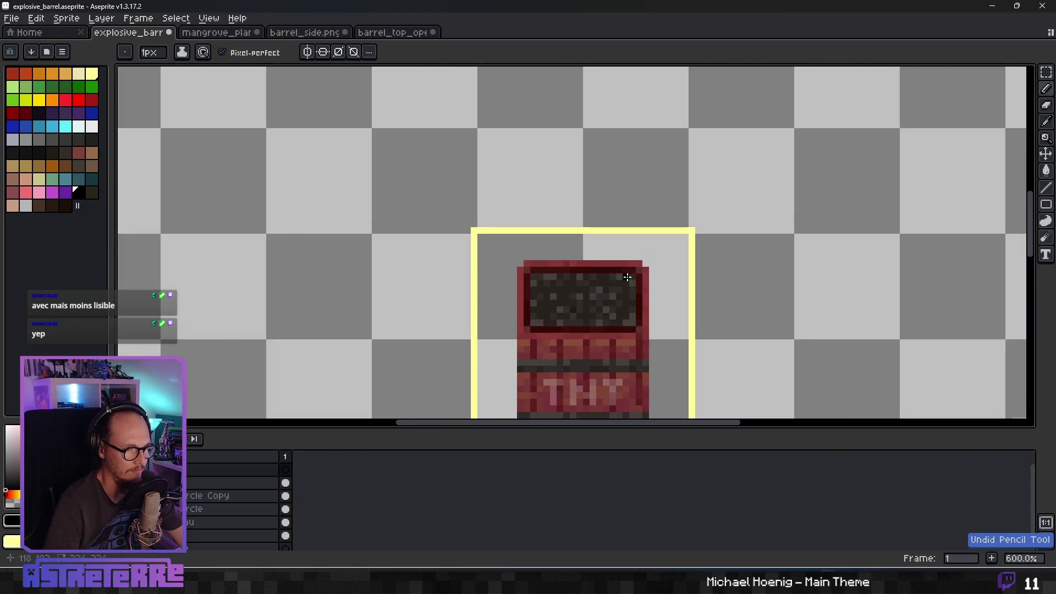
pyautogui.moveTo(612, 302)
pyautogui.mouseDown()
pyautogui.moveTo(622, 302)
pyautogui.moveTo(627, 265)
pyautogui.moveTo(529, 256)
pyautogui.moveTo(481, 309)
pyautogui.moveTo(578, 337)
pyautogui.mouseUp()
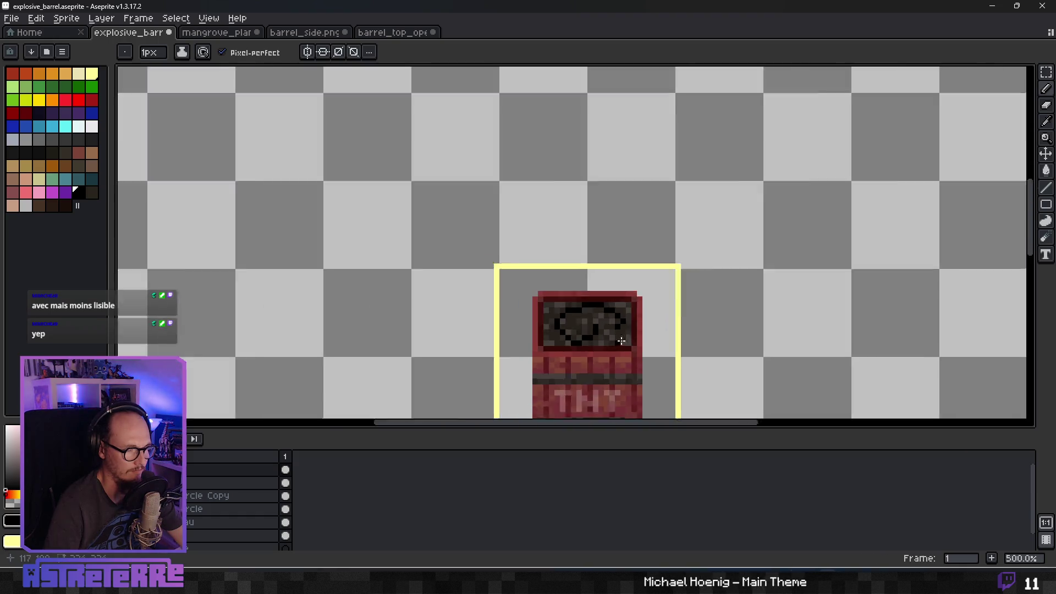
# Zoom in and out to inspect the finished lid outline on the barrel.
pyautogui.scroll(-4, 622, 339)
pyautogui.scroll(-1, 650, 337)
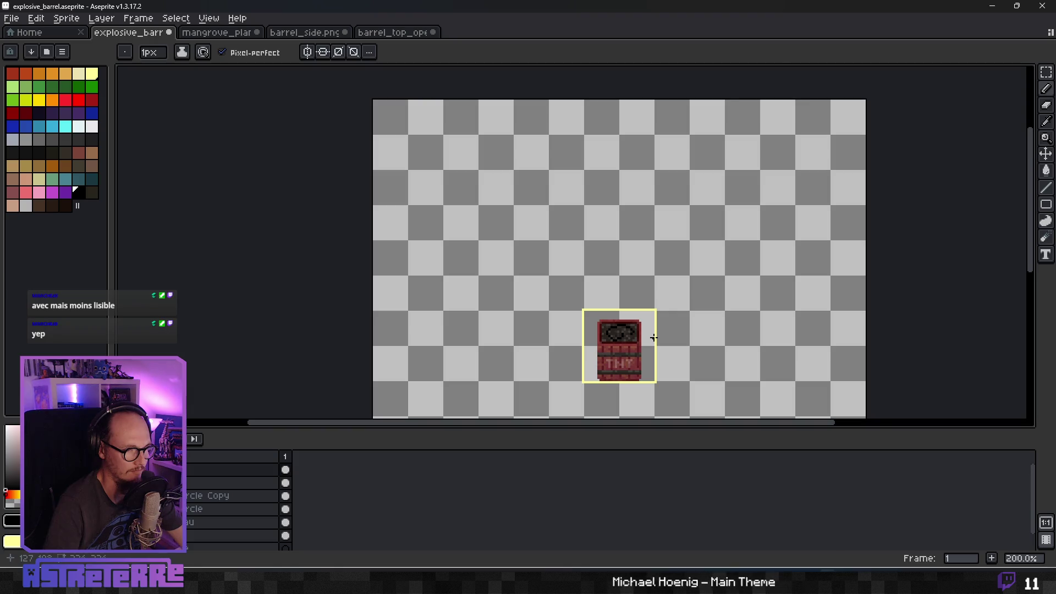
pyautogui.scroll(4, 653, 337)
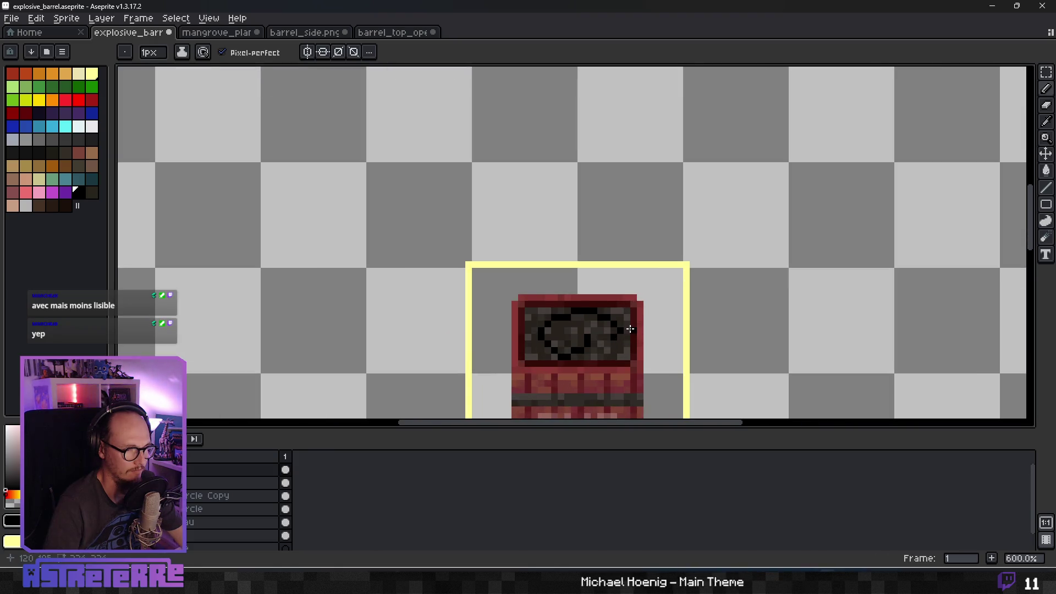
pyautogui.scroll(-8, 631, 329)
pyautogui.scroll(3, 655, 326)
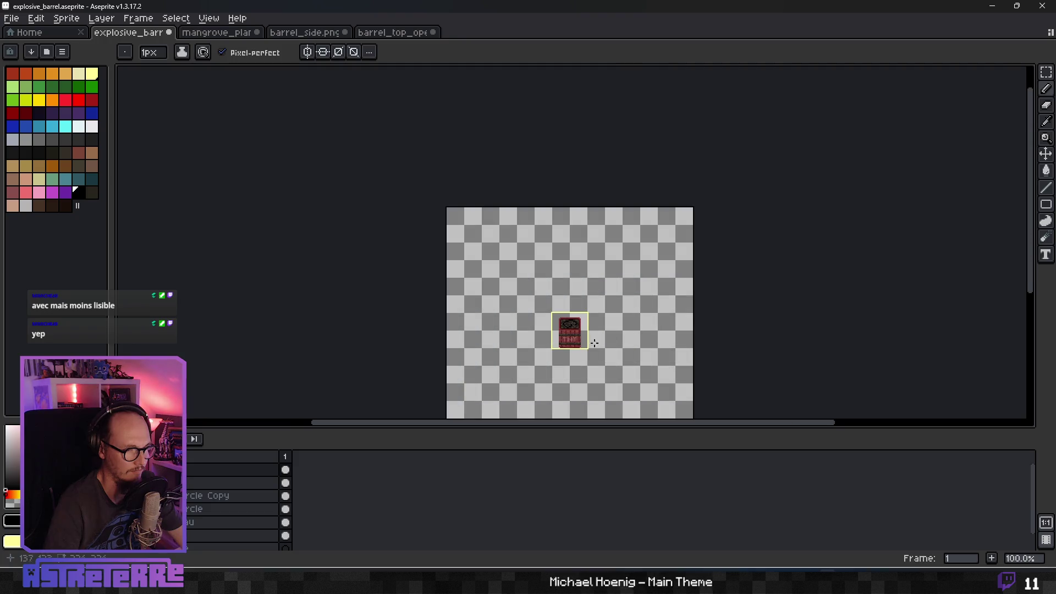
pyautogui.scroll(2, 567, 346)
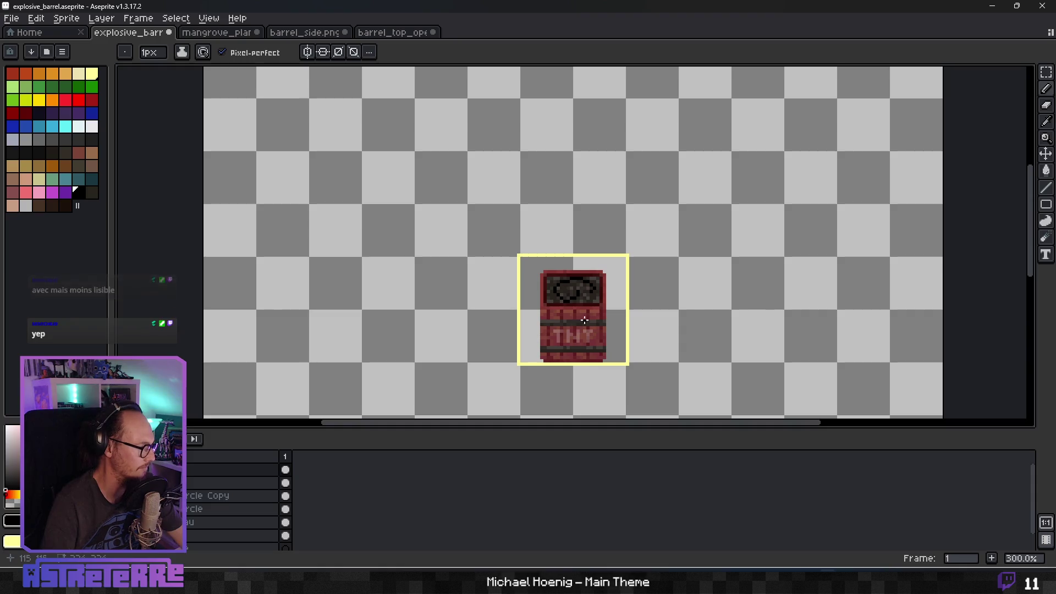
pyautogui.scroll(3, 622, 297)
pyautogui.scroll(-2, 579, 269)
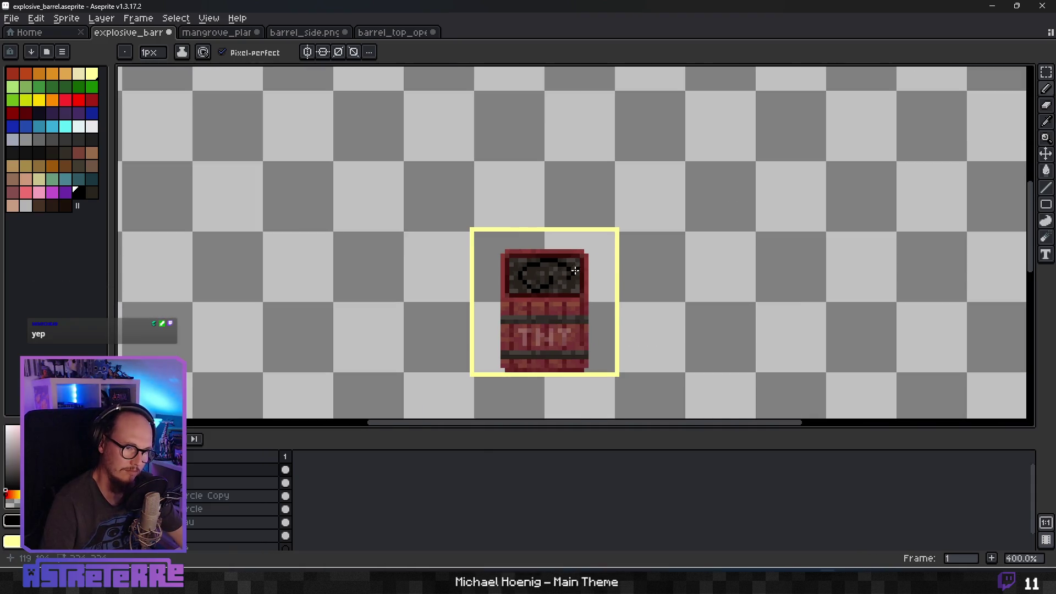
pyautogui.scroll(-3, 553, 273)
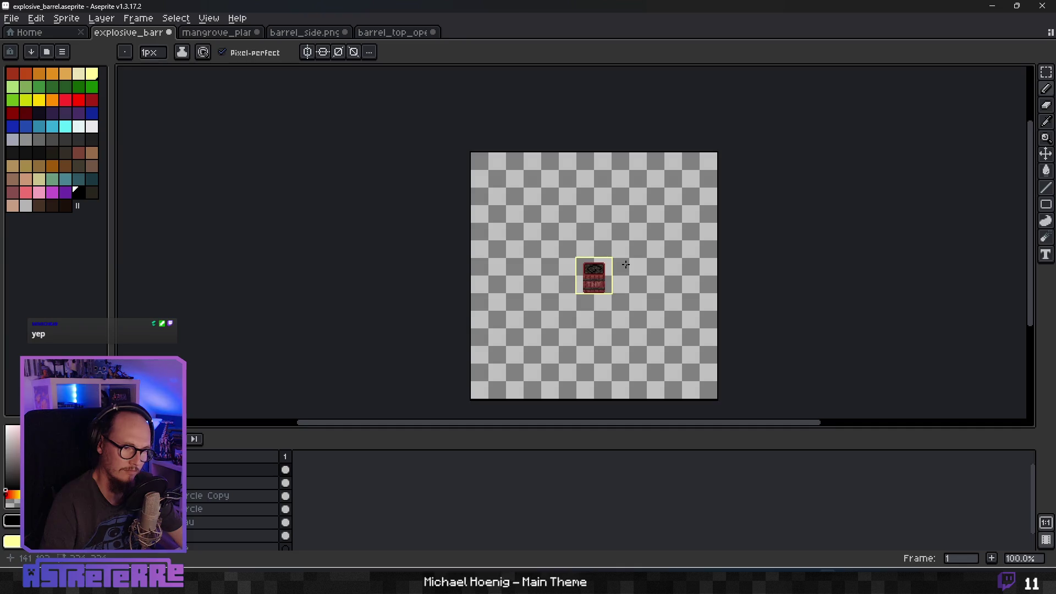
pyautogui.scroll(-1, 625, 264)
pyautogui.scroll(1, 626, 264)
pyautogui.scroll(1, 603, 270)
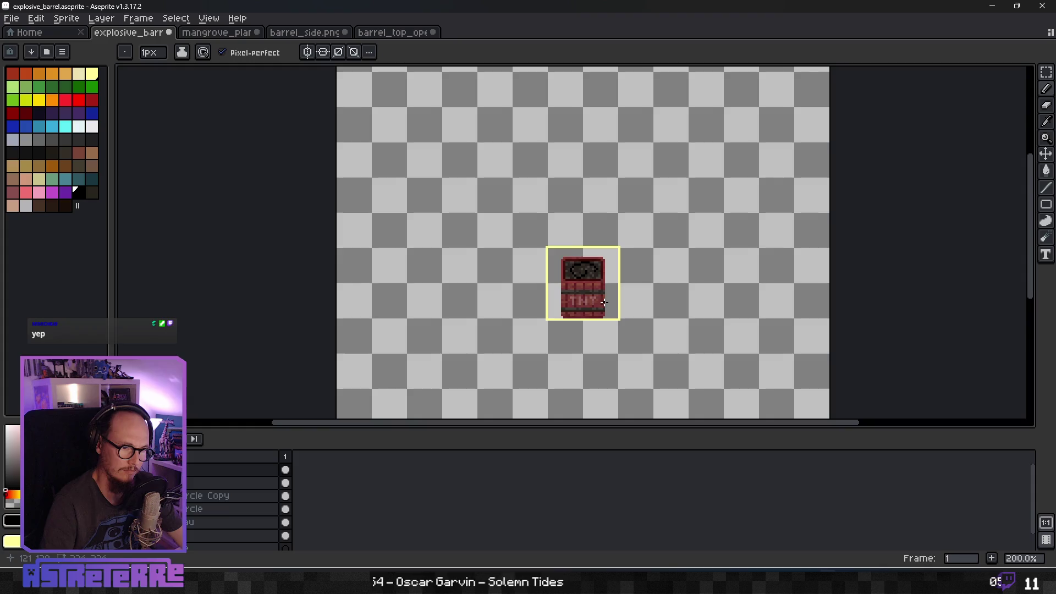
pyautogui.scroll(4, 604, 302)
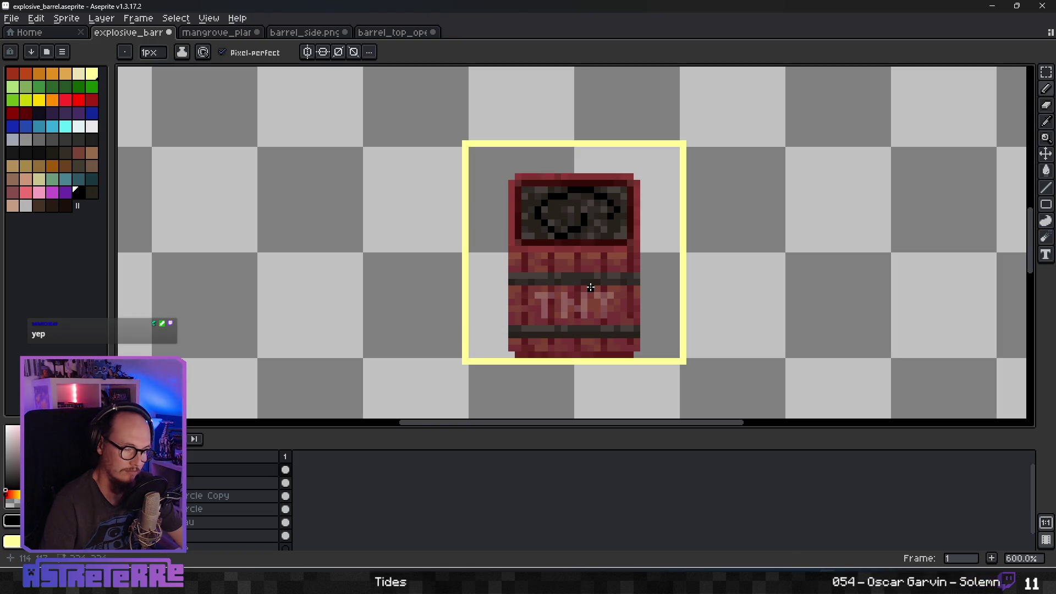
# Save the barrel, try a yellow flame stroke, undo it and save again.
pyautogui.hotkey('ctrl', 's')
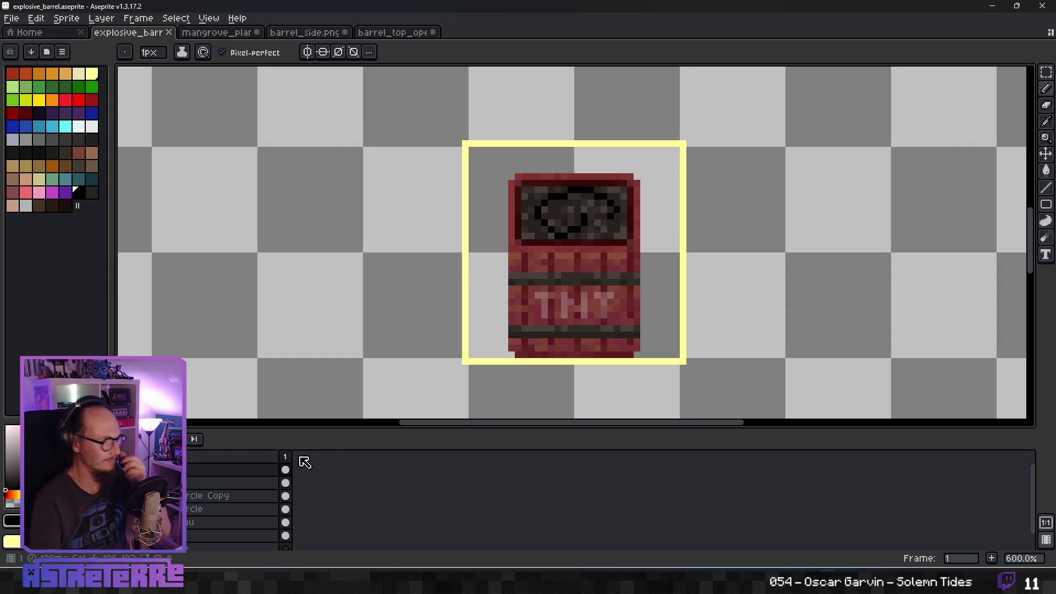
pyautogui.scroll(-1, 247, 484)
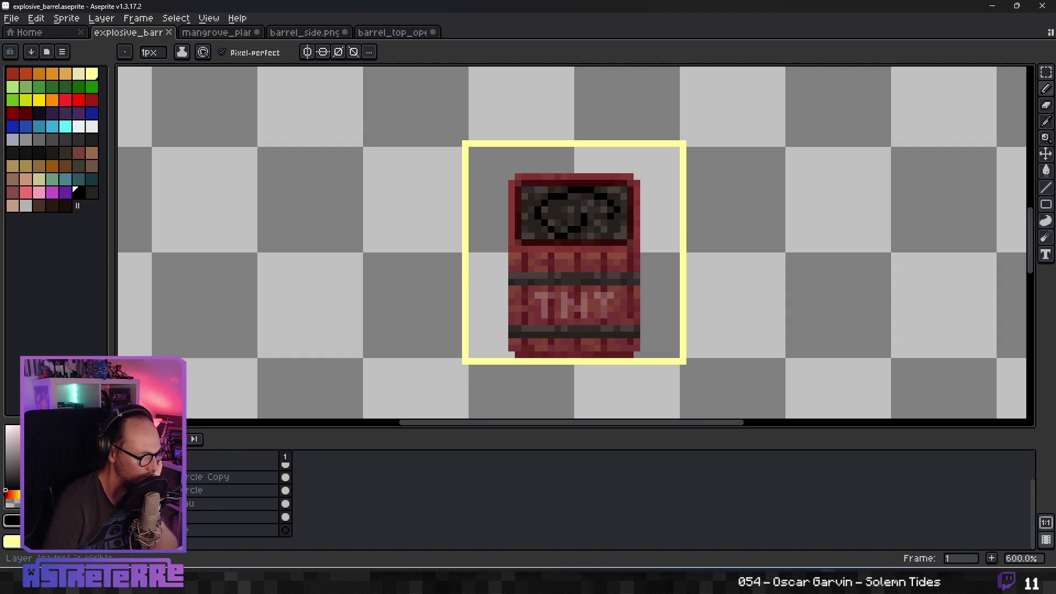
pyautogui.scroll(-5, 424, 337)
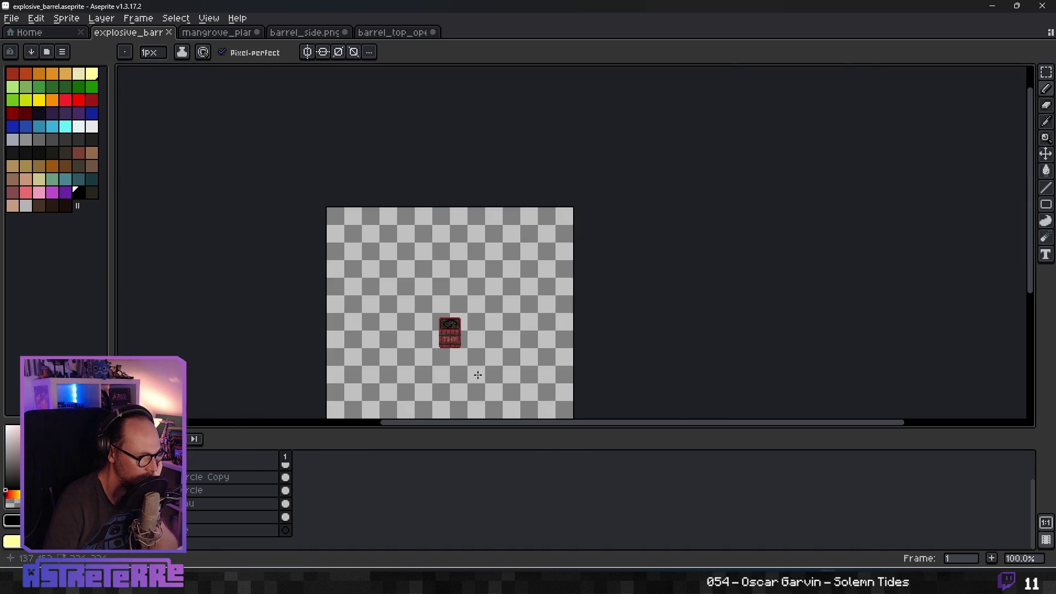
pyautogui.moveTo(481, 367)
pyautogui.mouseDown()
pyautogui.moveTo(480, 337)
pyautogui.moveTo(520, 357)
pyautogui.moveTo(503, 295)
pyautogui.mouseUp()
pyautogui.hotkey('ctrl', 'z')
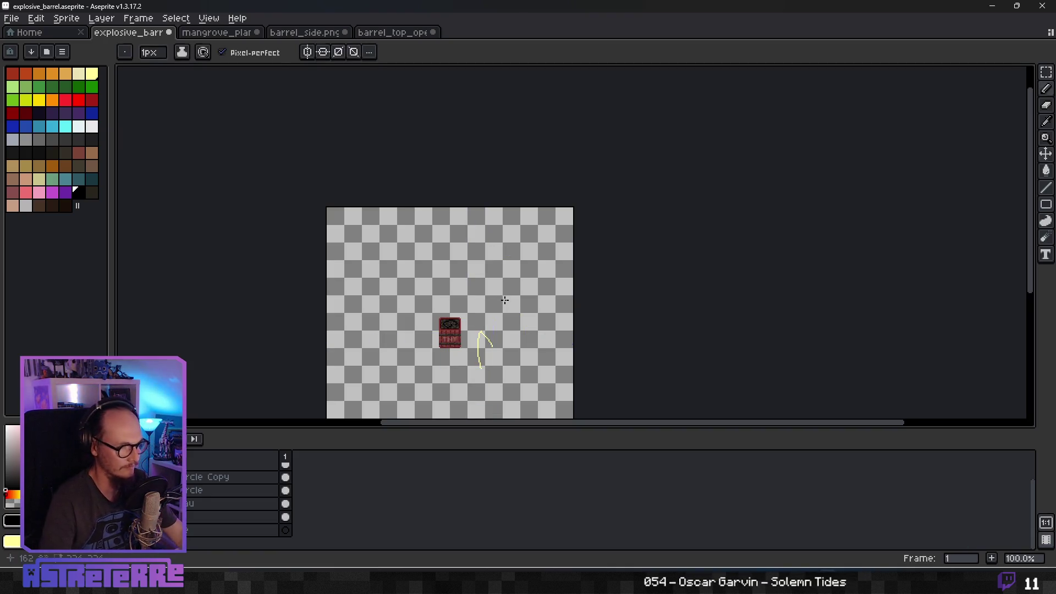
pyautogui.hotkey('ctrl', 'z')
pyautogui.hotkey('ctrl', 's')
# Export the sprite as explosive_barre_trap.png into the Godot project's traps folder.
pyautogui.moveTo(484, 366)
pyautogui.mouseDown()
pyautogui.moveTo(555, 292)
pyautogui.moveTo(575, 299)
pyautogui.moveTo(558, 295)
pyautogui.moveTo(547, 319)
pyautogui.mouseUp()
pyautogui.click(11, 18)
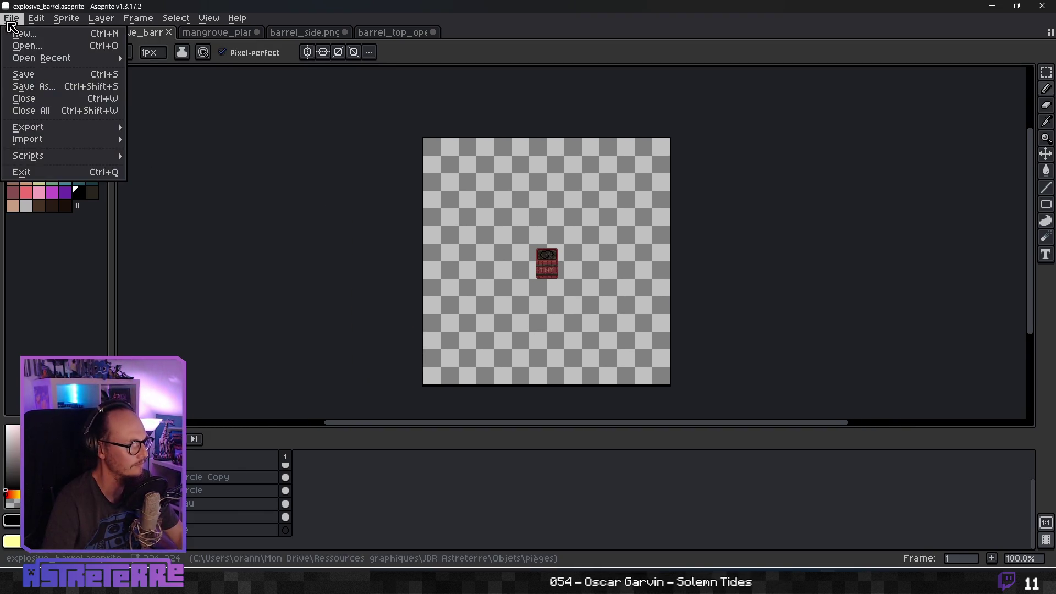
pyautogui.moveTo(87, 132)
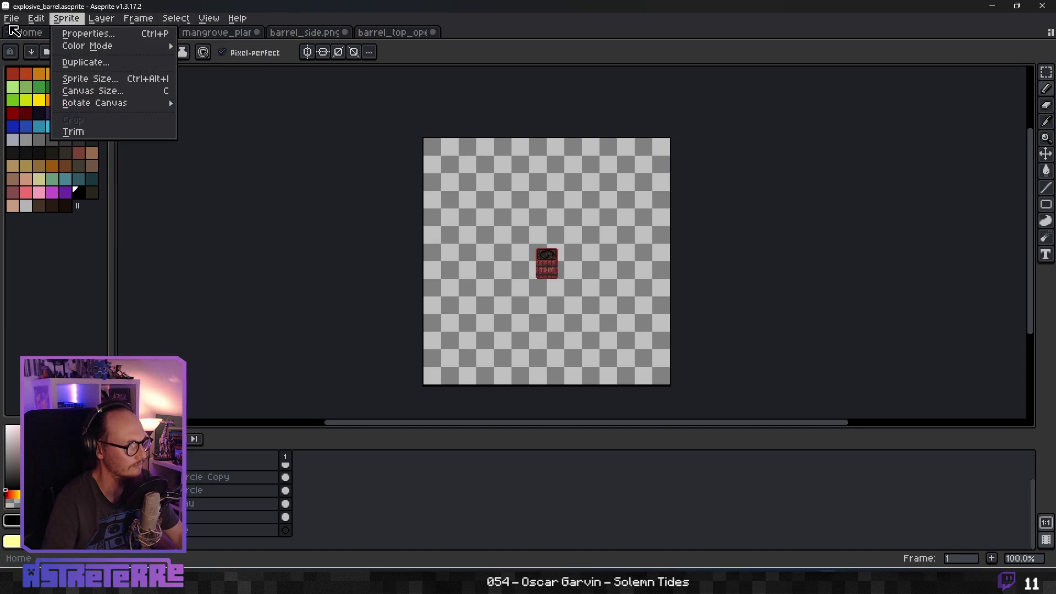
pyautogui.moveTo(55, 128)
pyautogui.click(176, 128)
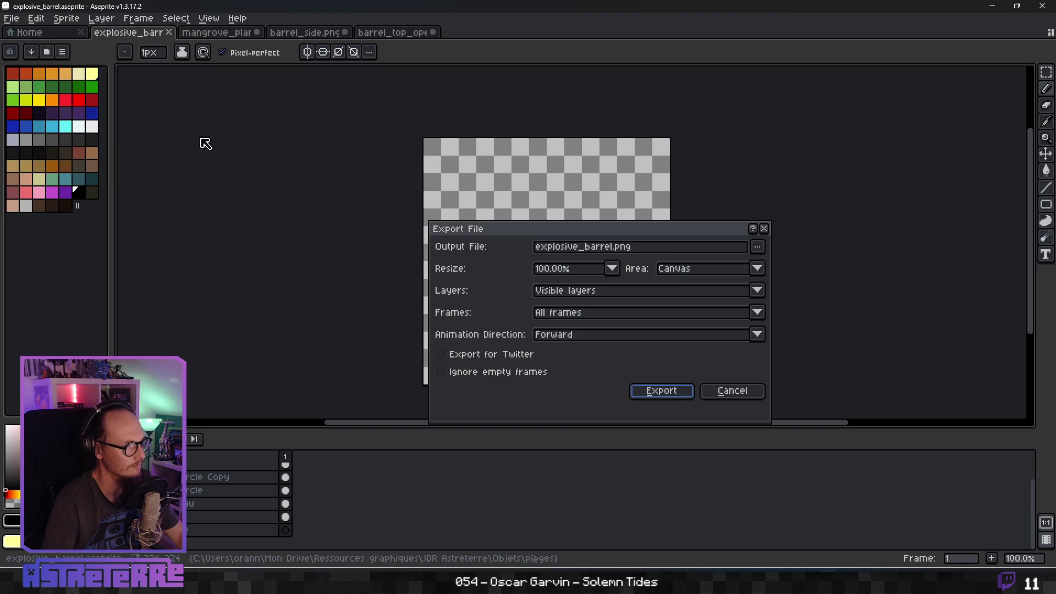
pyautogui.click(607, 248)
pyautogui.write('_trap_')
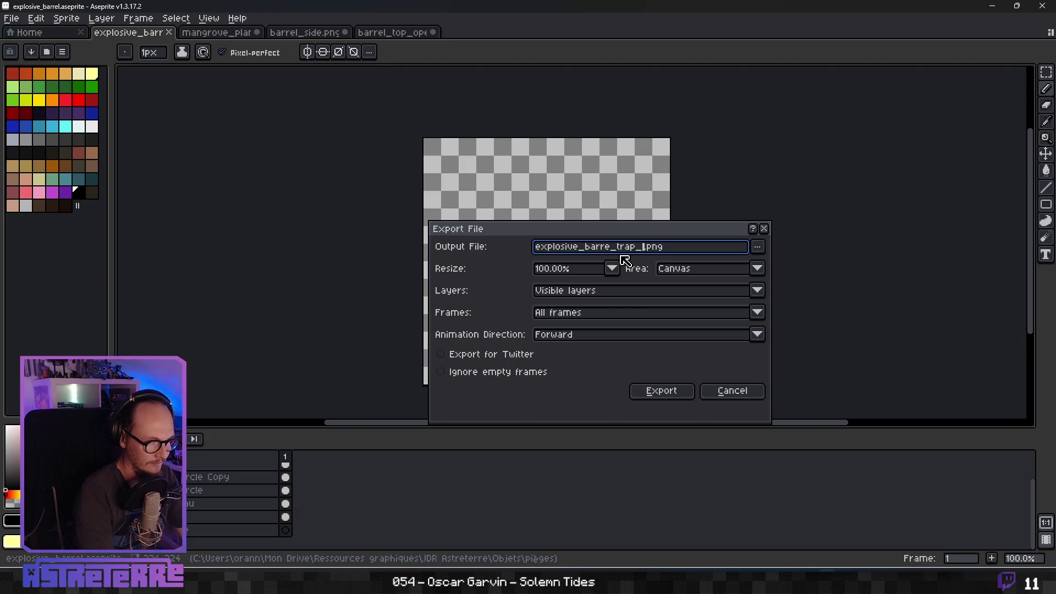
pyautogui.press('Delete')
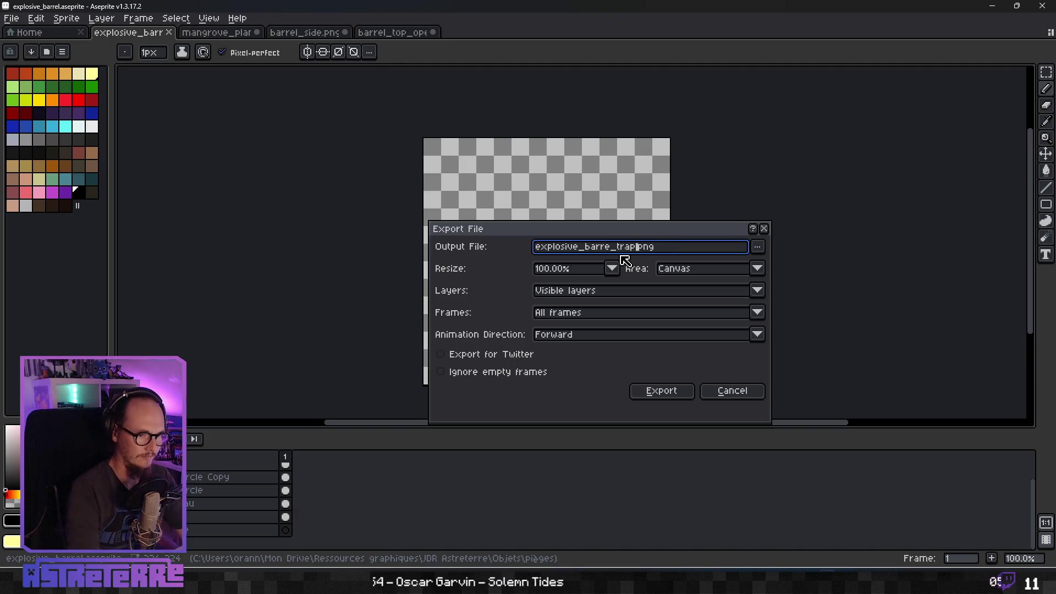
pyautogui.write('.')
pyautogui.click(757, 247)
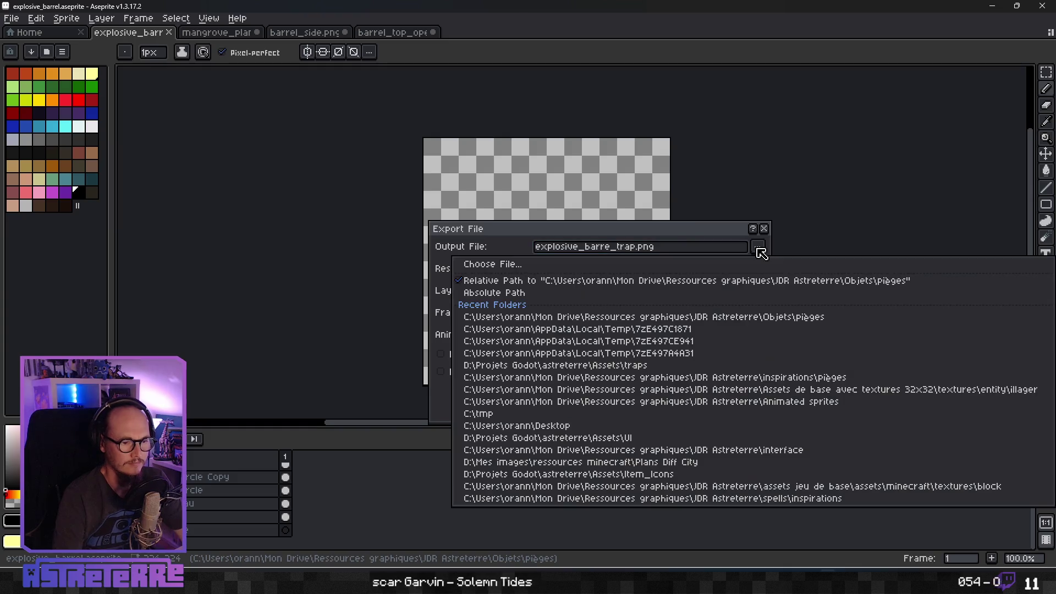
pyautogui.click(679, 366)
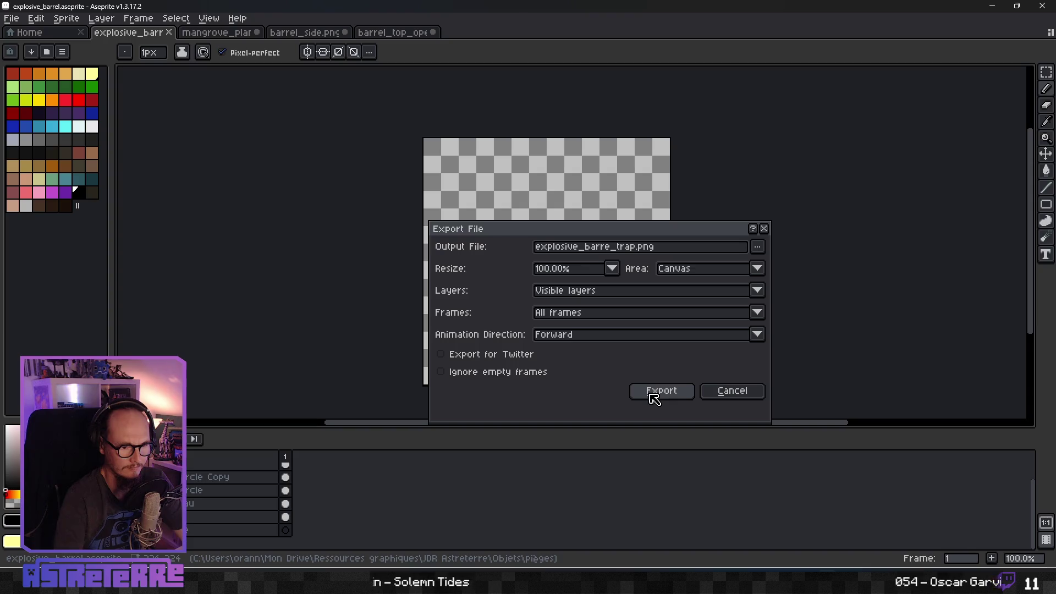
pyautogui.click(653, 397)
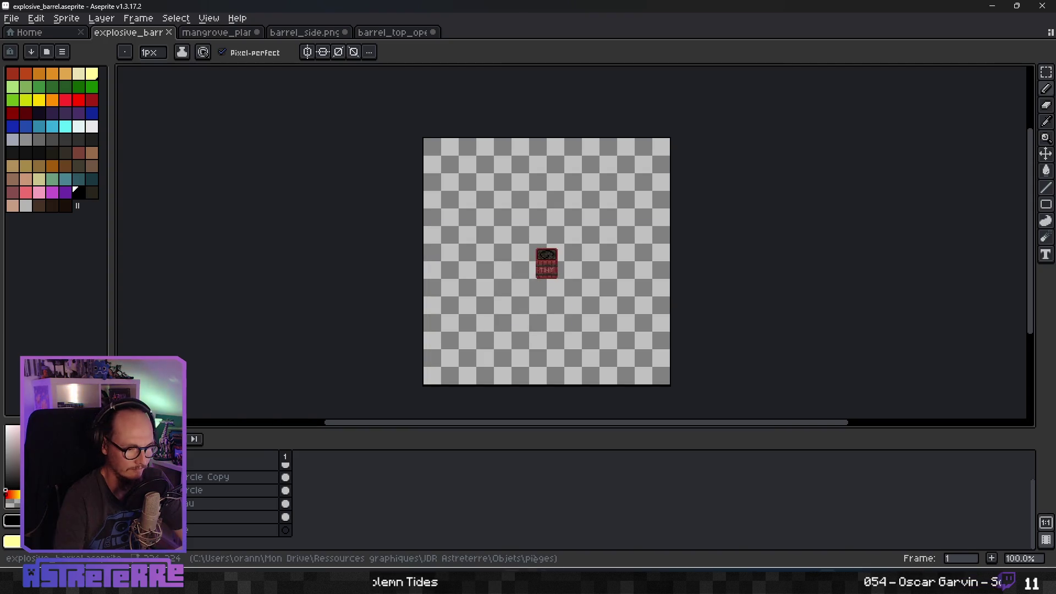
pyautogui.hotkey('alt', 'Tab')
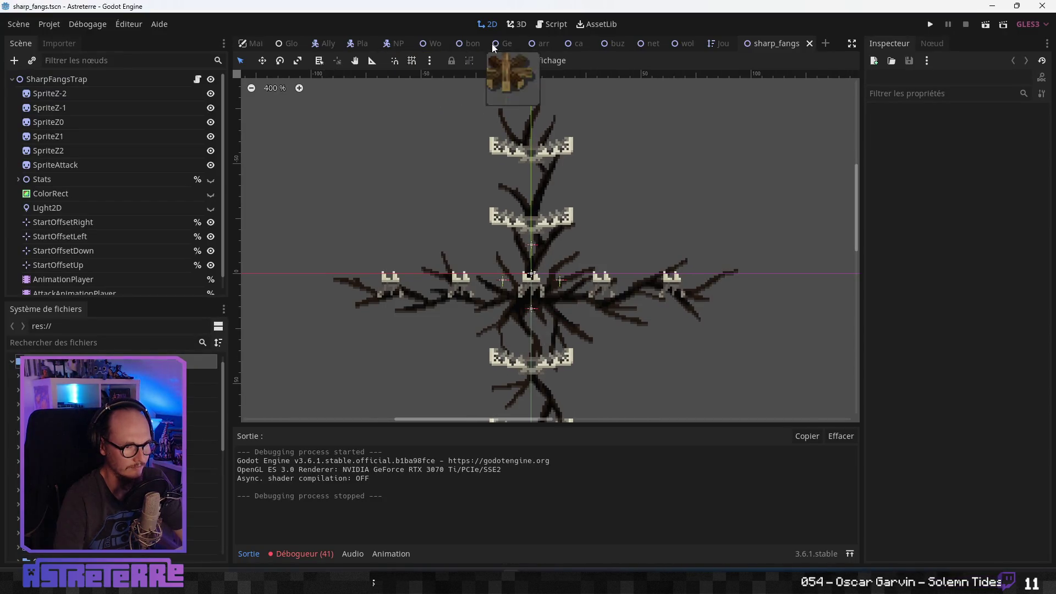
# Open the Jourhiver_surroundings scene and pan to the fields below the house.
pyautogui.click(717, 43)
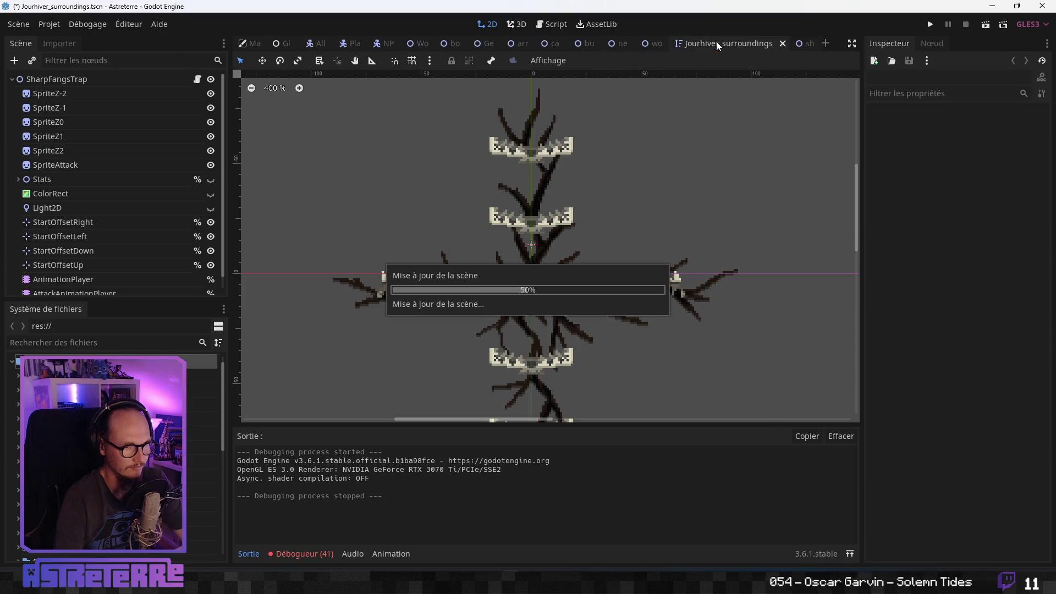
pyautogui.scroll(-3, 665, 355)
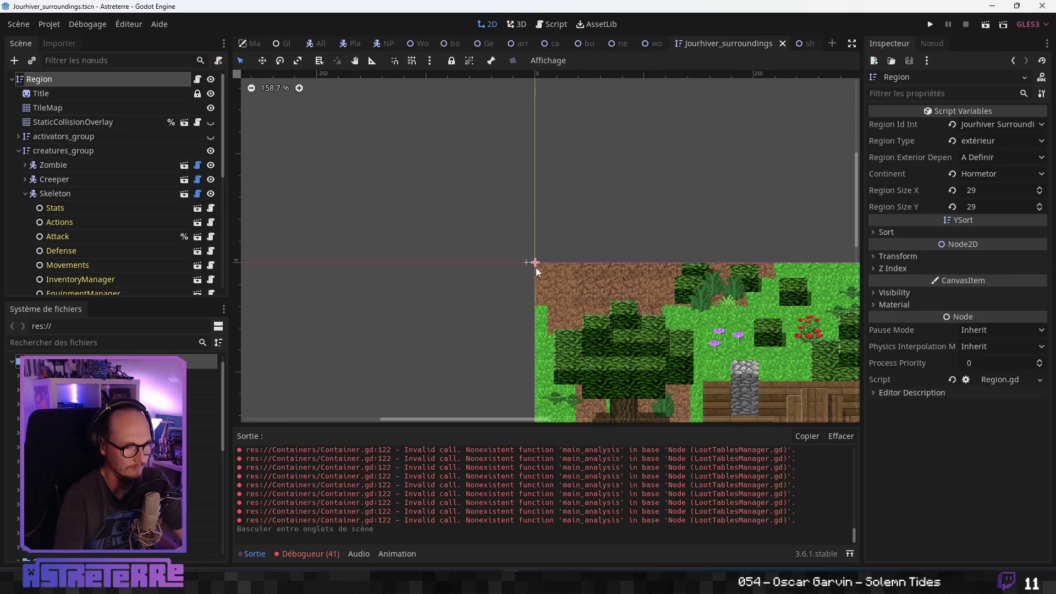
pyautogui.moveTo(651, 394); pyautogui.dragTo(411, 202)
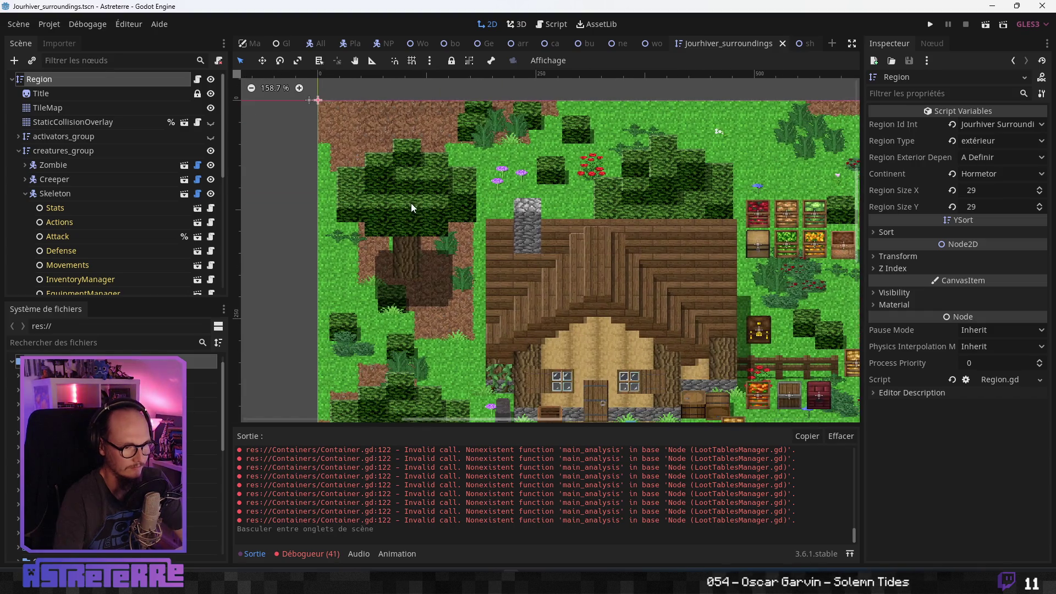
pyautogui.click(629, 347)
pyautogui.moveTo(609, 321)
pyautogui.mouseDown()
pyautogui.moveTo(549, 283)
pyautogui.moveTo(532, 183)
pyautogui.mouseUp()
pyautogui.scroll(-5, 532, 186)
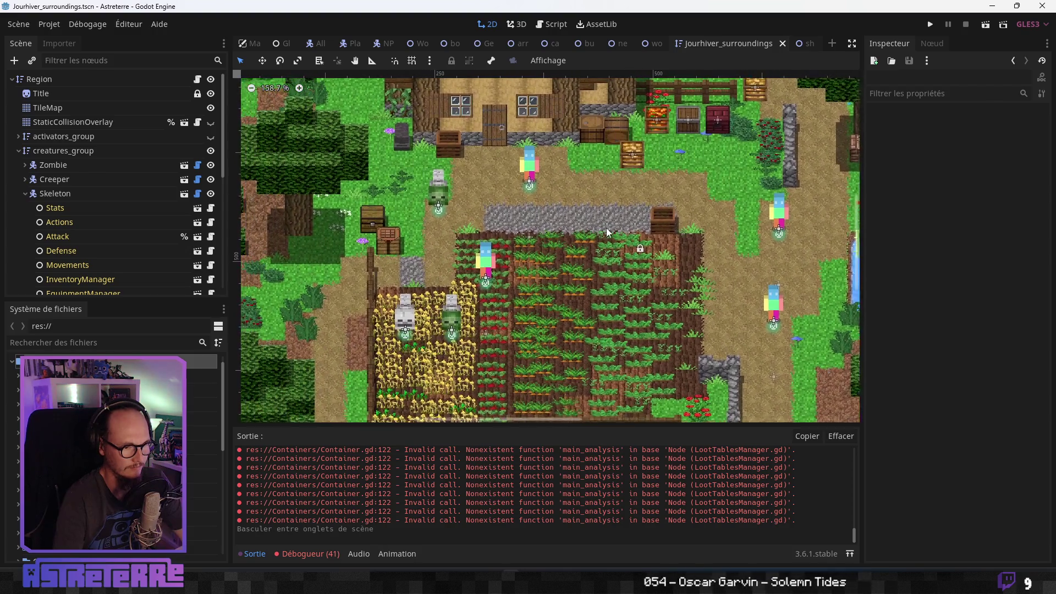
pyautogui.moveTo(604, 227); pyautogui.dragTo(592, 221)
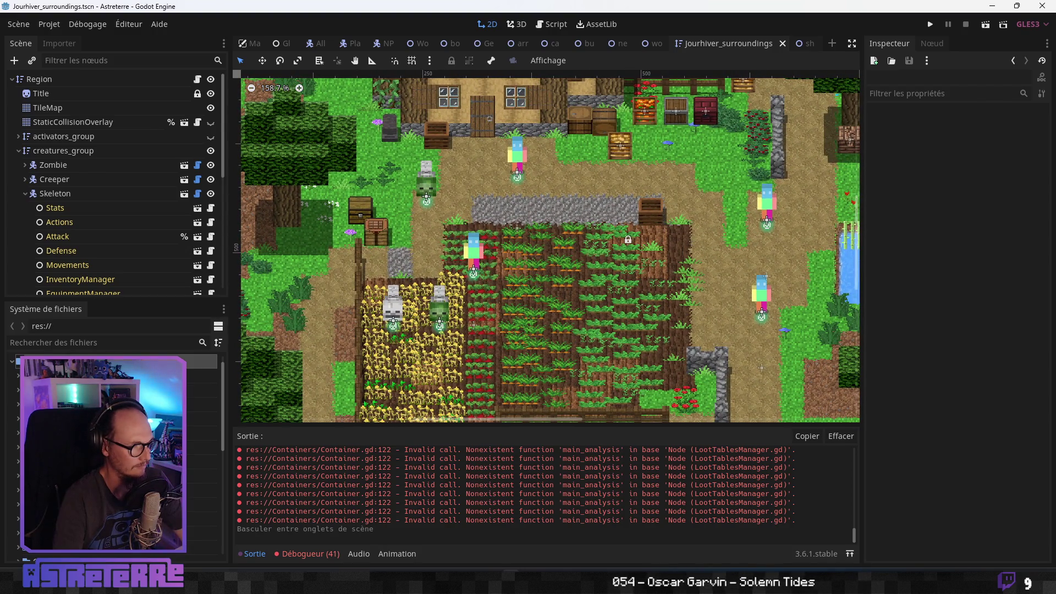
# Search 'explo', place explosive_barrel.png in the farm field, adjust it, then delete the node.
pyautogui.click(43, 342)
pyautogui.write('explo')
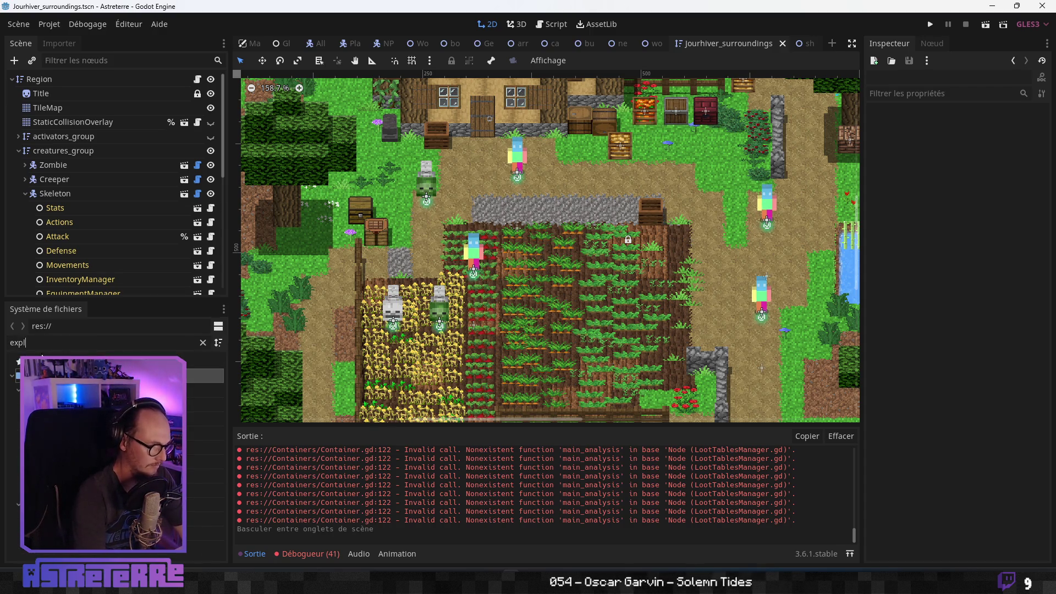
pyautogui.moveTo(55, 418)
pyautogui.mouseDown()
pyautogui.moveTo(137, 407)
pyautogui.moveTo(554, 252)
pyautogui.mouseUp()
pyautogui.scroll(6, 555, 254)
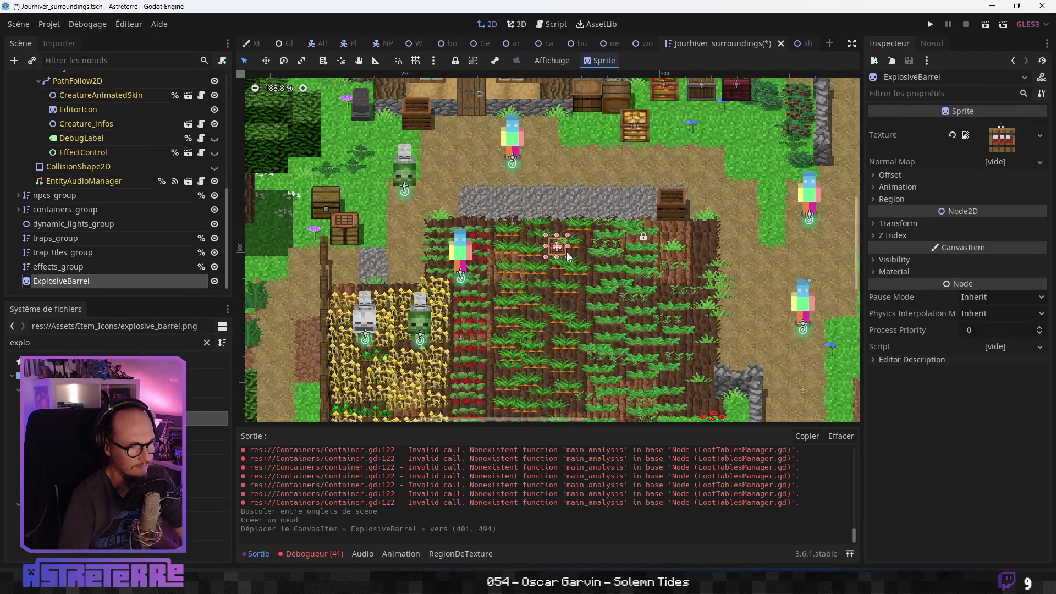
pyautogui.scroll(3, 569, 252)
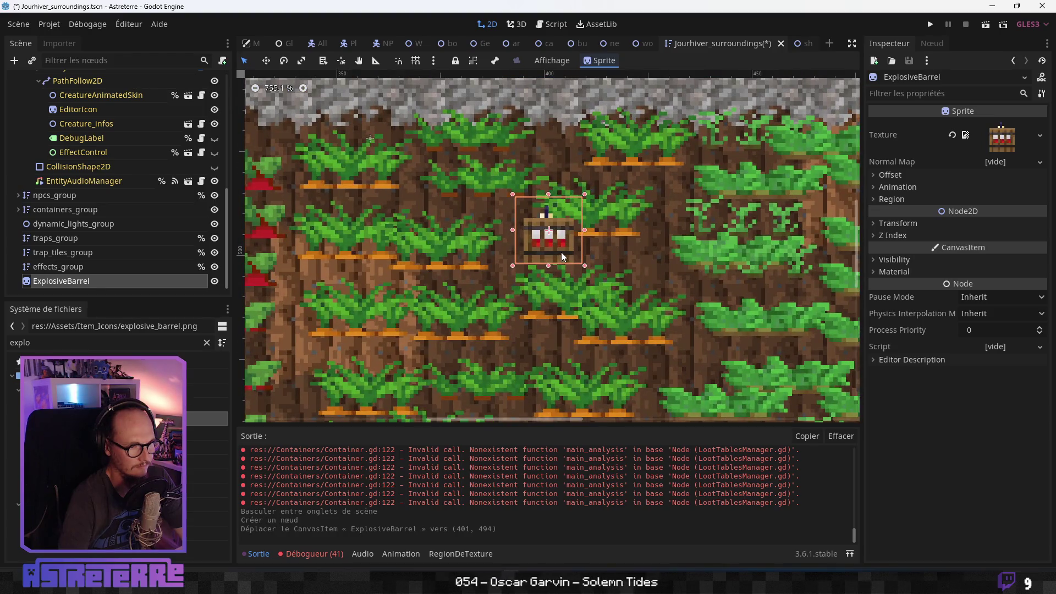
pyautogui.moveTo(562, 250)
pyautogui.mouseDown()
pyautogui.moveTo(487, 291)
pyautogui.moveTo(498, 305)
pyautogui.moveTo(465, 326)
pyautogui.moveTo(448, 274)
pyautogui.moveTo(557, 160)
pyautogui.moveTo(523, 204)
pyautogui.moveTo(512, 254)
pyautogui.moveTo(578, 285)
pyautogui.mouseUp()
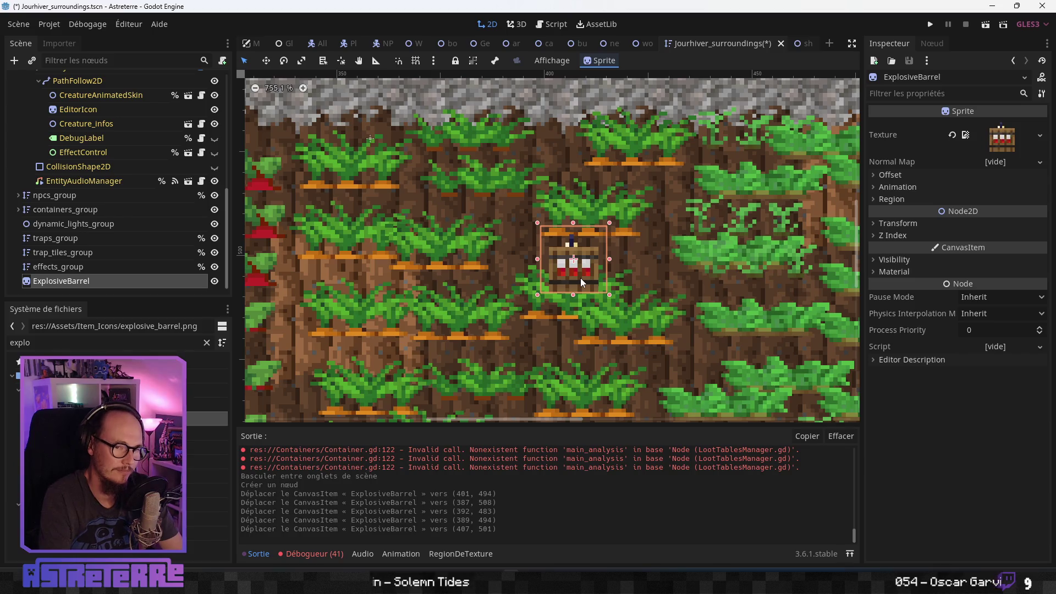
pyautogui.press('Delete')
pyautogui.click(490, 302)
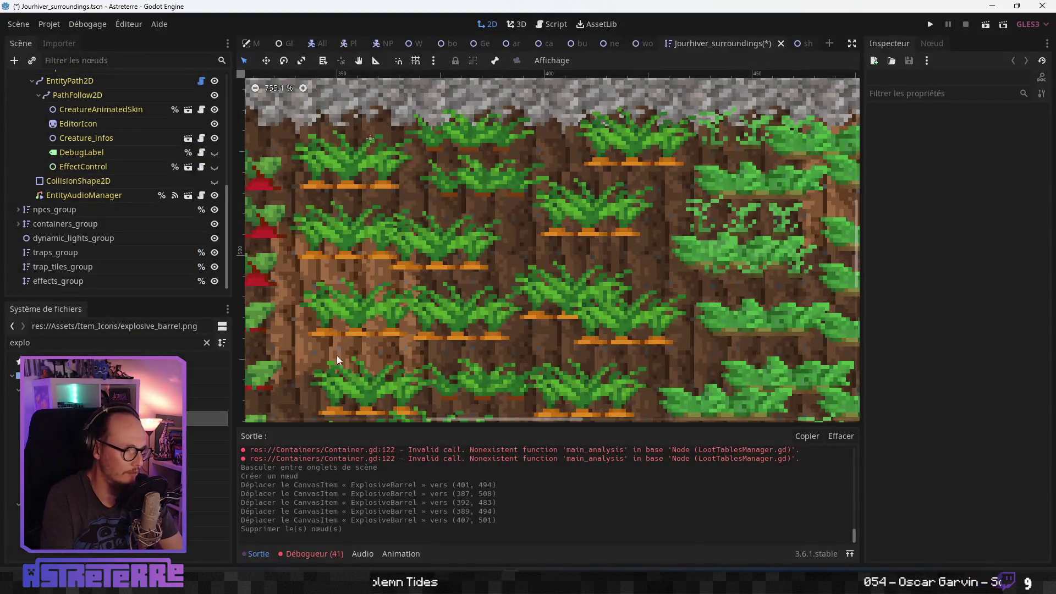
# Rename explosive_barre_trap.png to explosive_barrel_trap.png in the FileSystem.
pyautogui.click(207, 491)
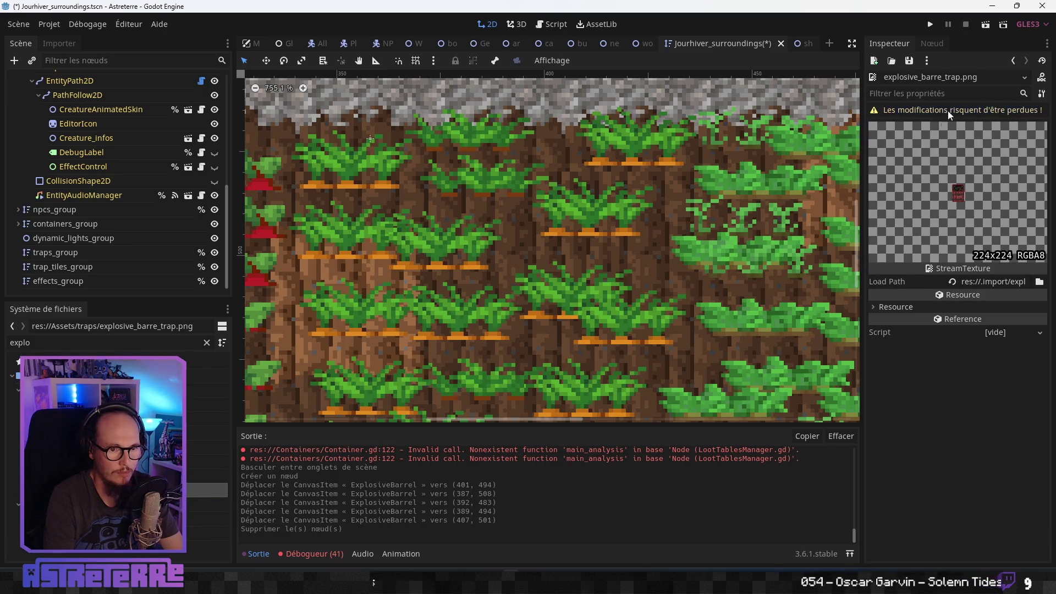
pyautogui.rightClick(110, 490)
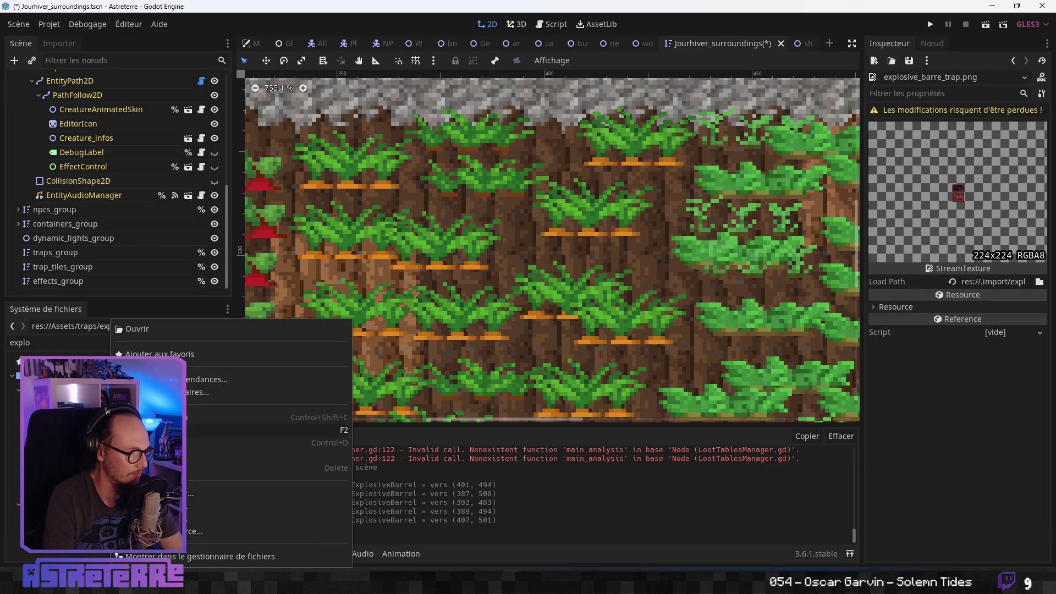
pyautogui.press('F2')
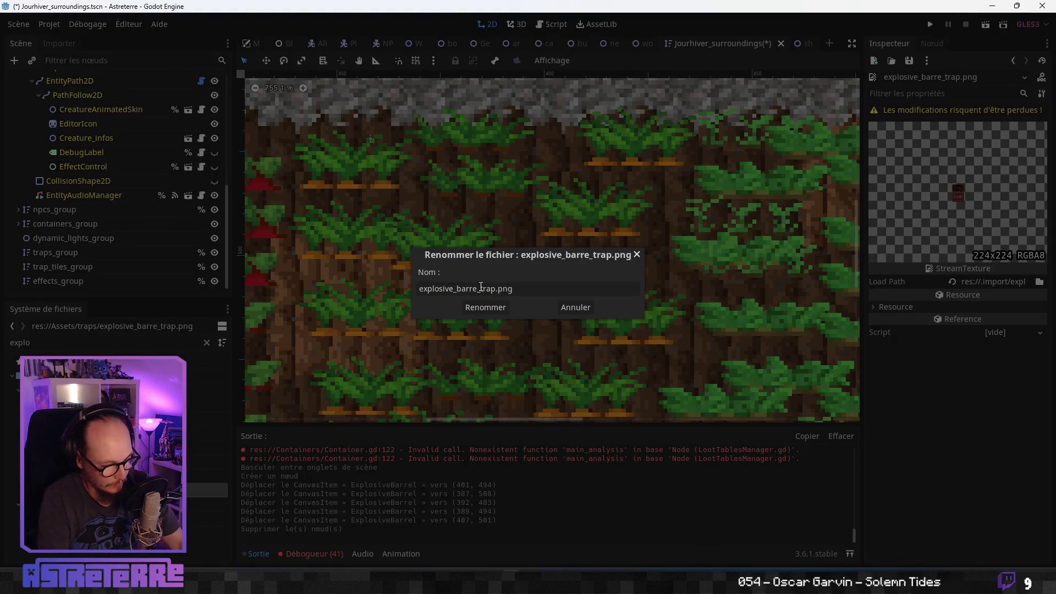
pyautogui.press('Return')
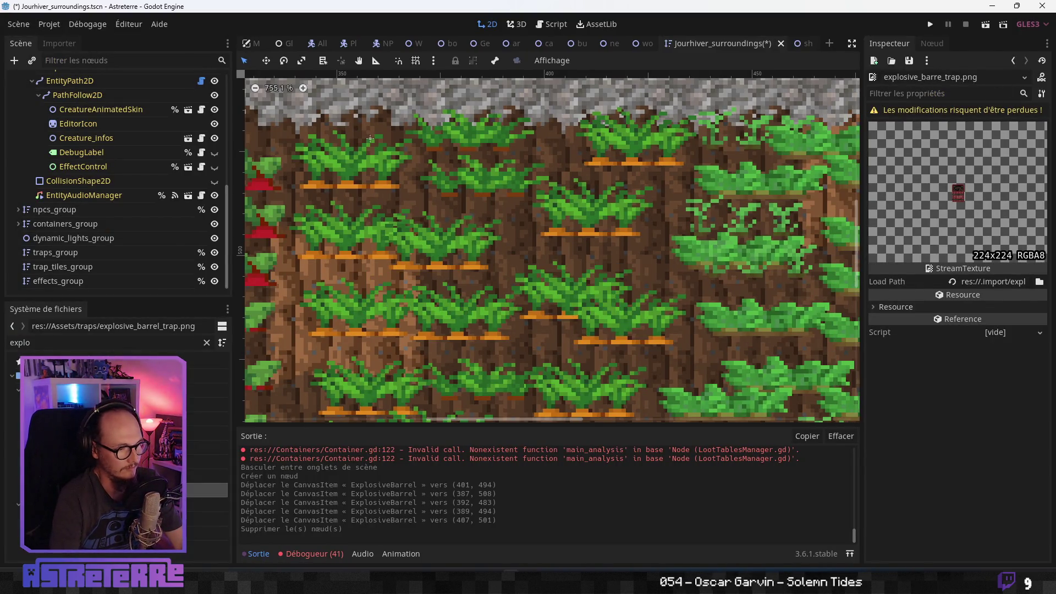
# Place the barrel trap sprite on the stone path above the farm, then save and run the game.
pyautogui.moveTo(207, 489); pyautogui.dragTo(516, 253)
pyautogui.scroll(-5, 516, 253)
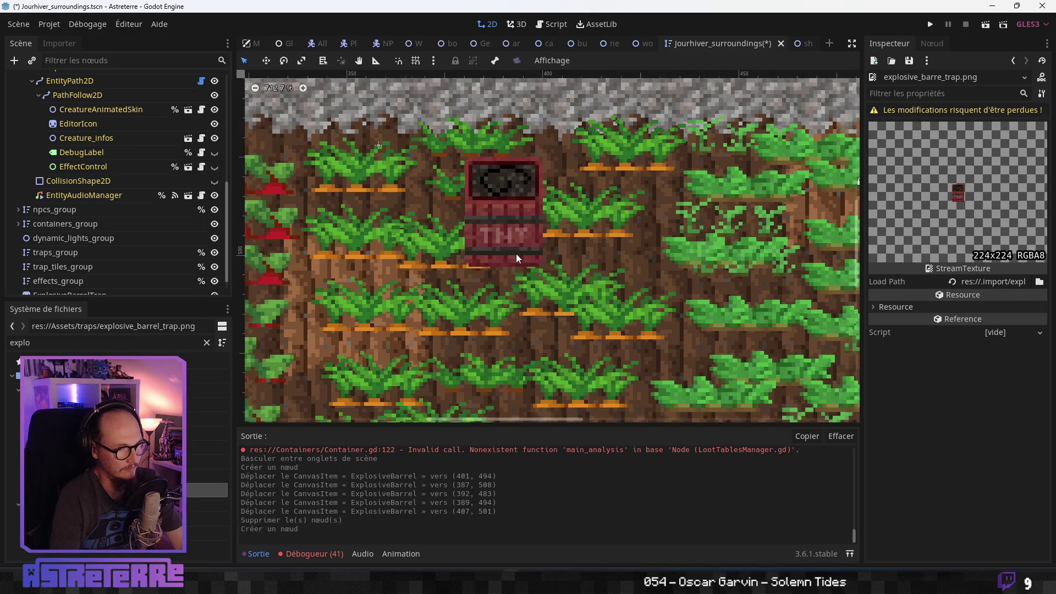
pyautogui.moveTo(533, 209)
pyautogui.mouseDown()
pyautogui.moveTo(572, 153)
pyautogui.moveTo(541, 156)
pyautogui.moveTo(562, 270)
pyautogui.moveTo(592, 168)
pyautogui.moveTo(593, 176)
pyautogui.mouseUp()
pyautogui.click(718, 162)
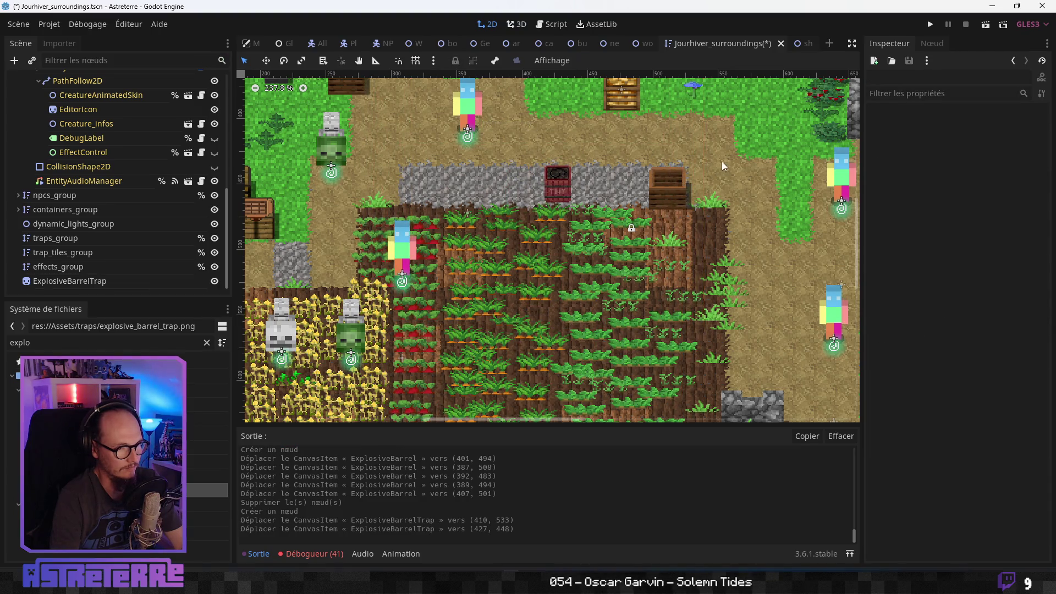
pyautogui.scroll(-3, 712, 171)
pyautogui.scroll(2, 666, 183)
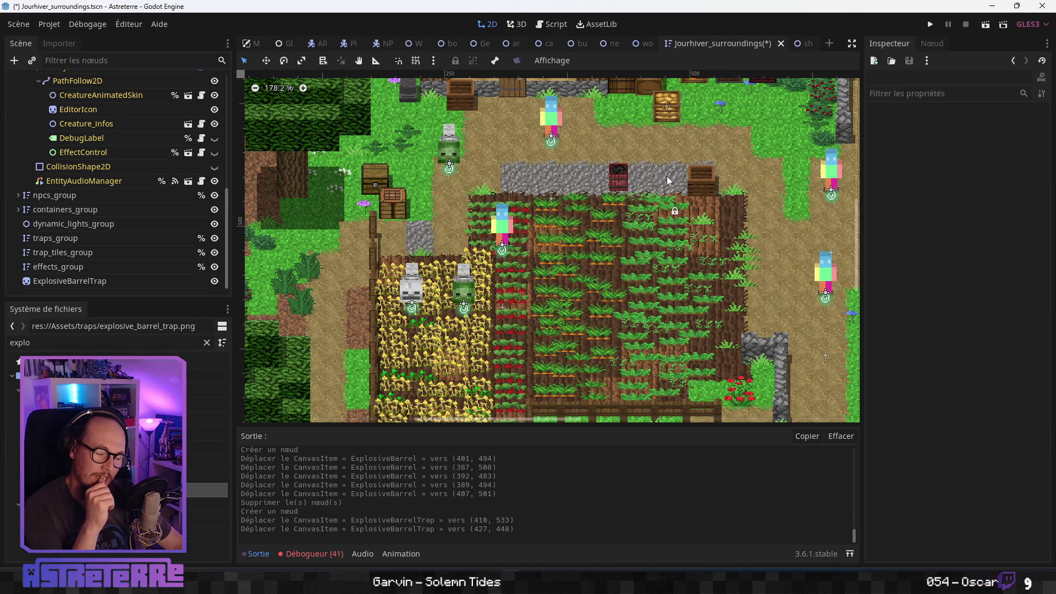
pyautogui.click(934, 25)
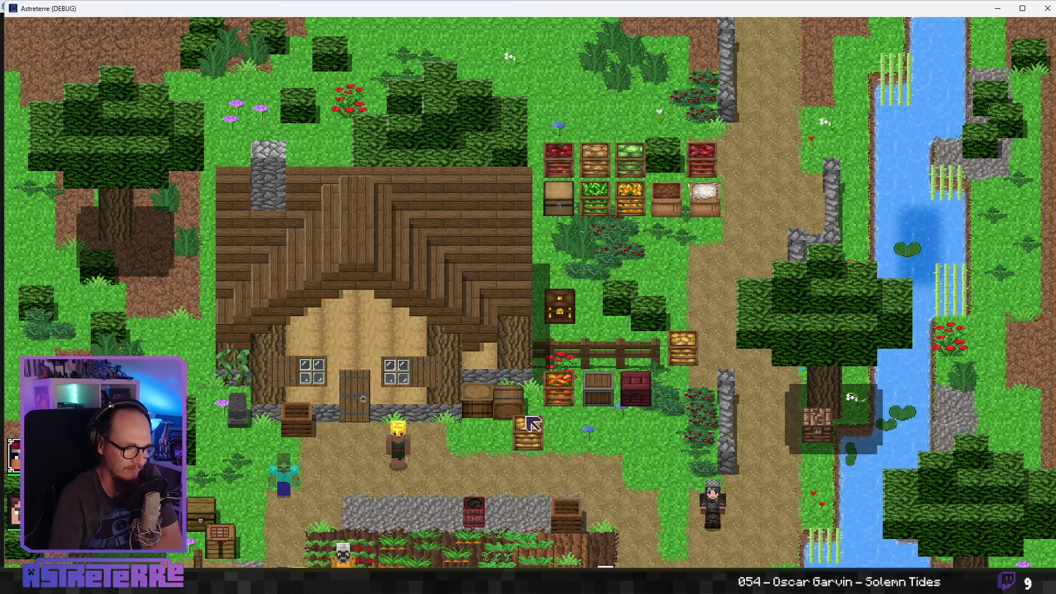
# Walk the player down to the red barrel and back and forth around it.
pyautogui.press('s')
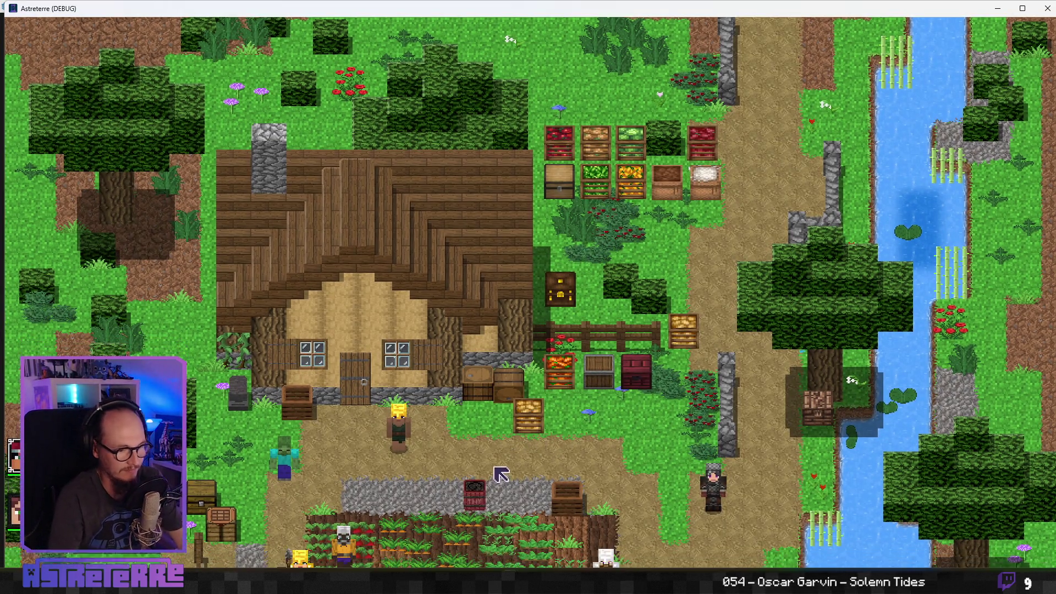
pyautogui.press('s')
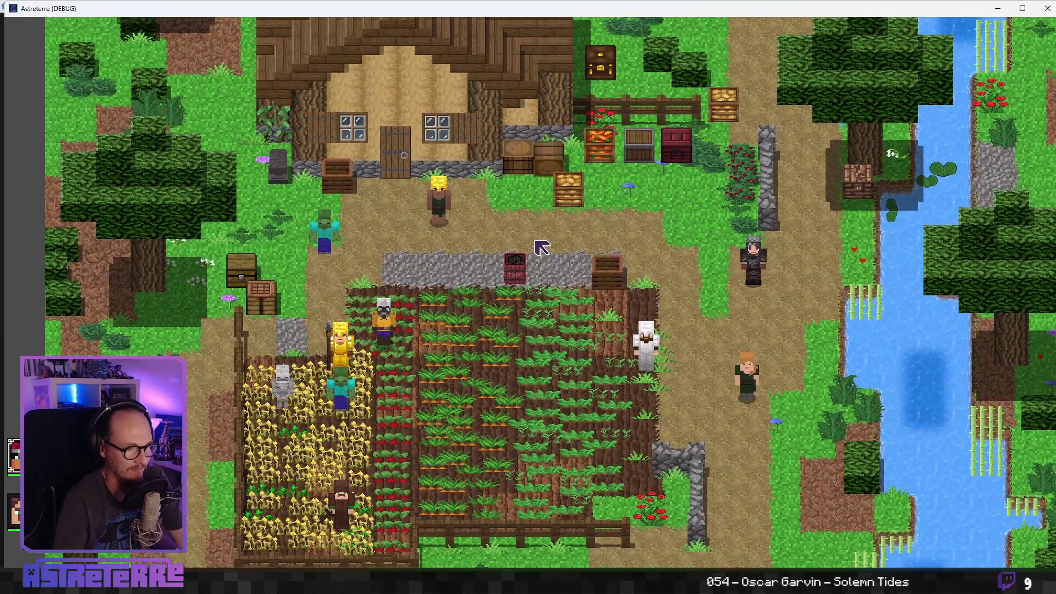
pyautogui.click(494, 273)
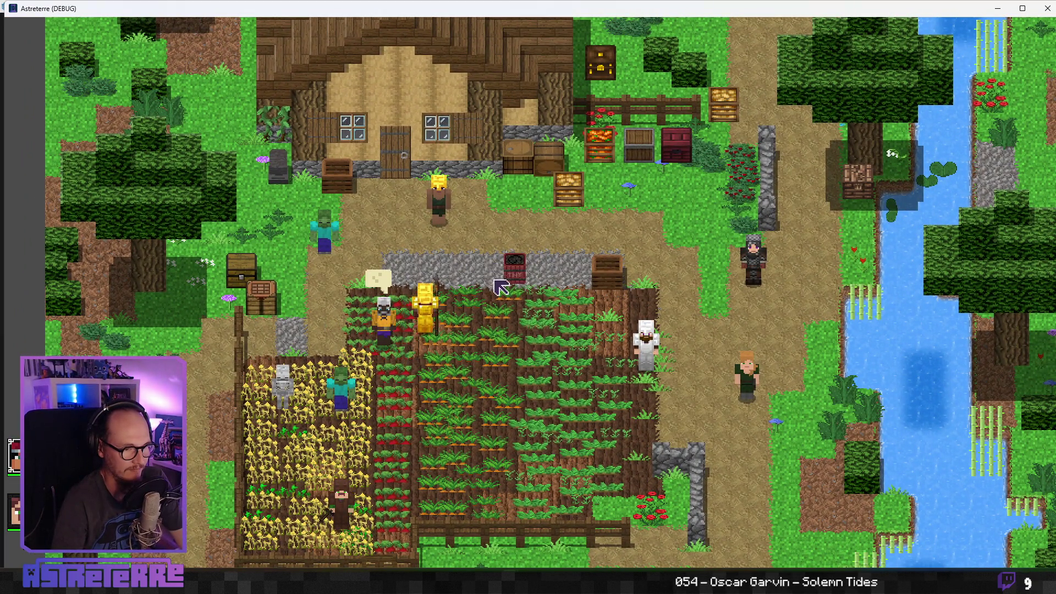
pyautogui.click(517, 275)
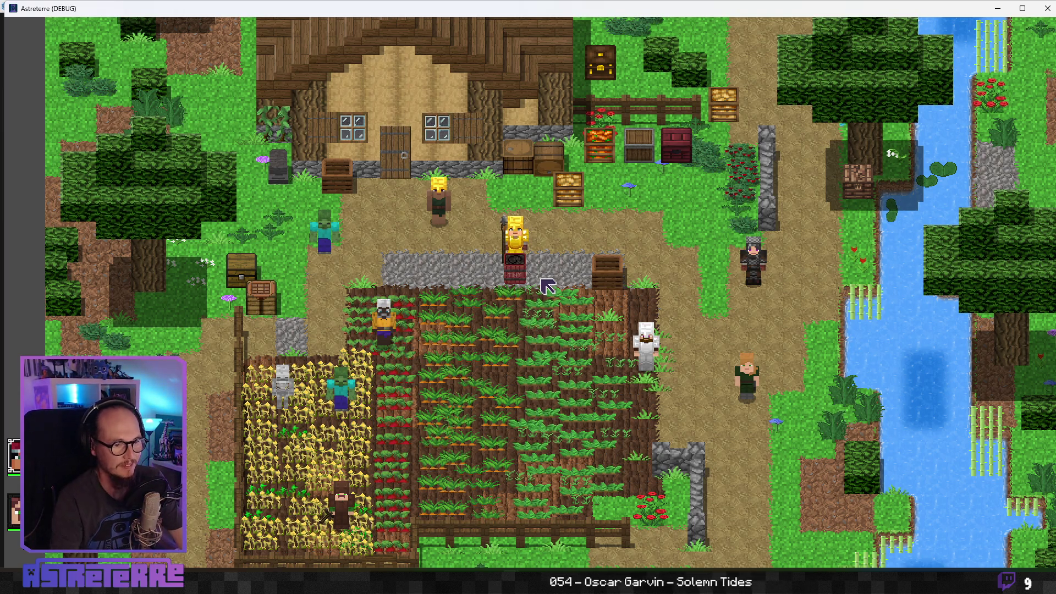
pyautogui.click(564, 273)
pyautogui.click(456, 273)
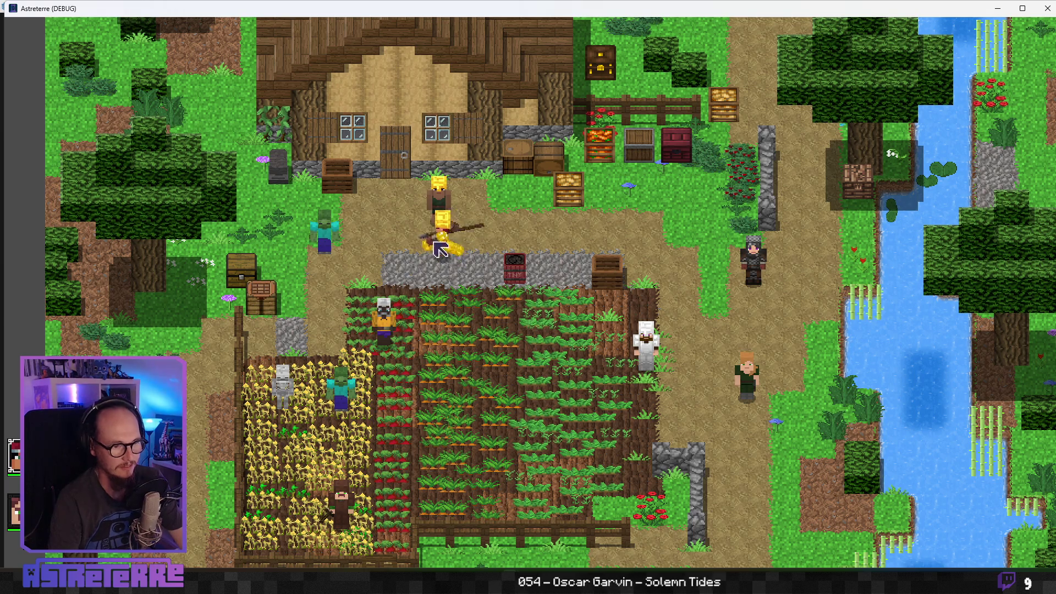
pyautogui.click(590, 268)
pyautogui.click(477, 266)
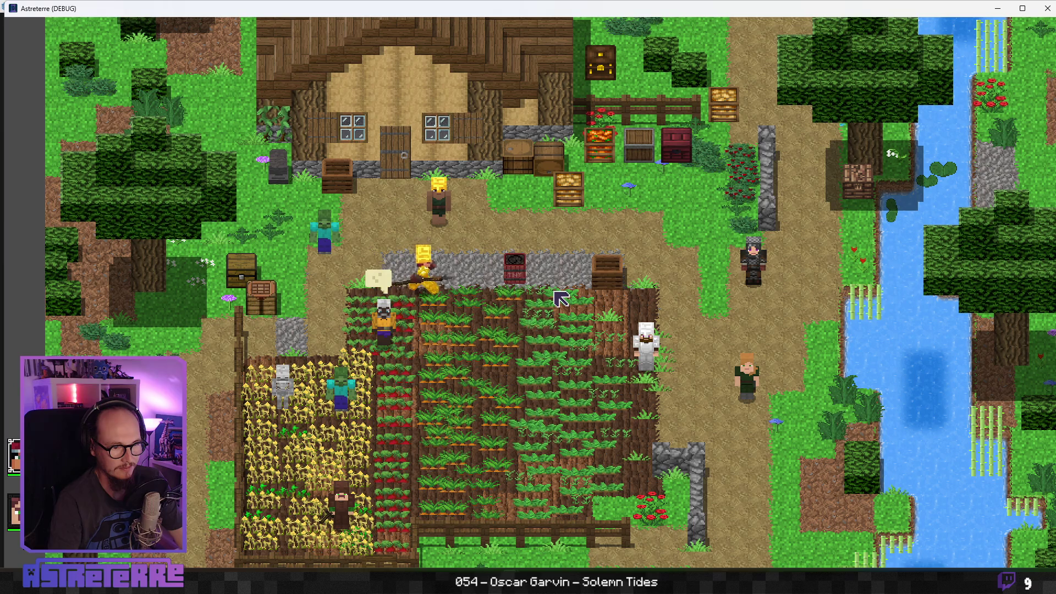
# Walk up beside the house and back along the stone path, then close the game.
pyautogui.click(539, 245)
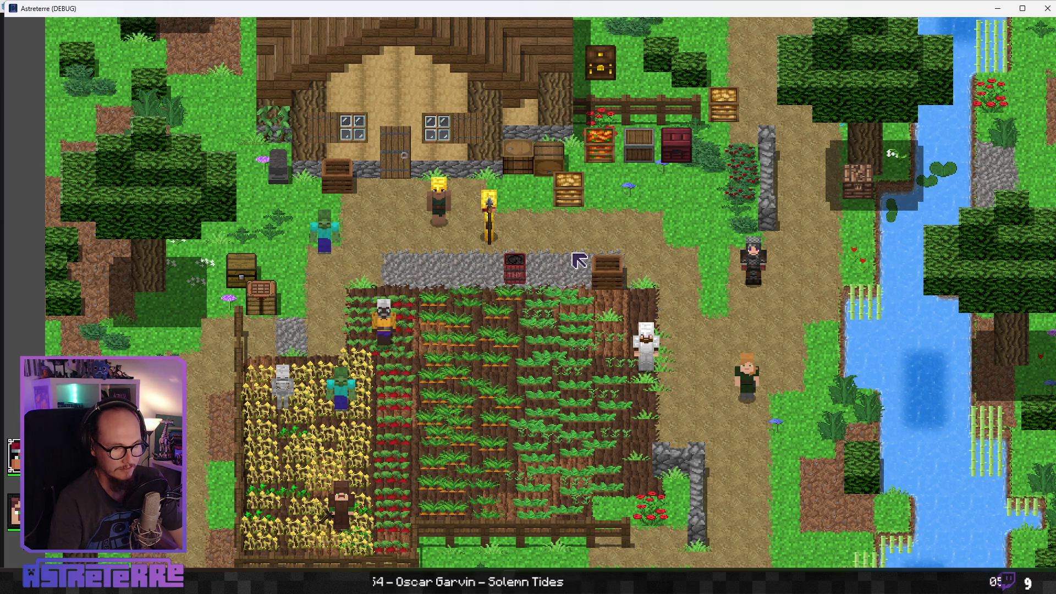
pyautogui.click(443, 280)
pyautogui.press('d')
pyautogui.click(435, 273)
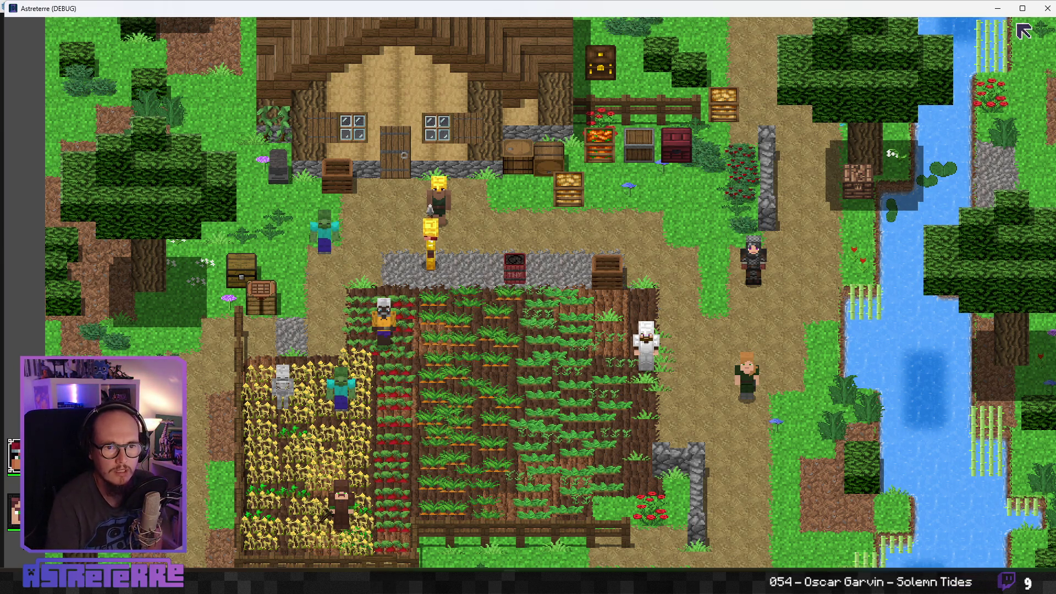
pyautogui.click(1047, 8)
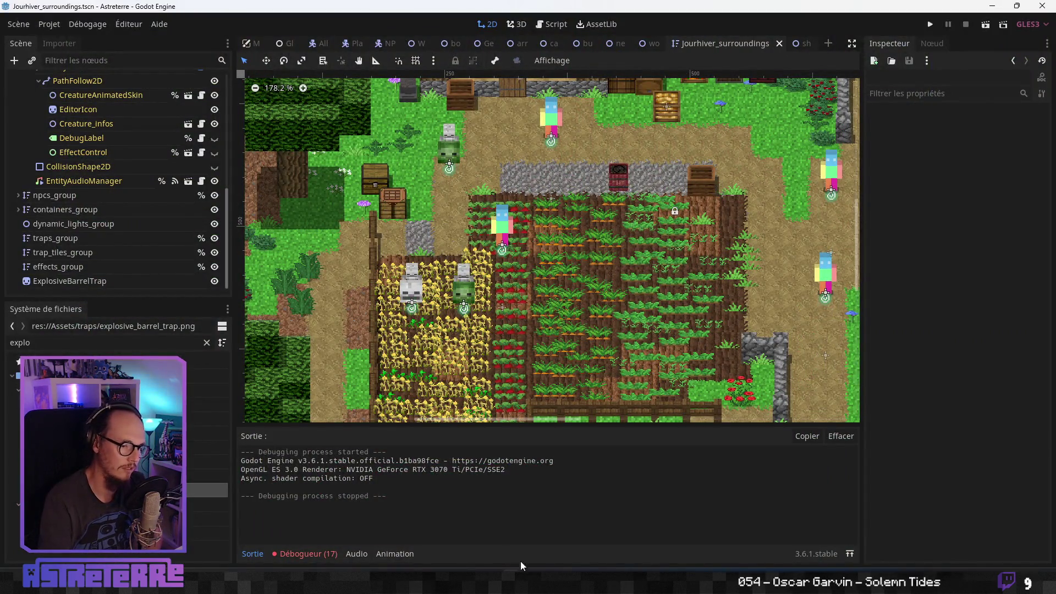
pyautogui.hotkey('alt', 'Tab')
# Hide the TNT lettering layer and add a new empty layer above it.
pyautogui.scroll(-3, 538, 276)
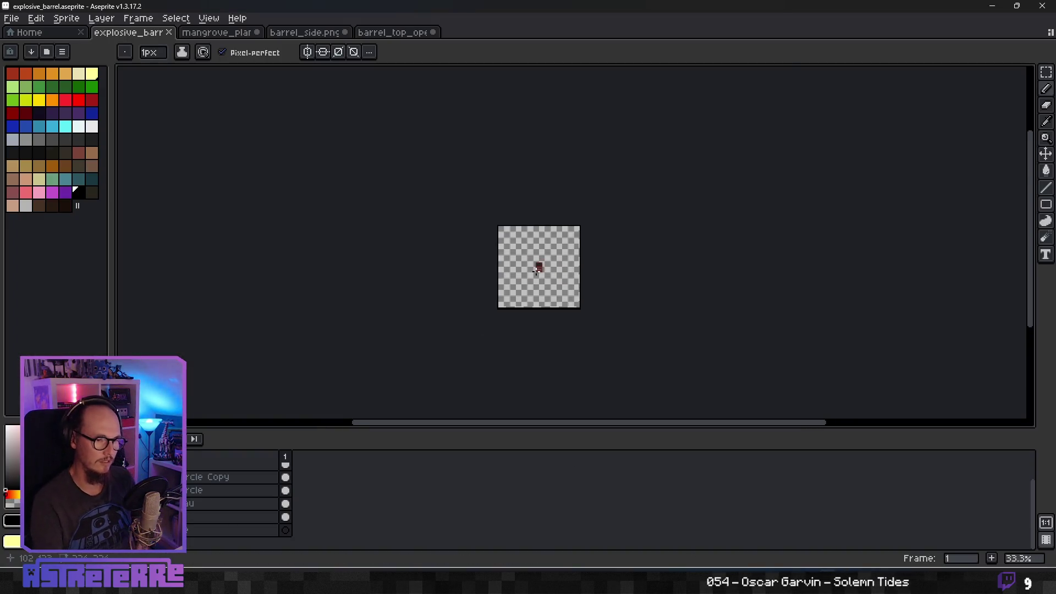
pyautogui.scroll(4, 538, 276)
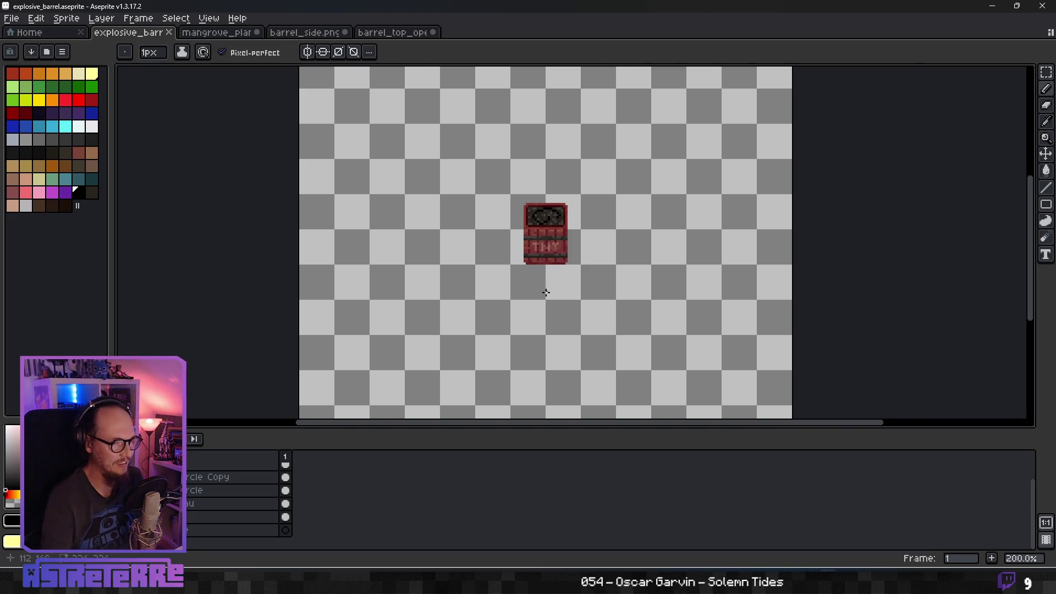
pyautogui.scroll(2, 542, 276)
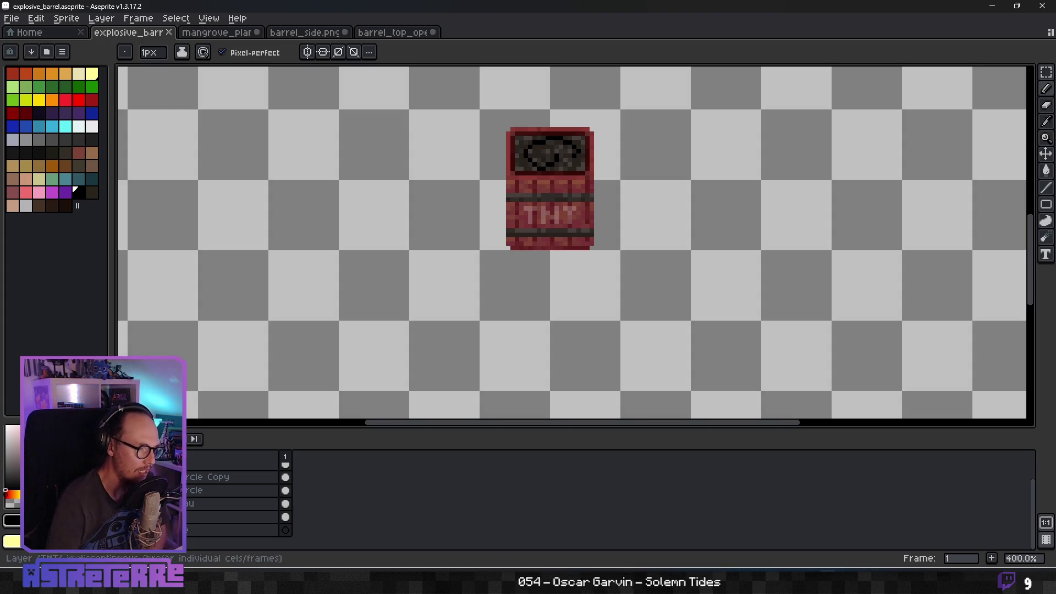
pyautogui.scroll(1, 165, 495)
pyautogui.click(124, 482)
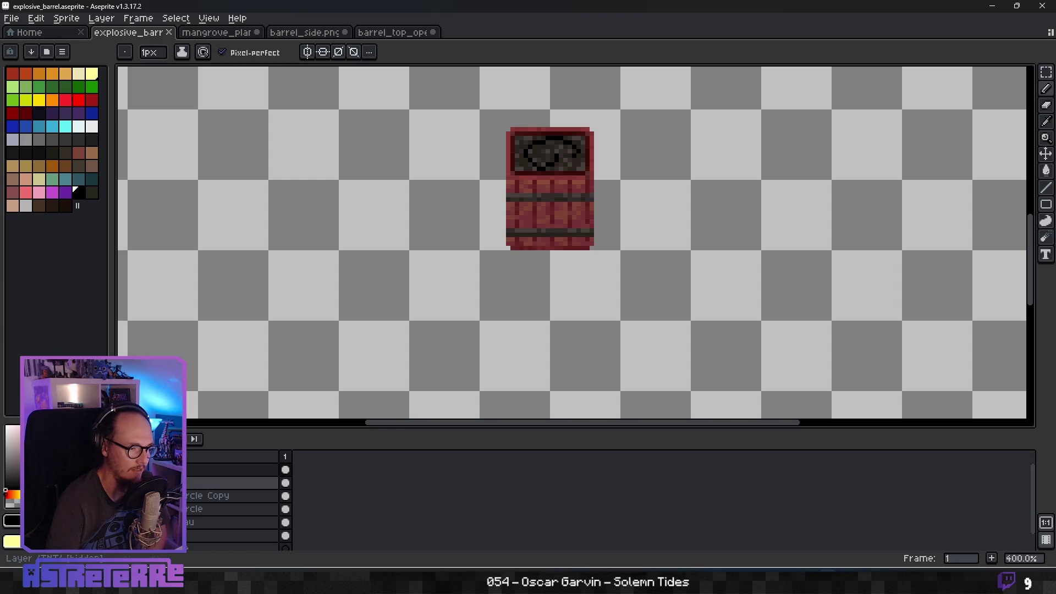
pyautogui.rightClick(189, 482)
pyautogui.moveTo(242, 475)
pyautogui.click(278, 474)
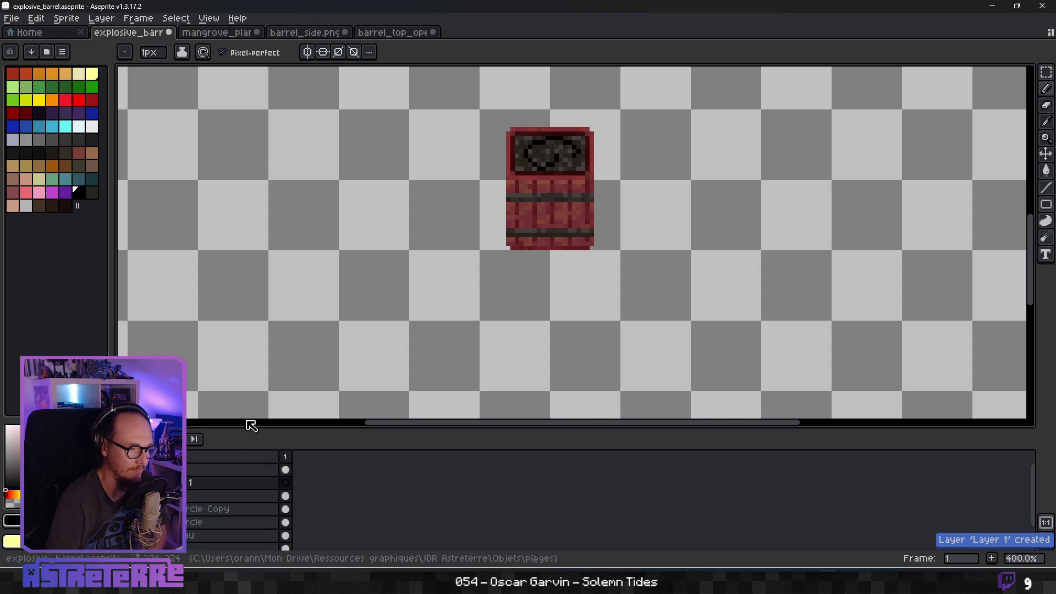
pyautogui.scroll(2, 550, 203)
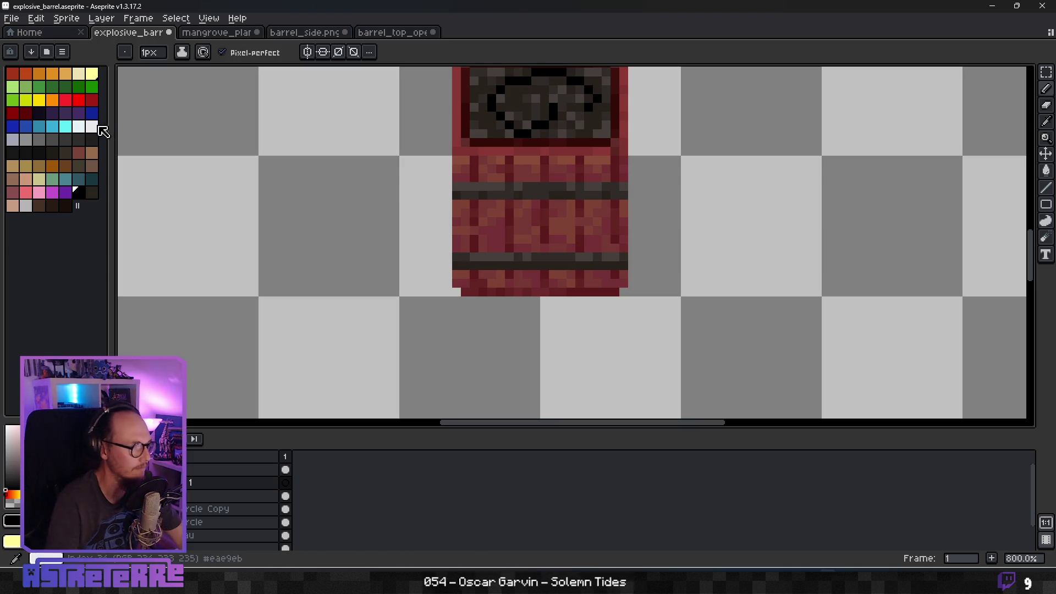
# In near-white, draw the first strokes of the flame symbol on the barrel's side.
pyautogui.click(95, 128)
pyautogui.click(528, 247)
pyautogui.scroll(2, 527, 247)
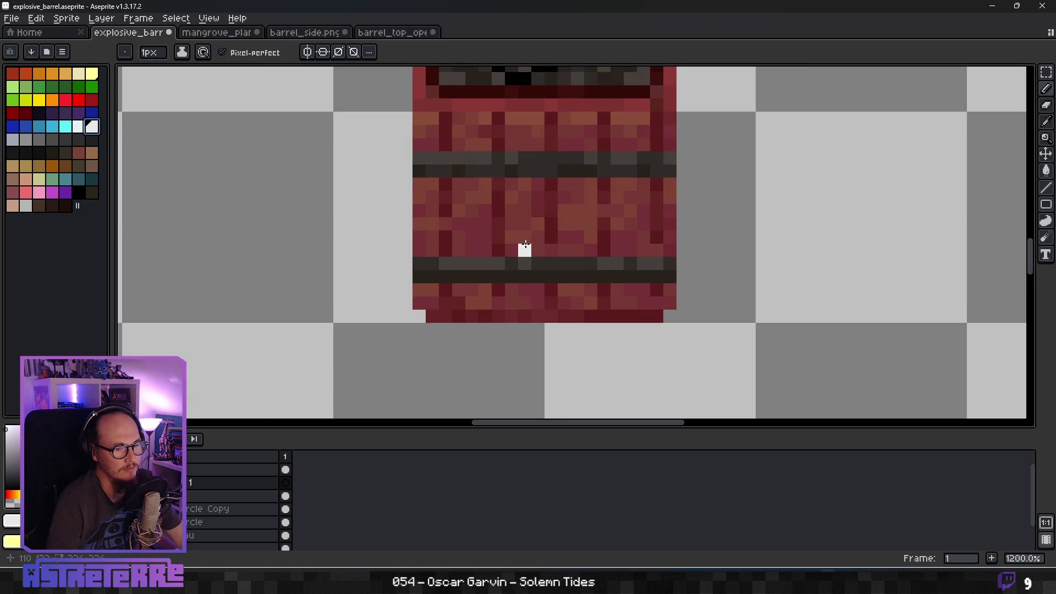
pyautogui.moveTo(502, 208); pyautogui.dragTo(535, 184)
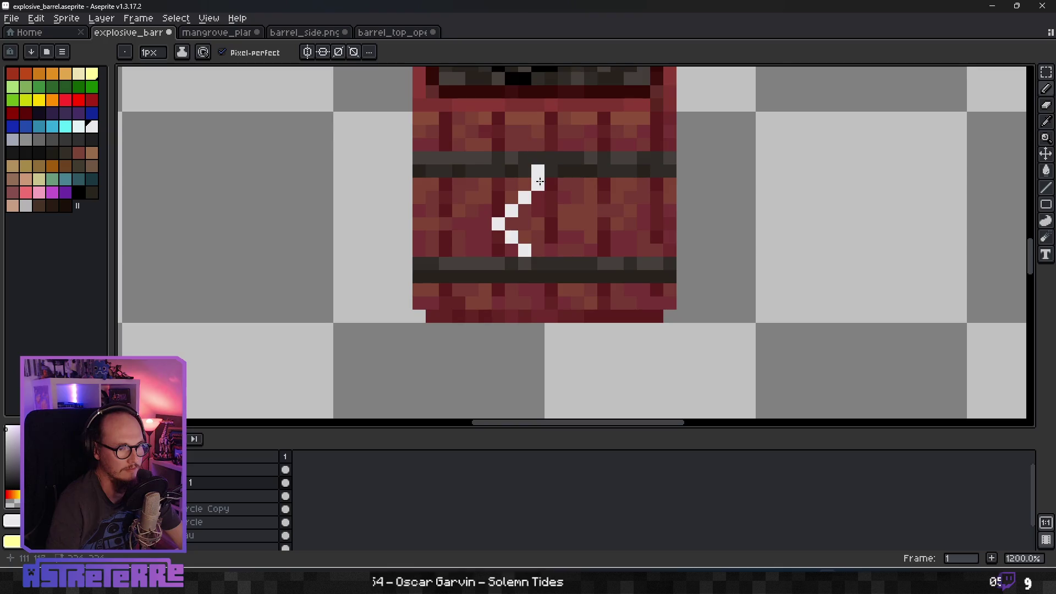
pyautogui.hotkey('ctrl', 'z')
pyautogui.moveTo(523, 250); pyautogui.dragTo(496, 237)
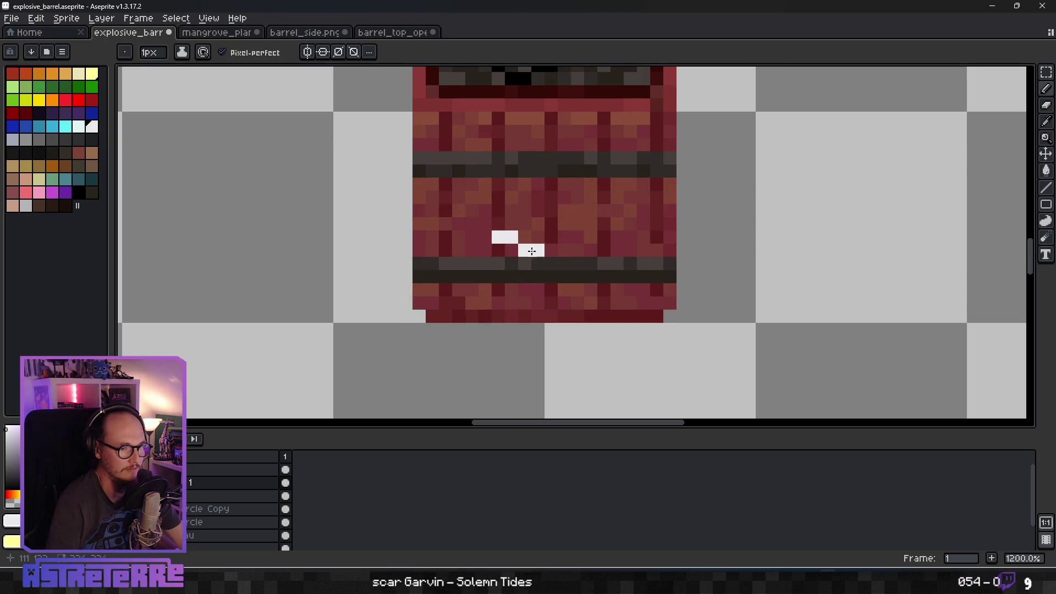
pyautogui.moveTo(517, 188)
pyautogui.mouseDown()
pyautogui.moveTo(532, 119)
pyautogui.moveTo(590, 231)
pyautogui.mouseUp()
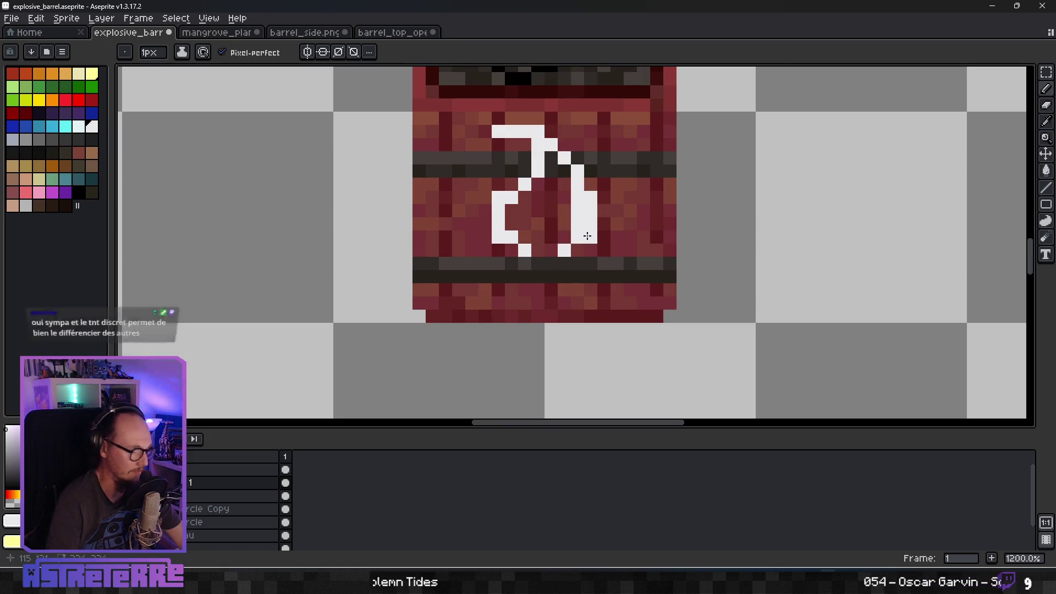
# Refine the white flame symbol, erasing stray pixels and filling in missing ones.
pyautogui.press('e')
pyautogui.click(578, 210)
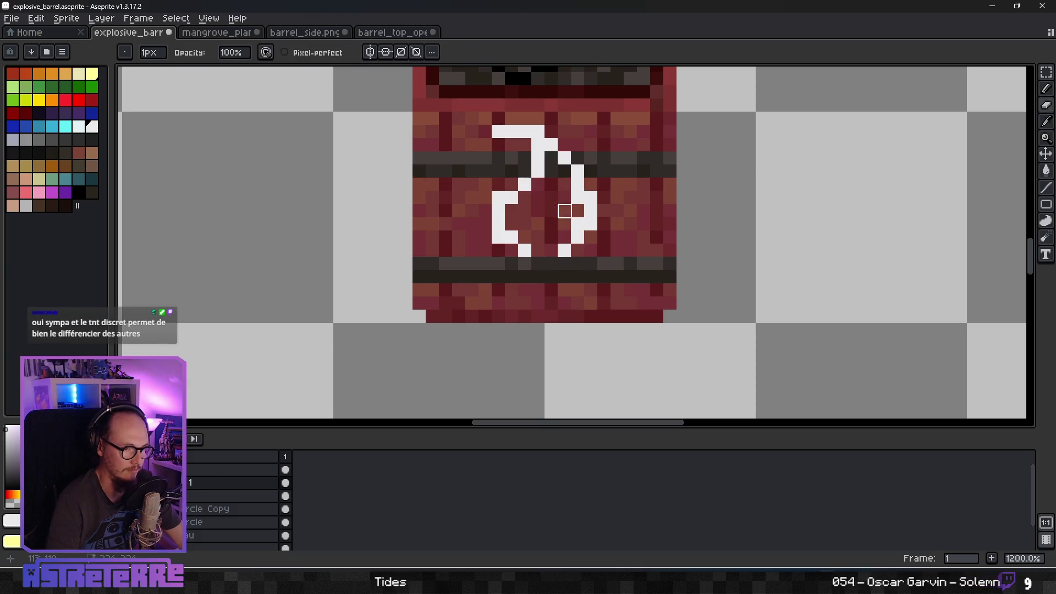
pyautogui.moveTo(512, 132); pyautogui.dragTo(498, 145)
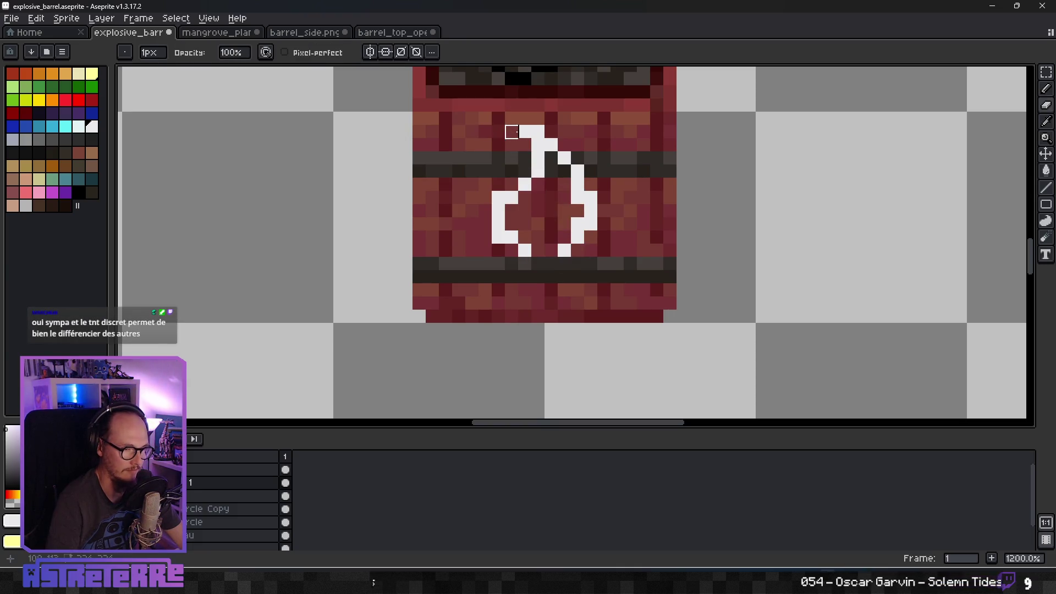
pyautogui.press('b')
pyautogui.scroll(-2, 566, 182)
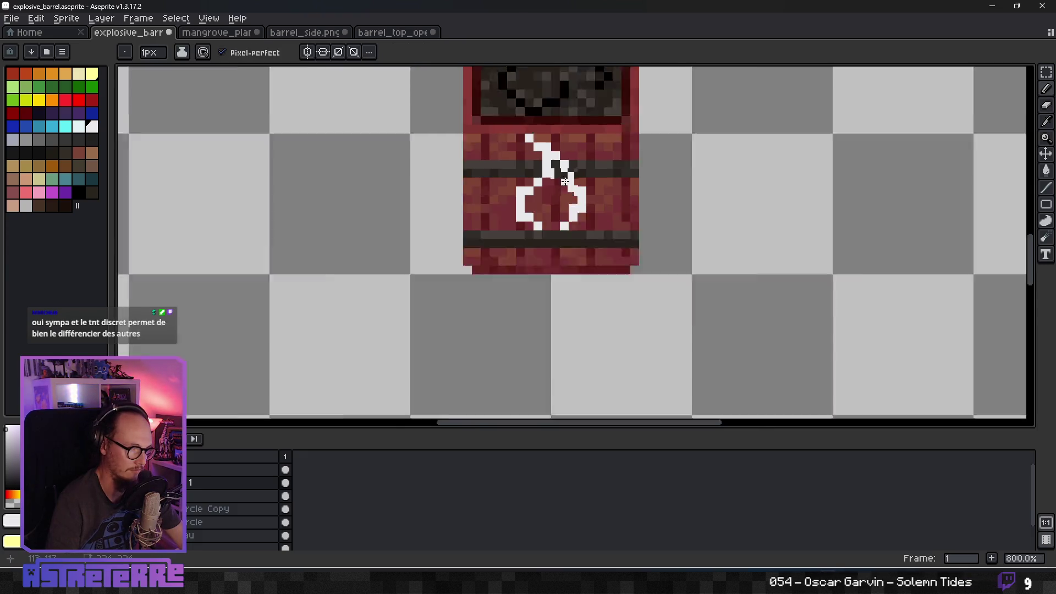
pyautogui.scroll(3, 565, 181)
pyautogui.click(522, 157)
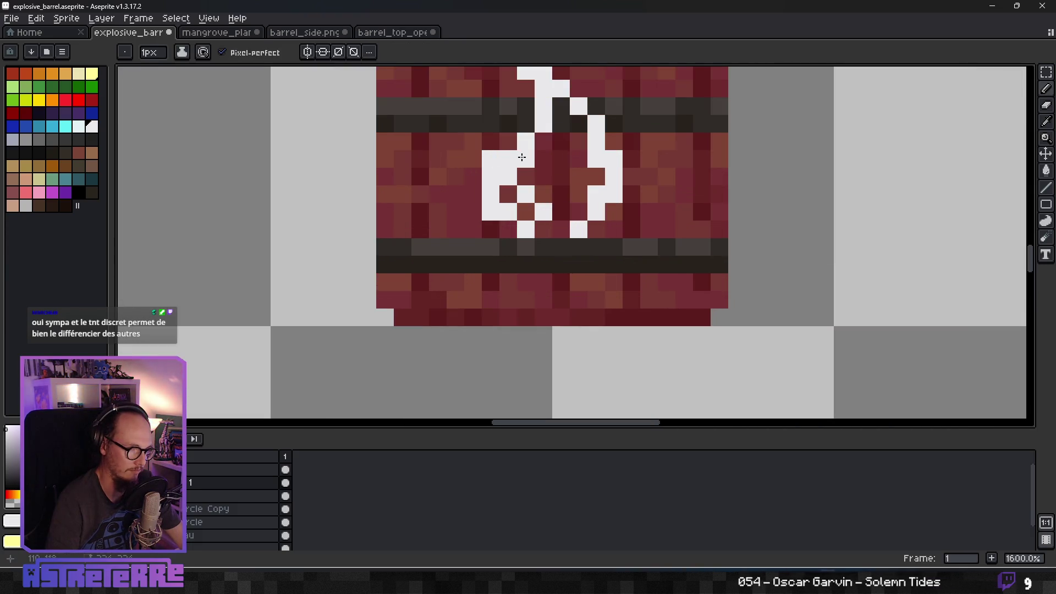
pyautogui.moveTo(538, 147)
pyautogui.mouseDown()
pyautogui.moveTo(562, 176)
pyautogui.moveTo(572, 159)
pyautogui.mouseUp()
pyautogui.hotkey('ctrl', 'z')
pyautogui.click(564, 208)
pyautogui.scroll(-8, 555, 231)
pyautogui.scroll(5, 616, 205)
pyautogui.scroll(4, 616, 205)
pyautogui.press('e')
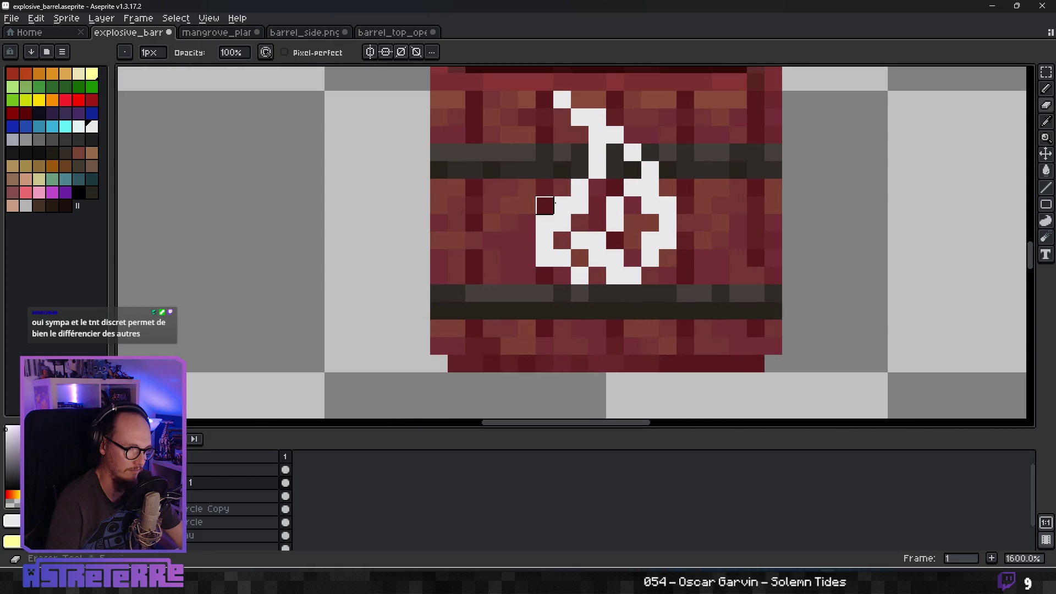
pyautogui.scroll(-7, 686, 218)
pyautogui.scroll(3, 687, 217)
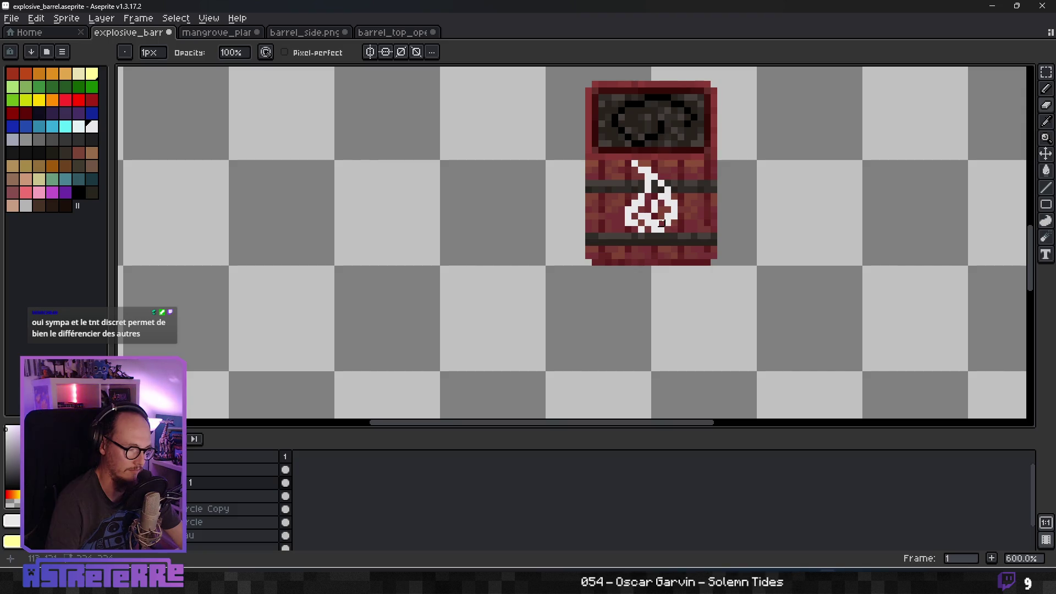
pyautogui.scroll(-2, 655, 230)
pyautogui.scroll(3, 655, 230)
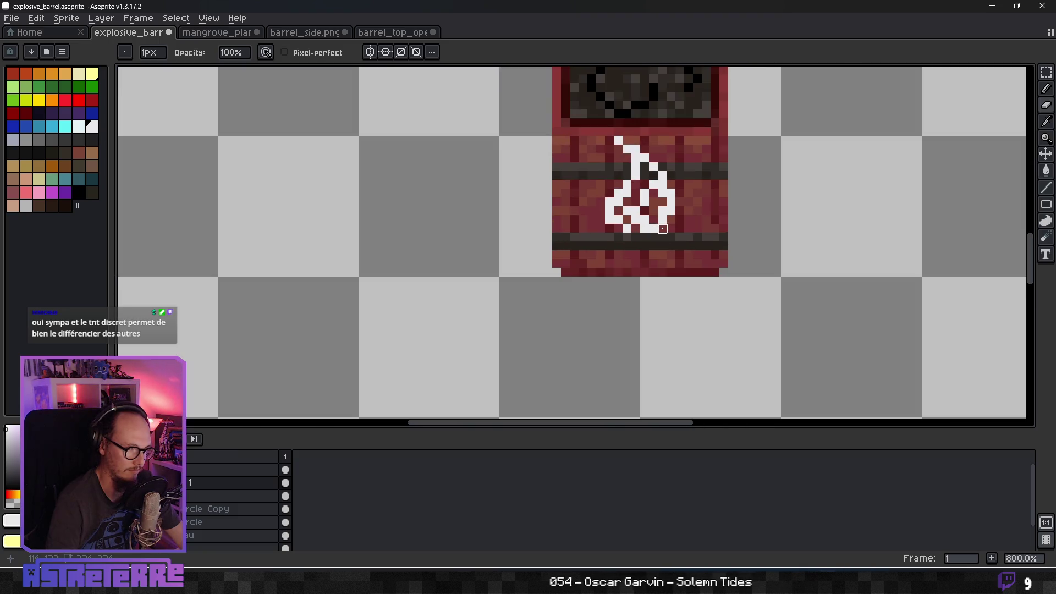
# Shift the white flame symbol slightly down and to the right.
pyautogui.click(1045, 154)
pyautogui.moveTo(662, 208); pyautogui.dragTo(672, 216)
pyautogui.hotkey('ctrl', 'z')
pyautogui.hotkey('ctrl', 'y')
pyautogui.hotkey('ctrl', 'z')
pyautogui.hotkey('ctrl', 'y')
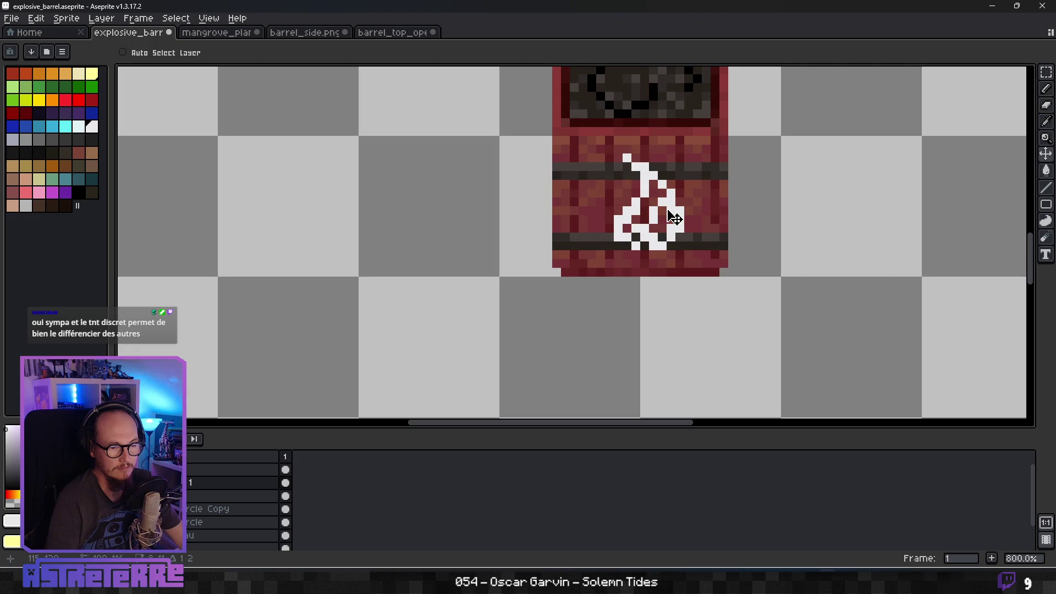
pyautogui.scroll(-9, 733, 219)
pyautogui.scroll(3, 736, 218)
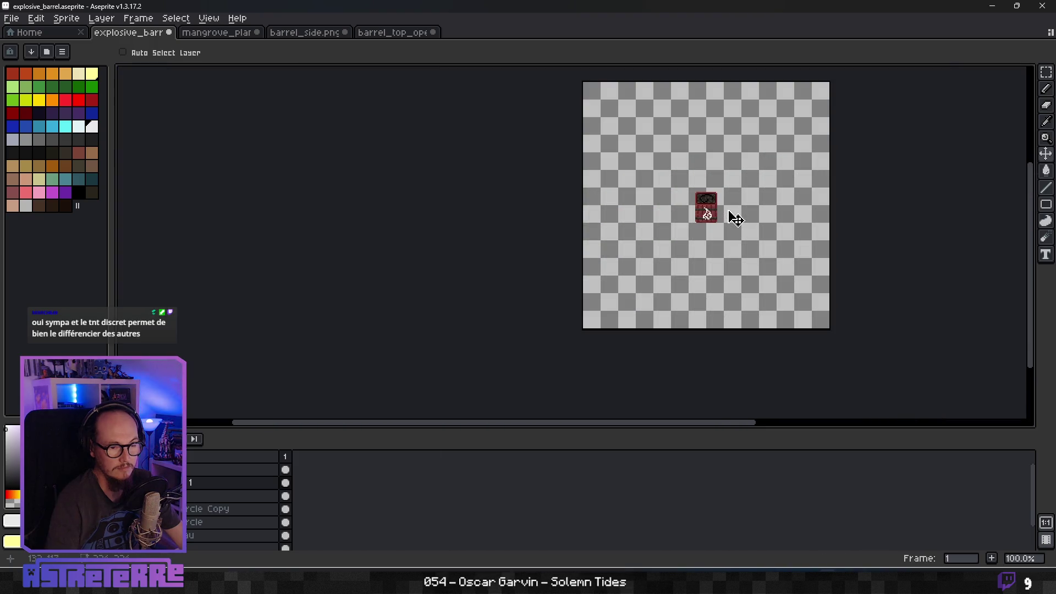
pyautogui.scroll(8, 732, 218)
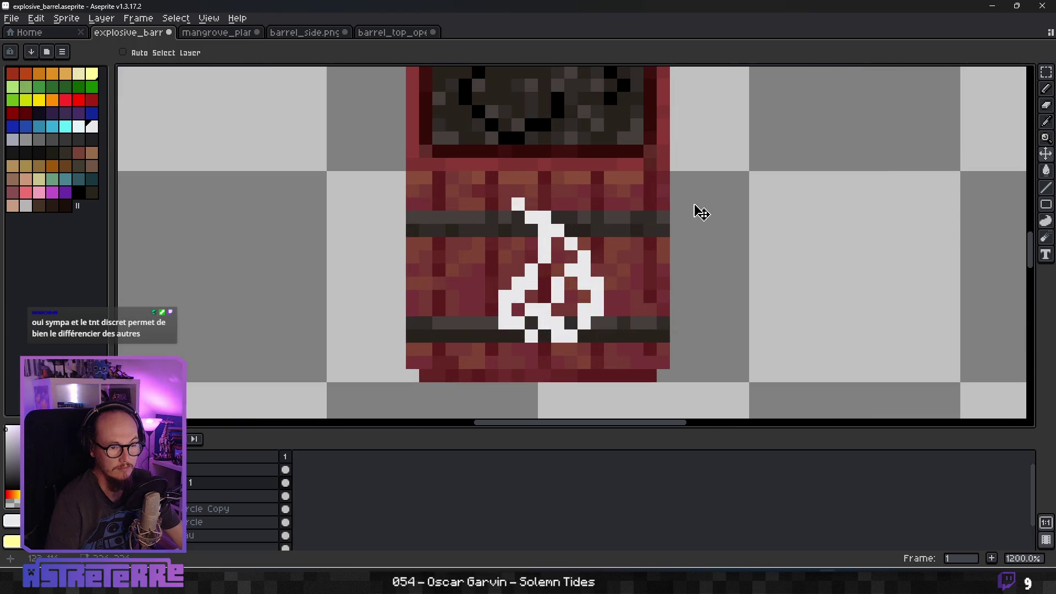
# Lower the white symbol layer's opacity to about 24% in Layer Properties.
pyautogui.click(190, 497)
pyautogui.doubleClick(189, 497)
pyautogui.click(189, 483)
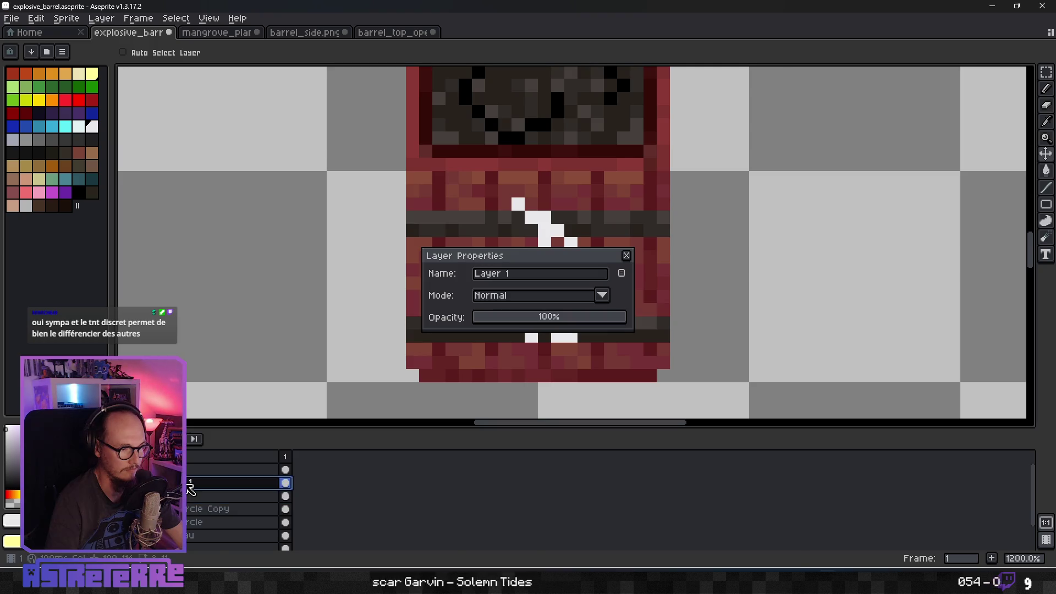
pyautogui.moveTo(520, 317)
pyautogui.mouseDown()
pyautogui.moveTo(545, 315)
pyautogui.moveTo(514, 325)
pyautogui.mouseUp()
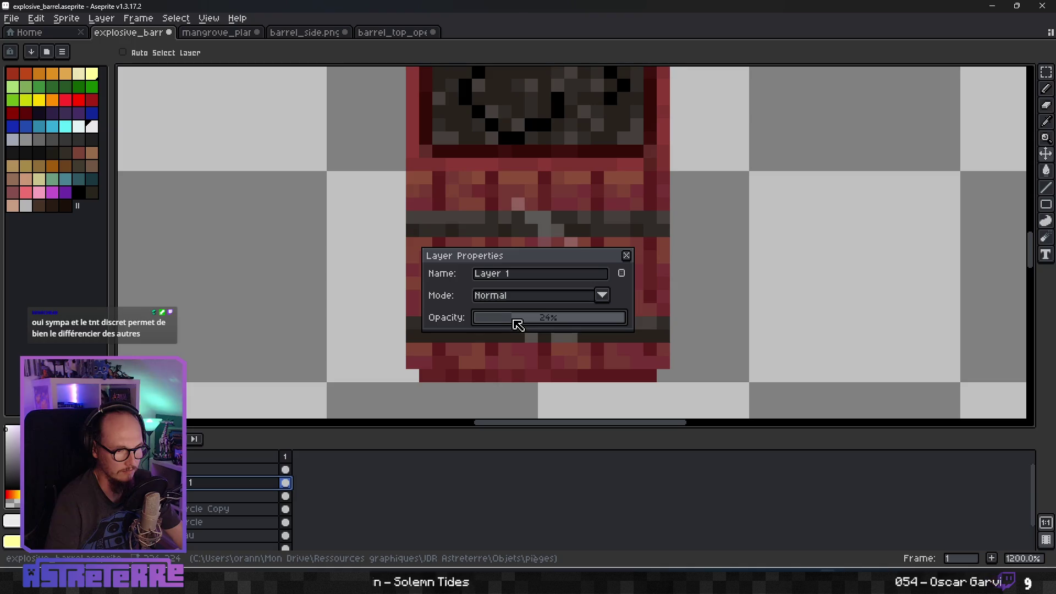
pyautogui.click(630, 255)
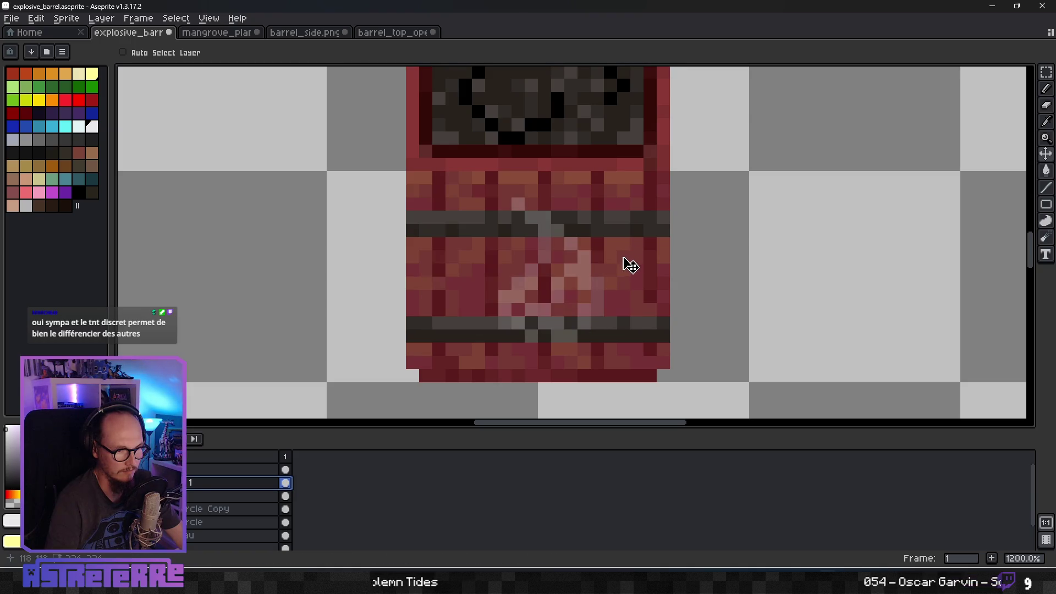
pyautogui.scroll(-7, 627, 265)
pyautogui.scroll(8, 621, 259)
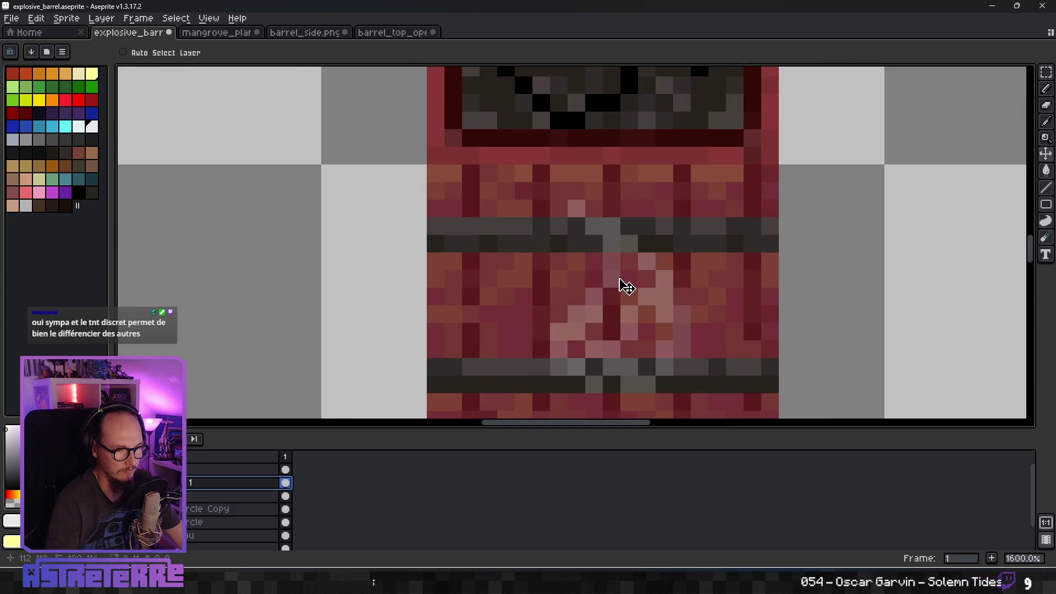
pyautogui.scroll(-4, 625, 293)
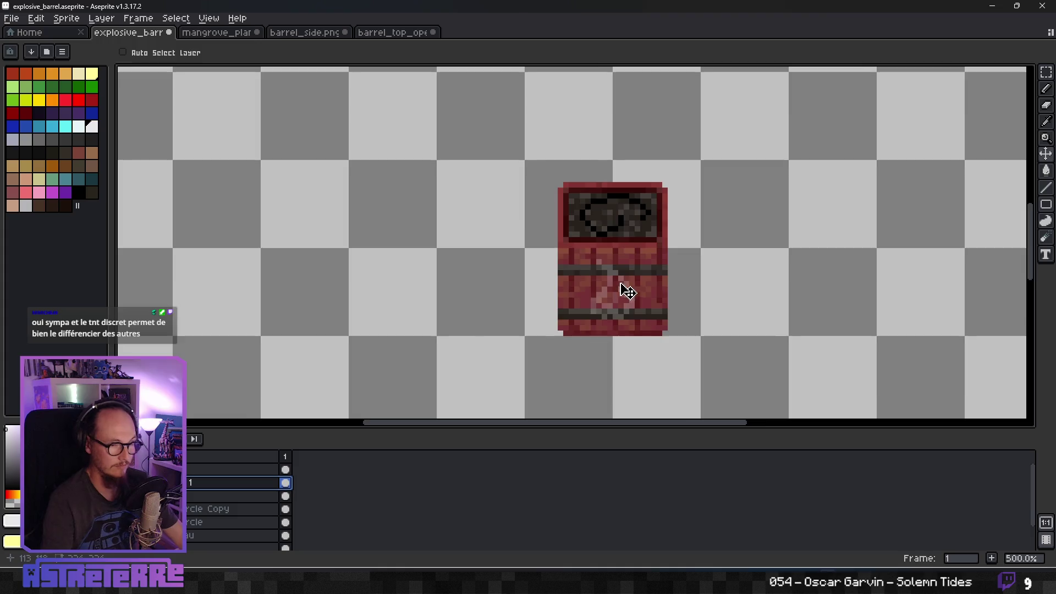
pyautogui.scroll(-2, 660, 295)
pyautogui.press('ctrl')
# Shrink the faded flame symbol and lower it slightly.
pyautogui.hotkey('ctrl', 'z')
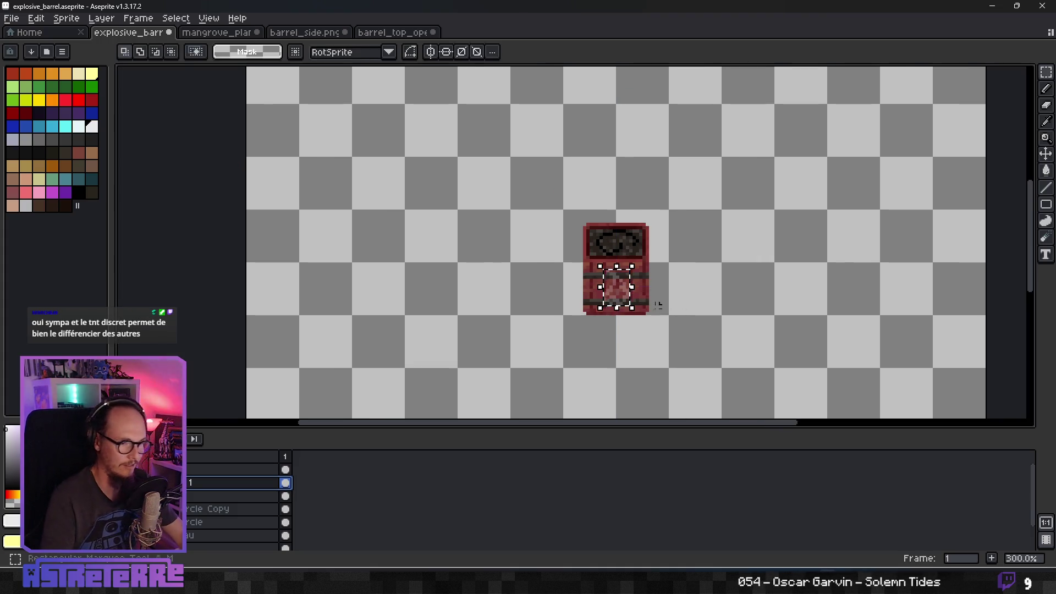
pyautogui.scroll(3, 655, 302)
pyautogui.moveTo(608, 299)
pyautogui.mouseDown()
pyautogui.moveTo(618, 302)
pyautogui.moveTo(603, 298)
pyautogui.mouseUp()
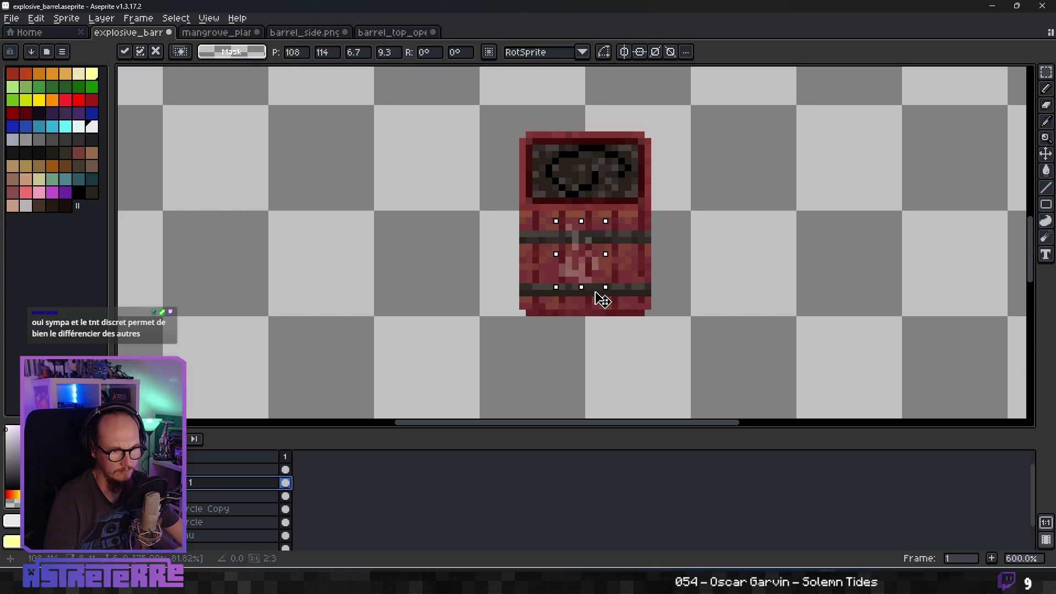
pyautogui.moveTo(609, 222); pyautogui.dragTo(595, 233)
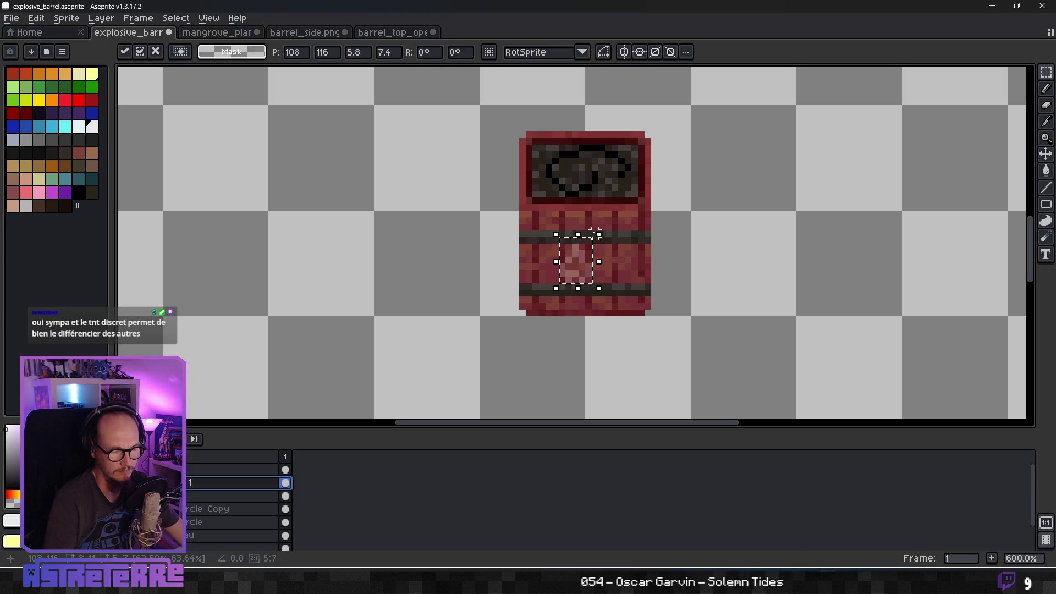
pyautogui.click(647, 253)
pyautogui.scroll(-4, 604, 258)
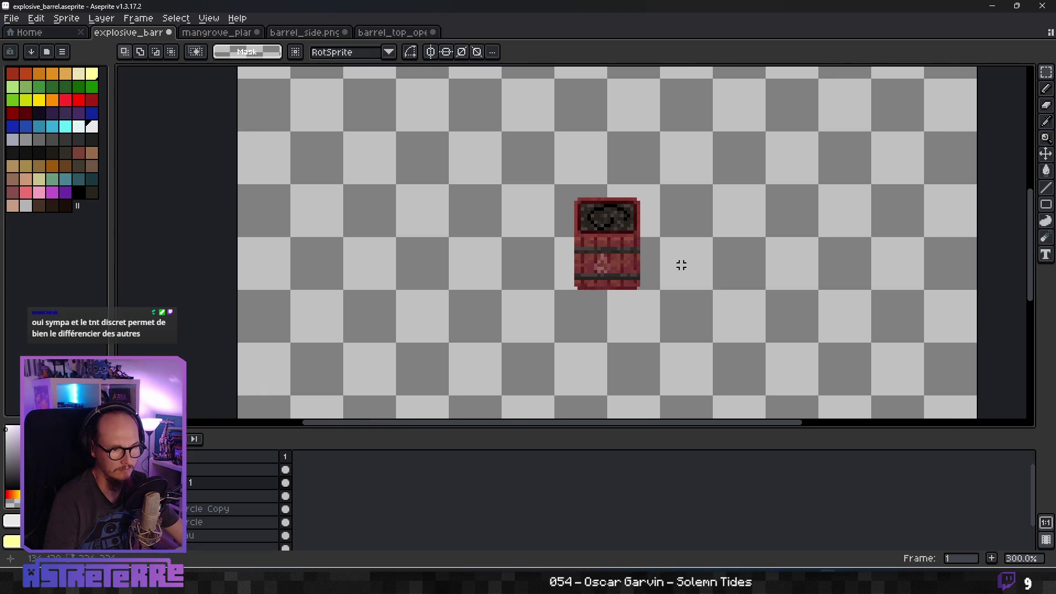
pyautogui.scroll(3, 679, 264)
pyautogui.click(1046, 154)
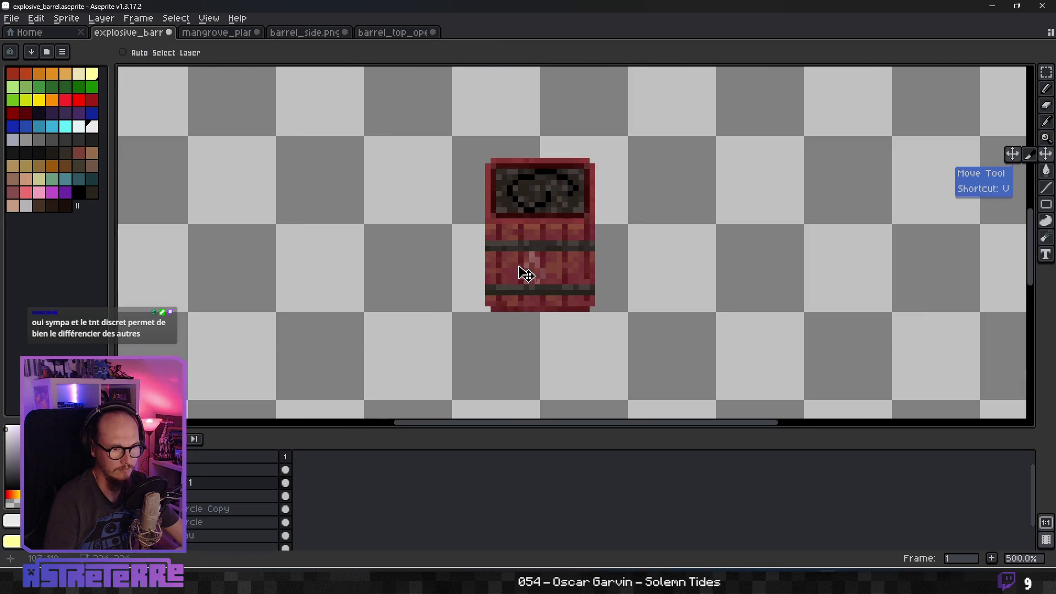
pyautogui.scroll(-3, 627, 293)
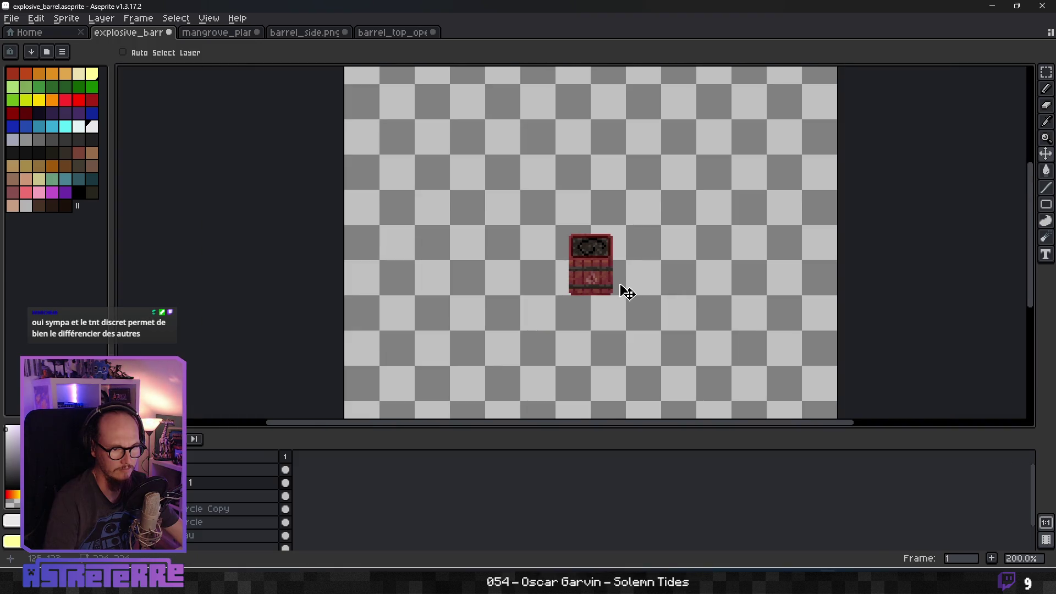
pyautogui.scroll(7, 624, 289)
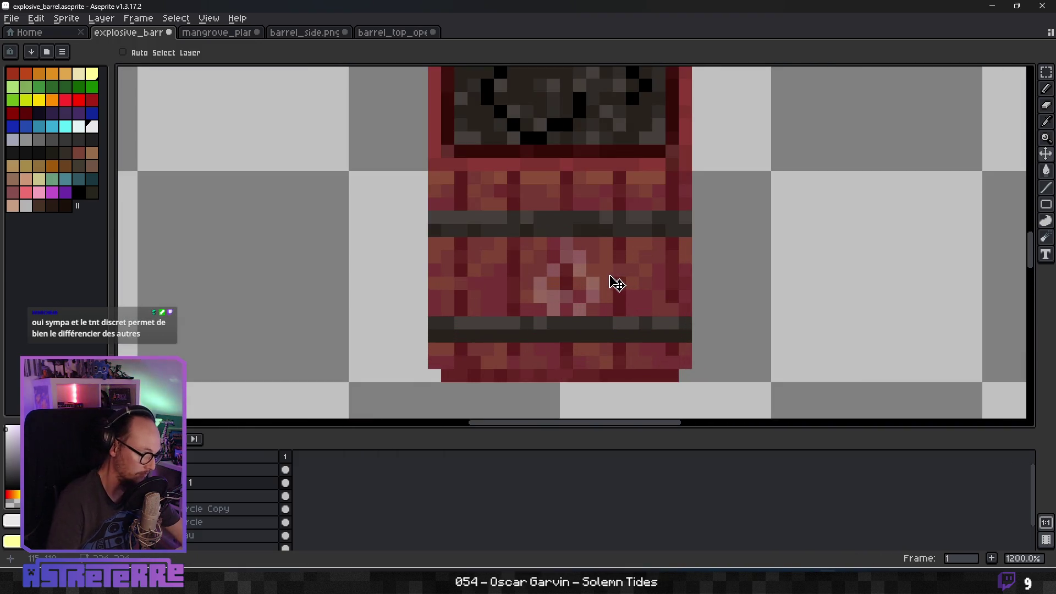
# Raise layer 1's opacity from 23% to 31%.
pyautogui.press('b')
pyautogui.scroll(3, 618, 282)
pyautogui.scroll(-3, 568, 293)
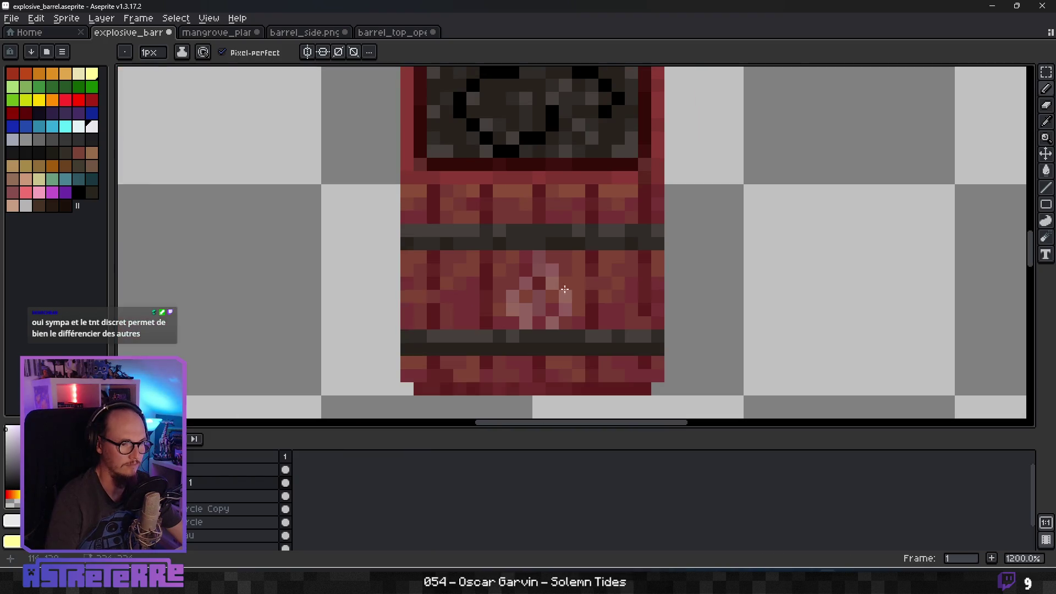
pyautogui.scroll(-5, 652, 295)
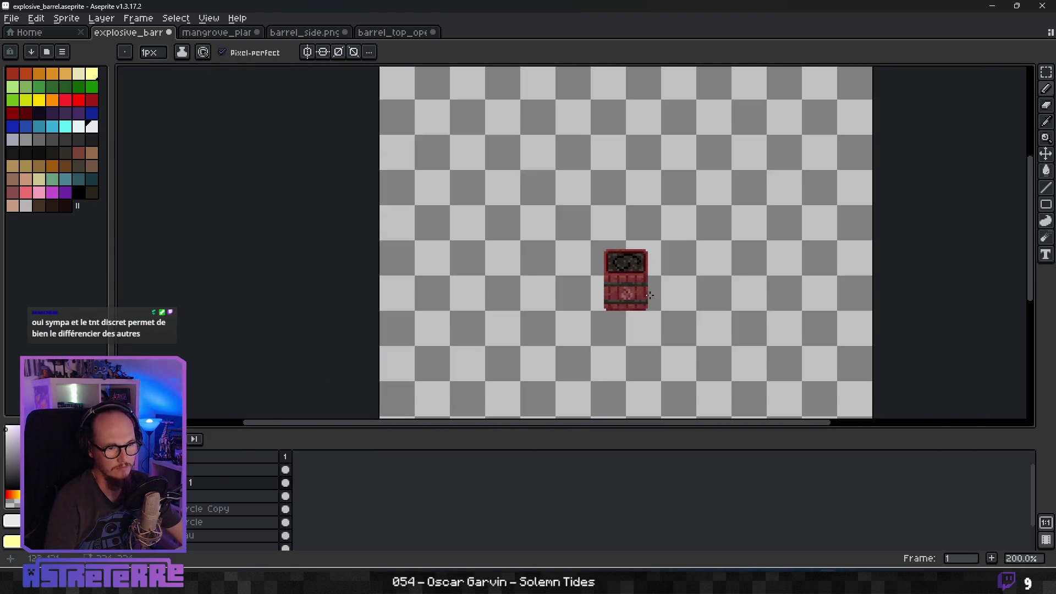
pyautogui.scroll(-1, 651, 295)
pyautogui.scroll(4, 618, 294)
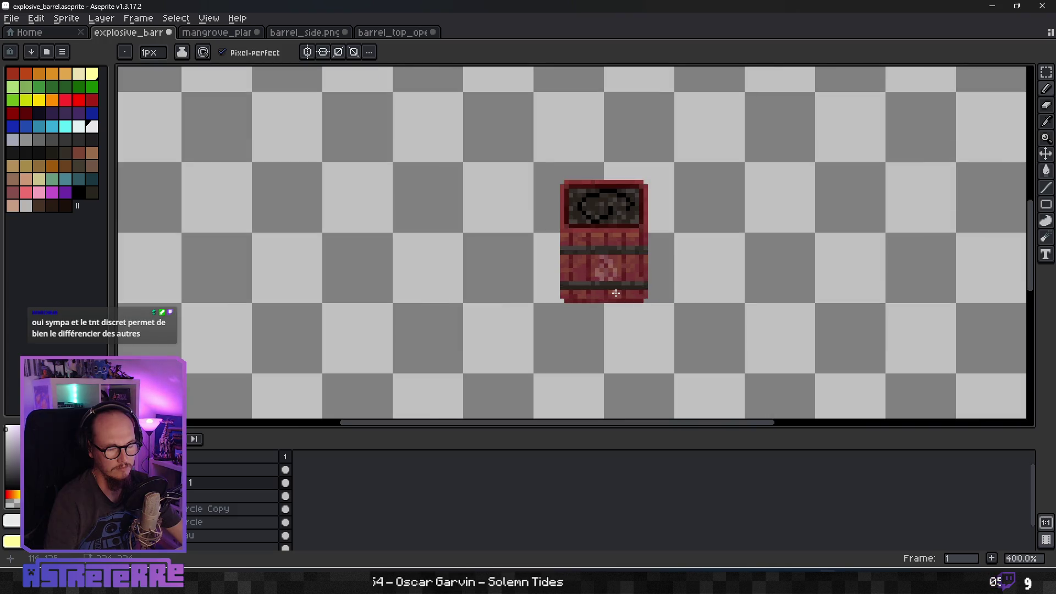
pyautogui.scroll(-3, 616, 293)
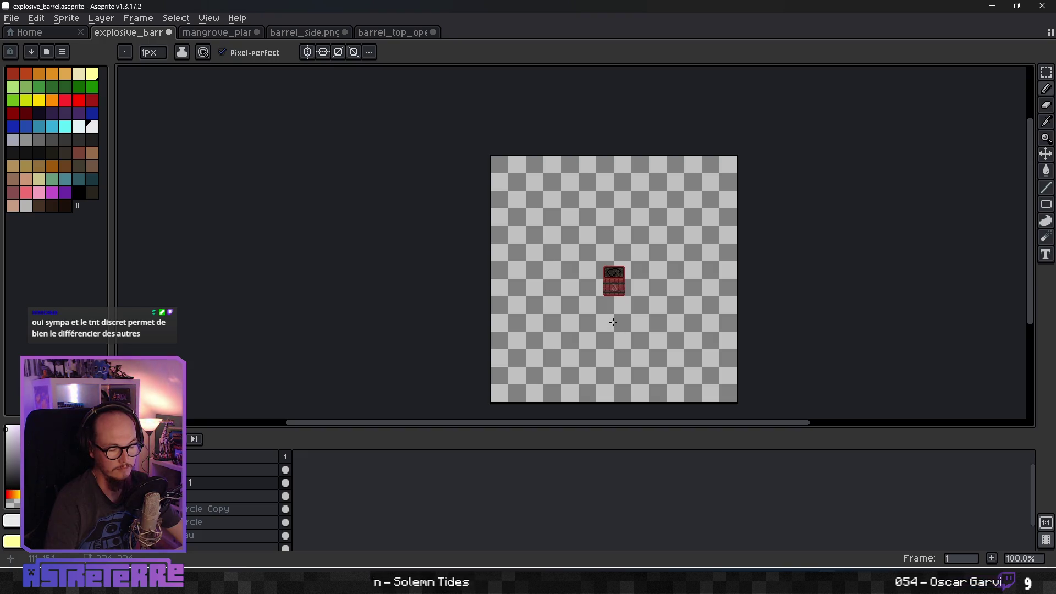
pyautogui.scroll(4, 618, 322)
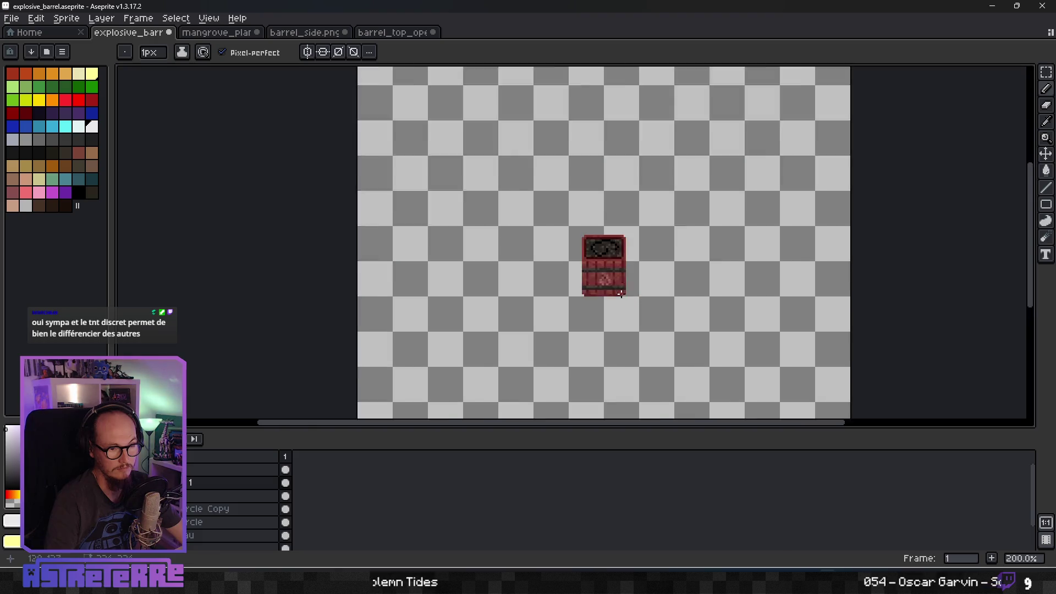
pyautogui.scroll(-3, 610, 286)
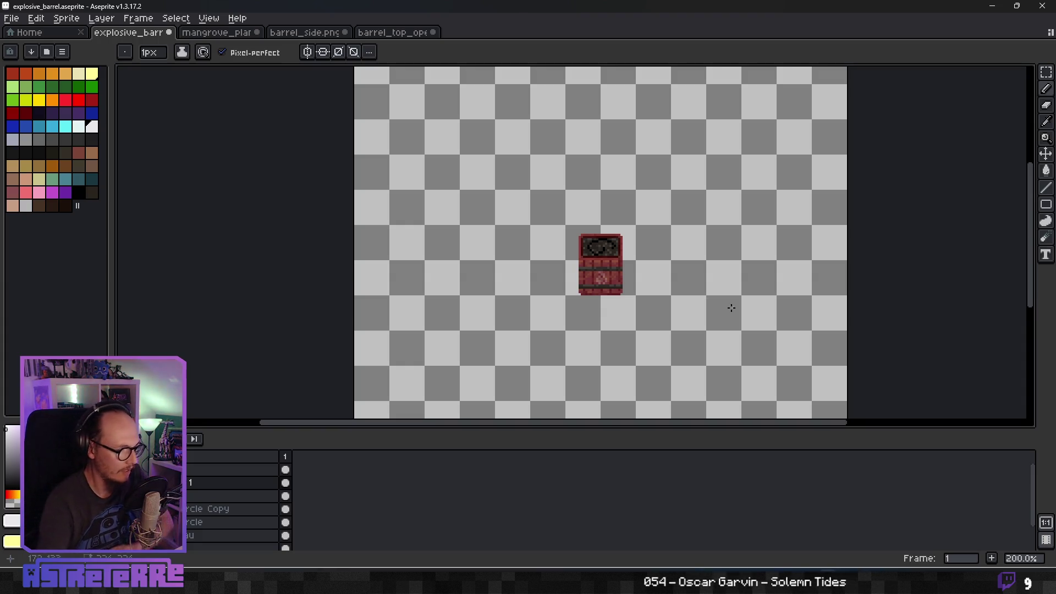
pyautogui.doubleClick(231, 483)
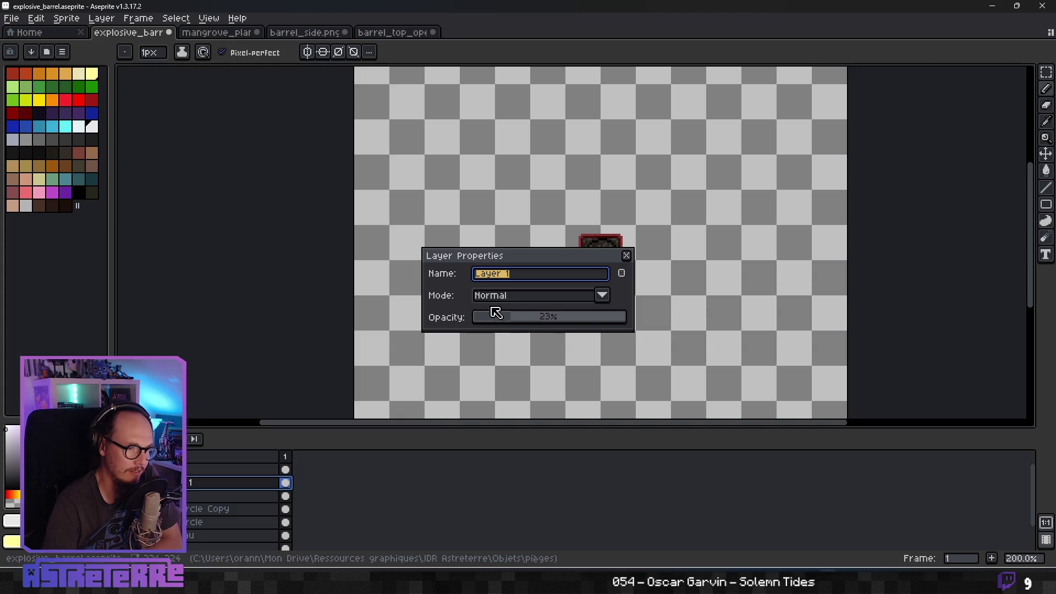
pyautogui.click(526, 319)
pyautogui.click(626, 256)
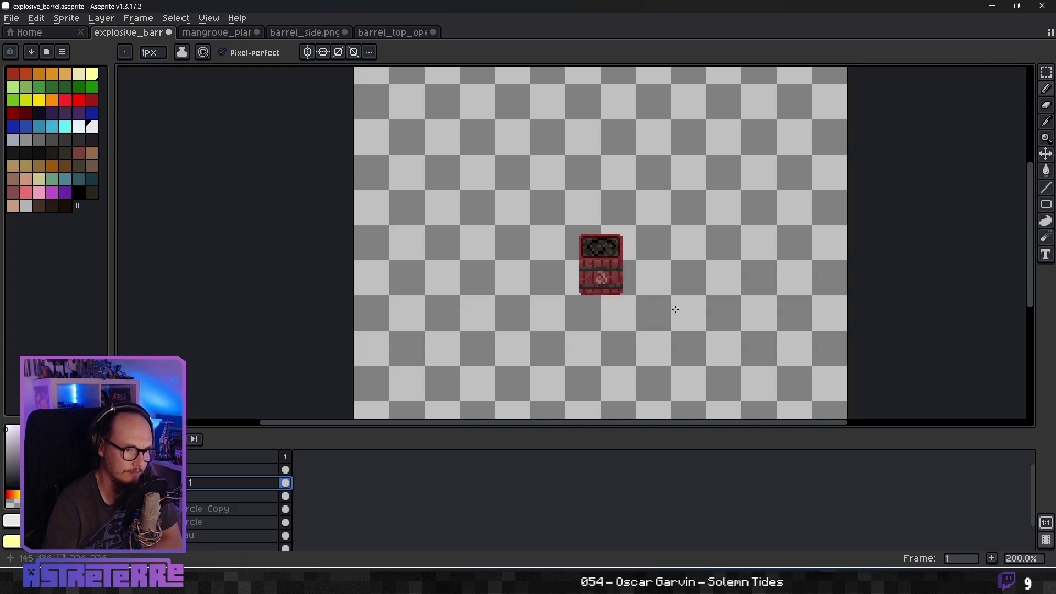
pyautogui.scroll(-3, 672, 306)
pyautogui.scroll(3, 699, 315)
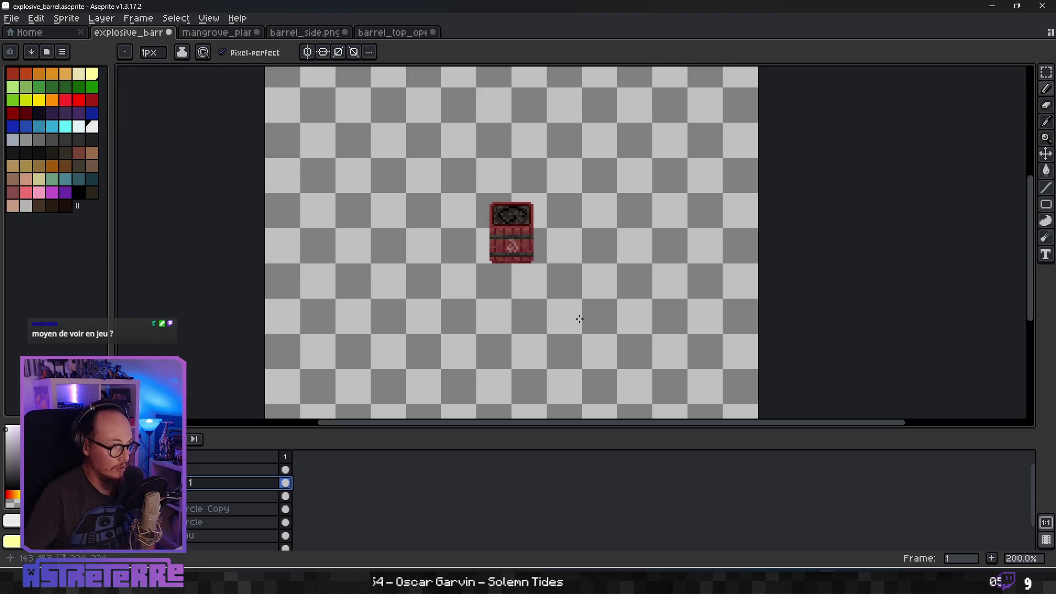
pyautogui.click(12, 18)
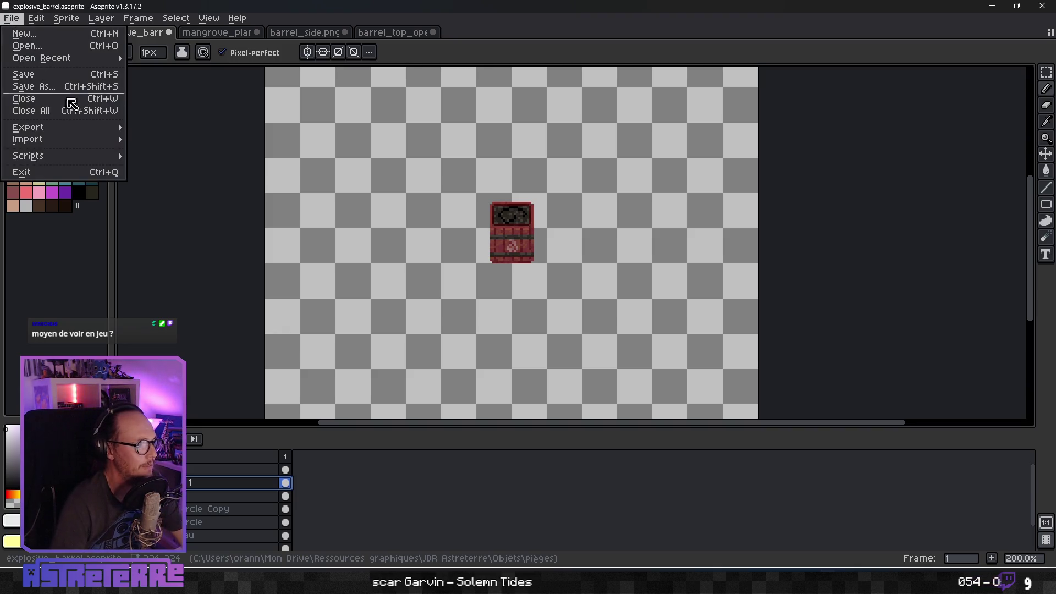
# Export the barrel as explosive_barrel_trap.png into the game project's traps assets folder.
pyautogui.moveTo(66, 128)
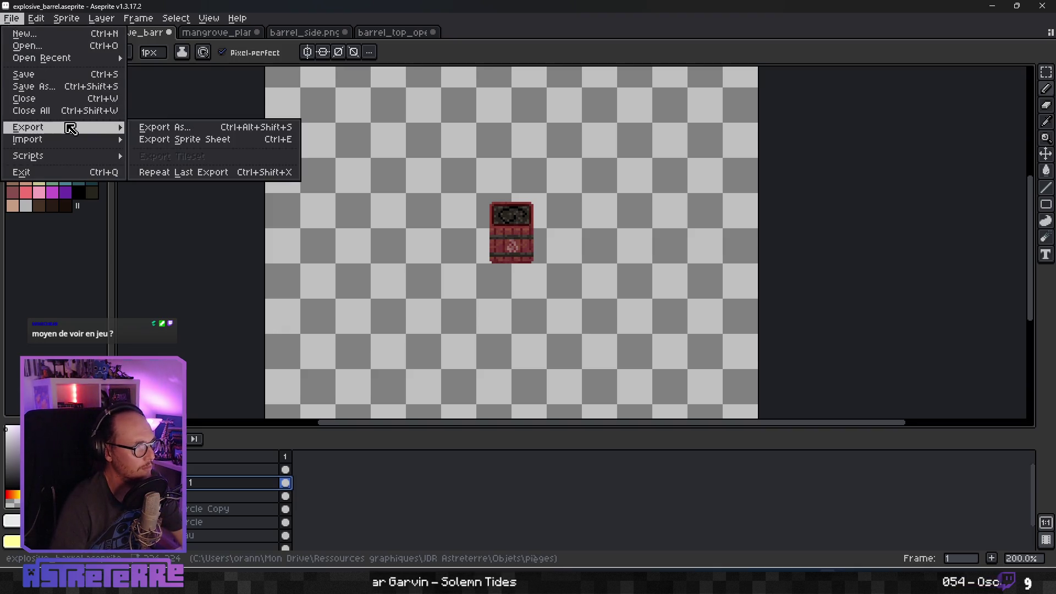
pyautogui.click(203, 127)
pyautogui.click(616, 247)
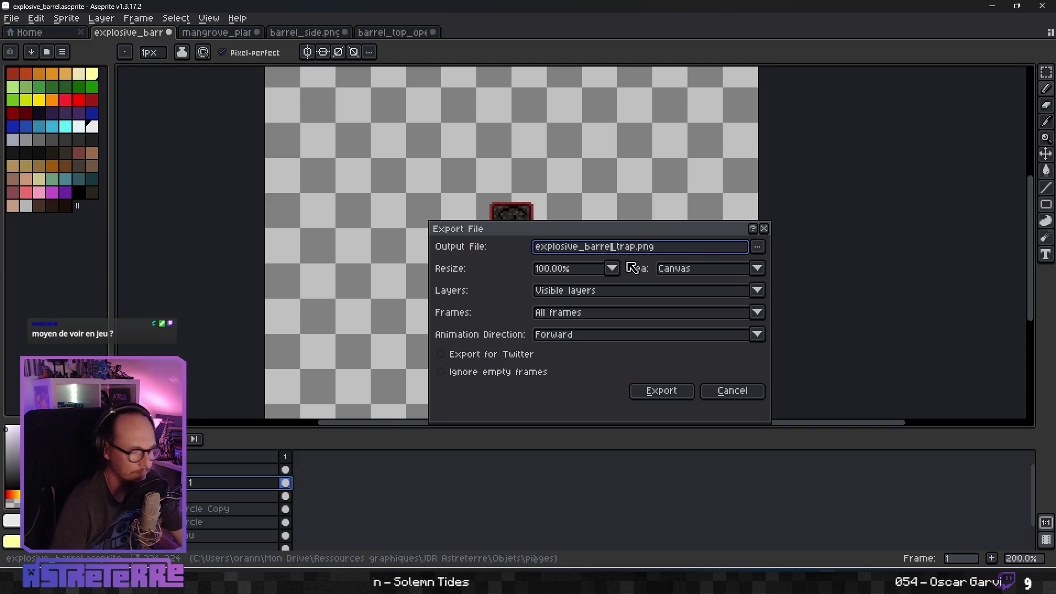
pyautogui.write('l')
pyautogui.click(757, 246)
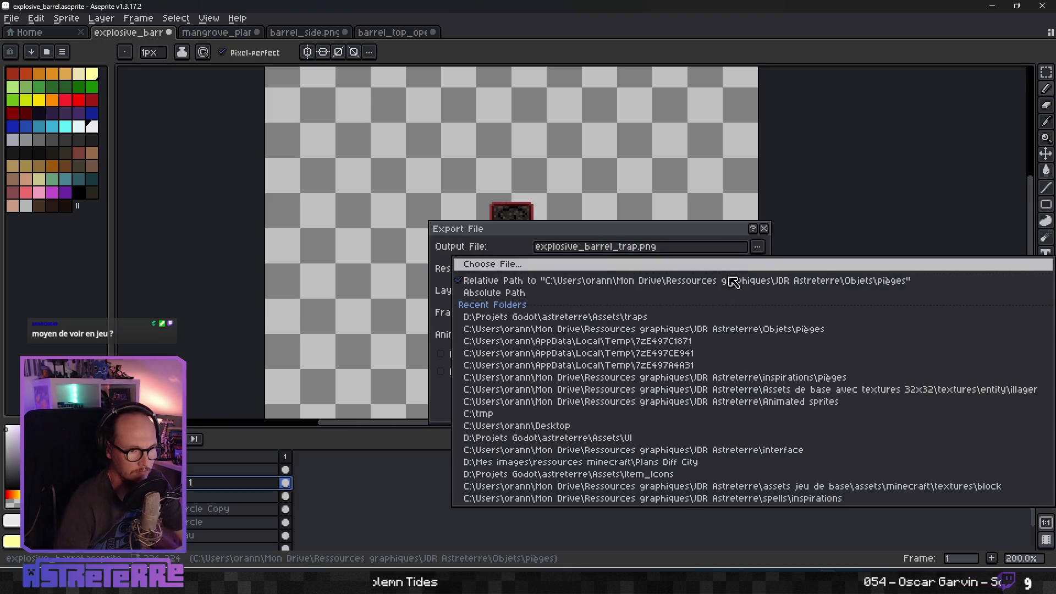
pyautogui.click(690, 318)
pyautogui.click(660, 392)
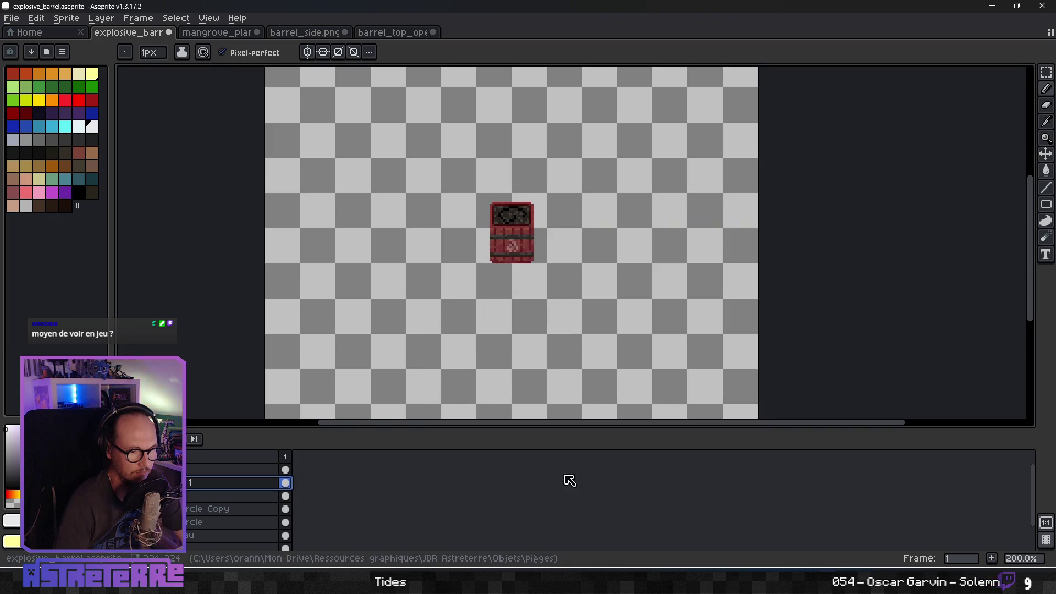
pyautogui.hotkey('alt', 'Tab')
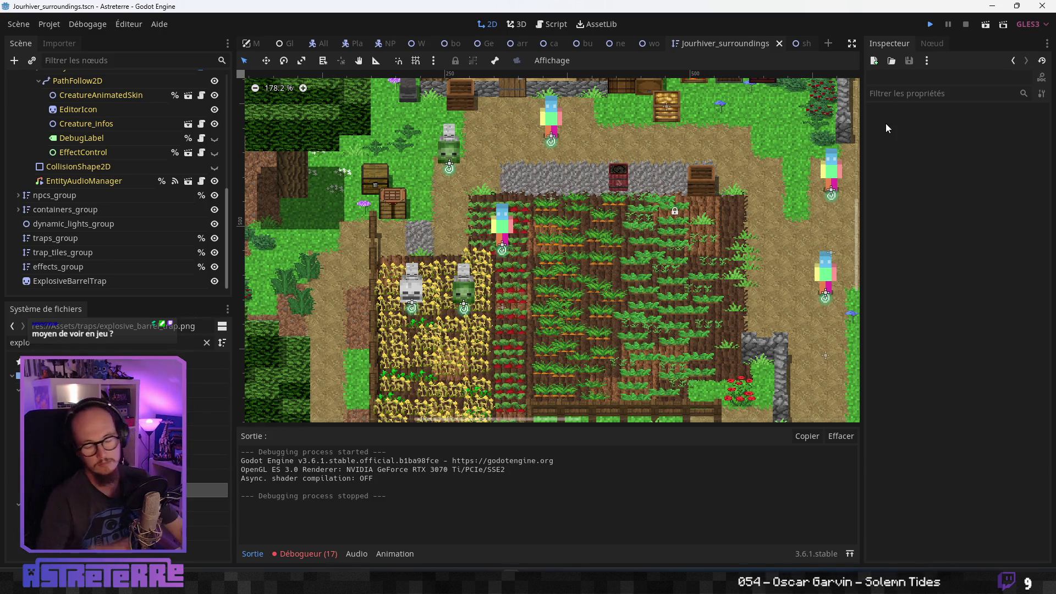
# Run the Astreterre game from Godot with F5 to test the barrel.
pyautogui.press('F5')
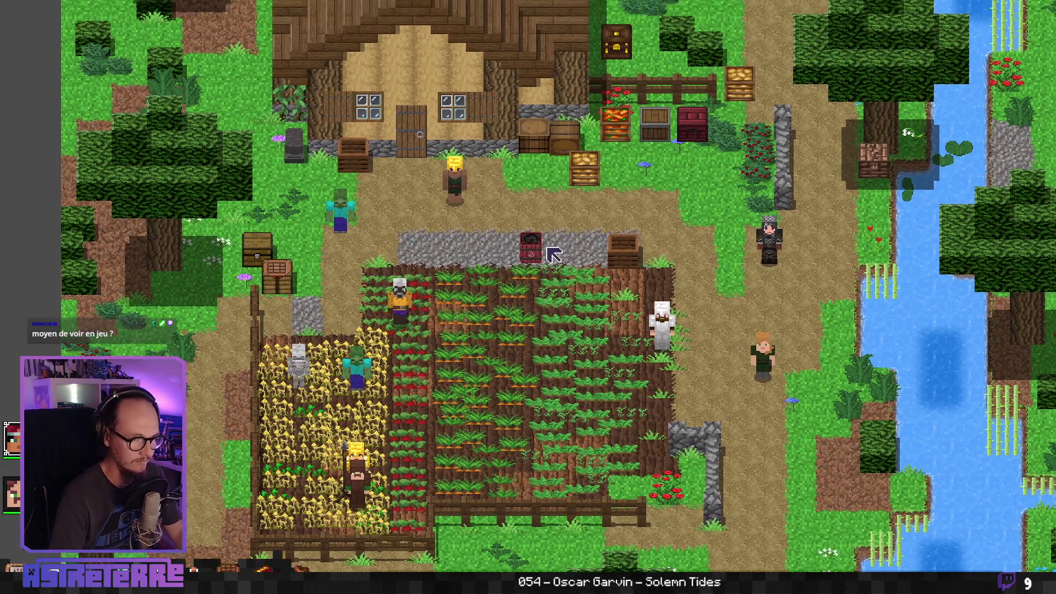
# Pan across the farm in the running game, close it, and return to Aseprite.
pyautogui.moveTo(548, 252); pyautogui.dragTo(512, 293)
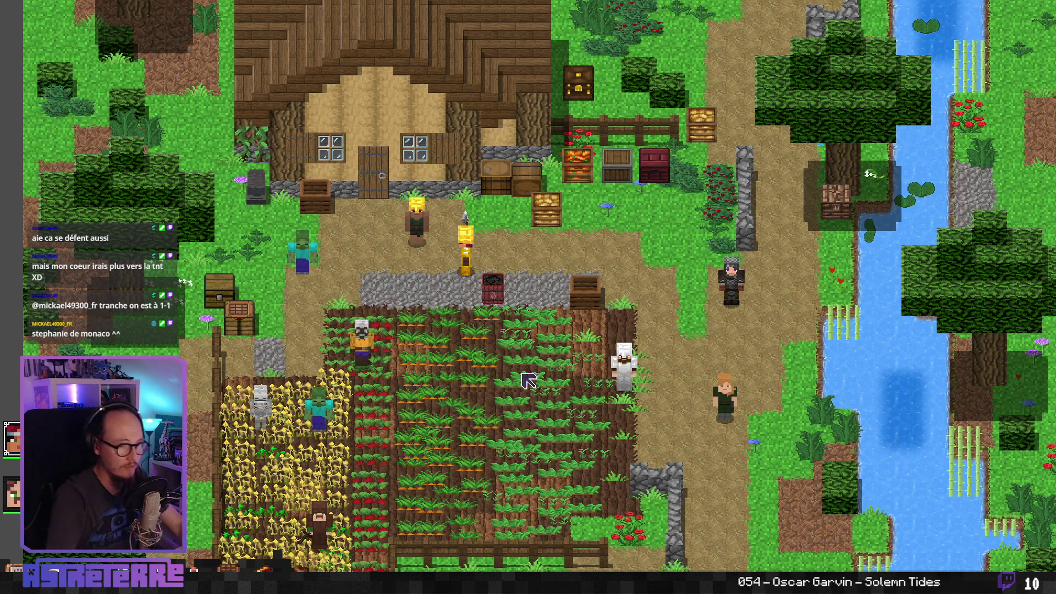
pyautogui.hotkey('alt', 'F4')
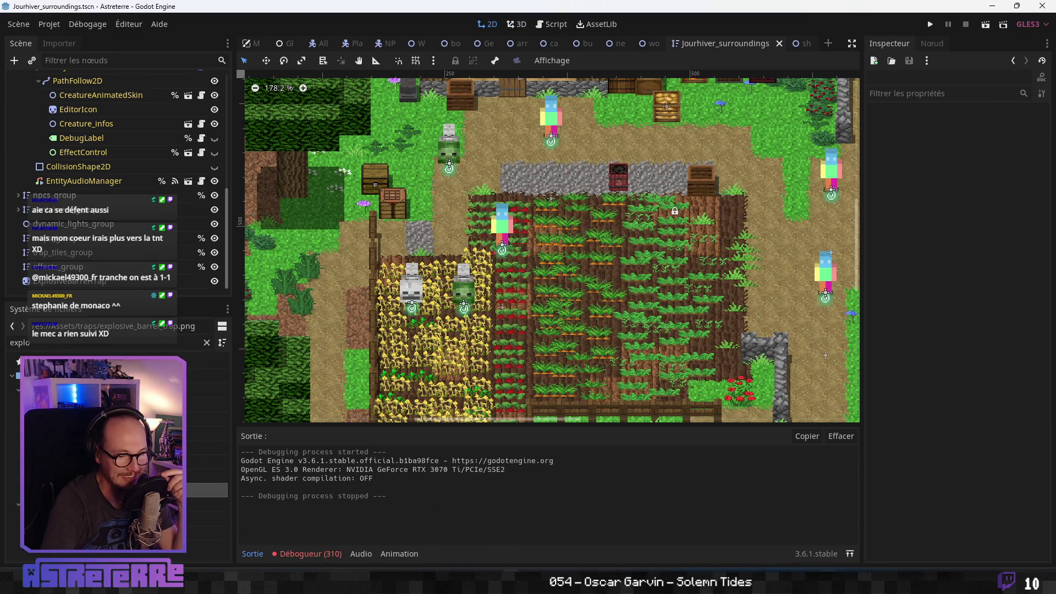
pyautogui.hotkey('alt', 'Tab')
pyautogui.scroll(-2, 220, 495)
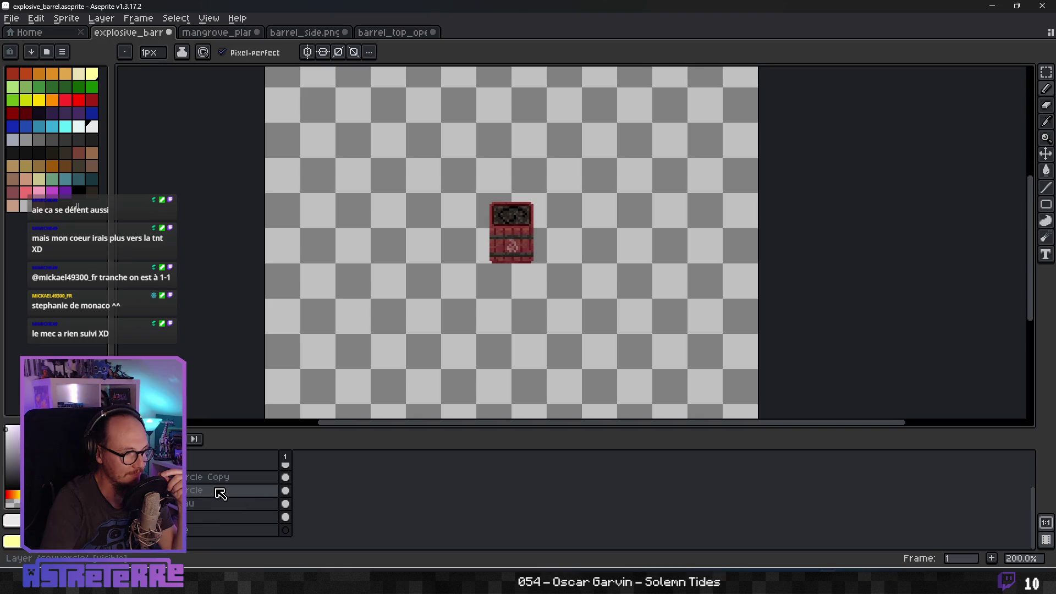
# Create a new layer group, Group 1, in the barrel's layer stack.
pyautogui.scroll(3, 190, 486)
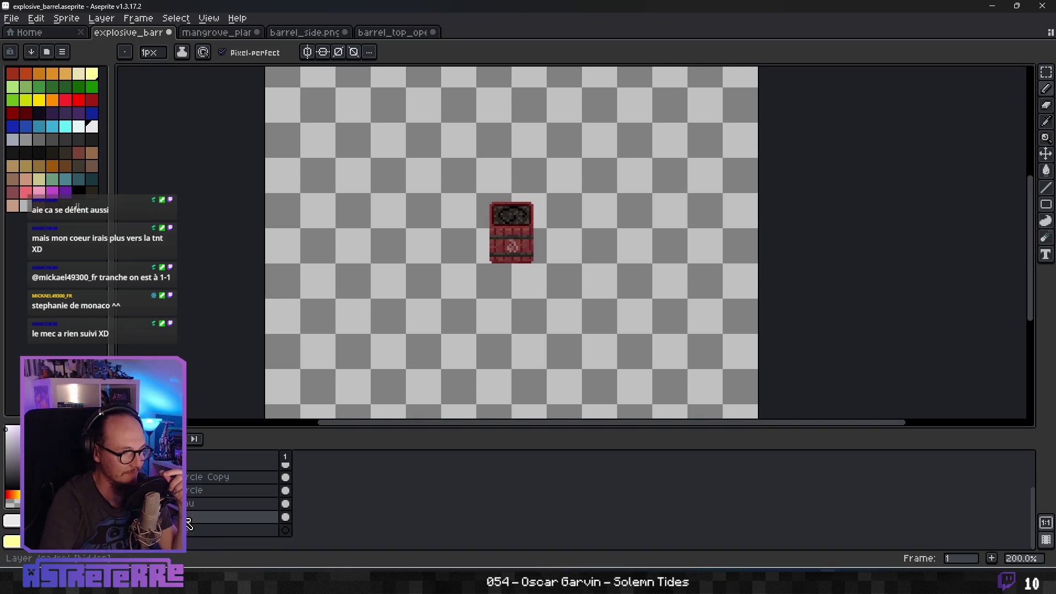
pyautogui.scroll(-2, 190, 487)
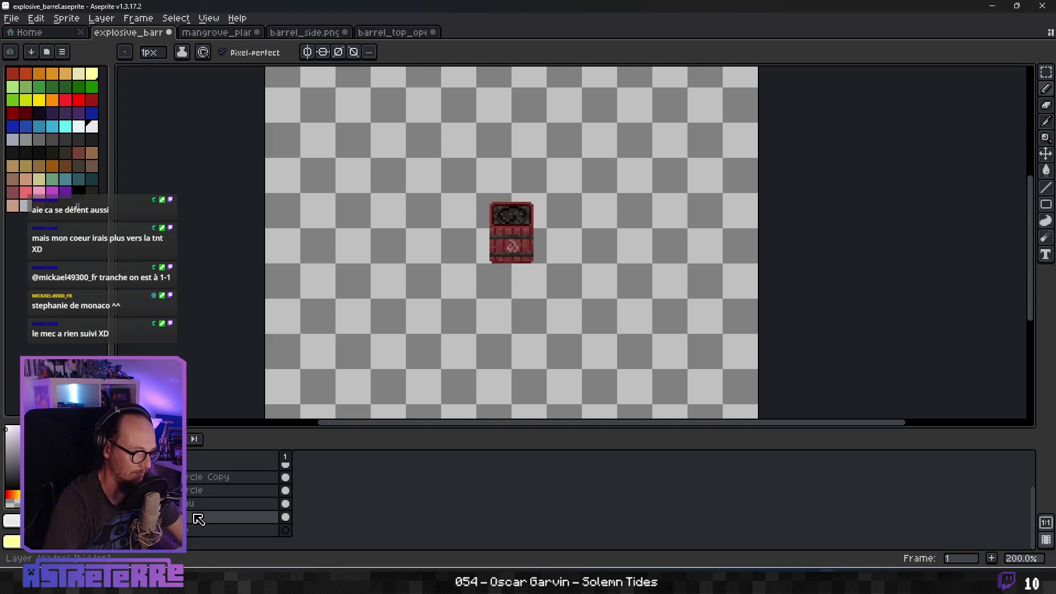
pyautogui.click(211, 501)
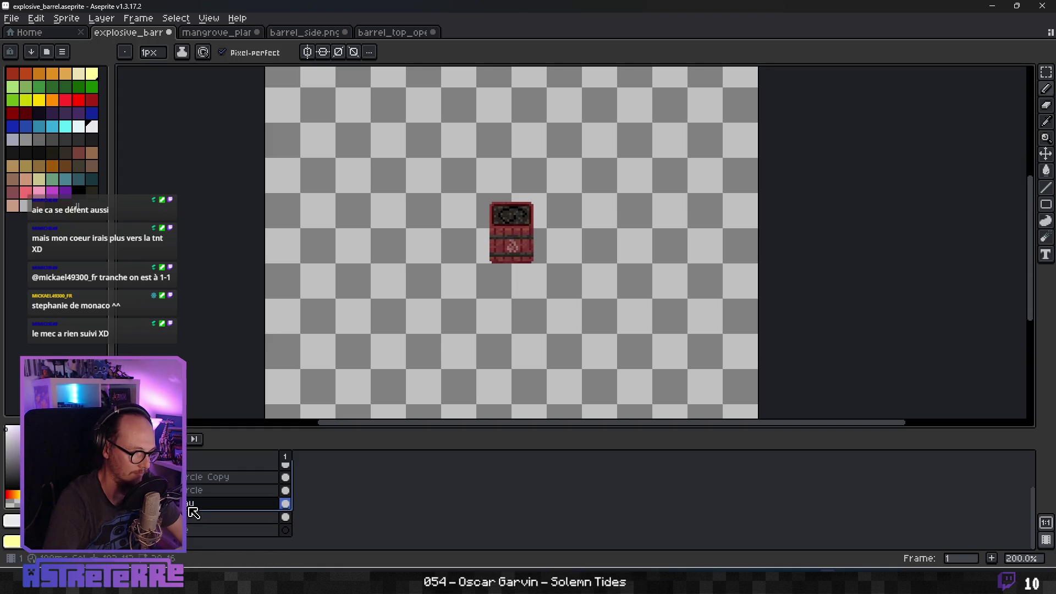
pyautogui.rightClick(187, 498)
pyautogui.moveTo(259, 481)
pyautogui.click(326, 493)
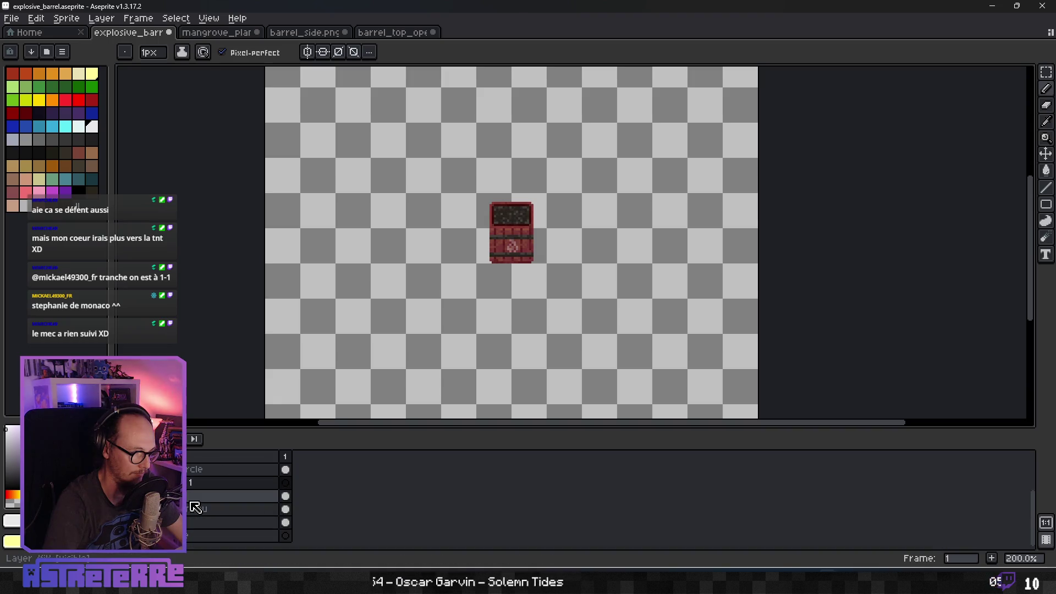
pyautogui.moveTo(233, 426); pyautogui.dragTo(215, 304)
# Move the TNT layer lower in the stack and rename Layer 1 as the logo layer.
pyautogui.moveTo(198, 384)
pyautogui.mouseDown()
pyautogui.moveTo(198, 349)
pyautogui.moveTo(195, 430)
pyautogui.moveTo(220, 427)
pyautogui.mouseUp()
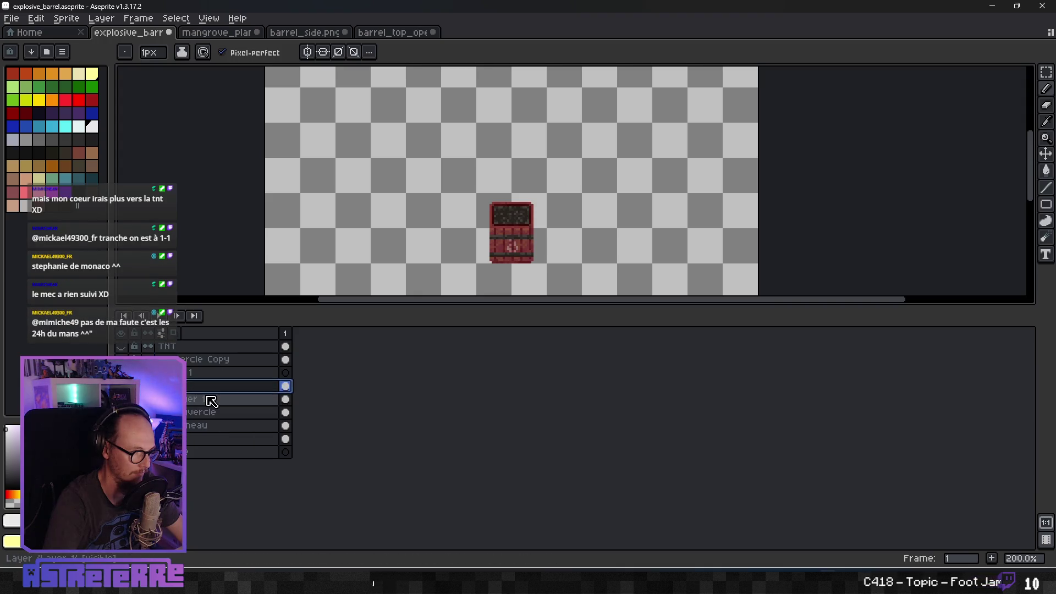
pyautogui.click(199, 346)
pyautogui.moveTo(193, 351); pyautogui.dragTo(205, 410)
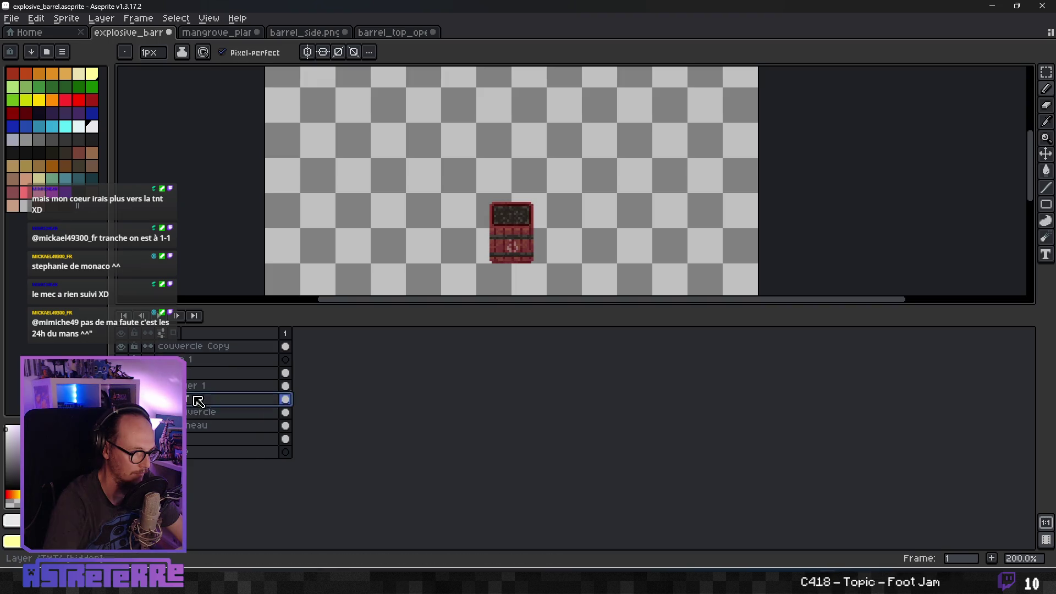
pyautogui.doubleClick(220, 386)
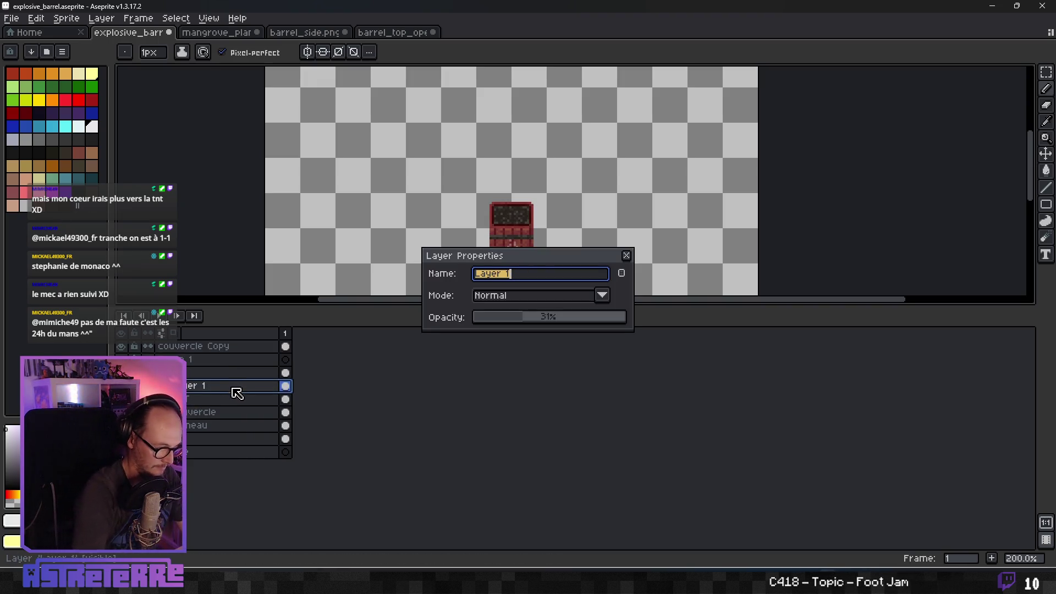
pyautogui.write('logo')
pyautogui.press('Return')
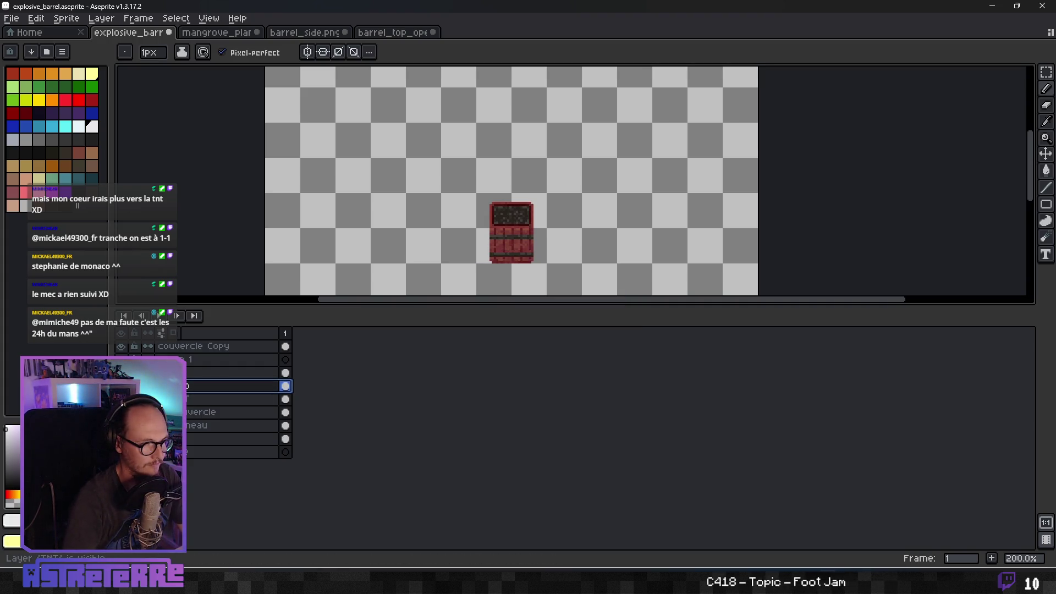
# Move the couvercle Copy layer into Group 1 and check the group's contents.
pyautogui.click(121, 399)
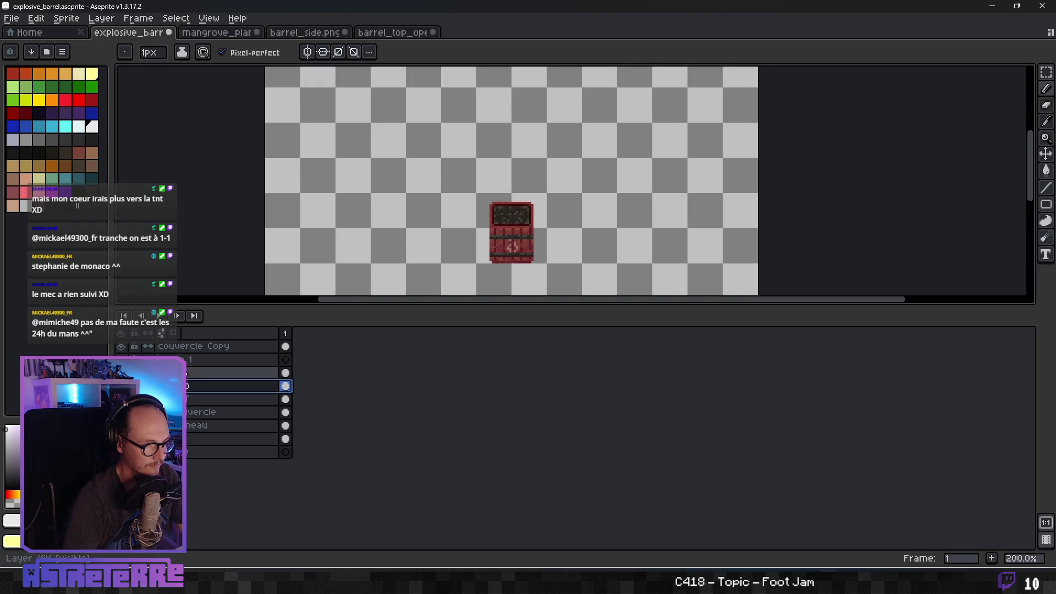
pyautogui.click(215, 346)
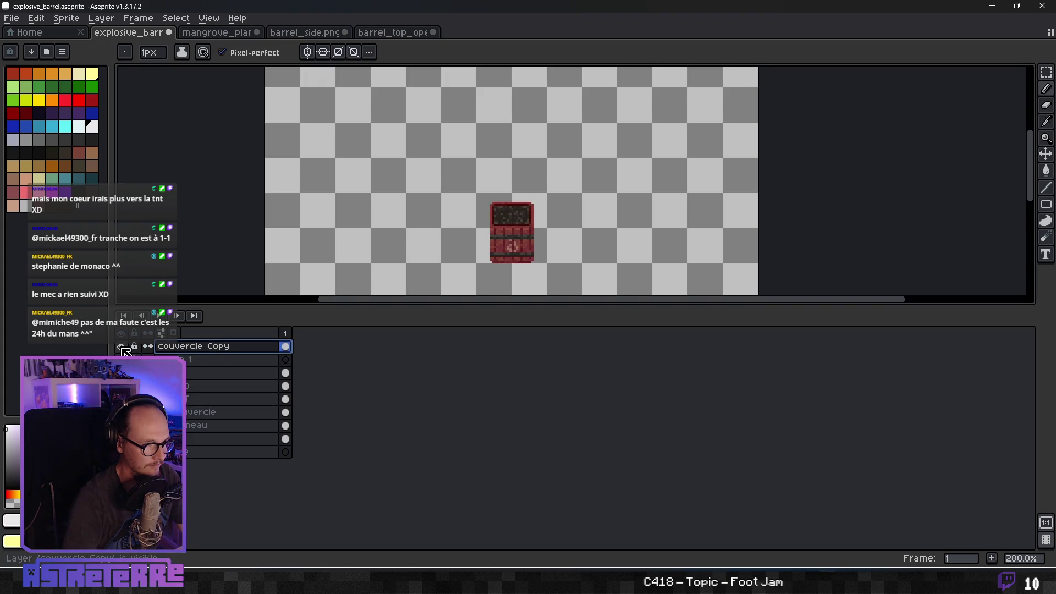
pyautogui.moveTo(215, 347)
pyautogui.mouseDown()
pyautogui.moveTo(209, 408)
pyautogui.moveTo(215, 402)
pyautogui.mouseUp()
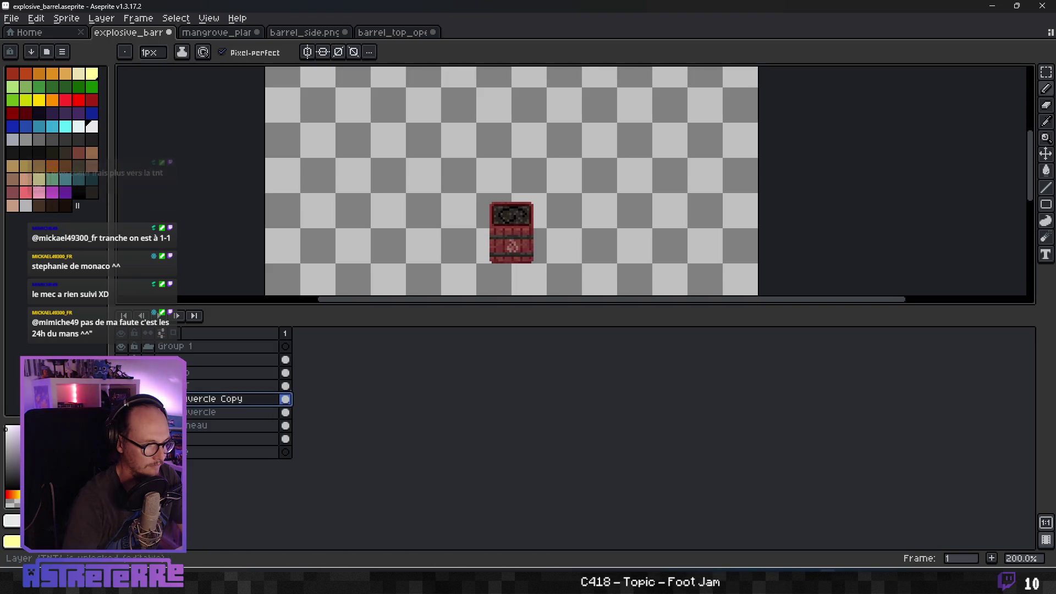
pyautogui.click(120, 346)
pyautogui.click(120, 346)
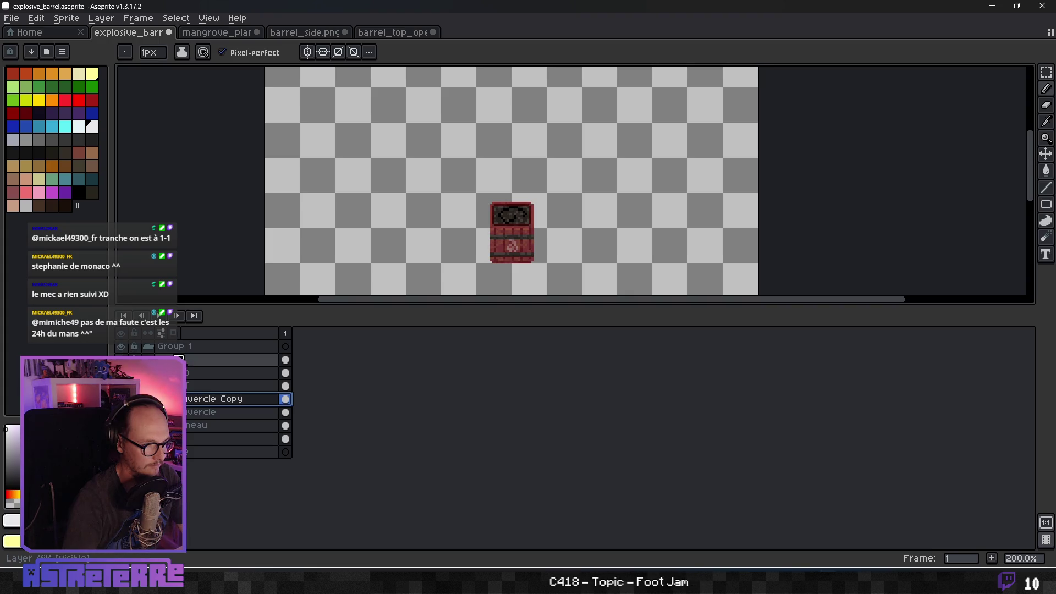
pyautogui.click(215, 386)
pyautogui.click(189, 400)
pyautogui.click(199, 412)
pyautogui.click(202, 423)
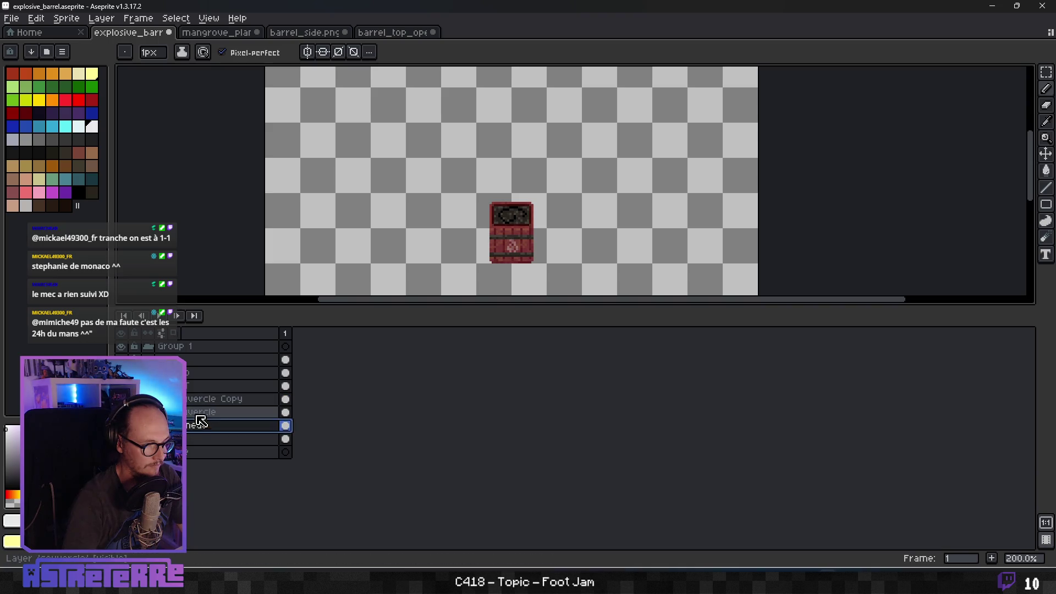
pyautogui.click(148, 346)
# Rename Group 1 to 'tonneau' and recentre the barrel on the canvas.
pyautogui.doubleClick(181, 346)
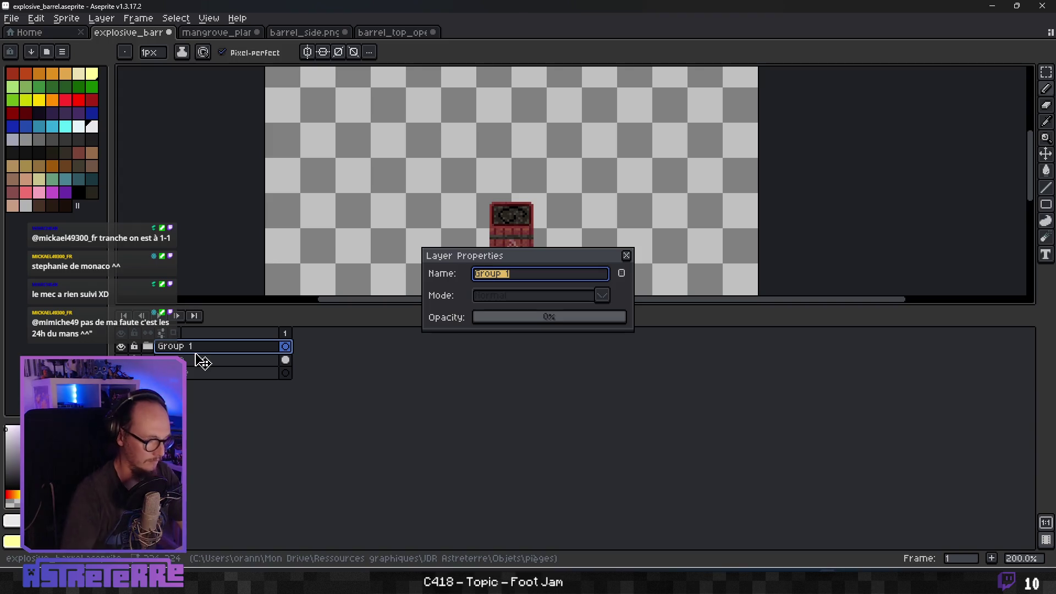
pyautogui.write('tonneau')
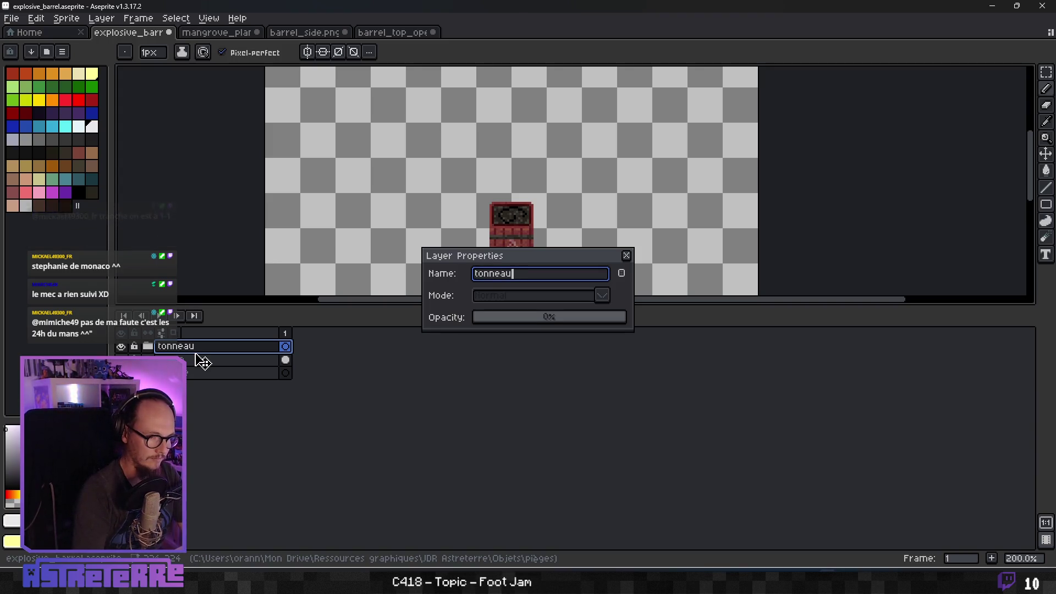
pyautogui.press('Return')
pyautogui.click(193, 360)
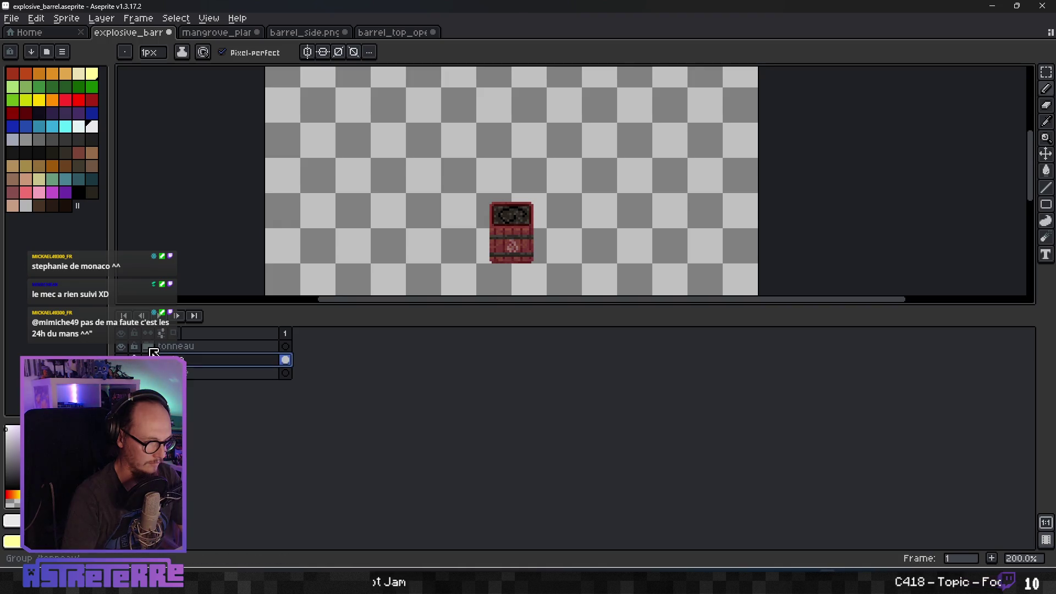
pyautogui.click(168, 351)
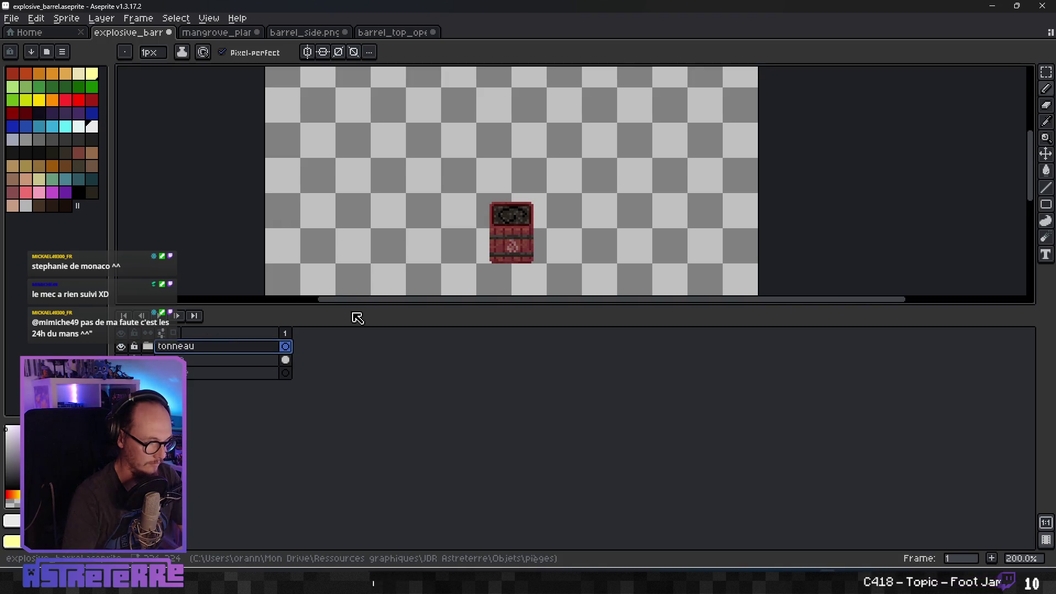
pyautogui.scroll(-2, 533, 243)
pyautogui.moveTo(511, 251); pyautogui.dragTo(509, 216)
pyautogui.press('v')
pyautogui.scroll(2, 512, 220)
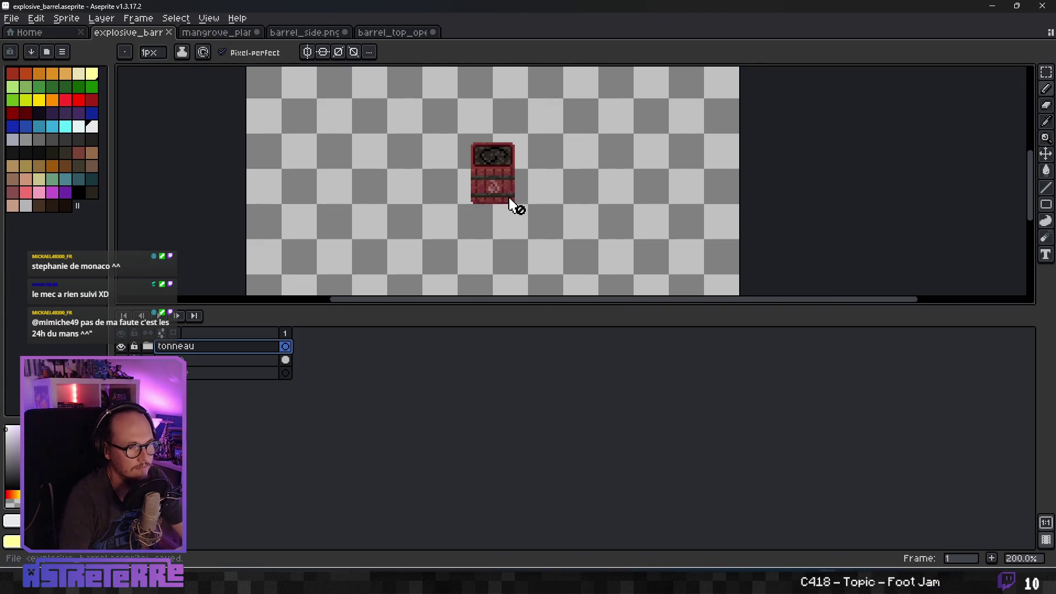
# Center the barrel in view and add new frames until the timeline has six.
pyautogui.moveTo(508, 205); pyautogui.dragTo(507, 235)
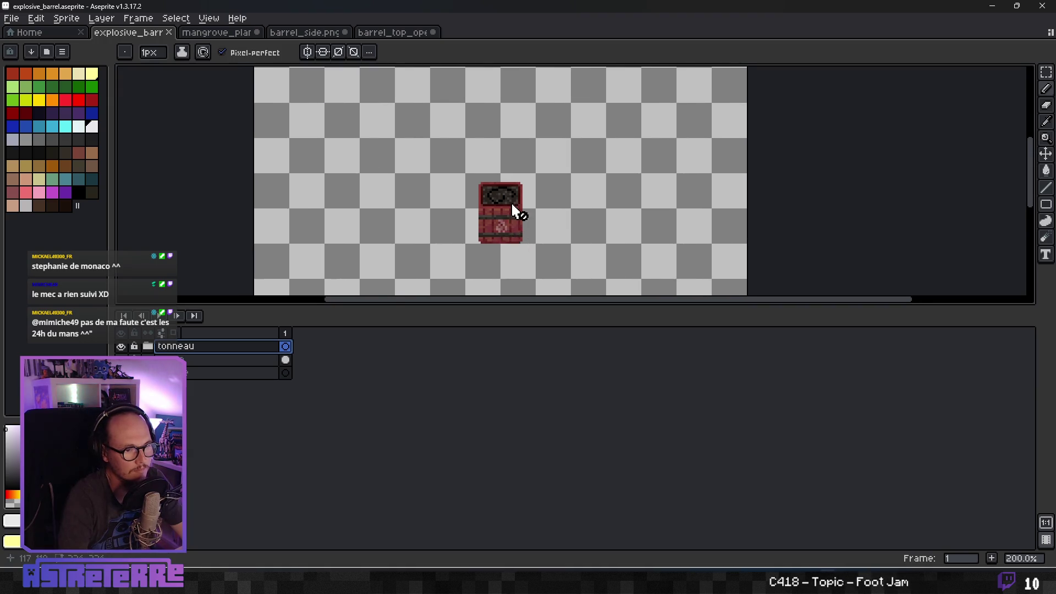
pyautogui.scroll(4, 501, 201)
pyautogui.scroll(-2, 501, 201)
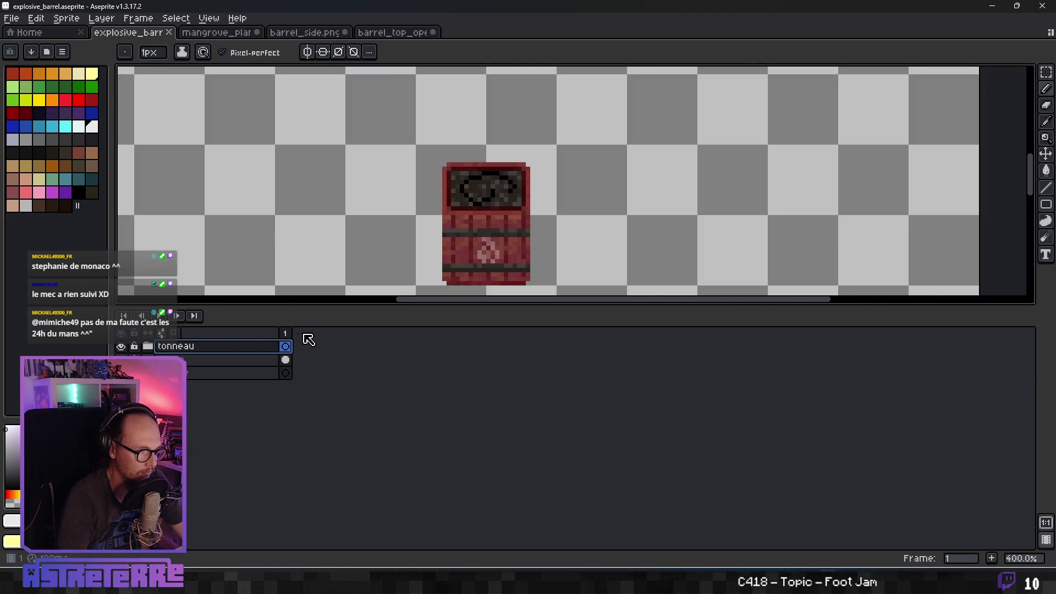
pyautogui.rightClick(287, 334)
pyautogui.click(328, 360)
pyautogui.click(297, 334)
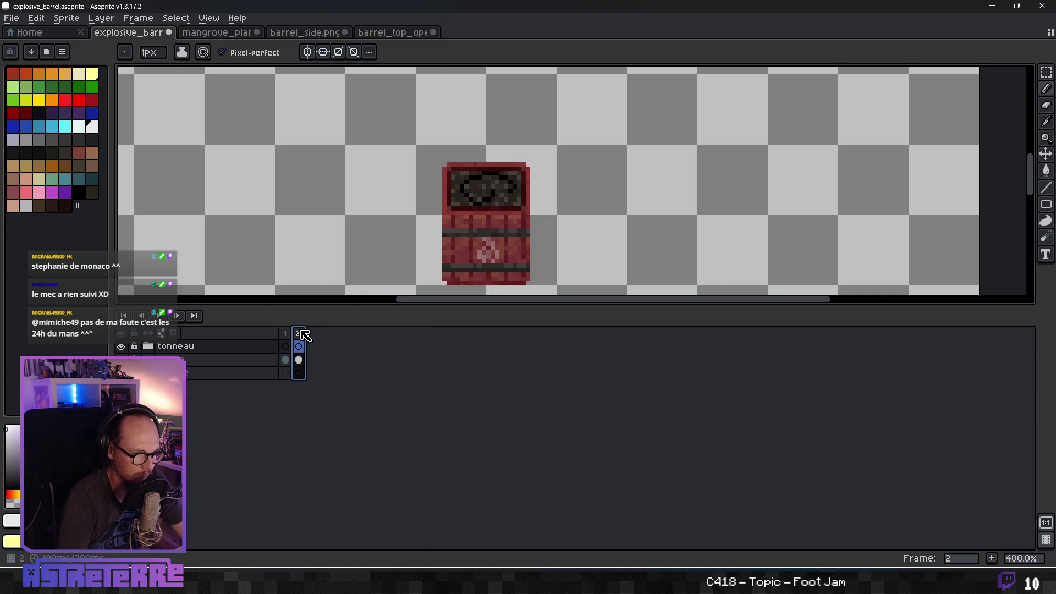
pyautogui.rightClick(298, 333)
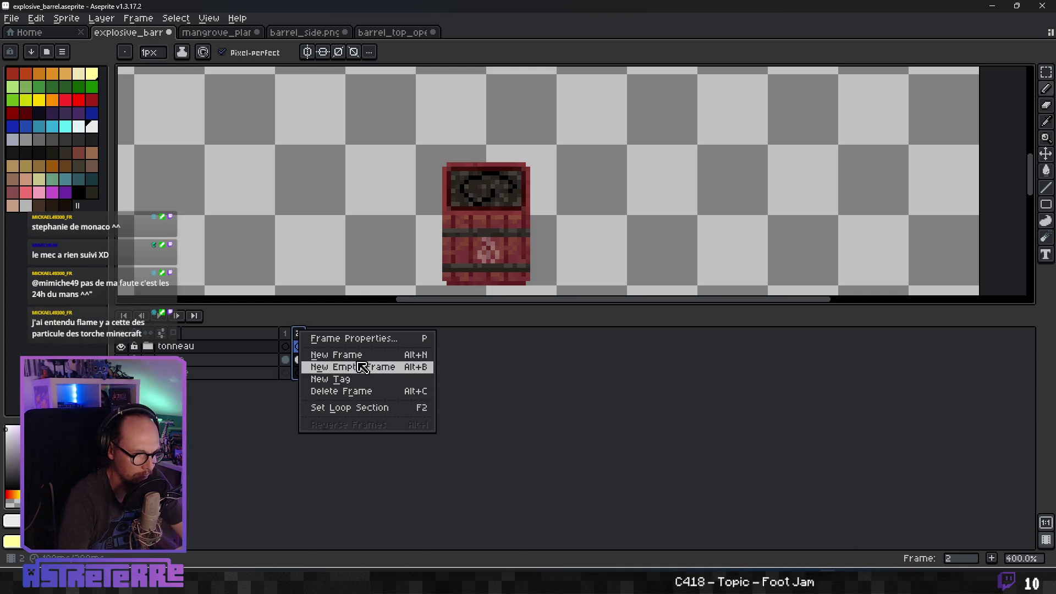
pyautogui.click(388, 355)
pyautogui.hotkey('alt', 'n')
pyautogui.rightClick(310, 333)
pyautogui.click(341, 356)
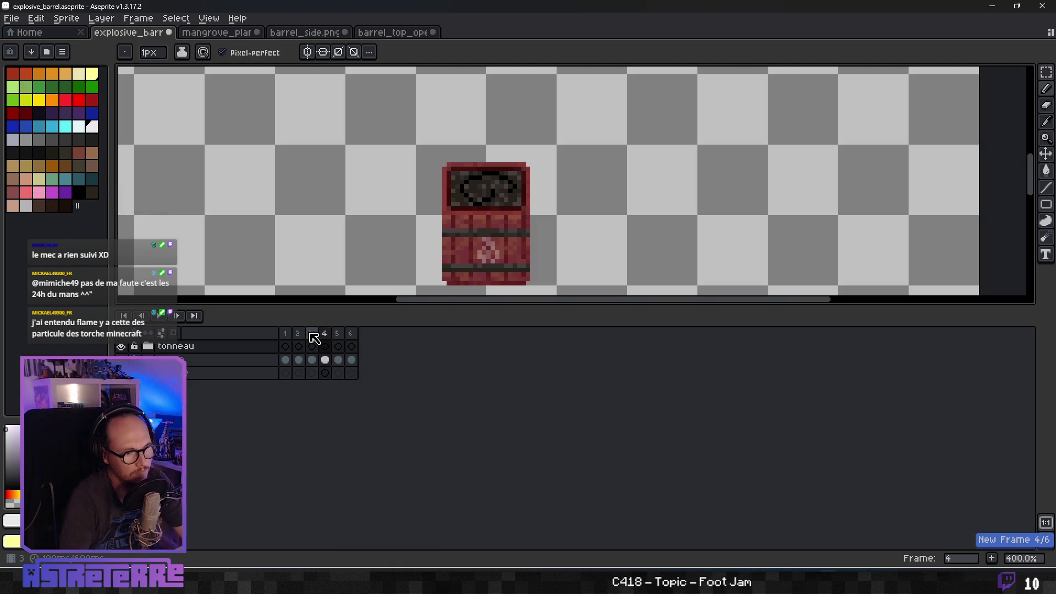
pyautogui.doubleClick(311, 333)
pyautogui.press('Return')
# Continue adding frames until the timeline reaches 13 frames.
pyautogui.rightClick(338, 334)
pyautogui.click(358, 358)
pyautogui.rightClick(339, 333)
pyautogui.click(357, 358)
pyautogui.click(351, 334)
pyautogui.rightClick(356, 334)
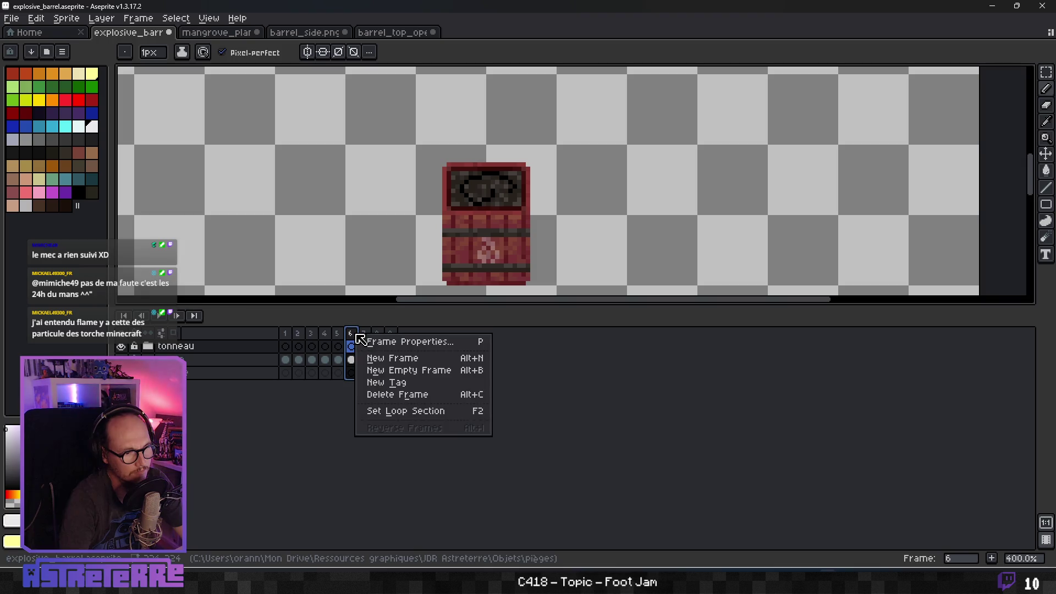
pyautogui.hotkey('alt', 'n')
pyautogui.click(391, 341)
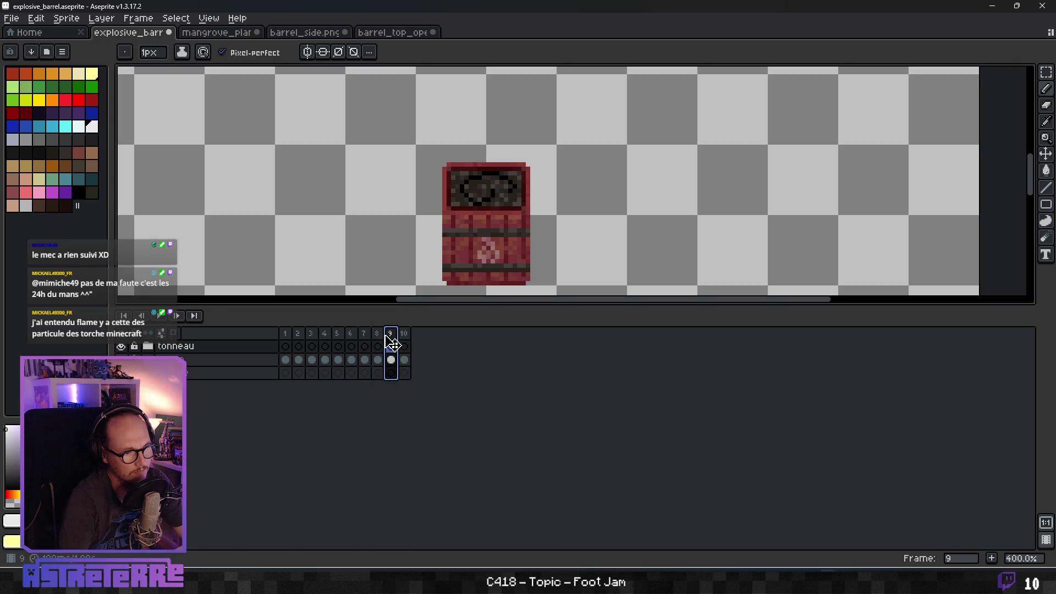
pyautogui.hotkey('alt', 'n')
pyautogui.click(395, 342)
pyautogui.rightClick(398, 343)
pyautogui.hotkey('alt', 'n')
pyautogui.rightClick(404, 342)
pyautogui.click(425, 361)
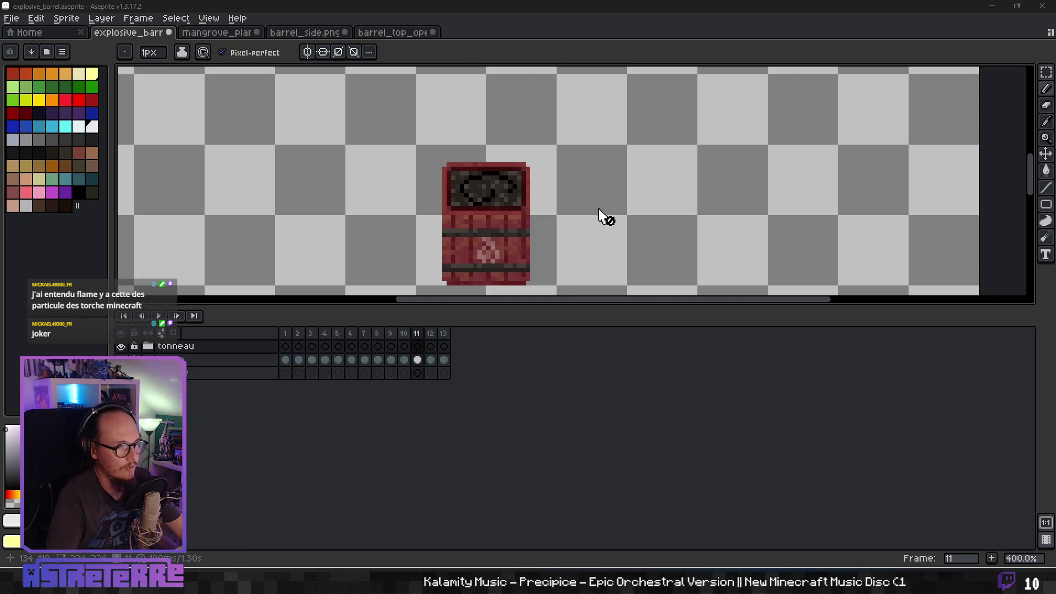
pyautogui.scroll(1, 511, 206)
# Create a new layer above the tonneau layer at frame 11.
pyautogui.click(202, 352)
pyautogui.rightClick(201, 352)
pyautogui.moveTo(229, 370)
pyautogui.click(317, 370)
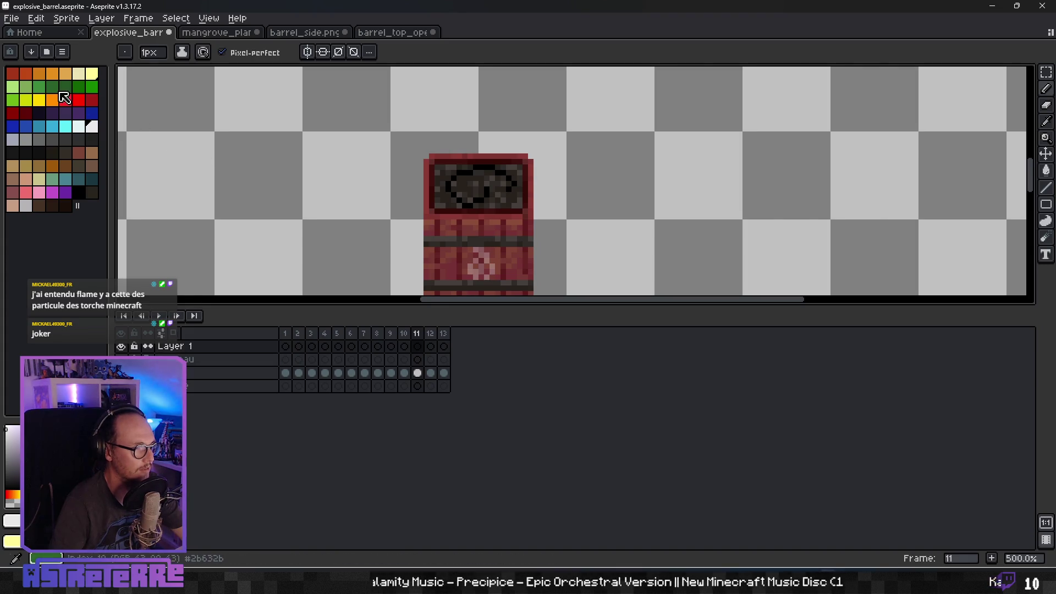
# Paint pale yellow flame pixels on the barrel lid and disable pixel-perfect drawing.
pyautogui.click(95, 74)
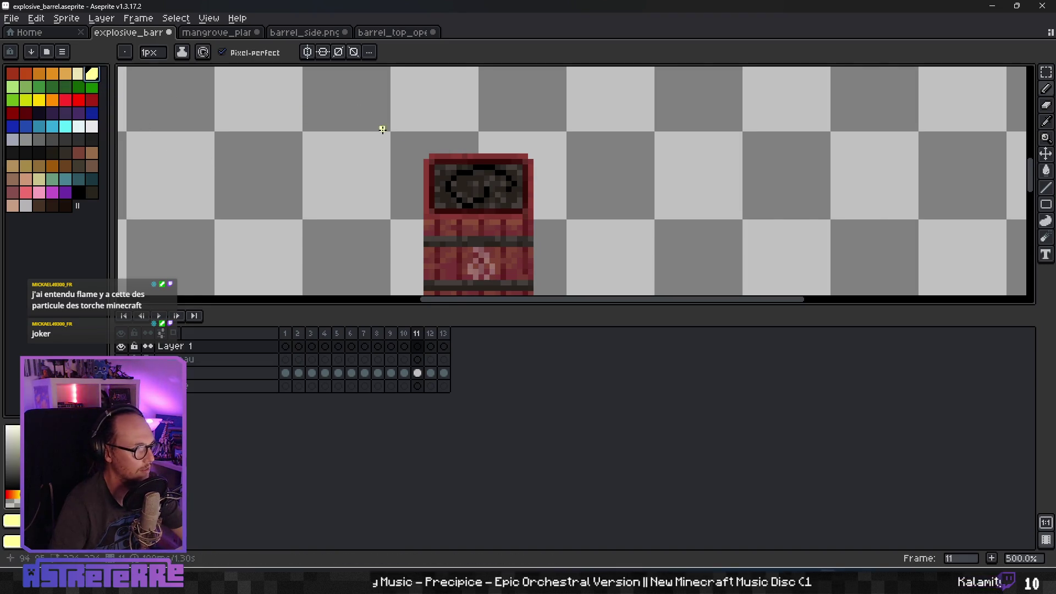
pyautogui.scroll(2, 468, 181)
pyautogui.click(471, 176)
pyautogui.scroll(3, 456, 203)
pyautogui.scroll(-1, 468, 198)
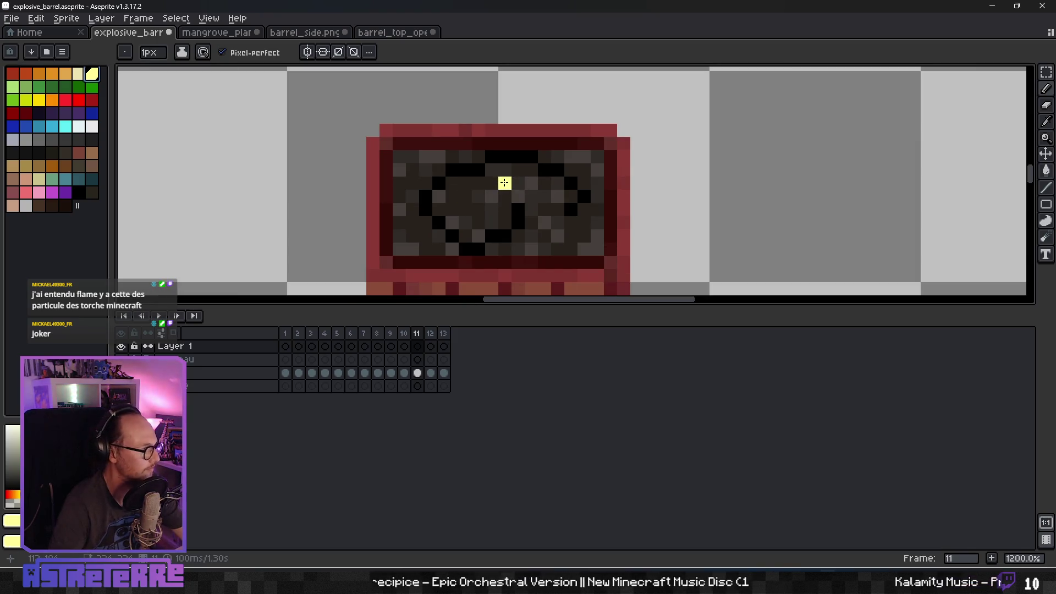
pyautogui.click(504, 178)
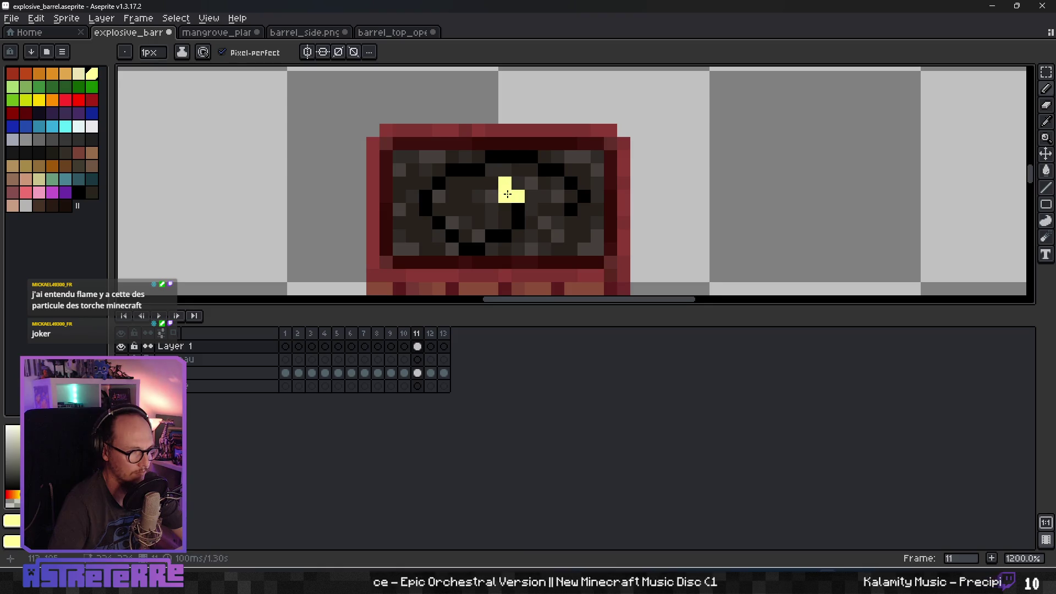
pyautogui.click(222, 52)
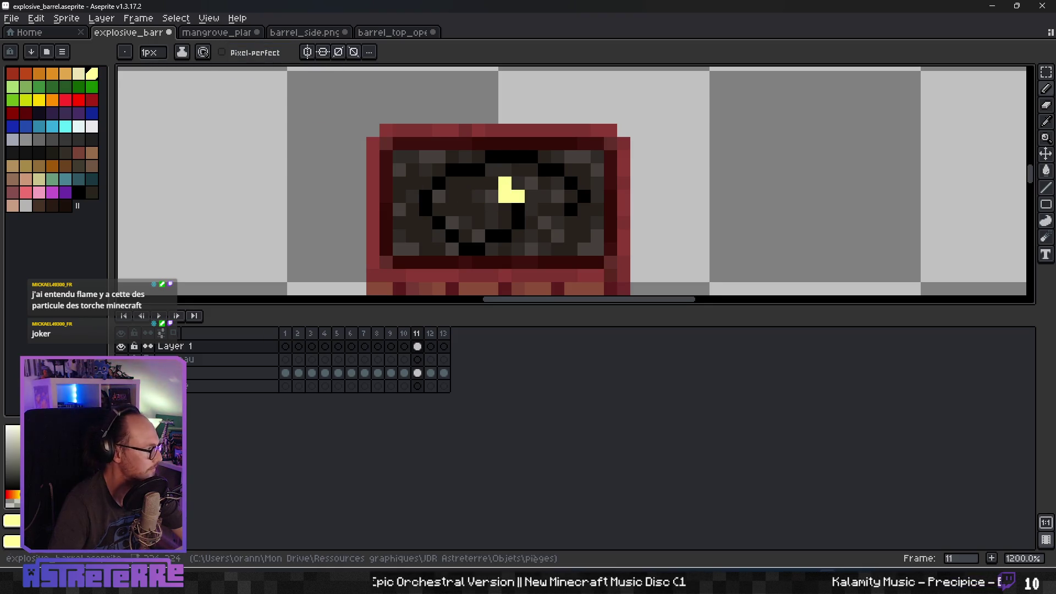
# Add orange pixels to the flame on the lid, discarding a bright-yellow stroke.
pyautogui.click(38, 99)
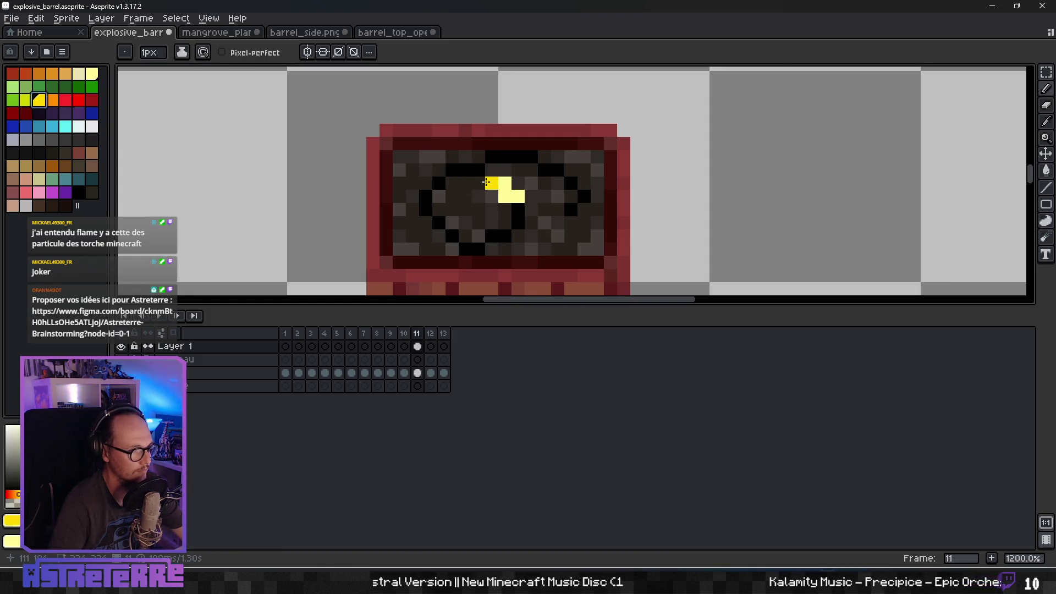
pyautogui.moveTo(482, 183); pyautogui.dragTo(482, 191)
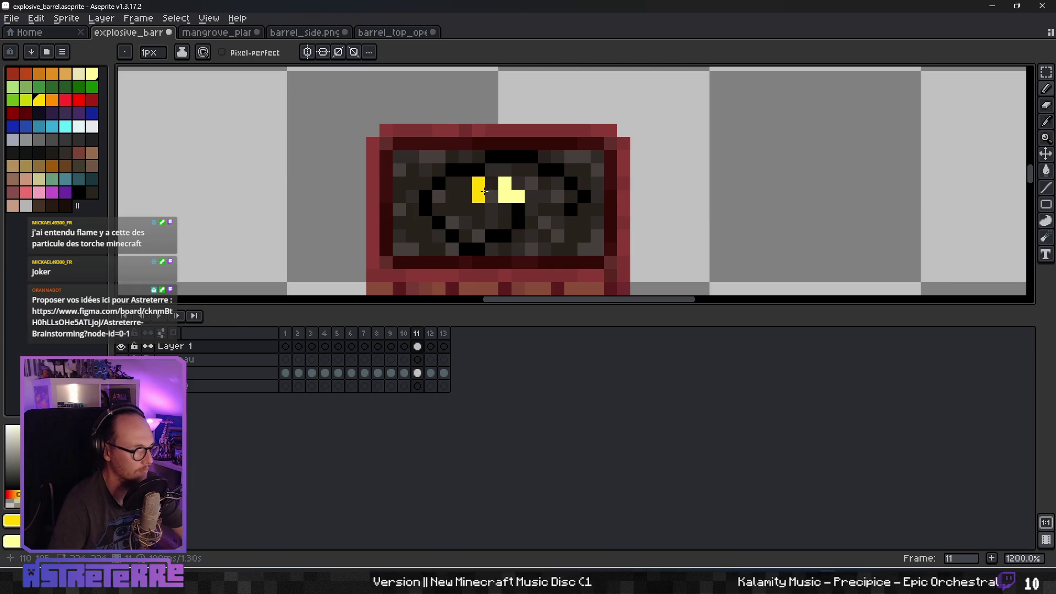
pyautogui.hotkey('ctrl', 'z')
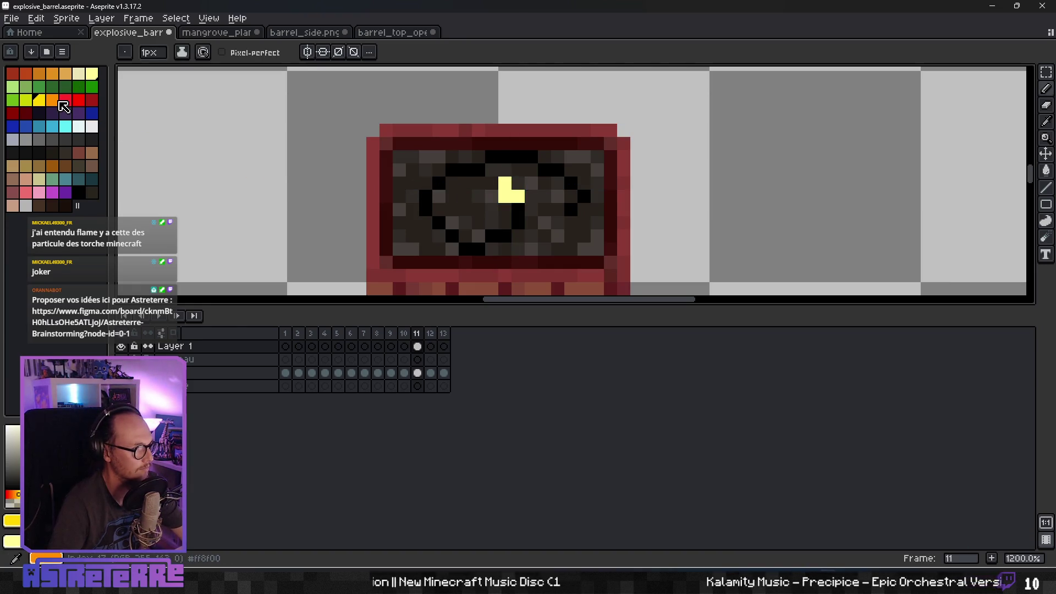
pyautogui.click(55, 101)
pyautogui.click(421, 159)
pyautogui.click(493, 198)
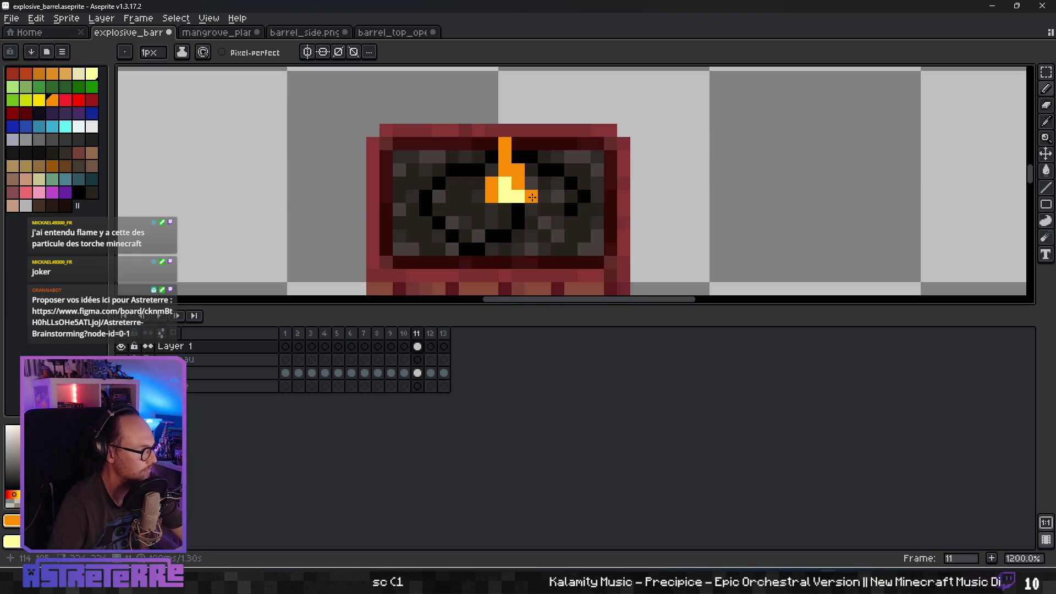
pyautogui.click(505, 208)
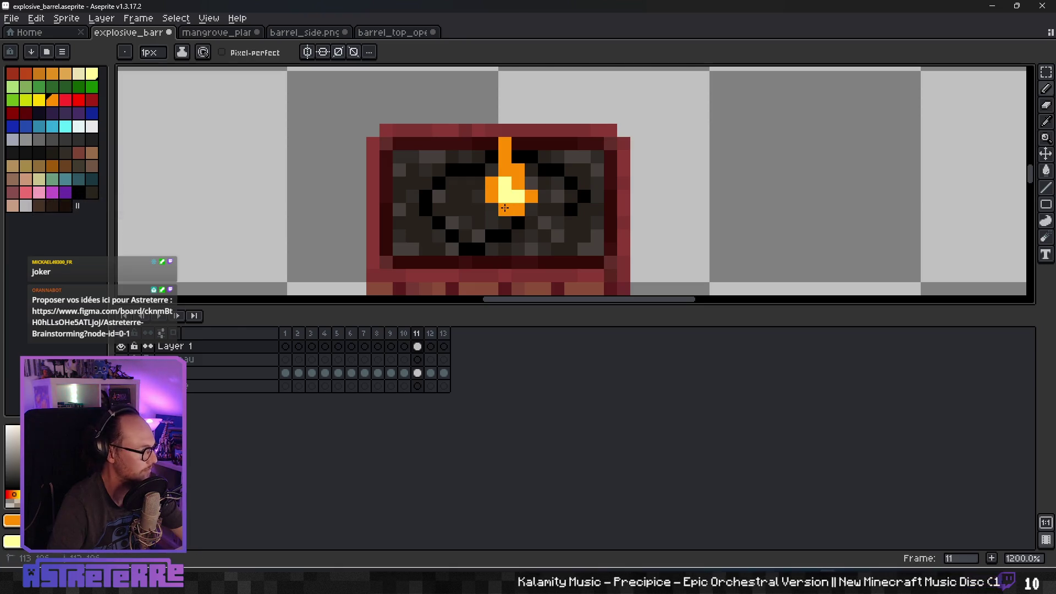